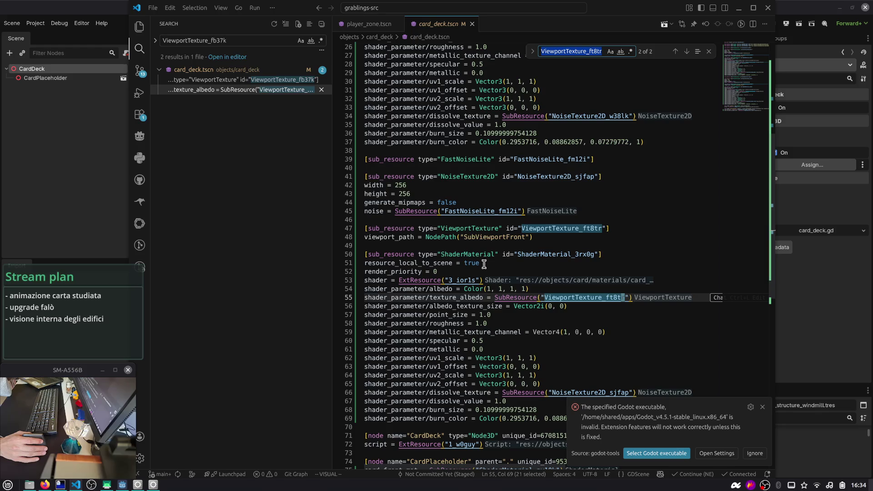
# - Dismiss VS Code's Godot executable warning and bring the Godot editor back to the front
pyautogui.click(762, 406)
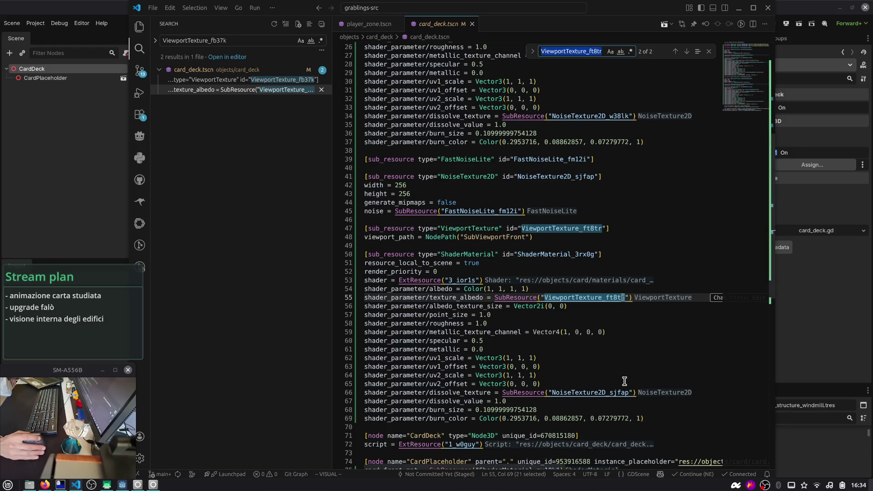
pyautogui.click(89, 185)
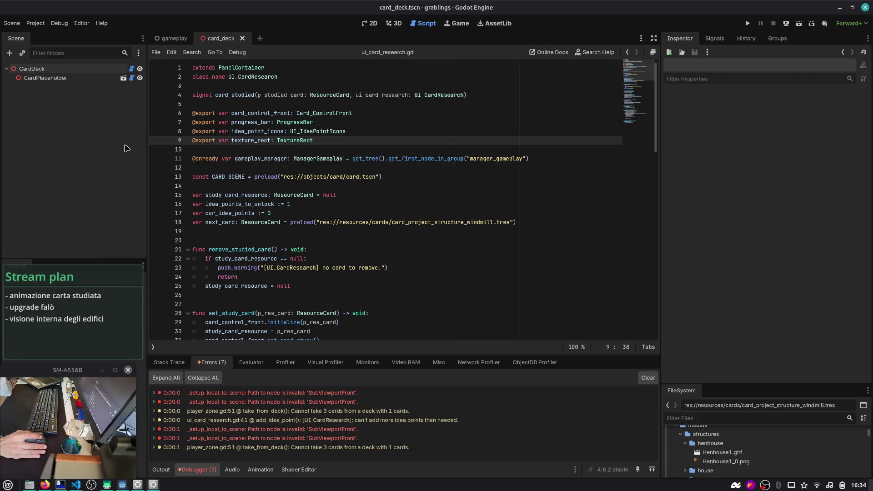
# - From the gameplay scene's 3D view, quick-open card.tscn to show CardSingleMeshFront's SubViewportFront material
pyautogui.click(104, 53)
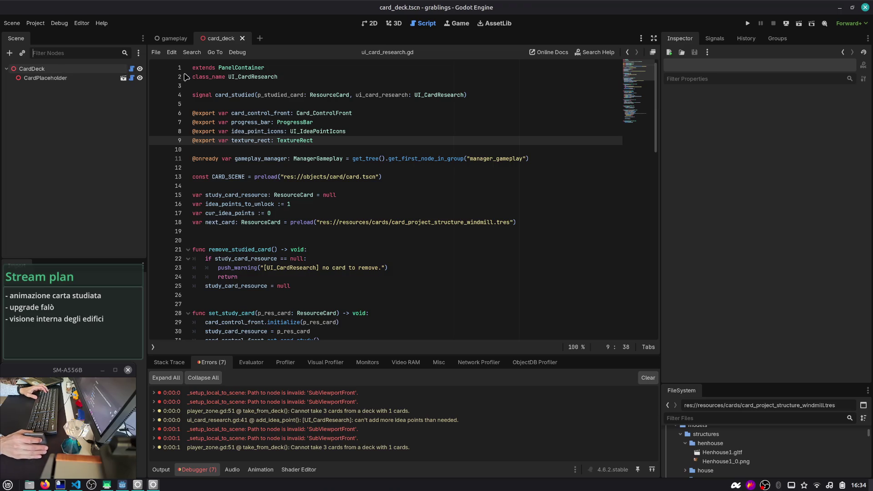
pyautogui.click(175, 39)
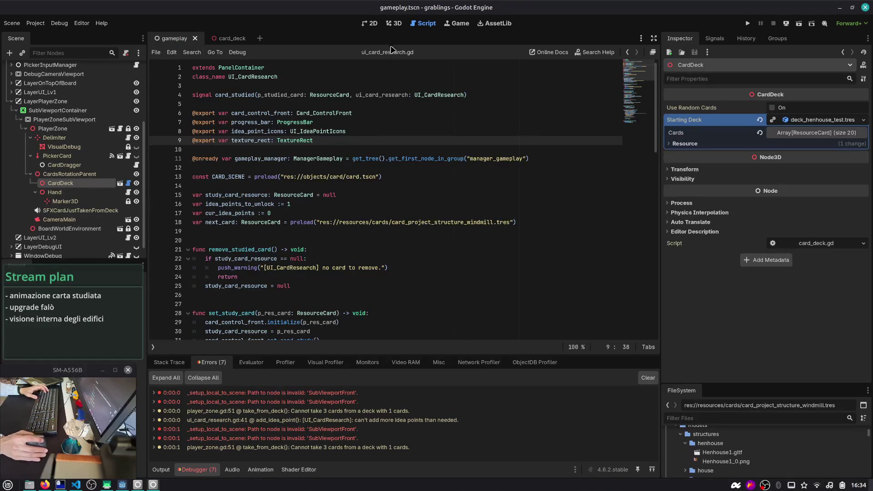
pyautogui.click(394, 24)
pyautogui.hotkey('ctrl', 'shift', 'o')
pyautogui.click(312, 168)
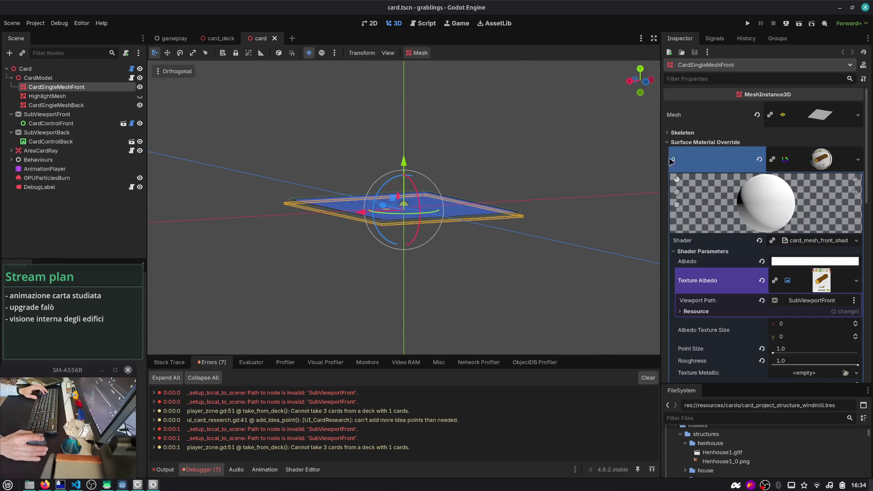
# - Fold the Surface Material Override and select the root Card node to see card_front_mat.tres
pyautogui.click(825, 159)
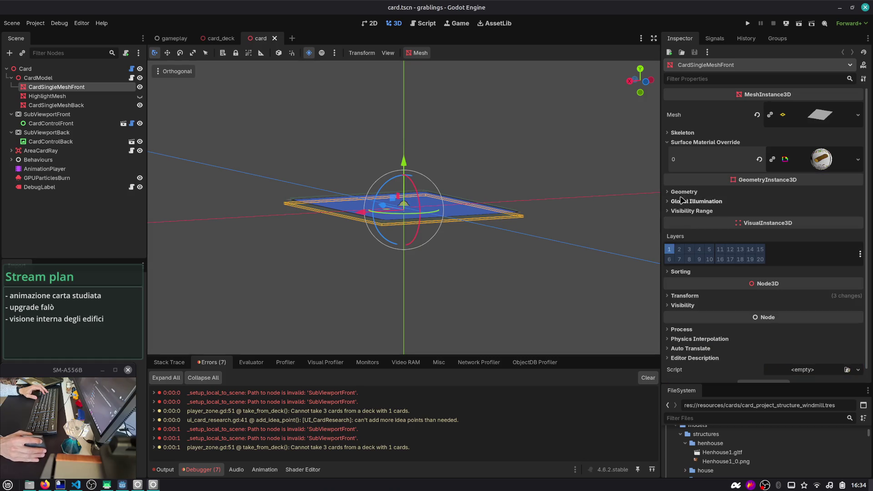
pyautogui.click(694, 145)
pyautogui.click(117, 68)
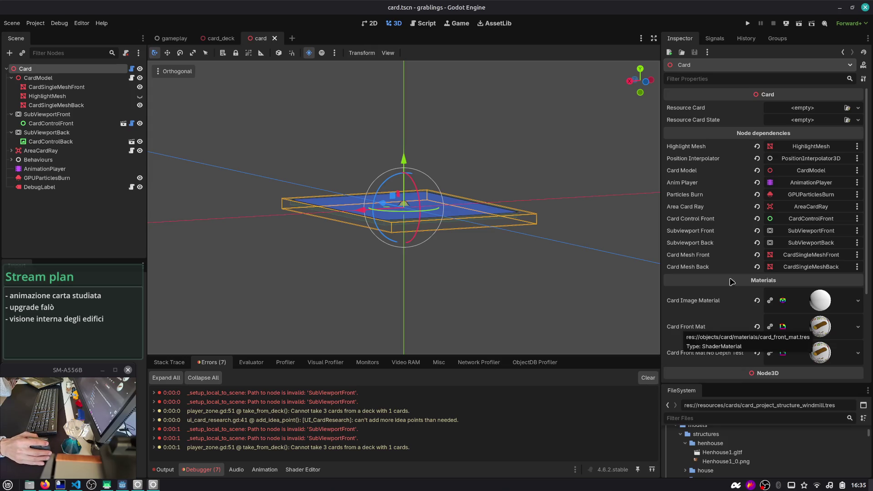
pyautogui.press('F1')
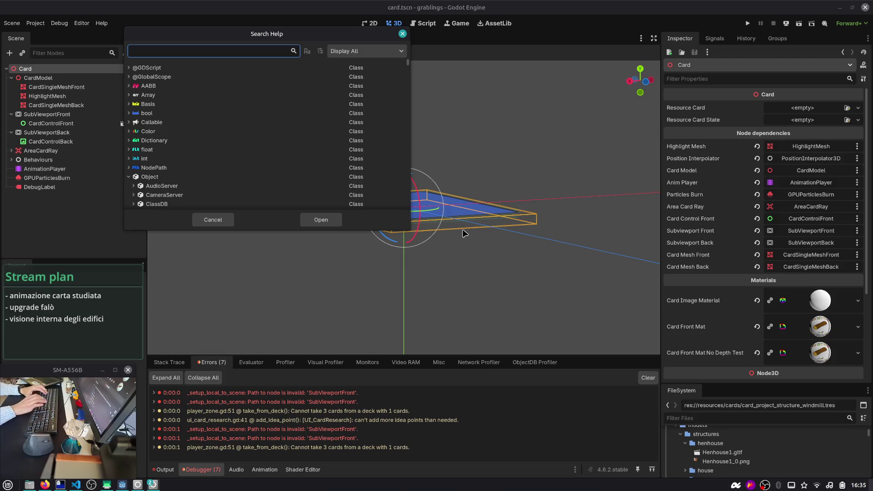
pyautogui.write('no_depth')
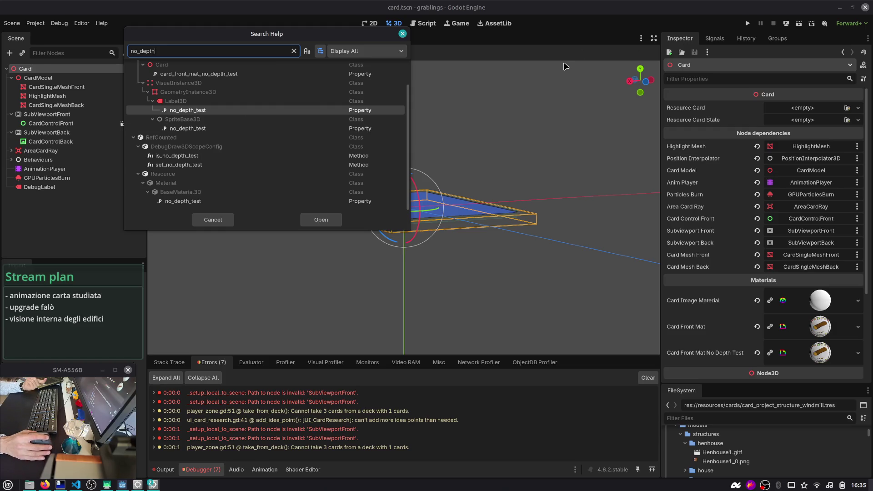
pyautogui.click(403, 34)
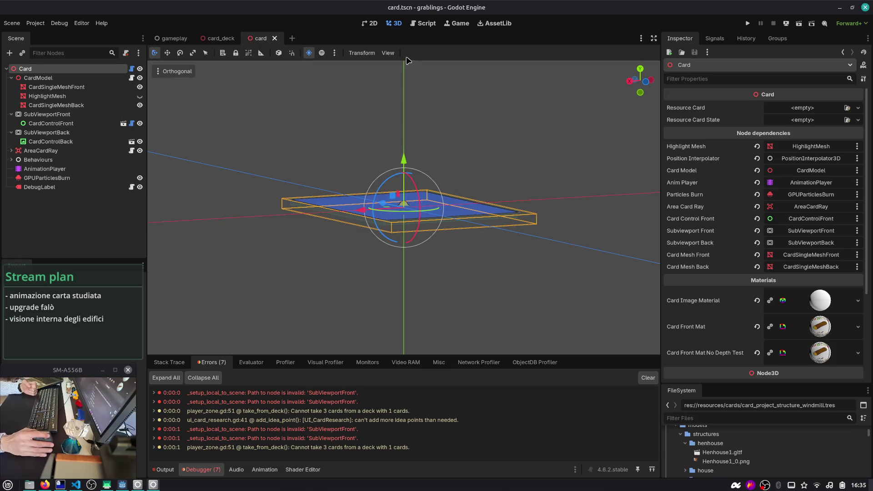
pyautogui.click(790, 326)
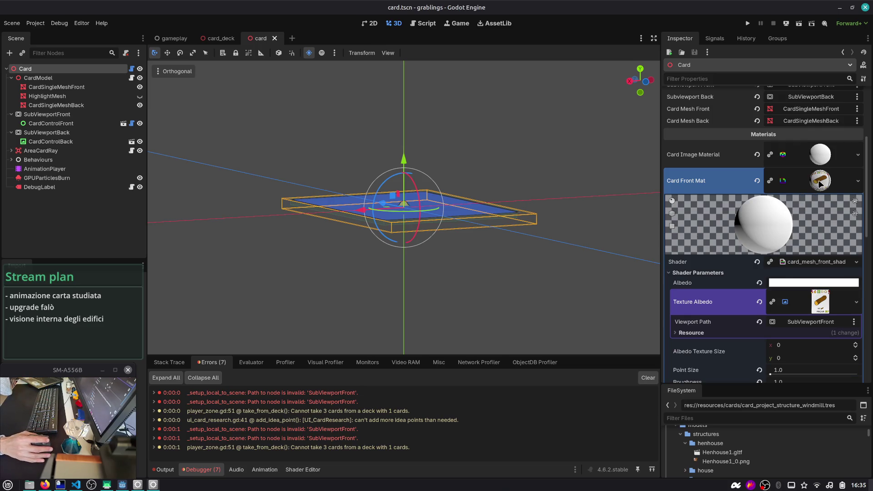
# - Set Viewport Path to SubViewportFront on Card Front Mat and Card Front Mat No Depth Test
pyautogui.click(815, 322)
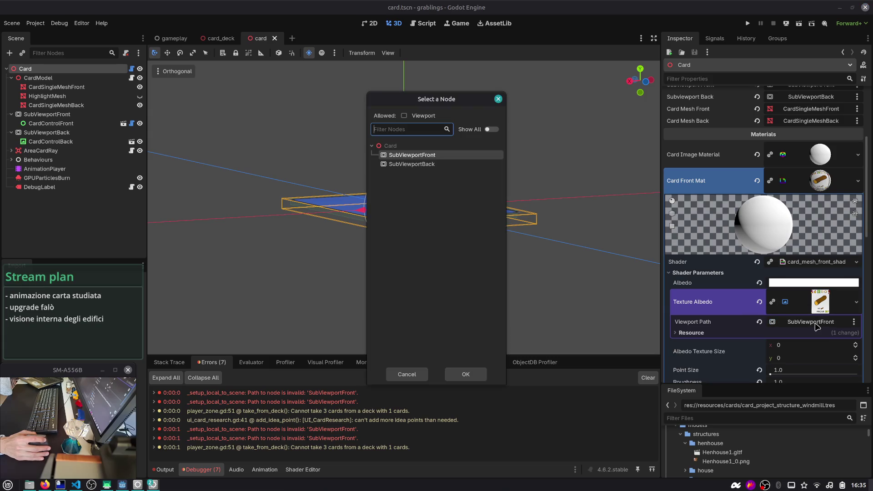
pyautogui.doubleClick(434, 155)
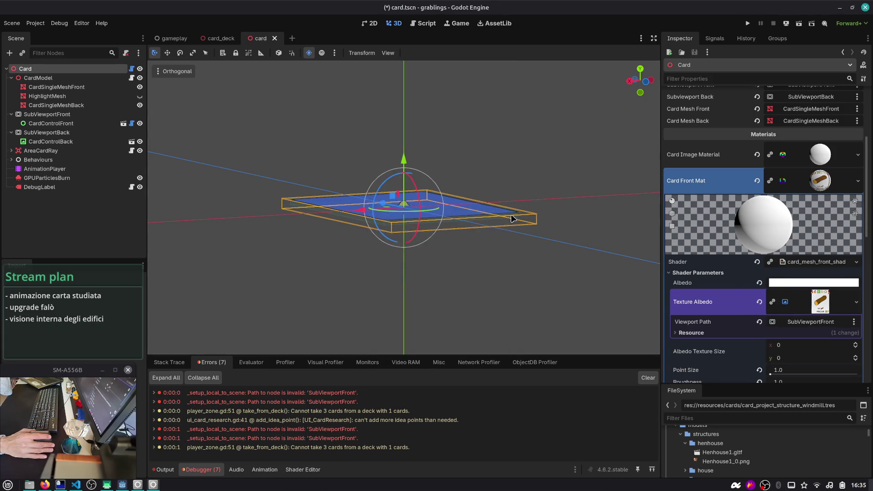
pyautogui.click(804, 186)
pyautogui.click(813, 235)
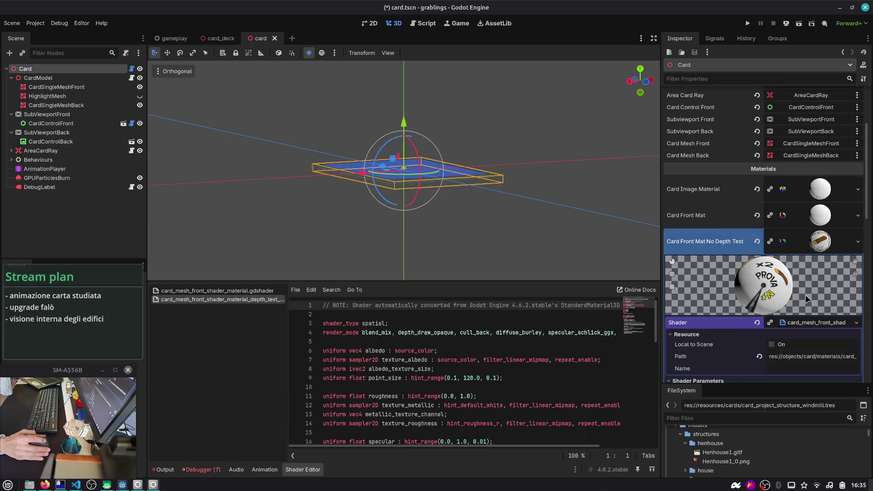
pyautogui.scroll(-3, 808, 333)
pyautogui.click(806, 322)
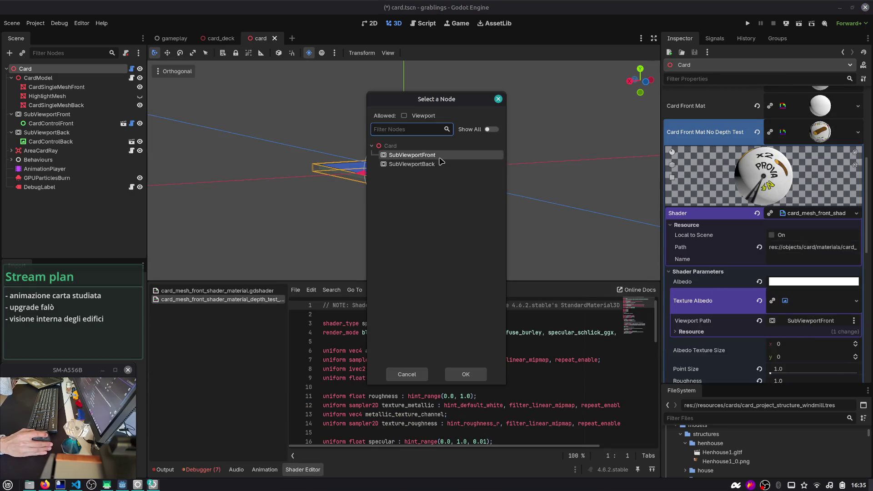
pyautogui.doubleClick(439, 159)
# - Save the card scene and close the card_deck and card tabs
pyautogui.hotkey('ctrl', 's')
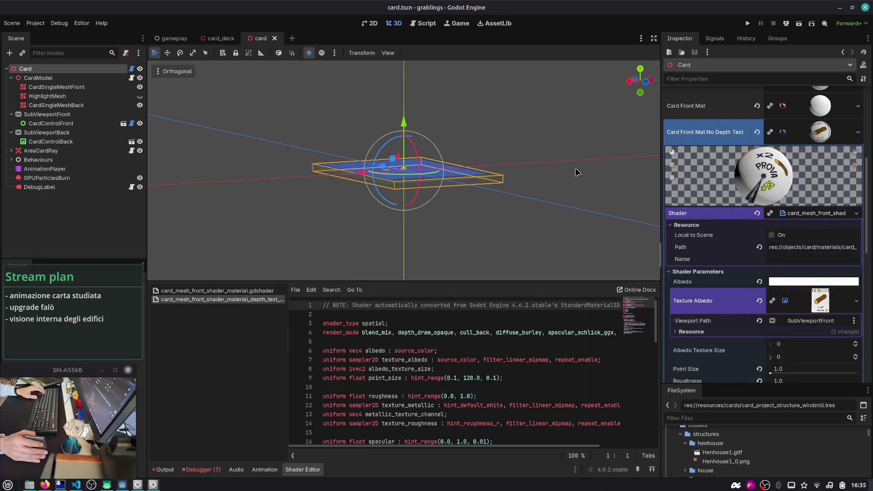
pyautogui.click(240, 39)
pyautogui.click(245, 39)
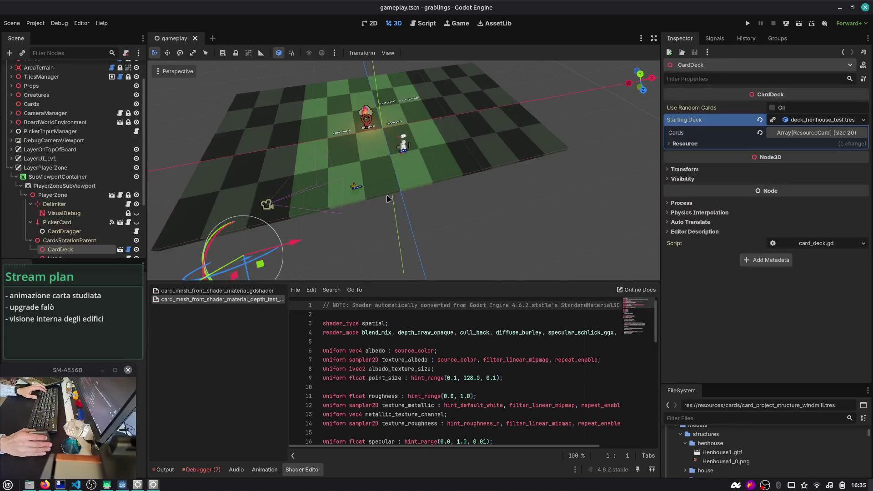
# - Quit to the Project Manager, reopen the grablings project, then switch to VS Code
pyautogui.hotkey('ctrl', 'shift', 'q')
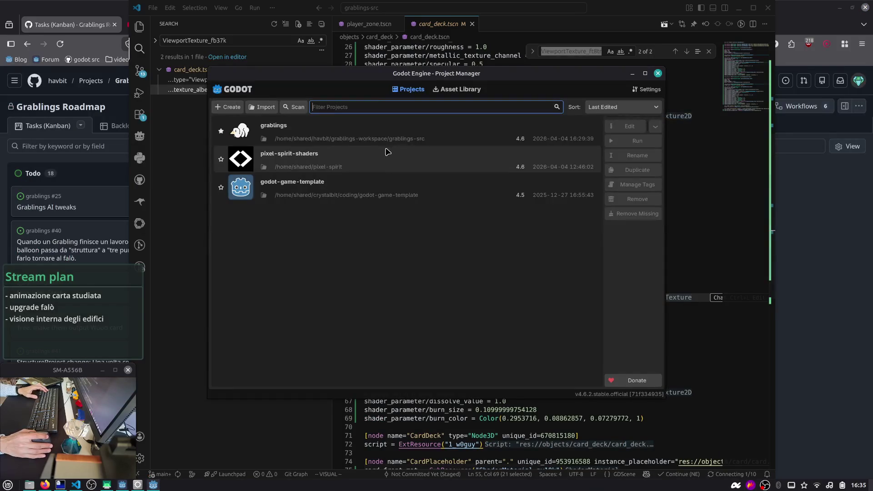
pyautogui.doubleClick(386, 137)
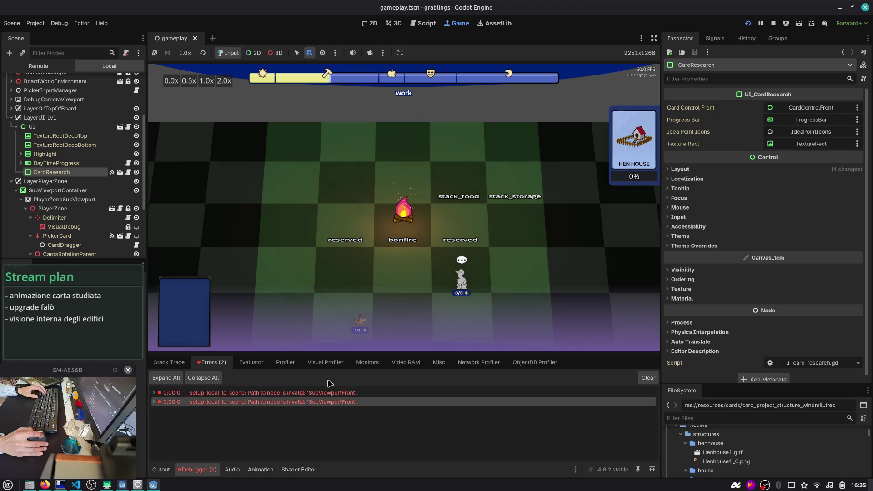
pyautogui.hotkey('alt', 'Tab')
pyautogui.hotkey('alt', 'Tab')
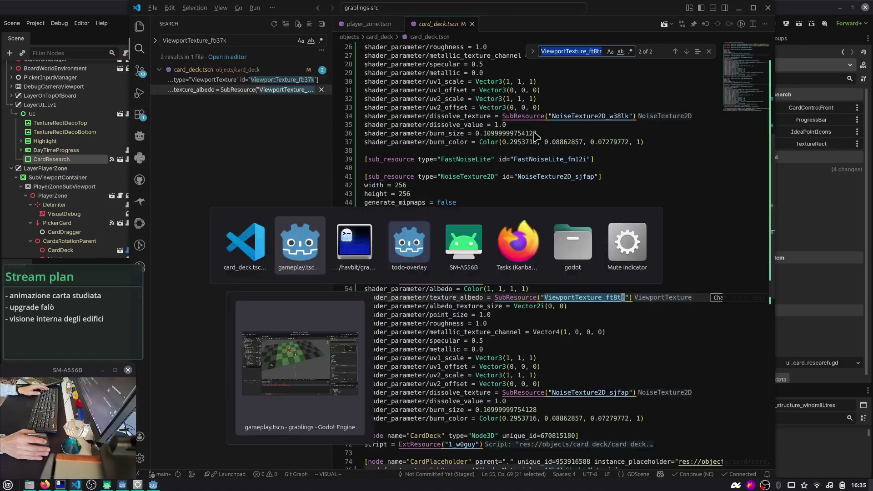
# - Open the pause_layer scene with the scene quick-open search
pyautogui.hotkey('ctrl', 'shift', 'o')
pyautogui.write('hand')
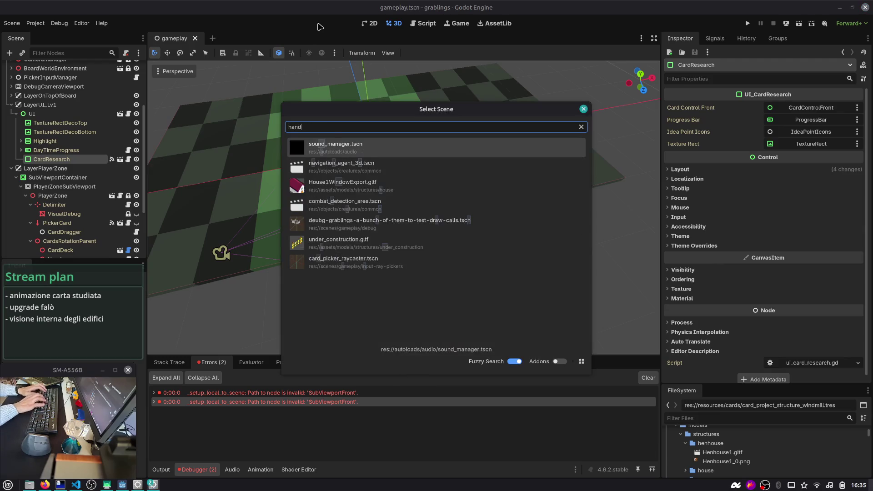
pyautogui.press('Escape')
pyautogui.hotkey('ctrl', 'shift', 'o')
pyautogui.write('pause')
pyautogui.press('Return')
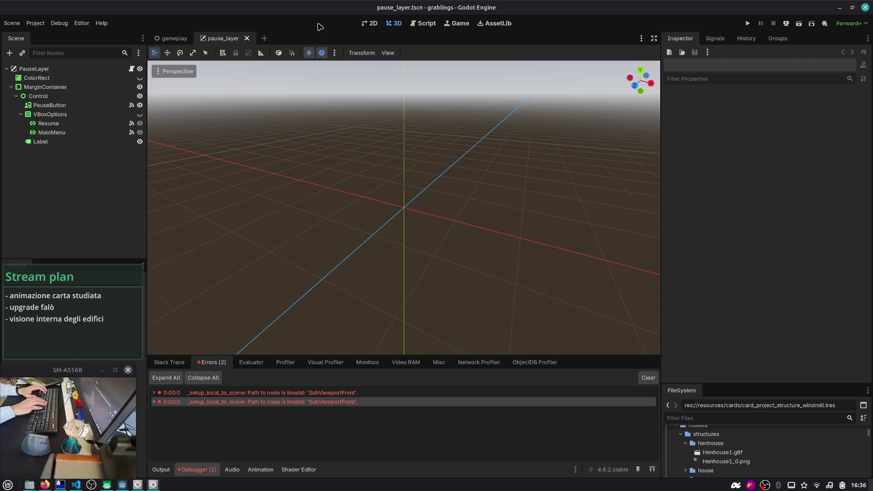
# - Open player_zone, then open its CardDeck node's scene in a separate tab
pyautogui.hotkey('ctrl', 'shift', 'o')
pyautogui.write('player')
pyautogui.press('Return')
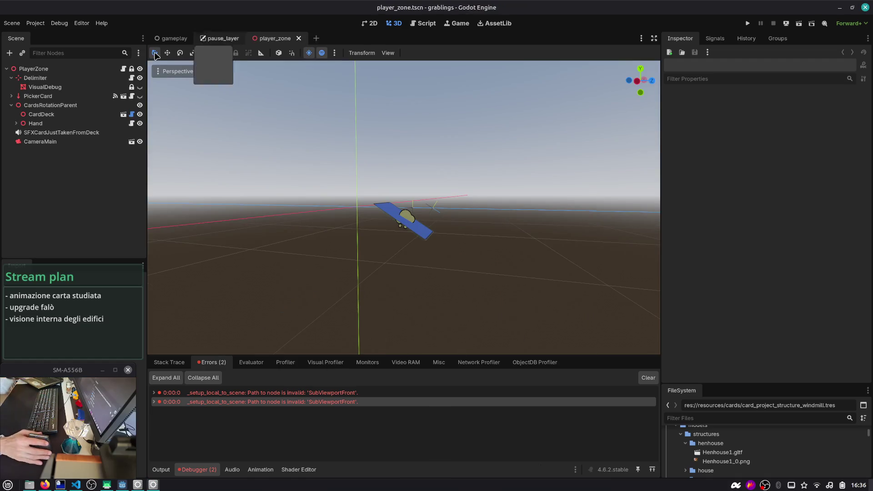
pyautogui.click(45, 115)
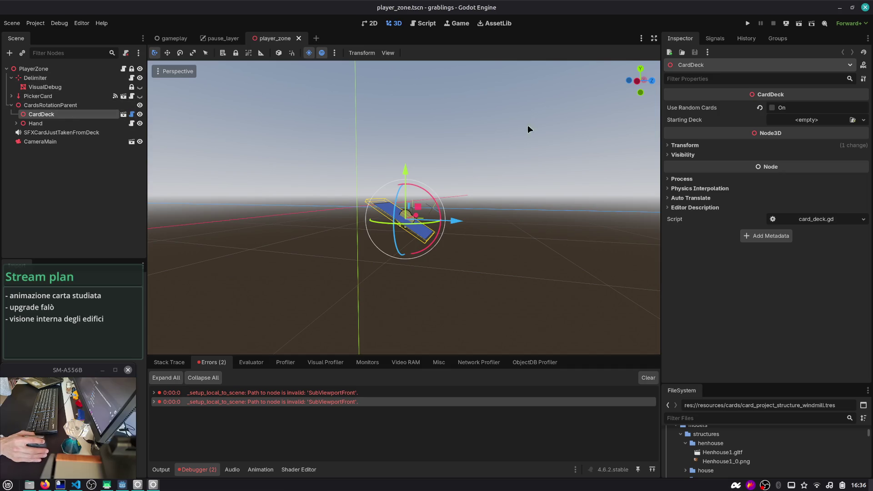
pyautogui.click(123, 115)
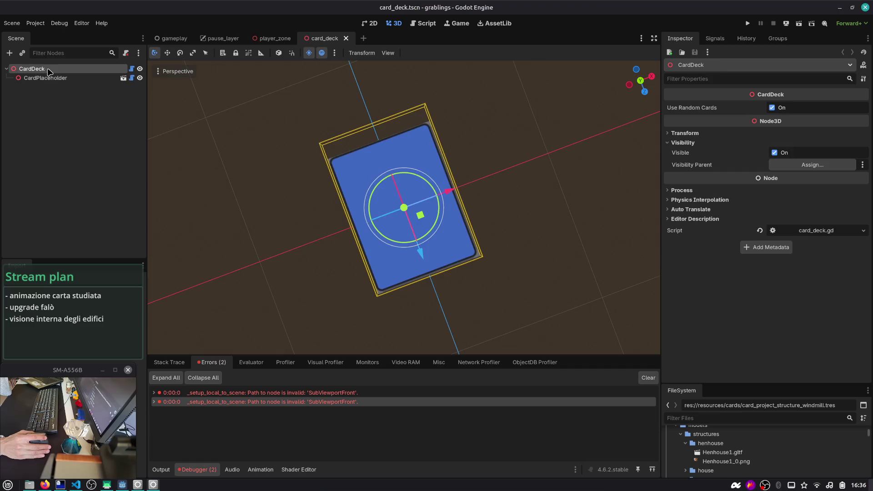
# - Inspect CardPlaceholder's Card Front Mat and No Depth Test materials and their shader parameters
pyautogui.click(45, 77)
pyautogui.click(815, 320)
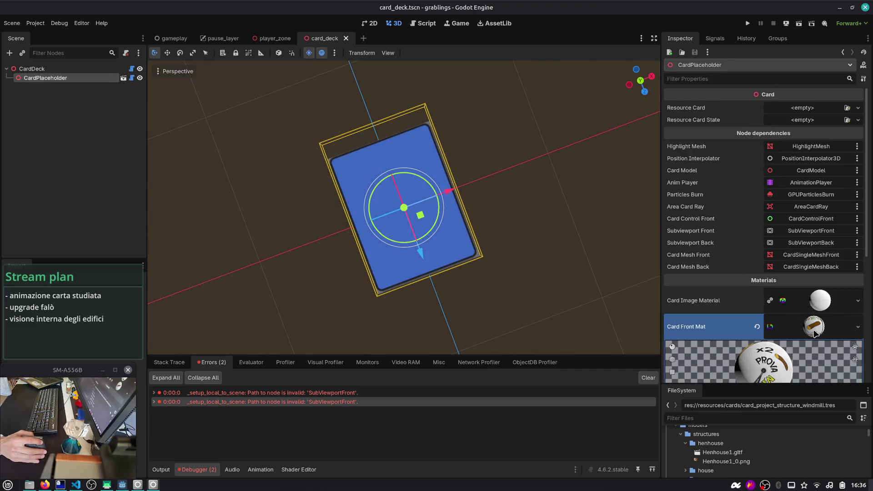
pyautogui.scroll(-5, 800, 282)
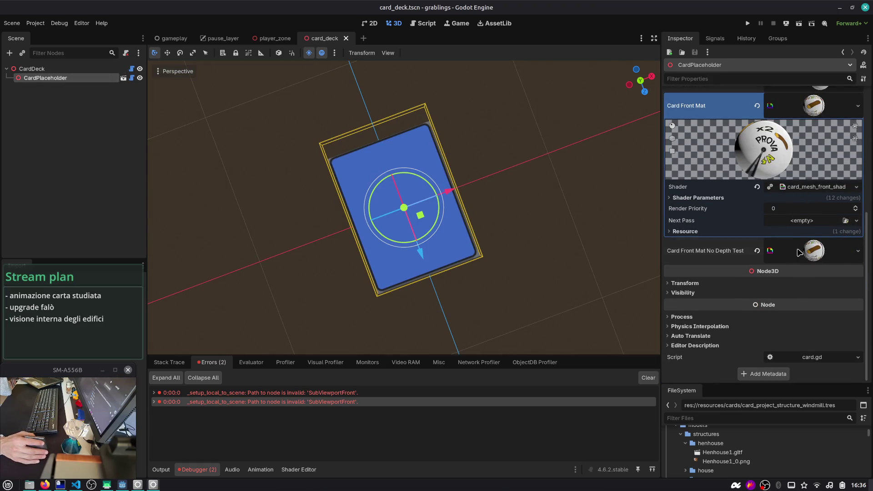
pyautogui.click(798, 252)
pyautogui.scroll(-3, 797, 250)
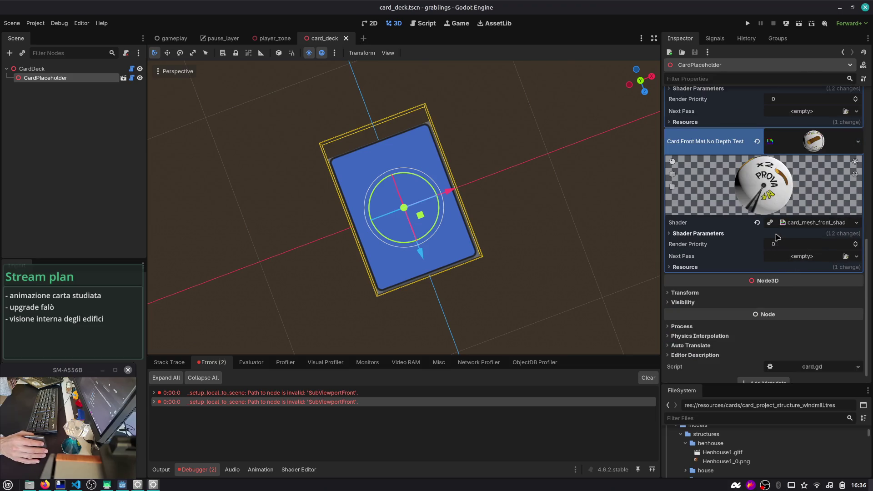
pyautogui.click(758, 236)
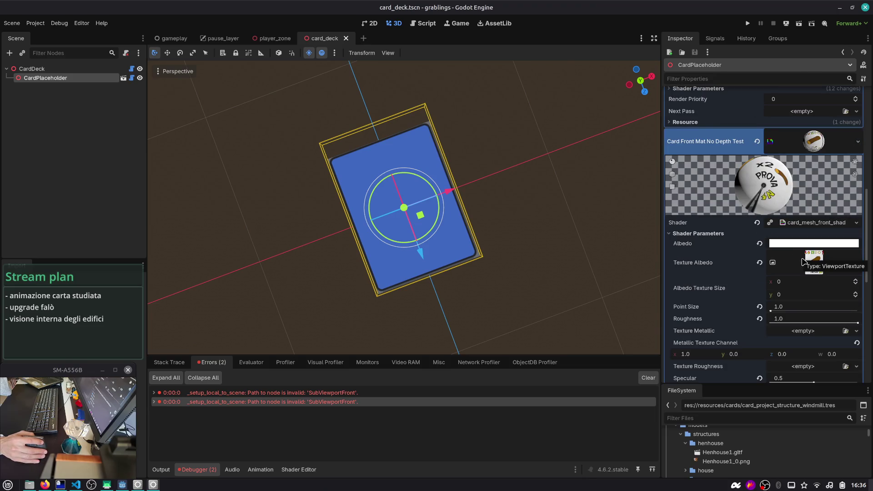
# - Open the card scene for editing, then switch to VS Code showing card_deck.tscn
pyautogui.click(123, 78)
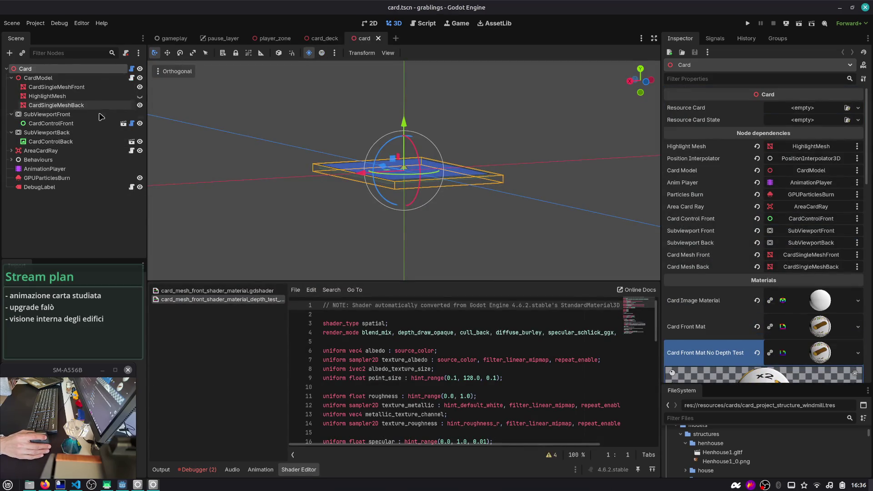
pyautogui.hotkey('alt', 'Tab')
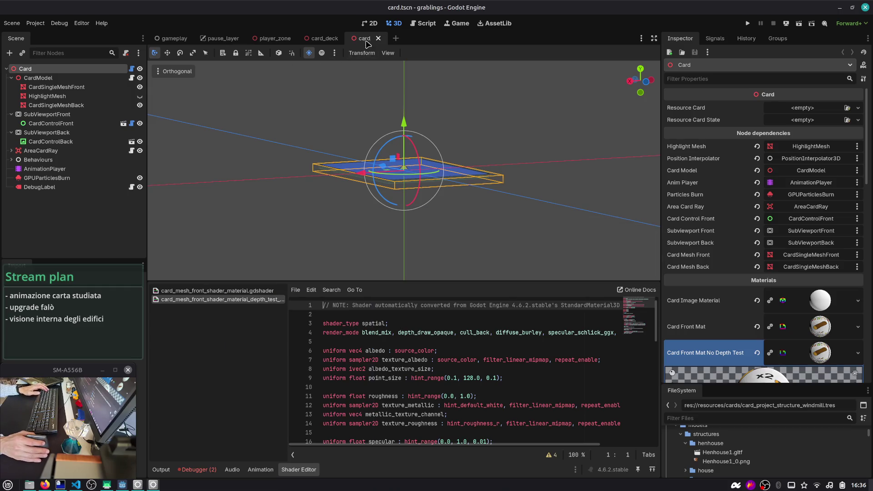
pyautogui.hotkey('alt', 'Tab')
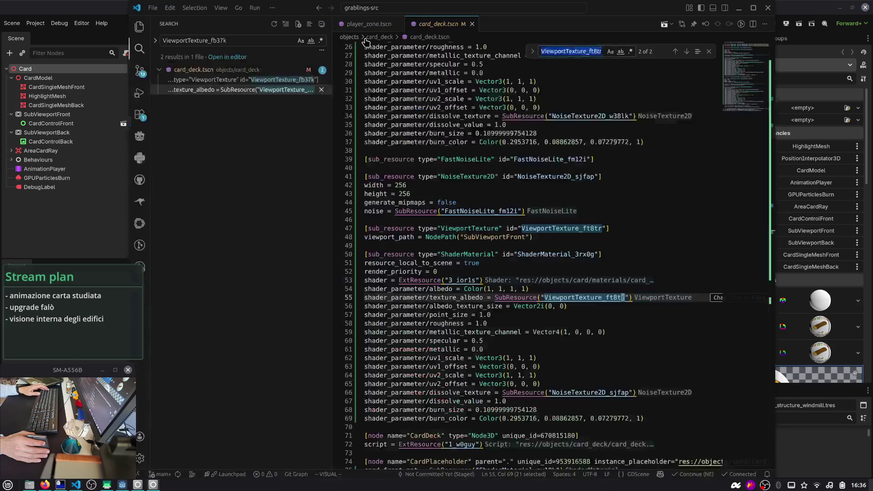
# - Close the in-file search and select SubViewportFront on card_deck.tscn's line 48
pyautogui.click(580, 312)
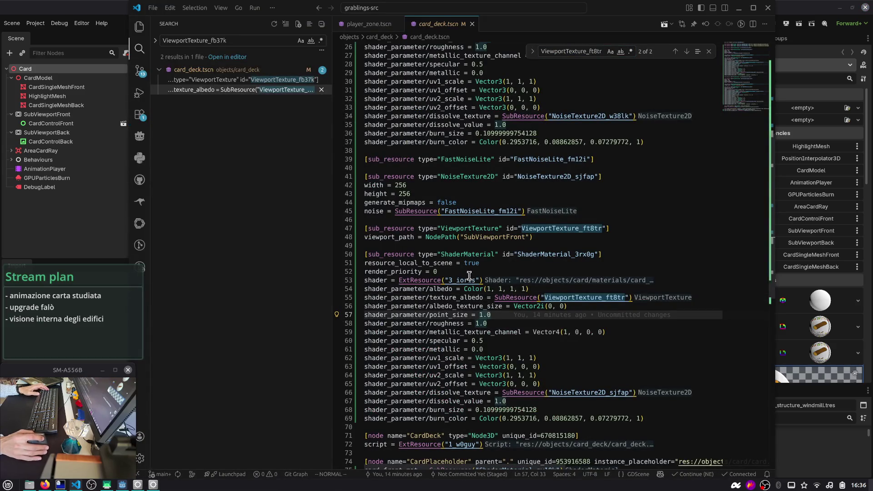
pyautogui.press('Escape')
pyautogui.click(509, 237)
pyautogui.doubleClick(508, 237)
pyautogui.hotkey('alt', 'Tab')
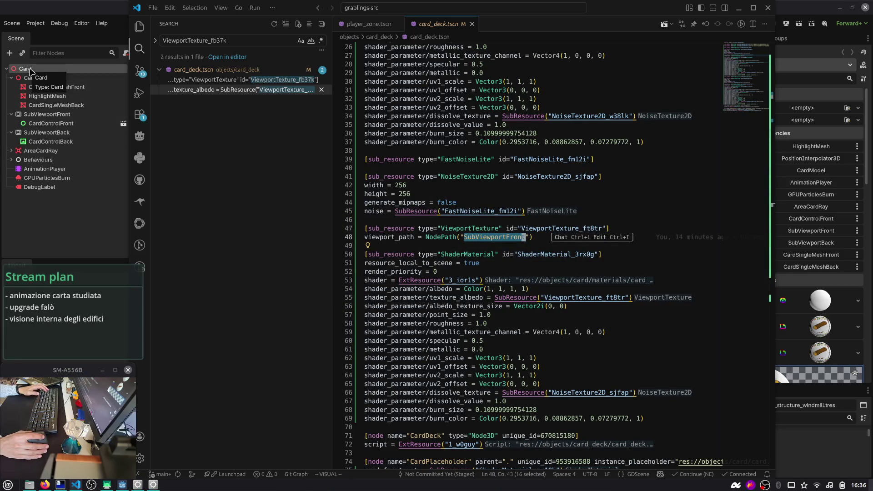
pyautogui.scroll(-2, 467, 236)
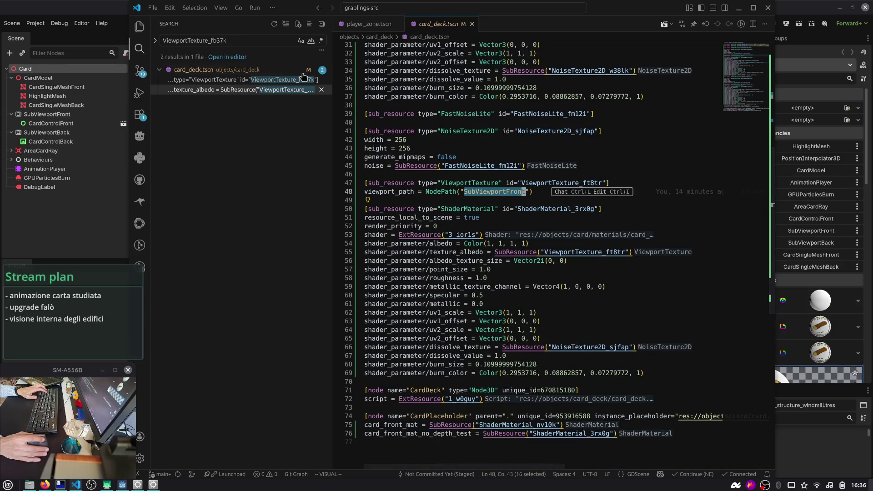
# - Search the project for SubViewportFront and review the CardControlFront match in card.tscn
pyautogui.hotkey('ctrl', 'shift', 'f')
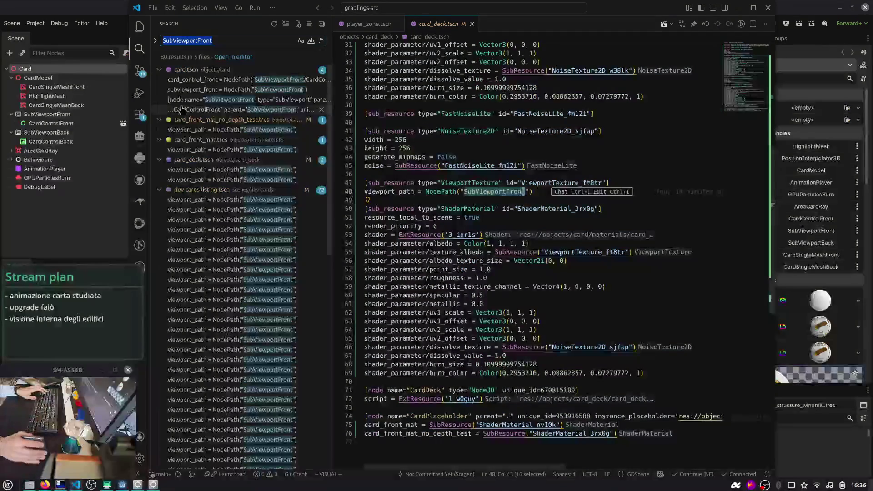
pyautogui.moveTo(331, 88); pyautogui.dragTo(421, 89)
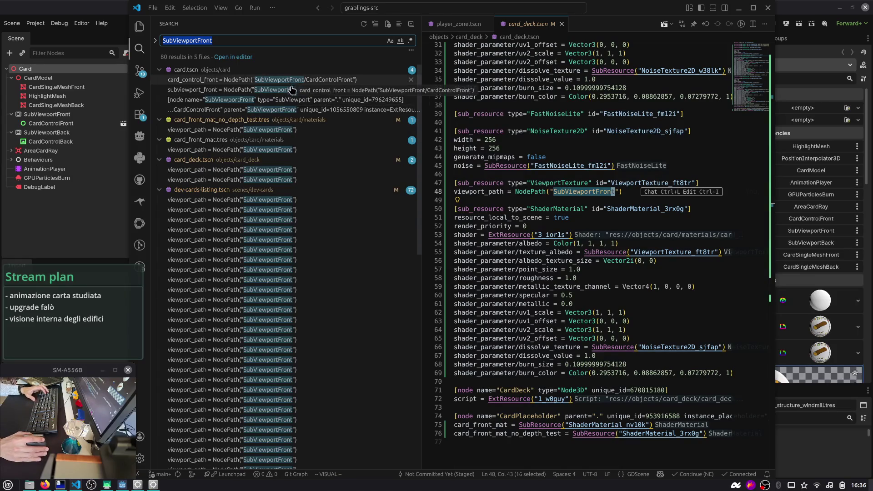
pyautogui.click(291, 88)
pyautogui.click(282, 110)
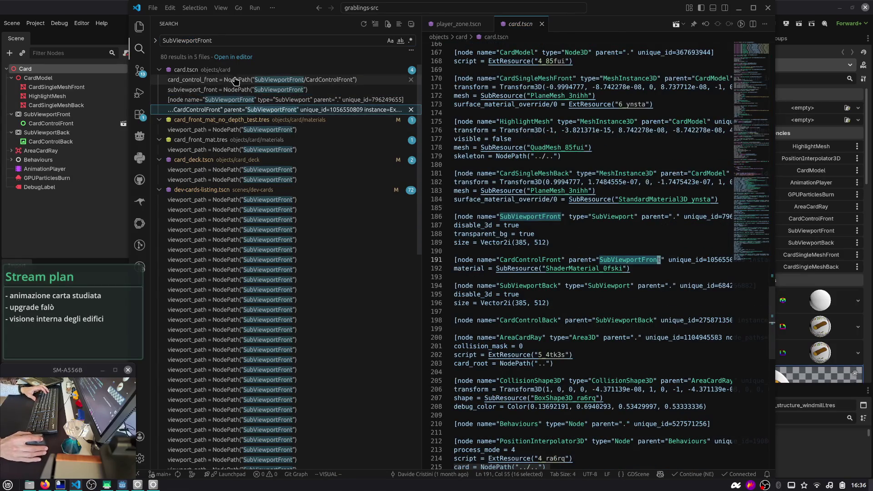
pyautogui.click(234, 70)
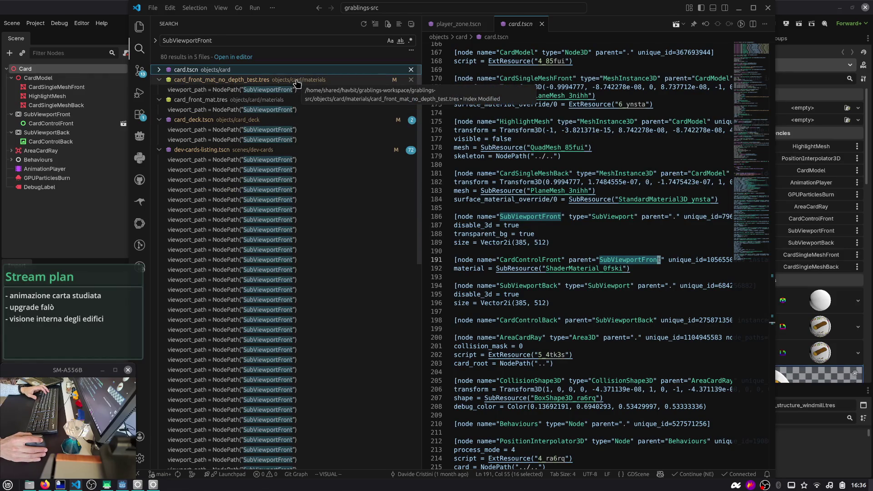
# - Open card_front_mat_no_depth_test.tres at its viewport_path match, then return to Godot
pyautogui.click(286, 80)
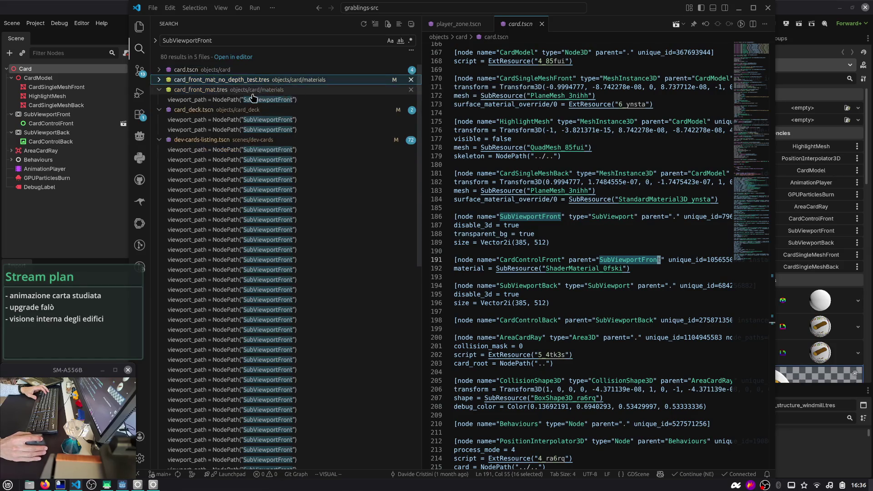
pyautogui.click(236, 90)
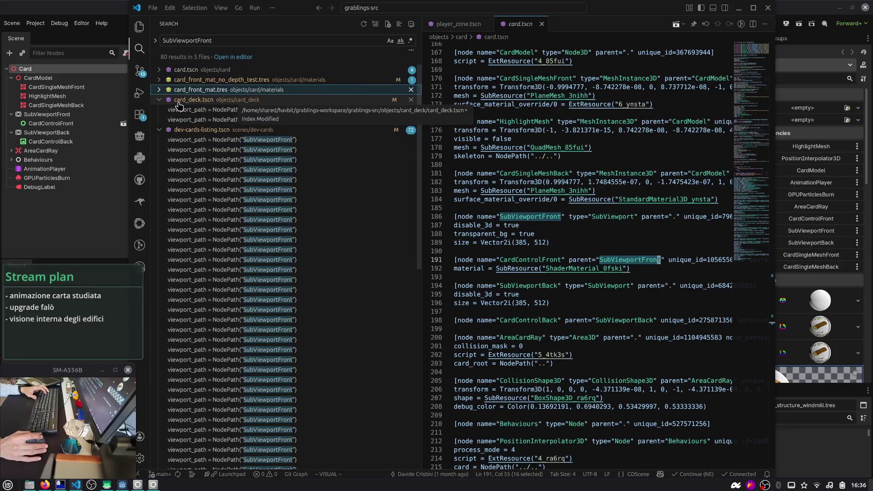
pyautogui.click(277, 80)
pyautogui.click(277, 89)
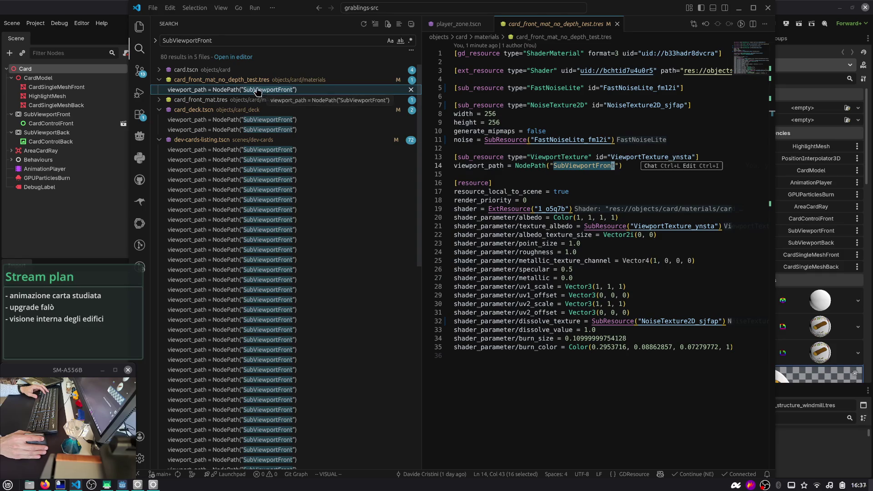
pyautogui.click(81, 222)
pyautogui.click(82, 223)
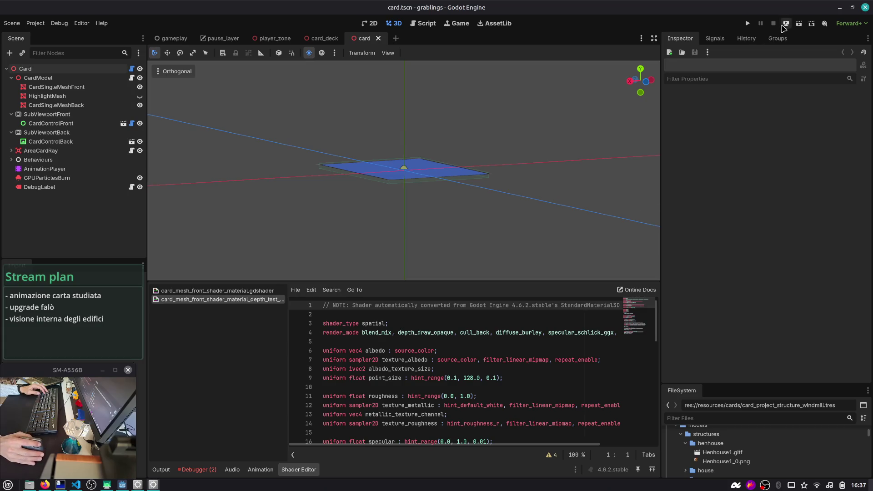
# - Enlarge the FileSystem panel and browse into the objects/card materials folder
pyautogui.moveTo(729, 384); pyautogui.dragTo(728, 201)
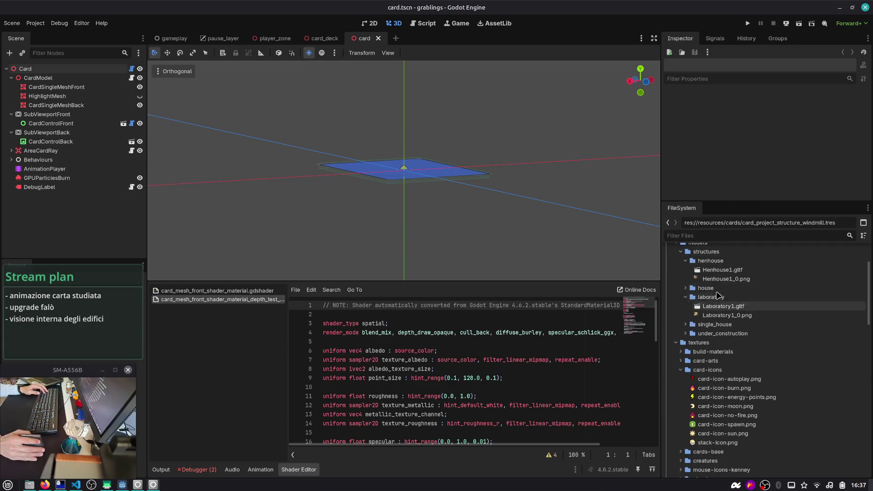
pyautogui.scroll(15, 699, 370)
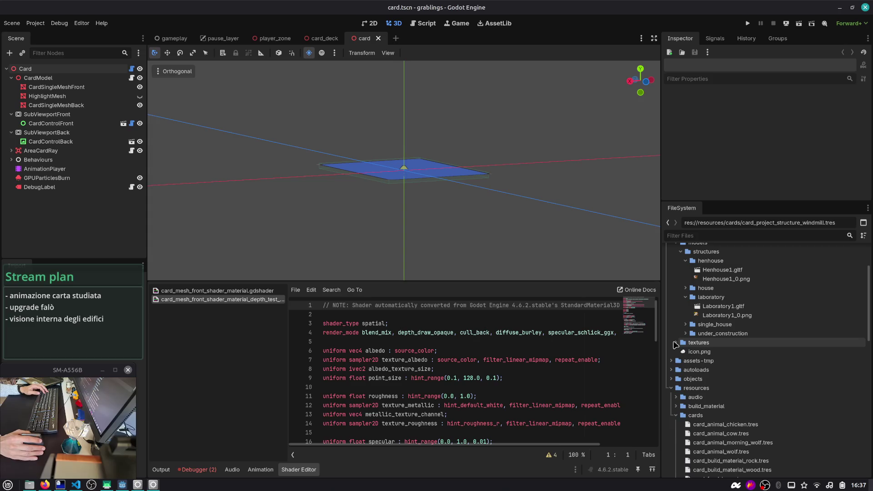
pyautogui.click(671, 314)
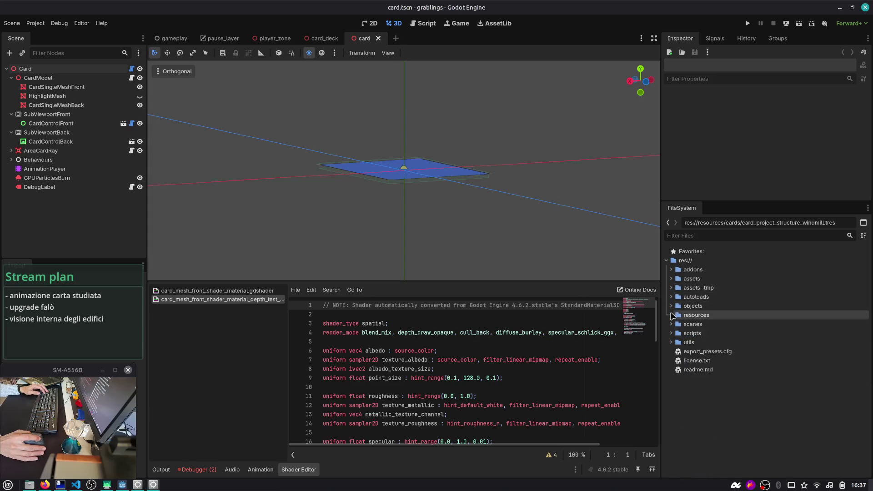
pyautogui.click(671, 305)
pyautogui.click(676, 315)
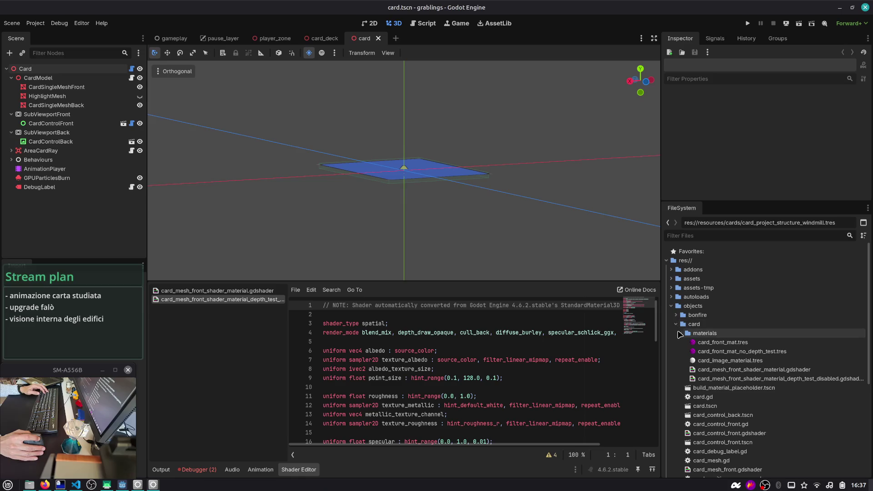
# - Clear card_front_mat.tres's Viewport Path, check the no-depth-test material, and save
pyautogui.click(721, 343)
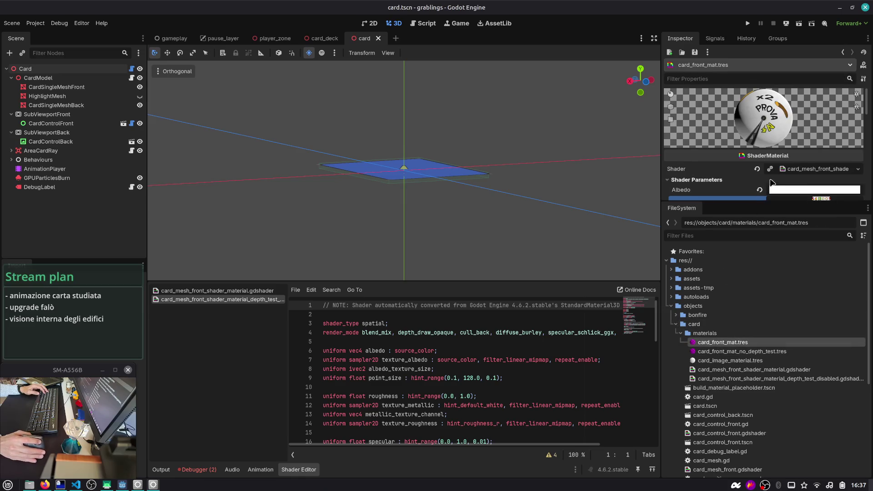
pyautogui.scroll(-2, 769, 191)
pyautogui.click(759, 188)
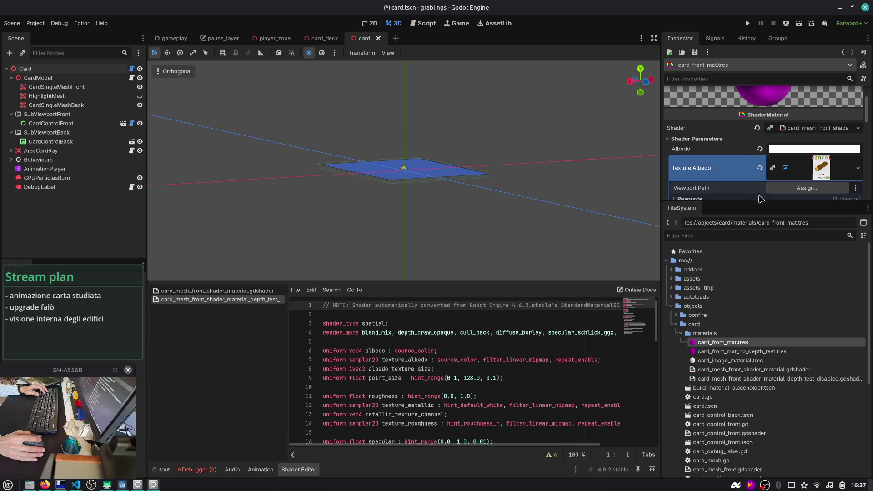
pyautogui.click(729, 351)
pyautogui.scroll(-4, 764, 199)
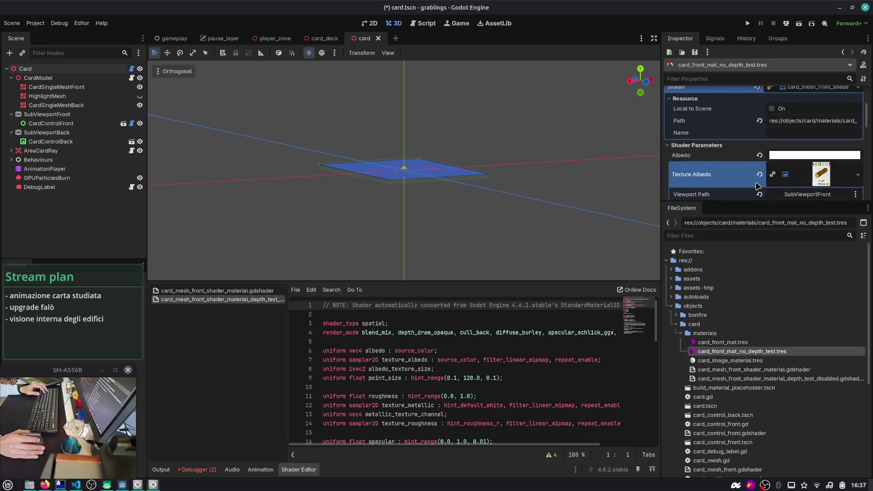
pyautogui.hotkey('ctrl', 's')
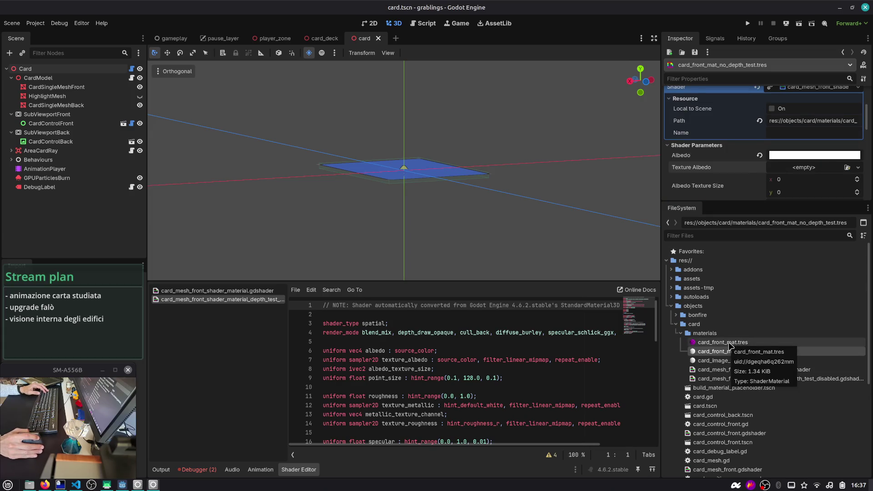
pyautogui.moveTo(729, 346)
pyautogui.mouseDown()
pyautogui.moveTo(563, 226)
pyautogui.moveTo(485, 188)
pyautogui.mouseUp()
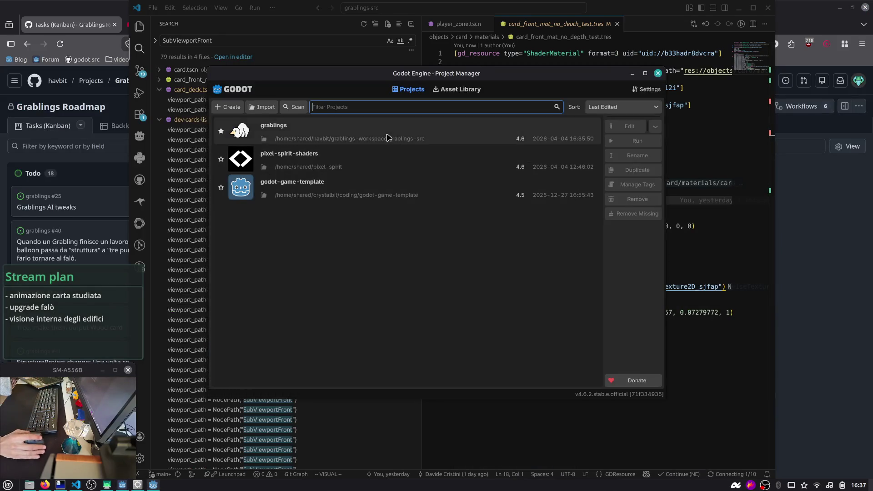
# - Reopen grablings, run it, review the two SubViewportFront errors in Debugger, and stop
pyautogui.doubleClick(388, 137)
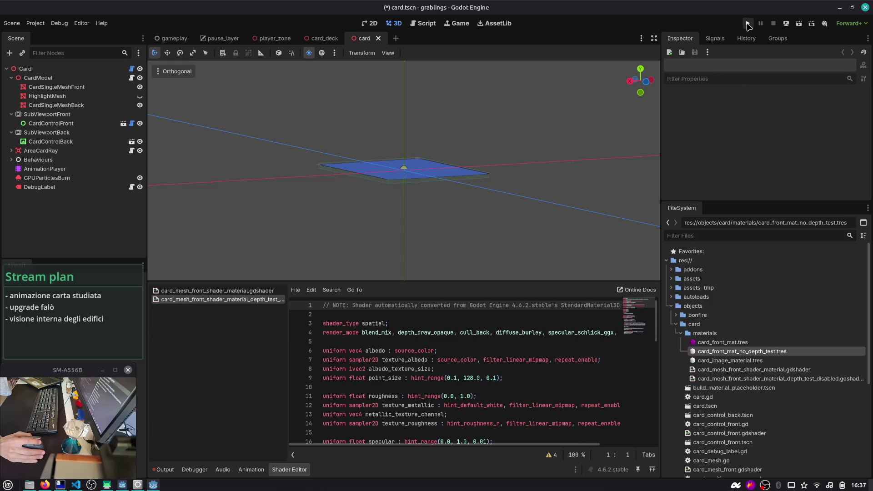
pyautogui.click(747, 23)
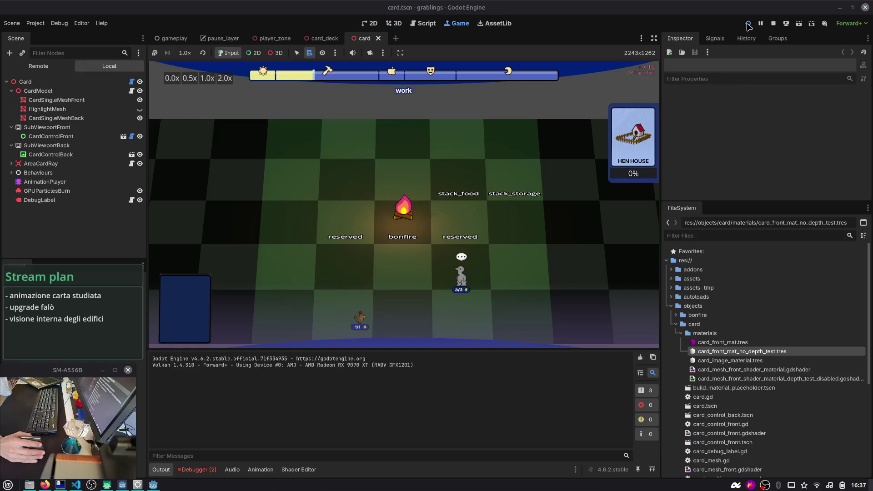
pyautogui.click(198, 469)
pyautogui.click(223, 401)
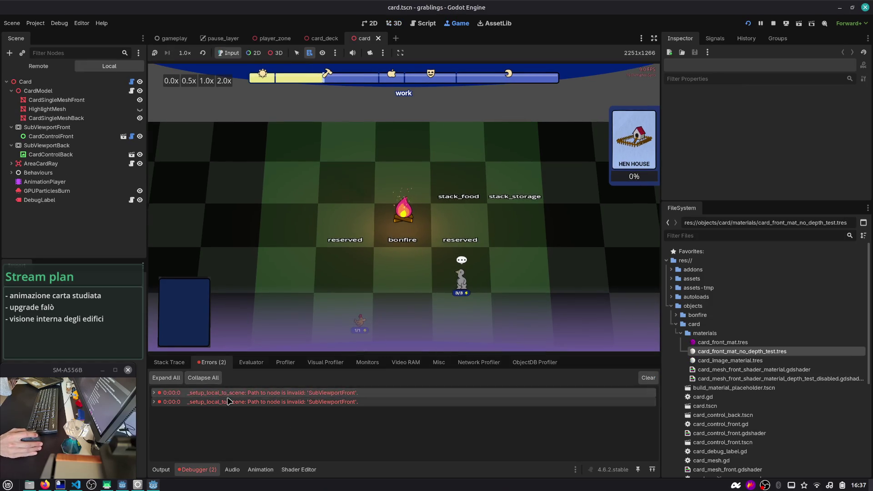
pyautogui.click(773, 24)
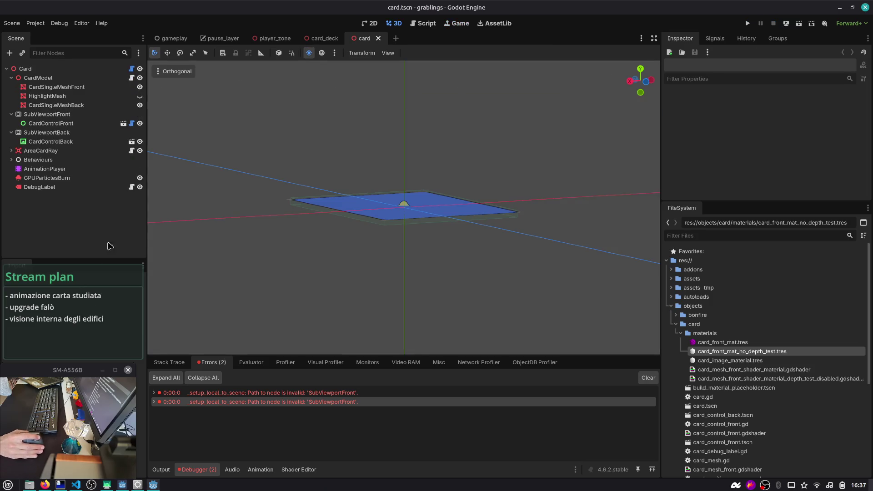
pyautogui.doubleClick(740, 351)
# - Revert the card front material's Texture Albedo to remove its viewport texture
pyautogui.scroll(-5, 738, 132)
pyautogui.scroll(-10, 738, 132)
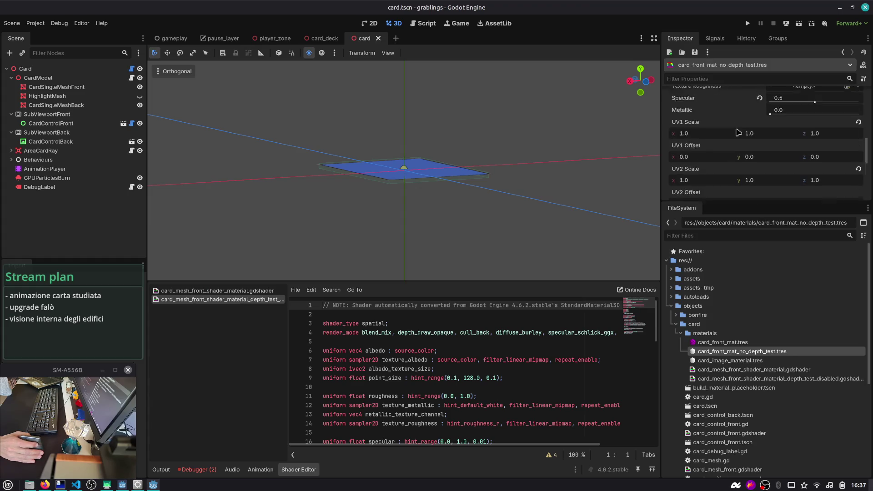
pyautogui.scroll(-10, 737, 132)
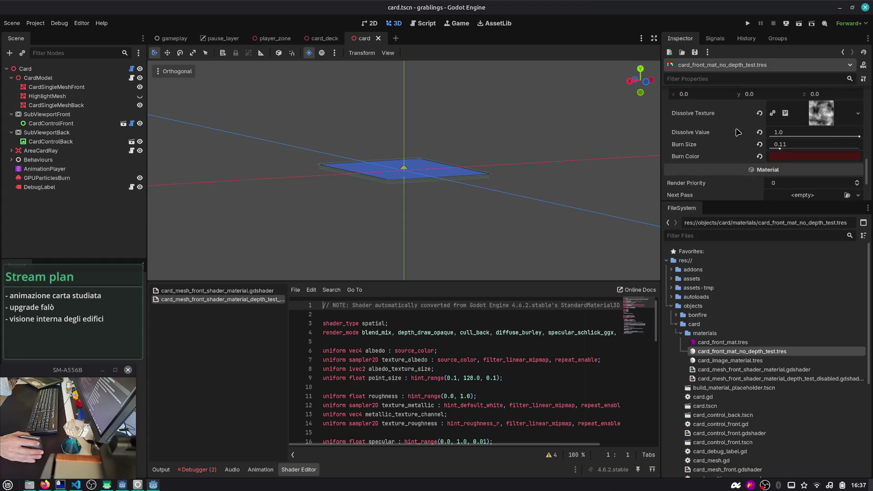
pyautogui.scroll(-3, 737, 132)
pyautogui.moveTo(764, 203); pyautogui.dragTo(763, 351)
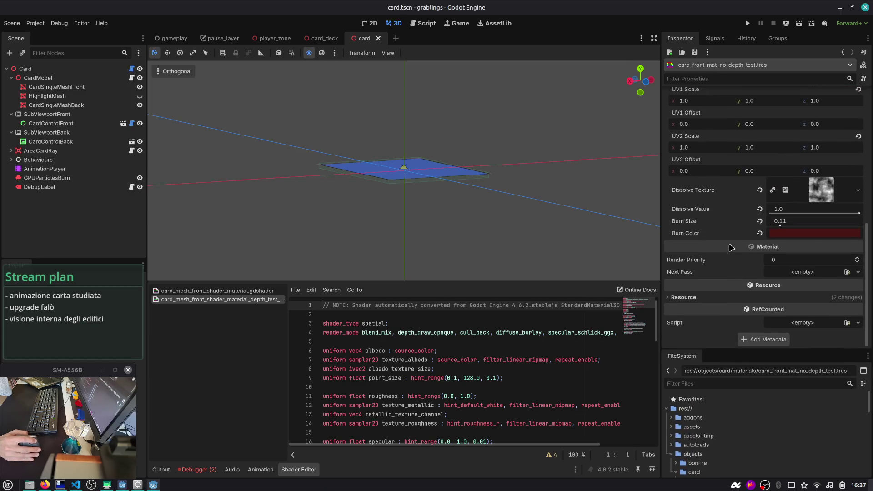
pyautogui.scroll(20, 730, 247)
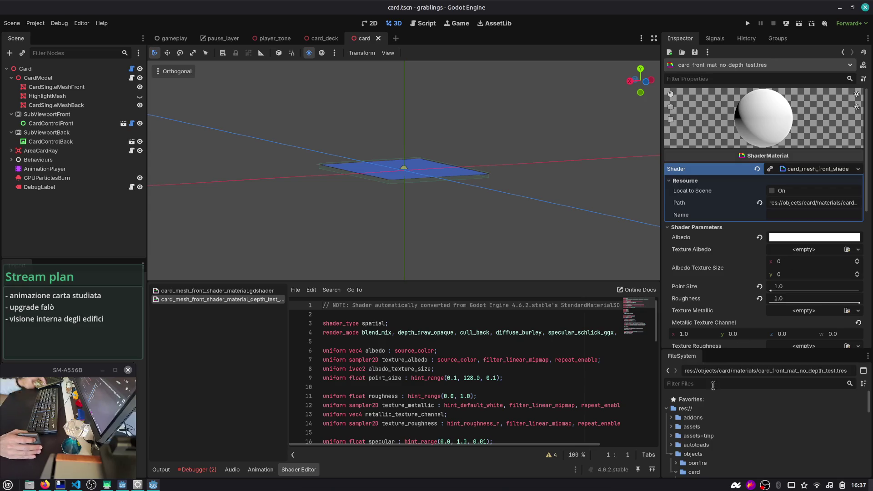
pyautogui.scroll(-4, 732, 419)
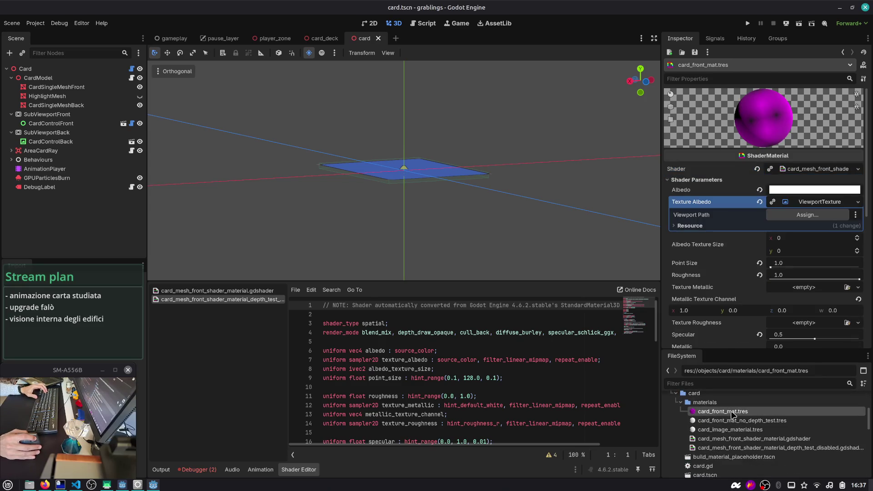
pyautogui.click(759, 203)
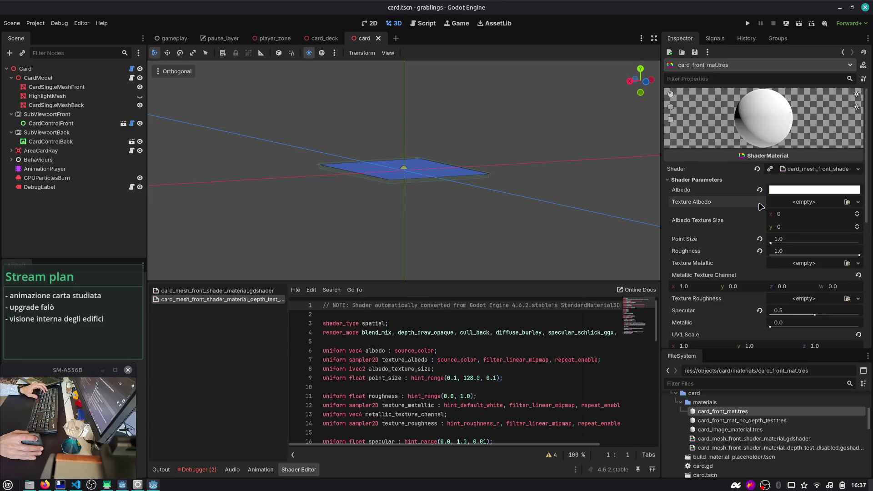
pyautogui.click(716, 181)
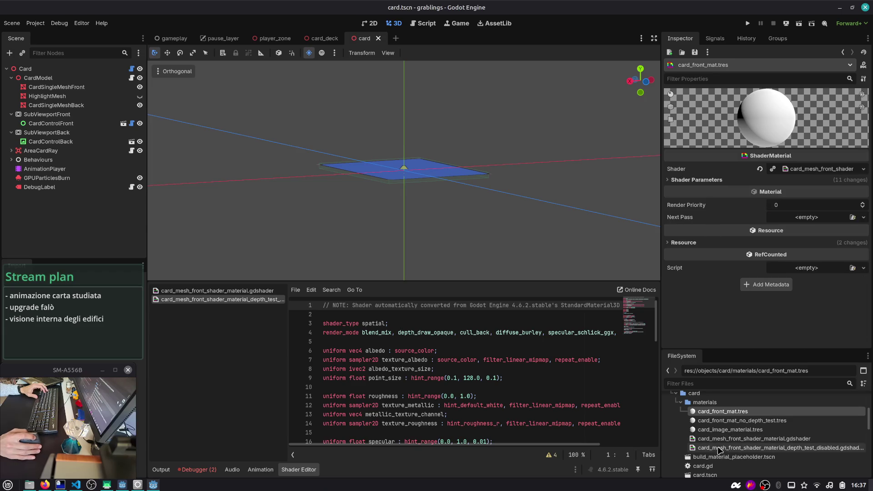
# - Reload the grablings project from the Project Manager and run it
pyautogui.hotkey('ctrl', 'shift', 'q')
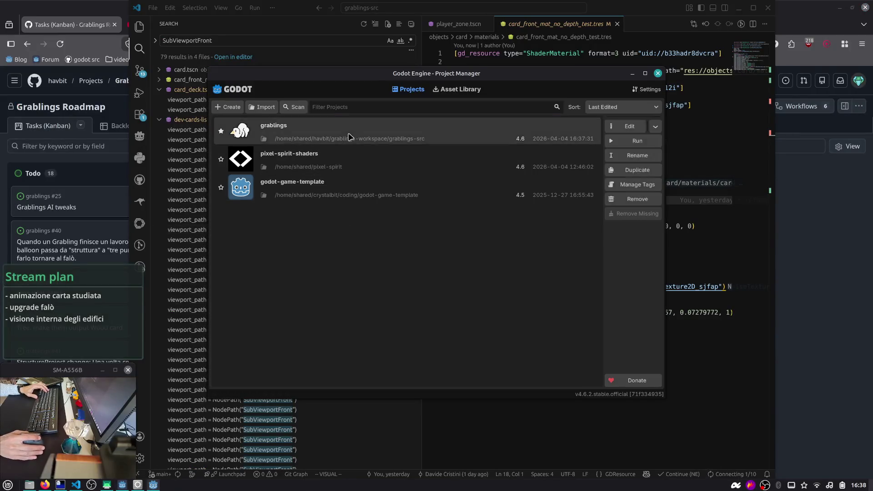
pyautogui.doubleClick(350, 137)
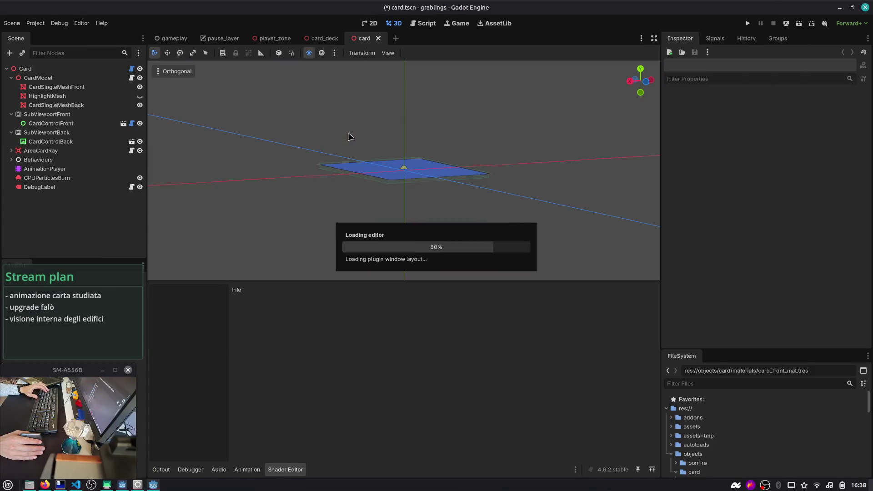
pyautogui.press('F5')
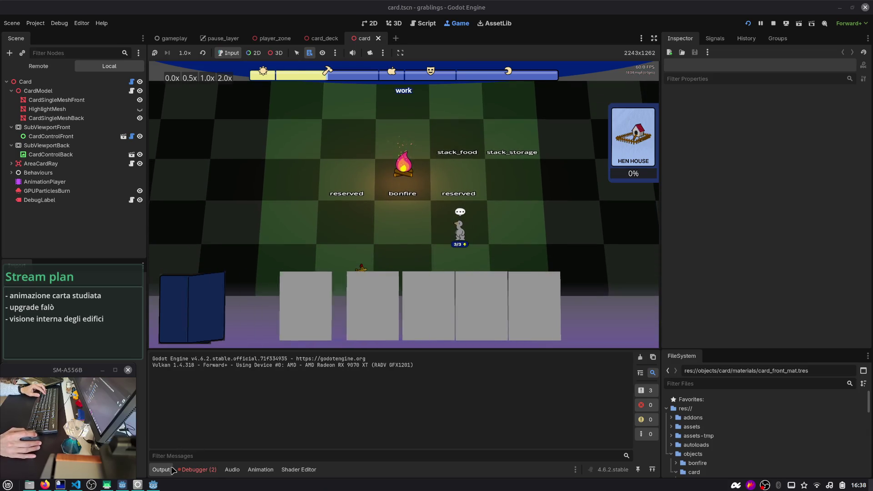
# - Check the two 'Path to node is invalid: SubViewportFront' debugger errors, then stop the game
pyautogui.click(196, 469)
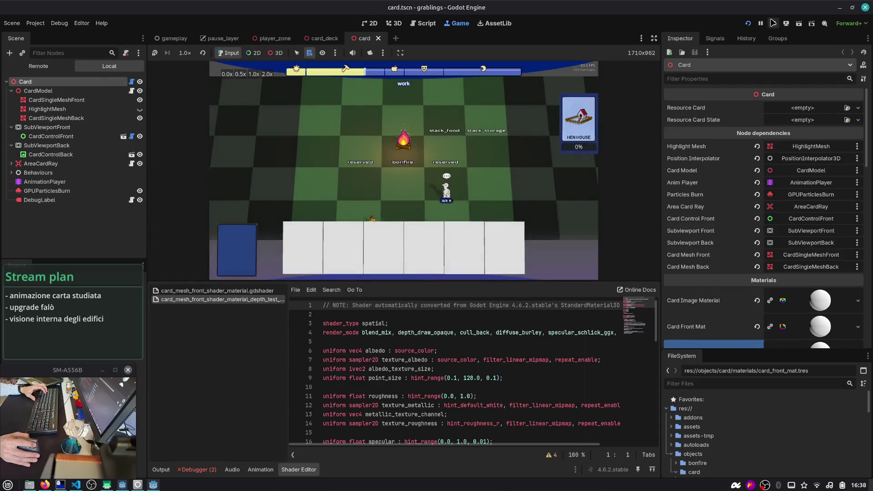
pyautogui.click(772, 22)
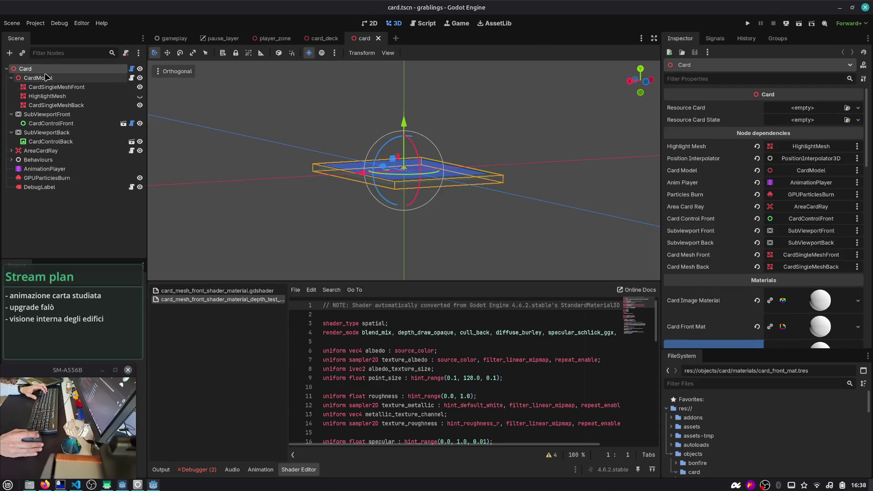
# - Try a New ViewportTexture on Card Front Mat's Texture Albedo and dismiss the file-saved warning
pyautogui.scroll(-3, 776, 272)
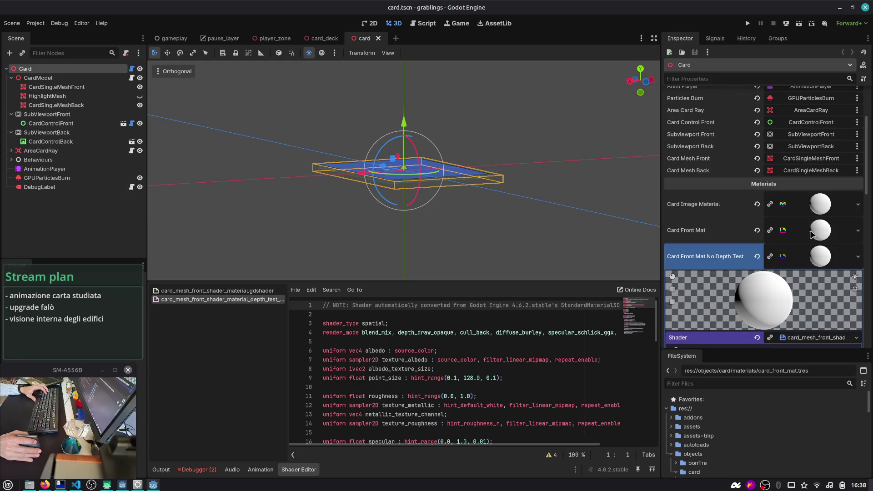
pyautogui.scroll(-5, 811, 234)
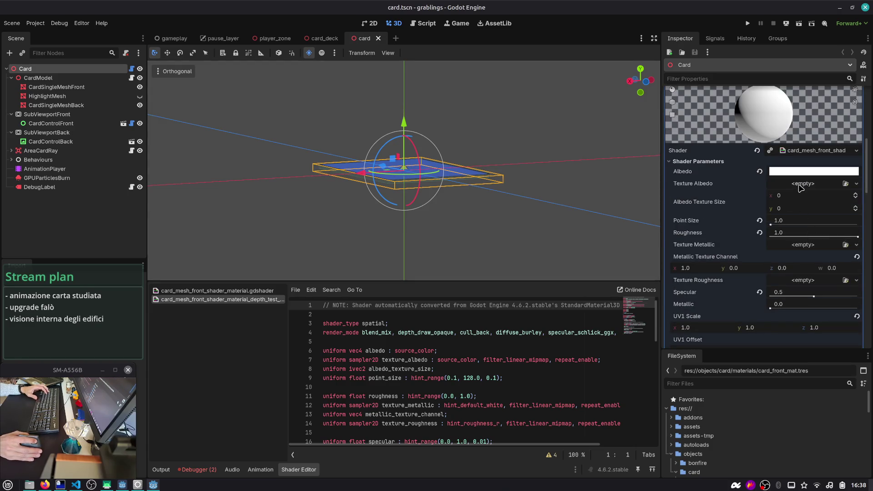
pyautogui.scroll(3, 800, 187)
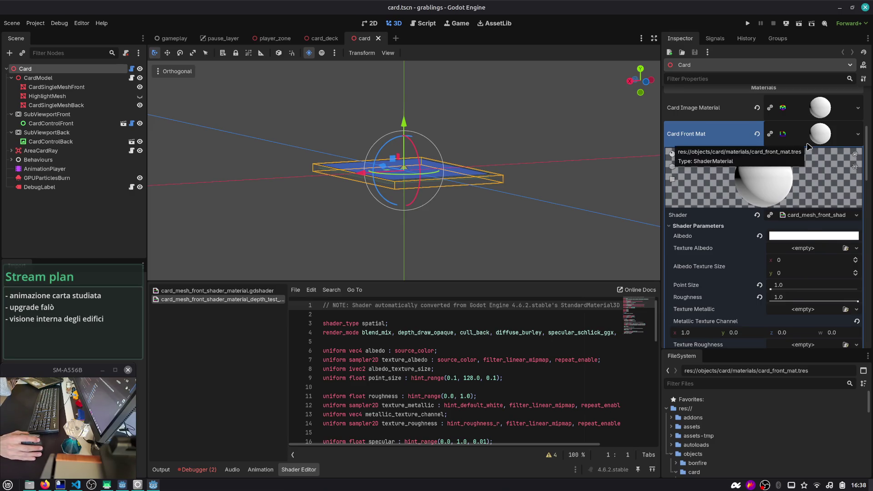
pyautogui.click(846, 248)
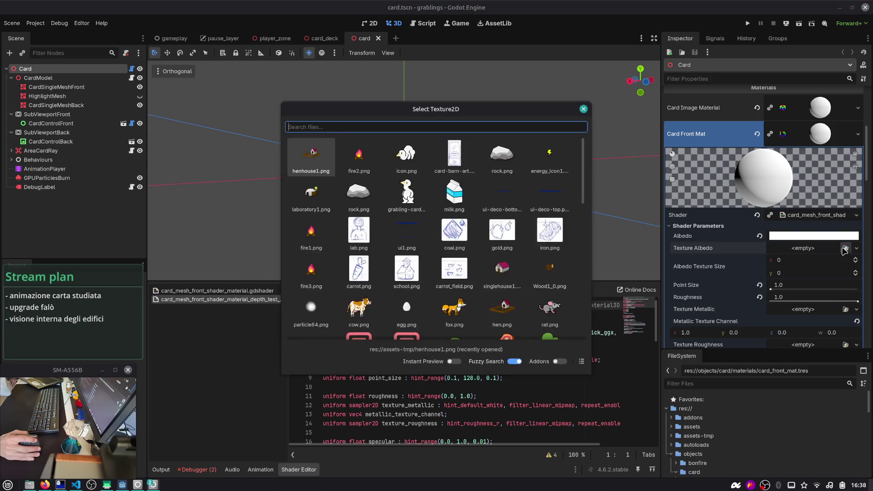
pyautogui.click(579, 113)
pyautogui.click(856, 247)
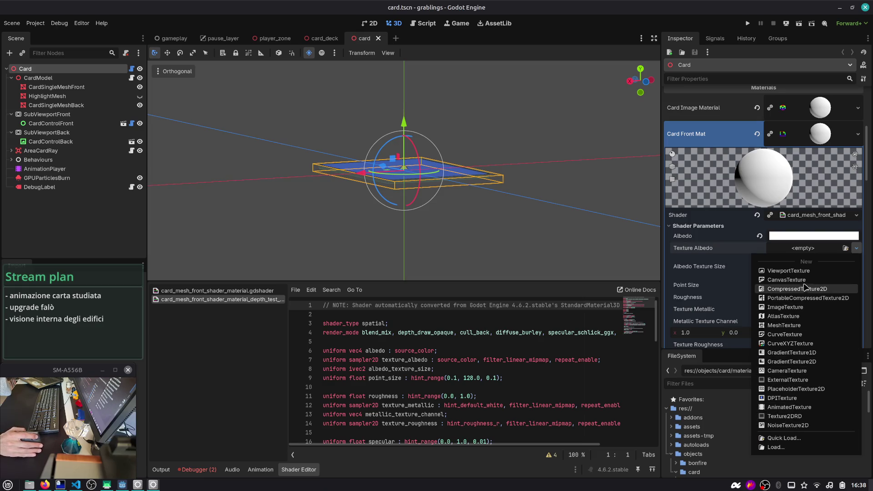
pyautogui.click(795, 271)
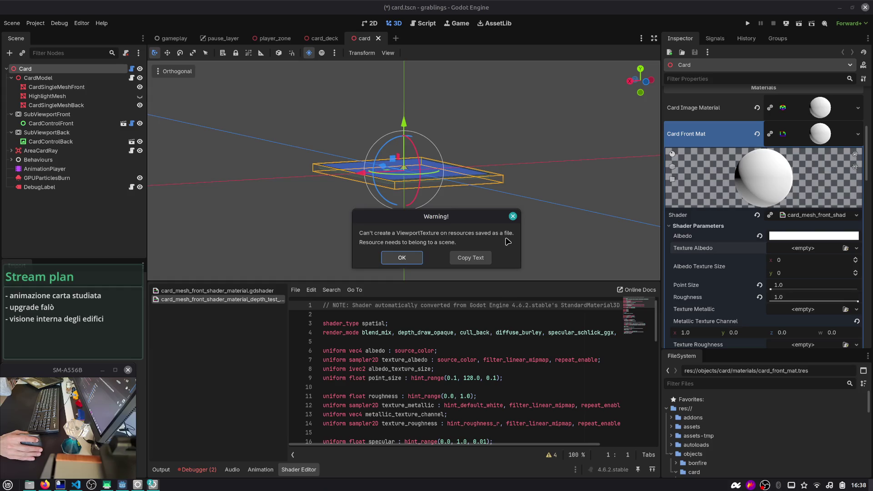
pyautogui.click(411, 260)
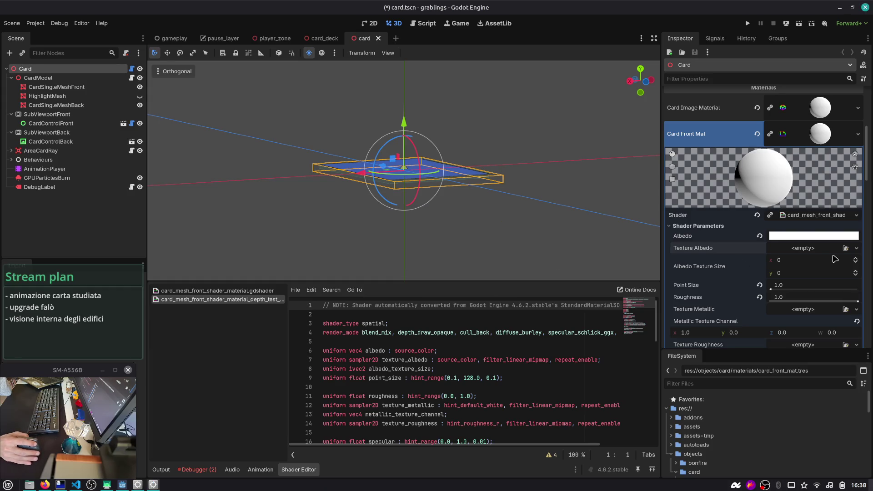
pyautogui.click(807, 251)
pyautogui.click(718, 250)
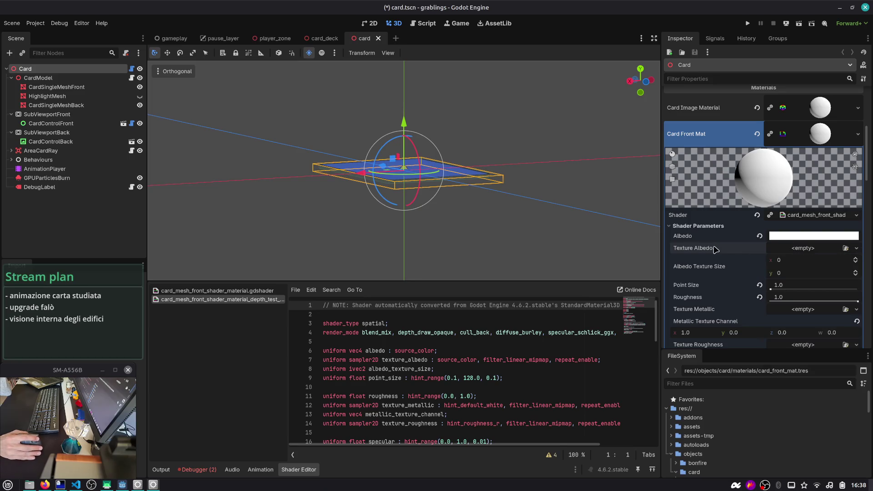
# - Make Card Front Mat unique, set its Texture Albedo to a SubViewportFront ViewportTexture, and save
pyautogui.click(801, 137)
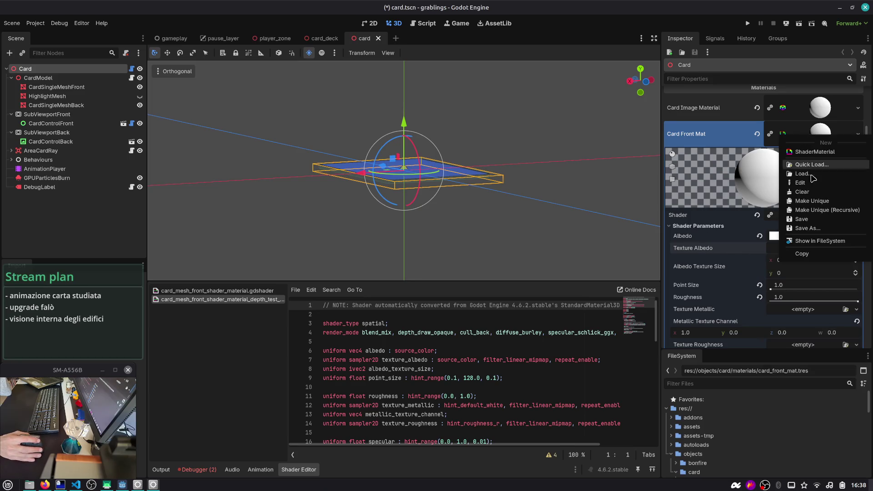
pyautogui.click(813, 202)
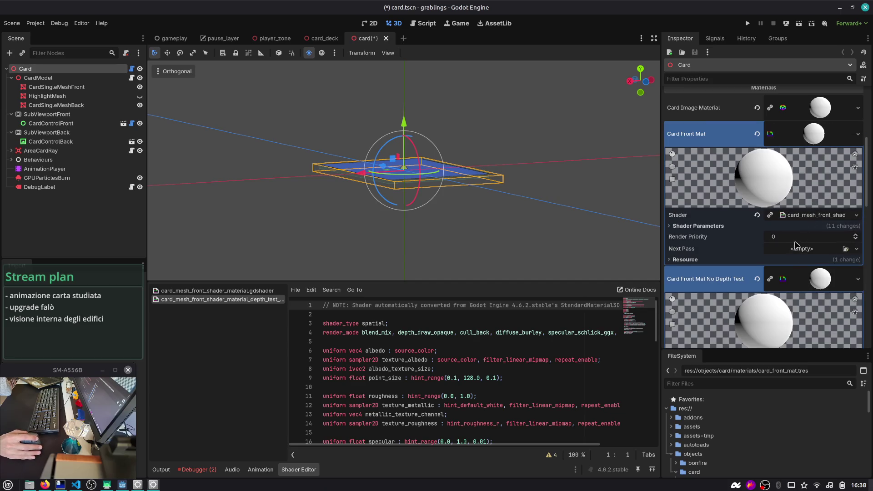
pyautogui.click(726, 229)
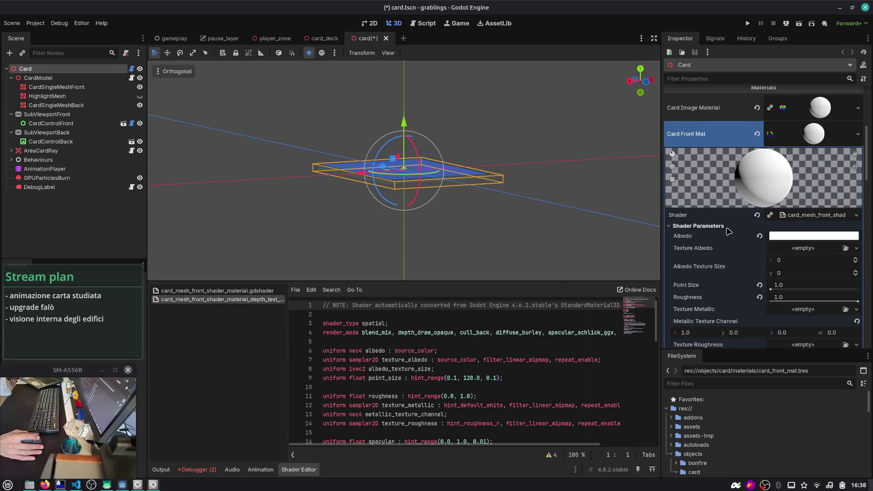
pyautogui.click(804, 248)
pyautogui.click(799, 272)
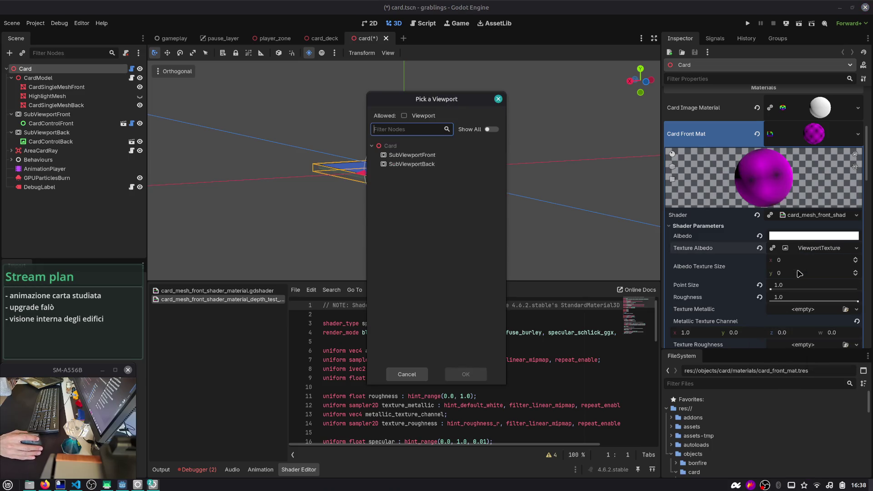
pyautogui.doubleClick(434, 156)
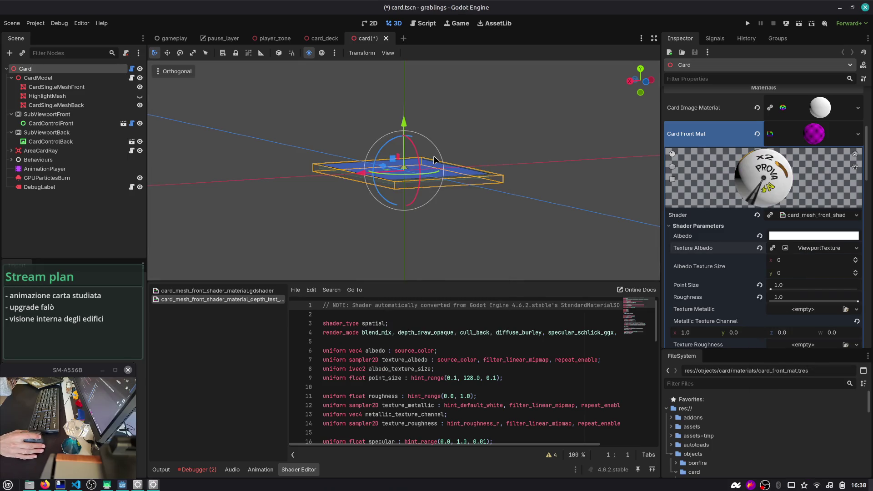
pyautogui.click(809, 135)
pyautogui.press('super')
pyautogui.press('Escape')
pyautogui.hotkey('ctrl', 's')
# - Make Card Front Mat No Depth Test unique with a SubViewportFront ViewportTexture albedo, and save
pyautogui.rightClick(816, 162)
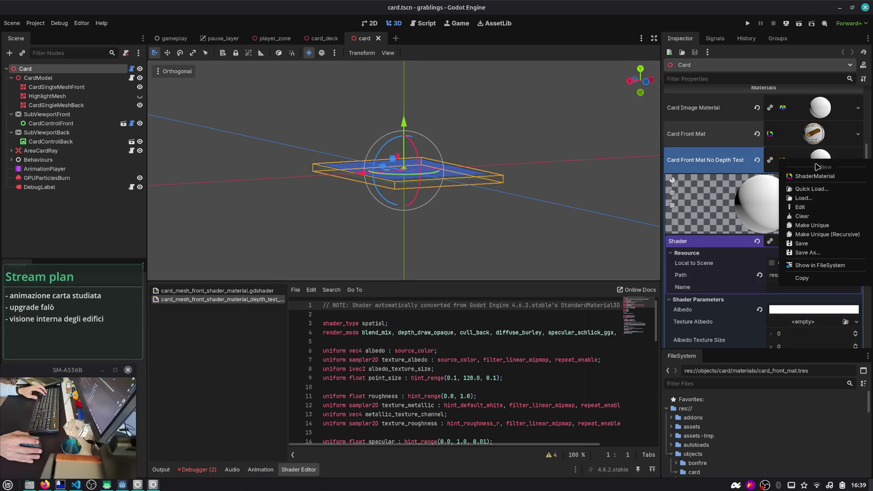
pyautogui.click(813, 234)
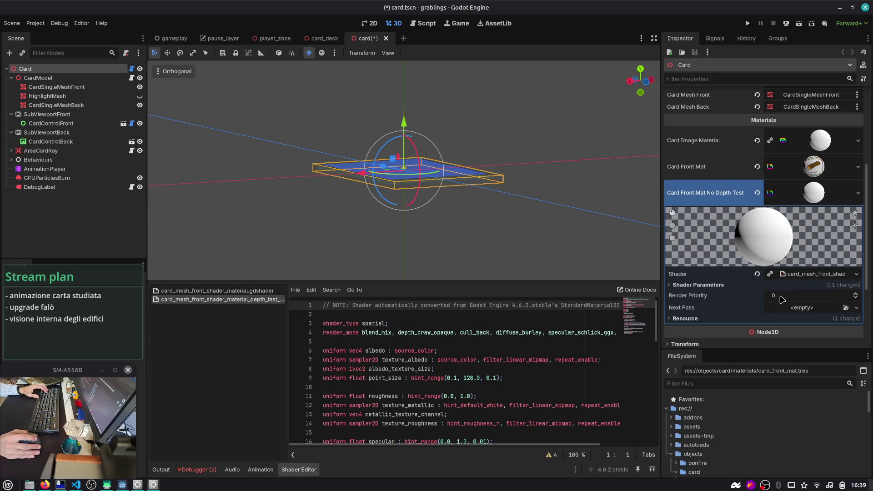
pyautogui.click(734, 286)
pyautogui.click(796, 307)
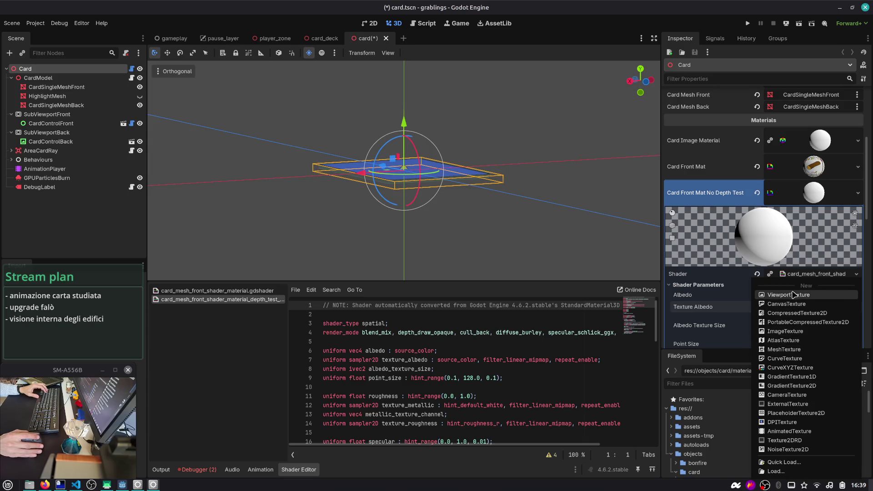
pyautogui.click(788, 294)
pyautogui.doubleClick(415, 157)
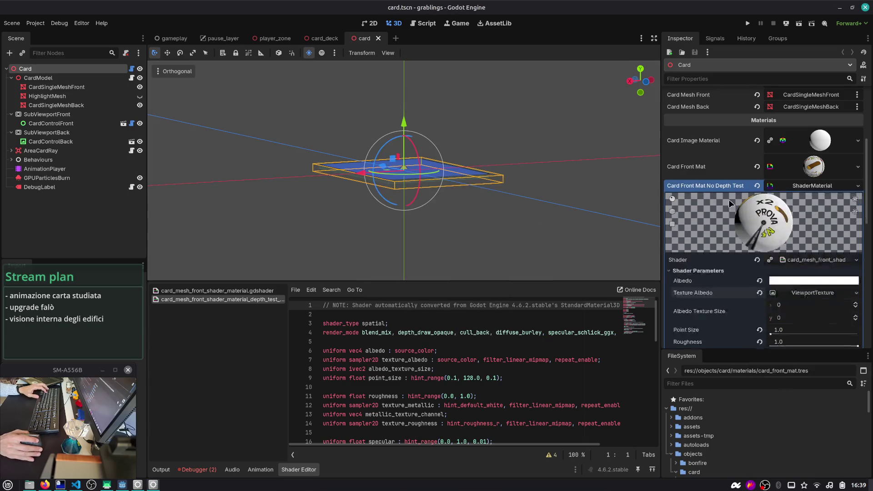
pyautogui.hotkey('ctrl', 's')
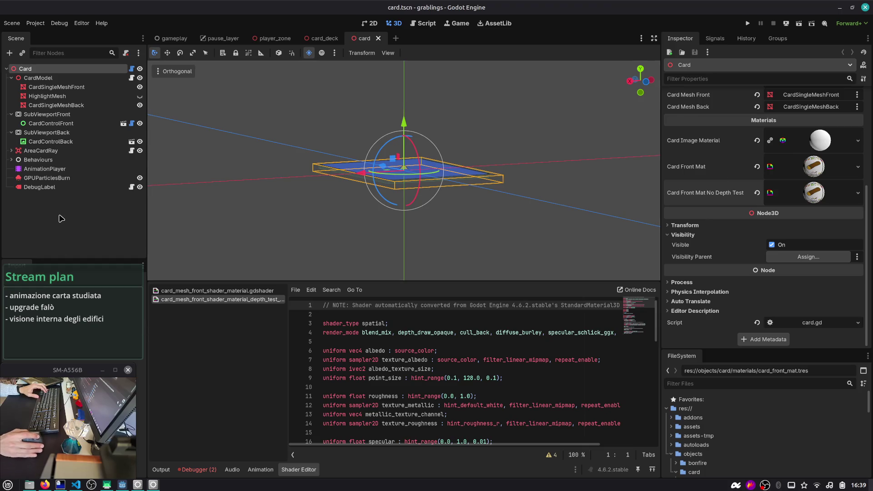
pyautogui.moveTo(699, 351); pyautogui.dragTo(695, 238)
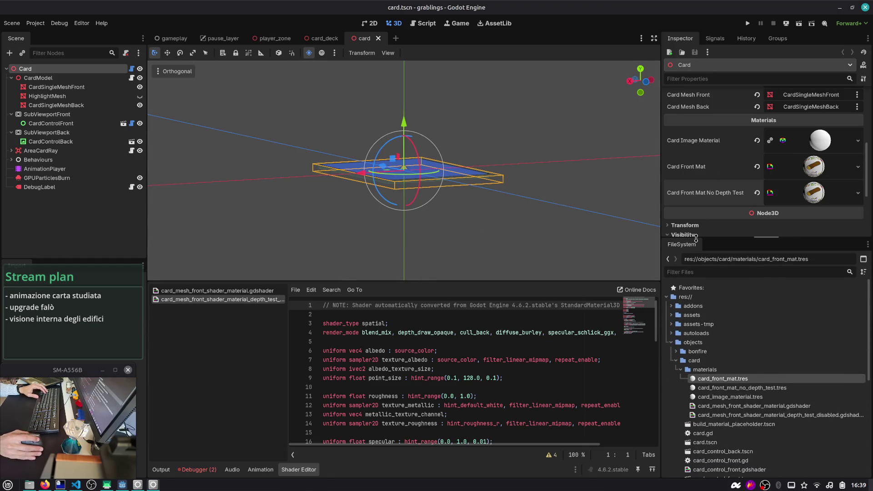
# - Reload and run grablings, recheck the two SubViewportFront errors, then stop the game
pyautogui.click(748, 24)
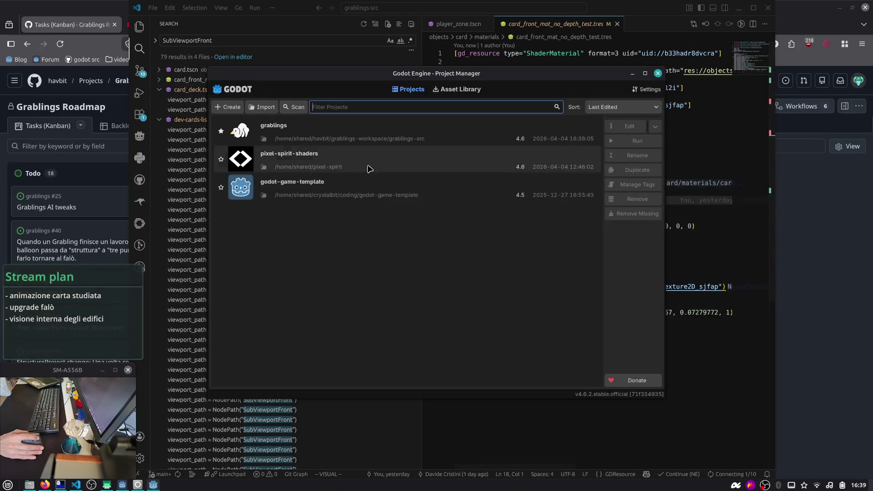
pyautogui.doubleClick(365, 141)
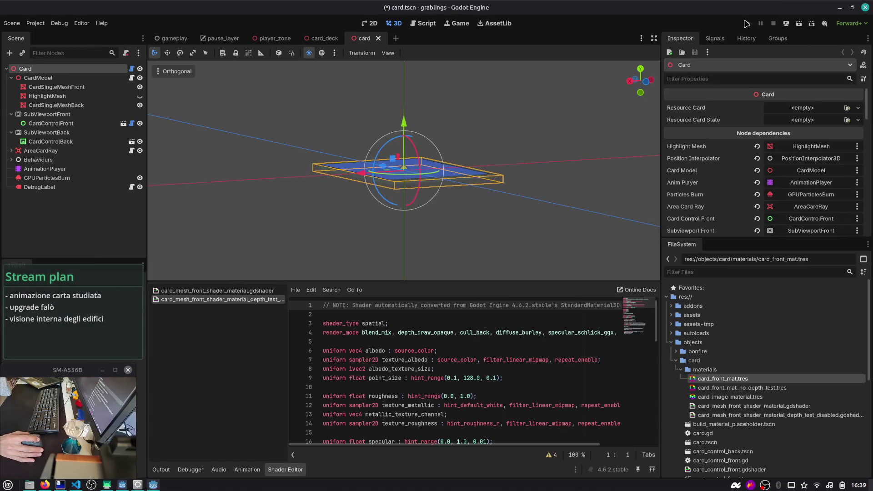
pyautogui.click(746, 24)
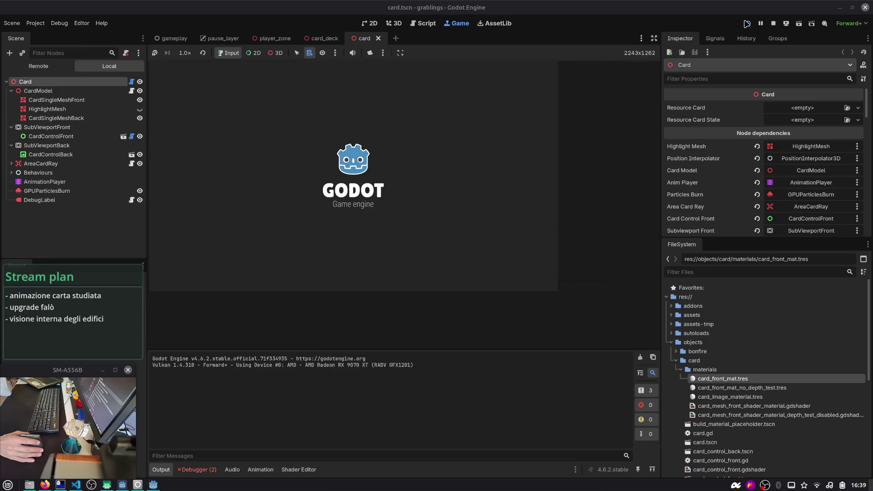
pyautogui.click(196, 470)
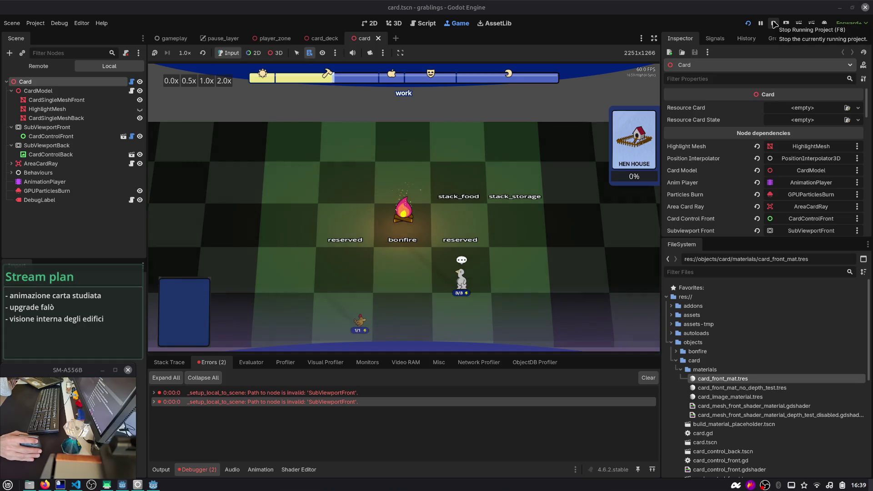
pyautogui.click(774, 23)
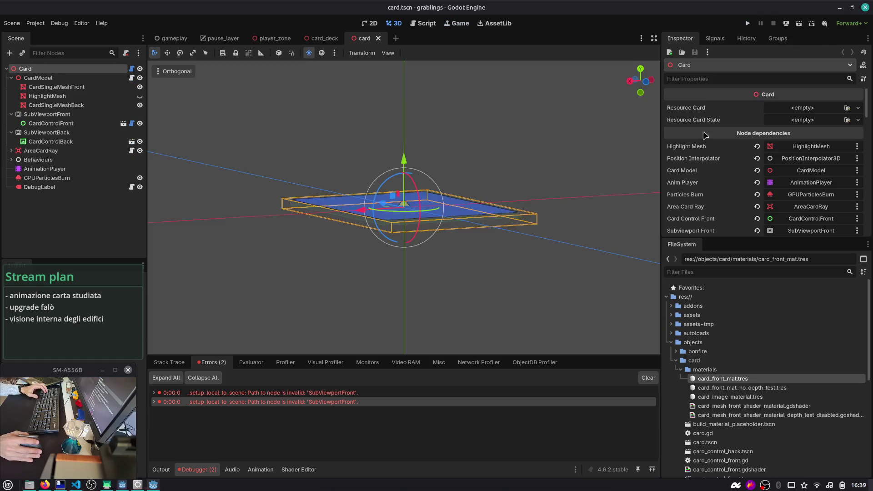
# - Expand and inspect the Card Front Mat material in the Inspector, then collapse it
pyautogui.scroll(-3, 670, 173)
pyautogui.scroll(-3, 670, 173)
pyautogui.scroll(3, 672, 171)
pyautogui.scroll(-5, 677, 166)
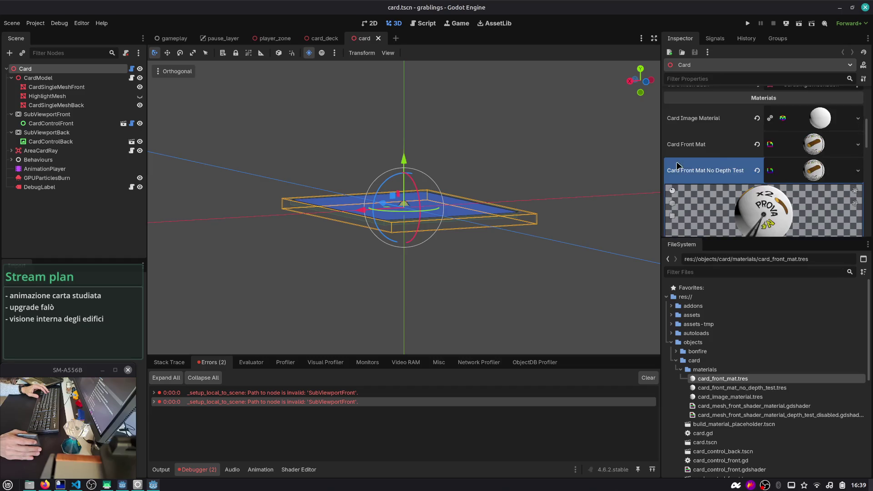
pyautogui.click(831, 147)
pyautogui.scroll(-3, 818, 127)
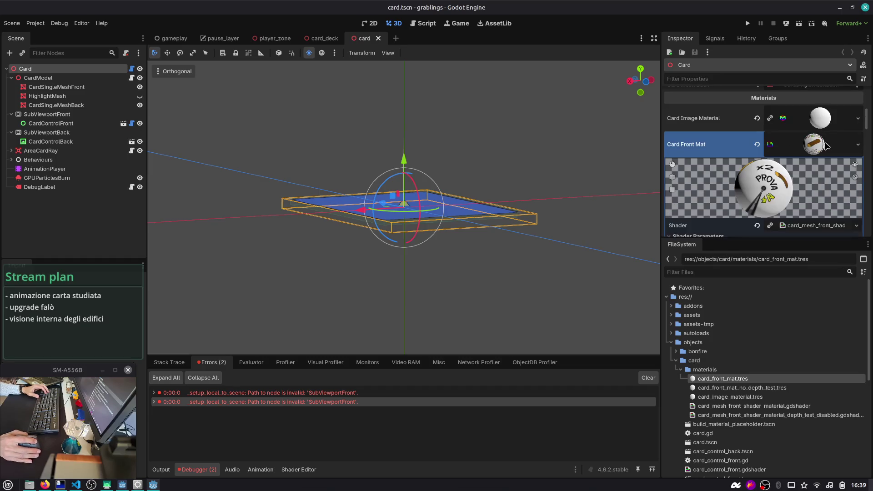
pyautogui.scroll(-3, 802, 176)
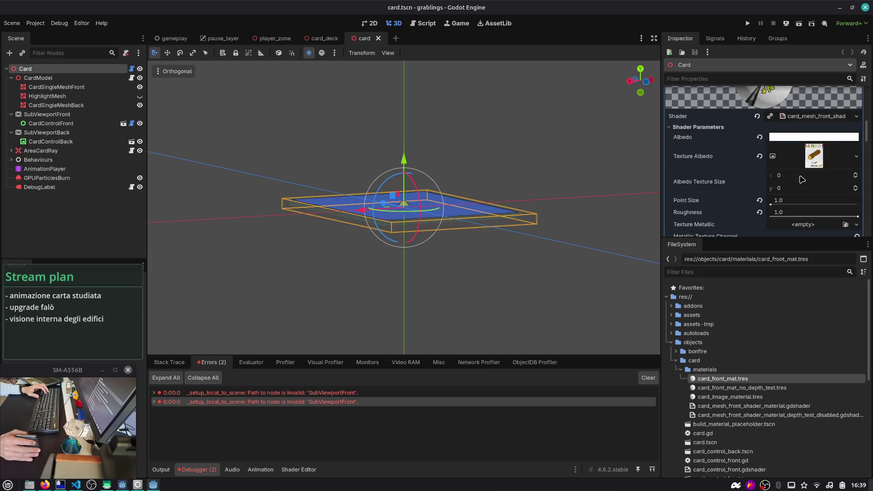
pyautogui.scroll(-3, 795, 174)
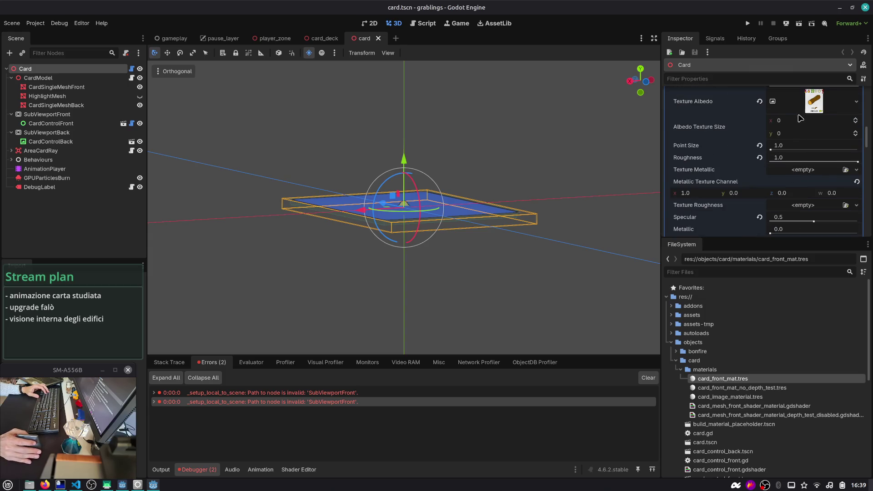
pyautogui.scroll(3, 727, 208)
pyautogui.scroll(-3, 750, 200)
pyautogui.scroll(6, 795, 191)
pyautogui.click(816, 182)
pyautogui.scroll(-2, 817, 181)
pyautogui.scroll(-5, 804, 159)
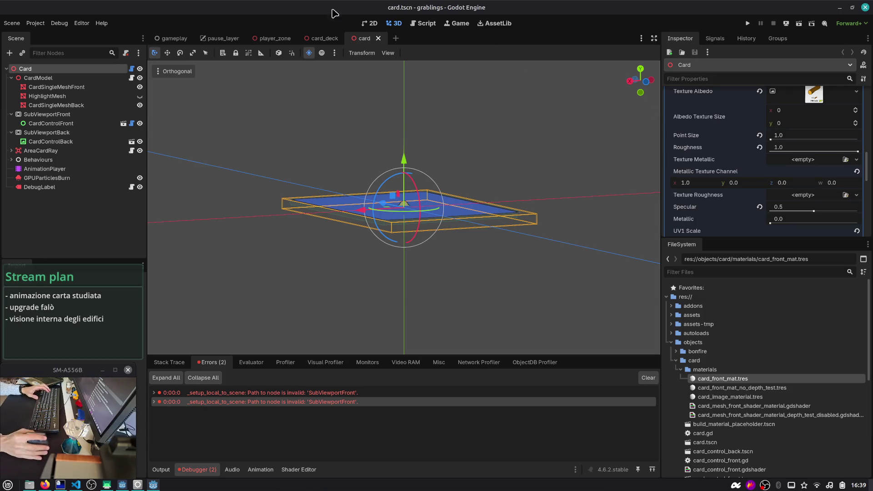
# - Close the player_zone, card_deck and card scene tabs and show gameplay.tscn
pyautogui.click(261, 40)
pyautogui.middleClick(261, 40)
pyautogui.middleClick(261, 39)
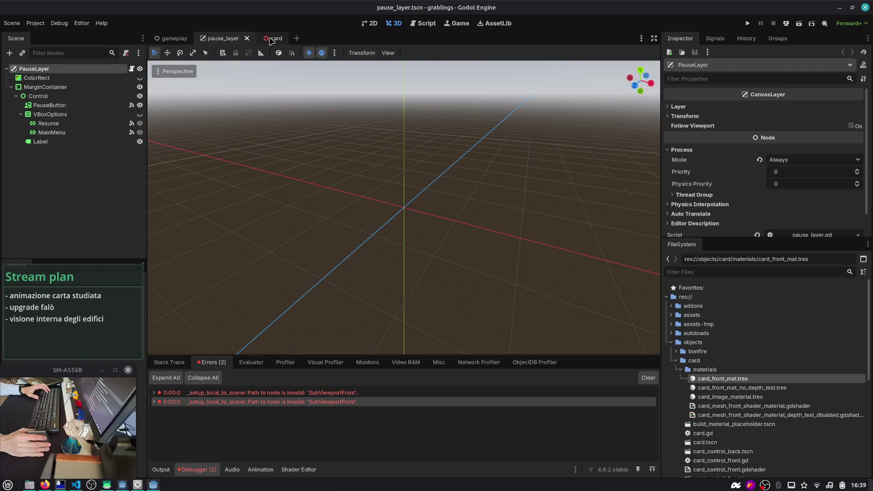
pyautogui.middleClick(261, 40)
pyautogui.click(179, 40)
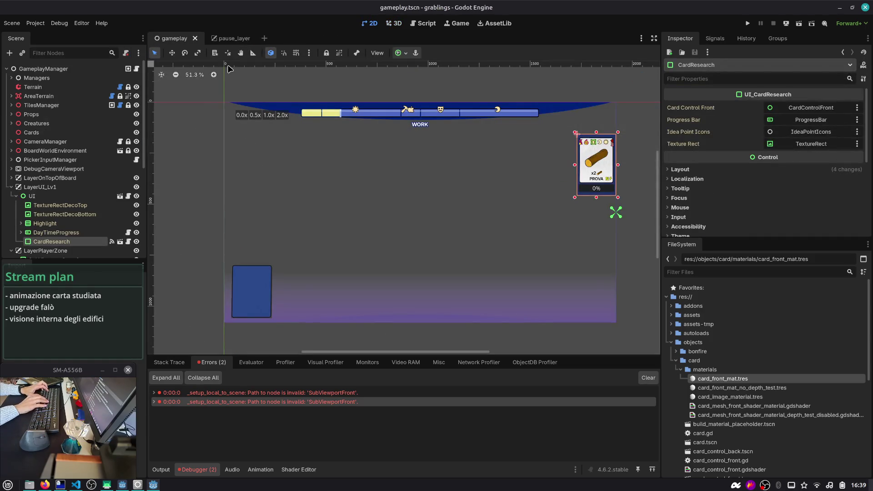
# - Quick-open the ui.tscn scene
pyautogui.hotkey('ctrl', 'shift', 'o')
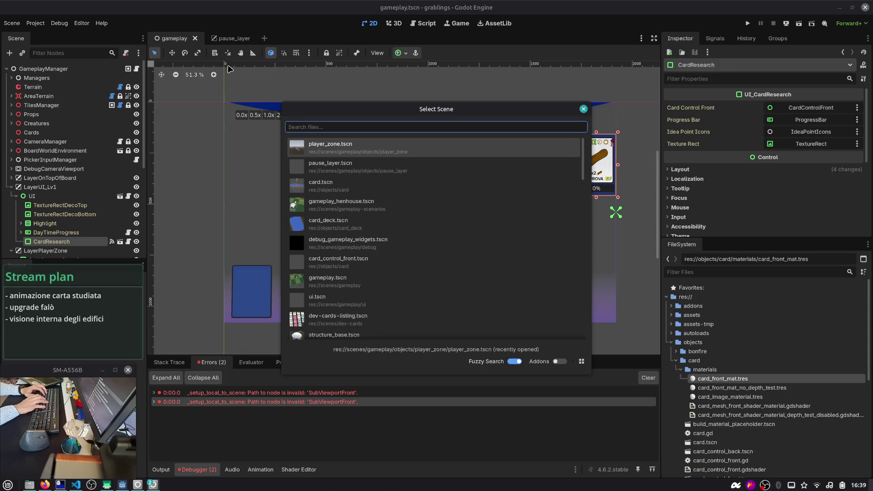
pyautogui.write('ui')
pyautogui.press('Return')
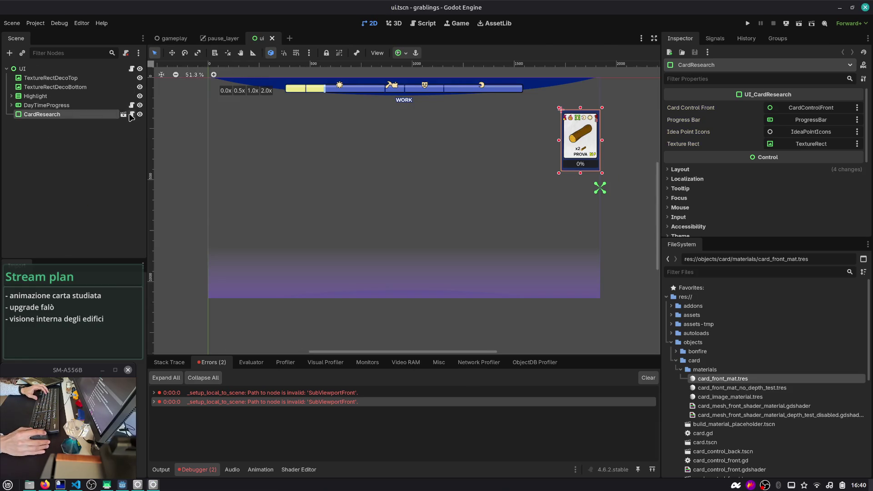
# - Open CardResearch's ui_card_research.gd and highlight the idea_points_to_unlock declaration
pyautogui.click(131, 114)
pyautogui.click(207, 194)
pyautogui.doubleClick(221, 204)
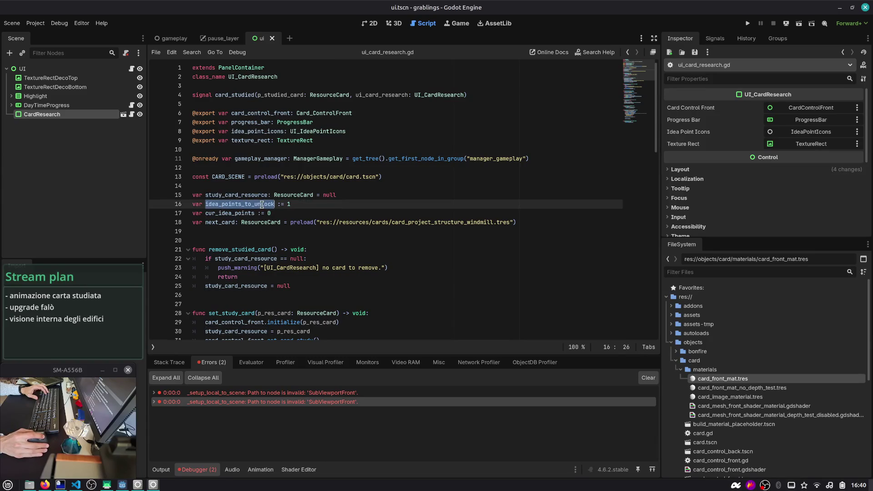
# - Trace idea_points_to_unlock into _set_current_idea_points and its progress_bar formula on lines 64-65
pyautogui.scroll(-6, 461, 171)
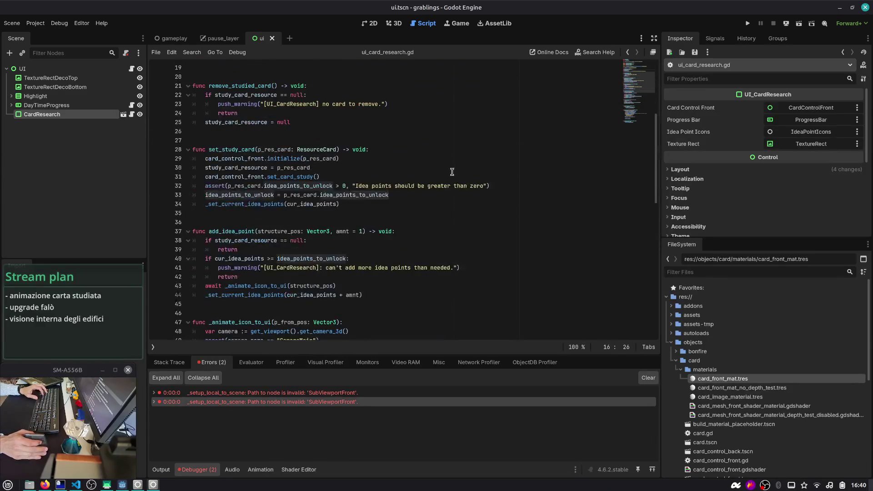
pyautogui.doubleClick(228, 196)
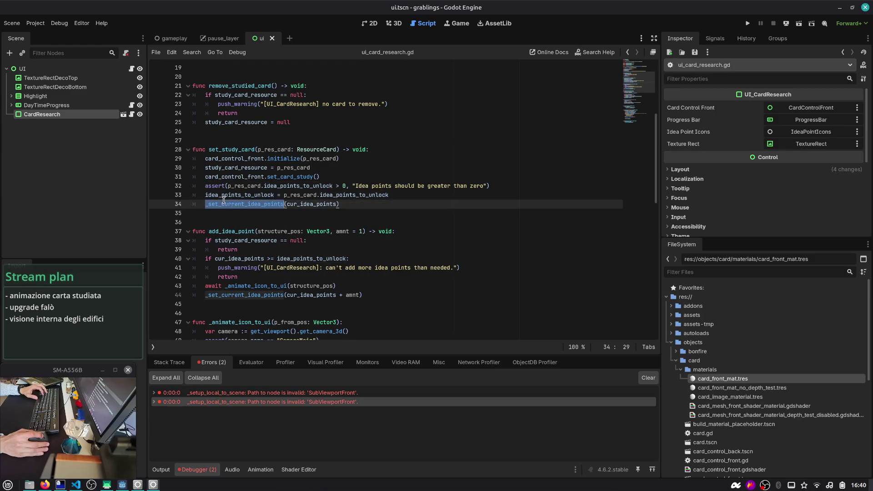
pyautogui.doubleClick(249, 204)
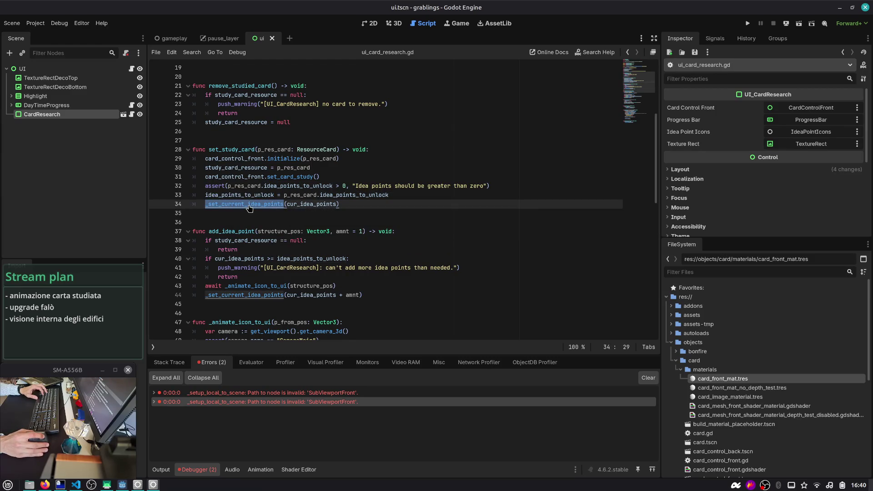
pyautogui.keyDown('ctrl'); pyautogui.click(249, 205); pyautogui.keyUp('ctrl')
pyautogui.moveTo(280, 233)
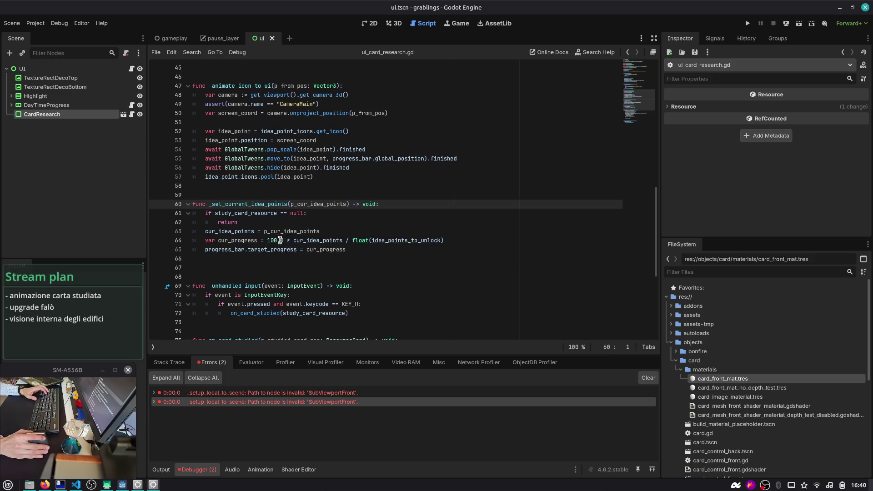
pyautogui.click(298, 241)
pyautogui.doubleClick(405, 240)
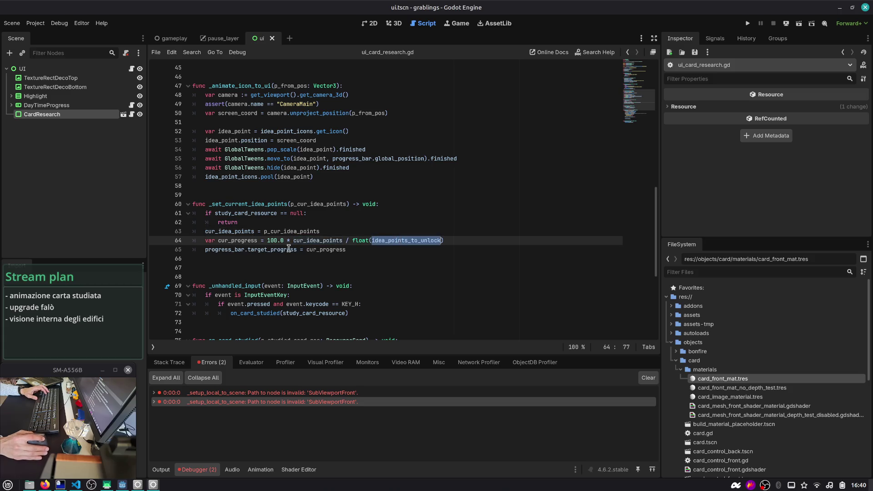
pyautogui.doubleClick(230, 249)
pyautogui.doubleClick(268, 251)
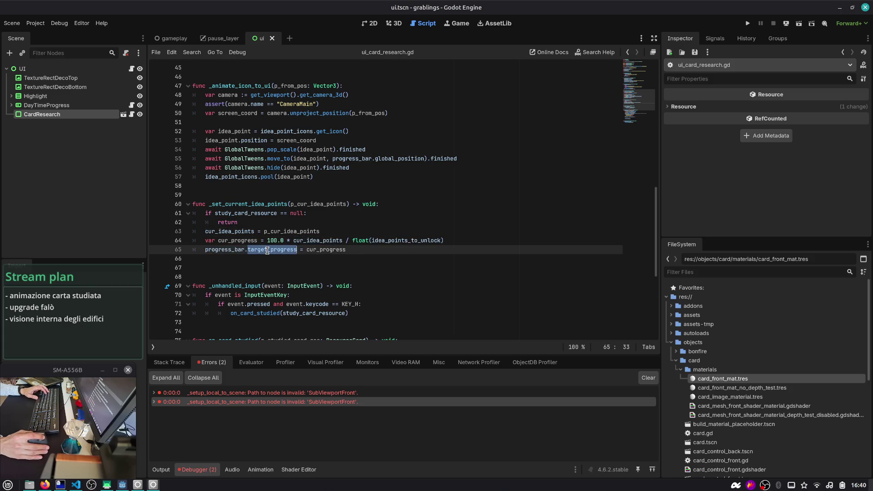
pyautogui.doubleClick(338, 253)
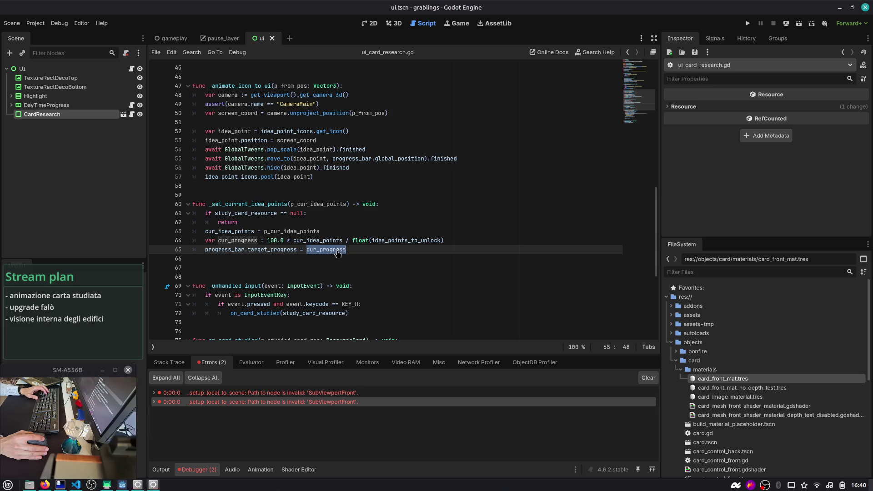
pyautogui.doubleClick(326, 241)
# - Review cur_idea_points uses, then add an empty line after set_study_card's progress update
pyautogui.scroll(4, 327, 242)
pyautogui.scroll(-2, 328, 242)
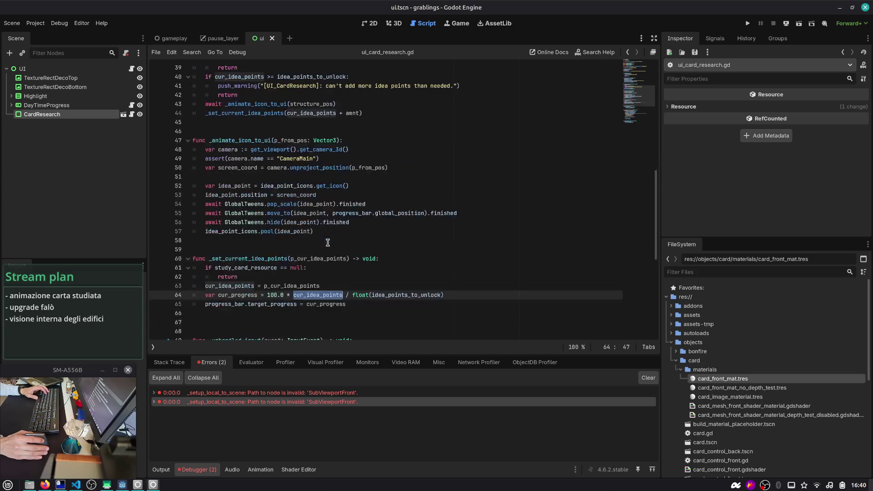
pyautogui.doubleClick(299, 285)
pyautogui.doubleClick(267, 259)
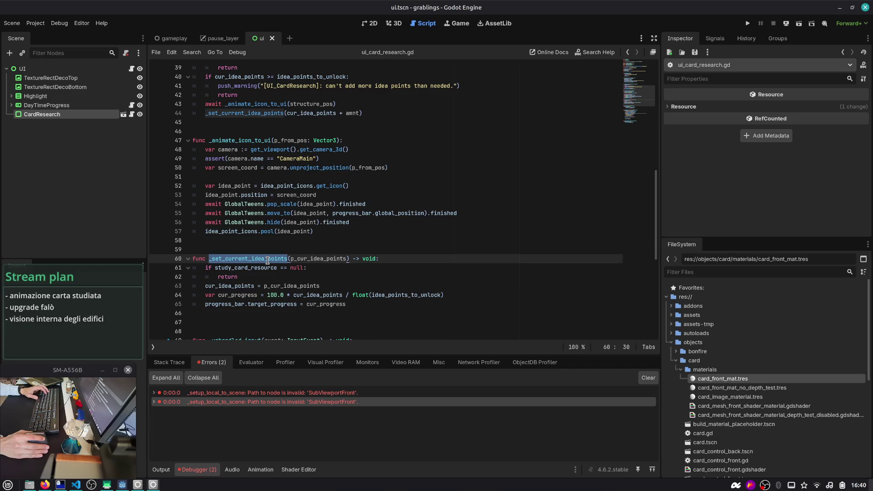
pyautogui.scroll(3, 293, 236)
pyautogui.doubleClick(297, 205)
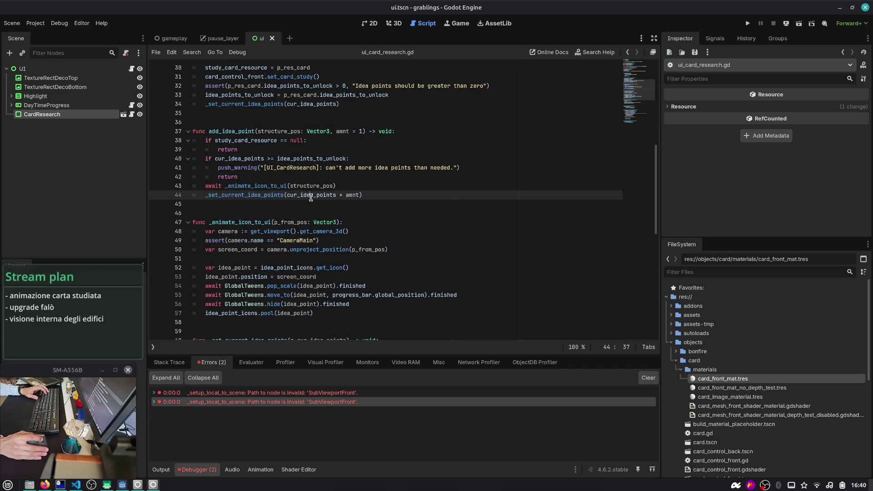
pyautogui.scroll(4, 311, 197)
pyautogui.scroll(6, 311, 196)
pyautogui.scroll(-9, 311, 196)
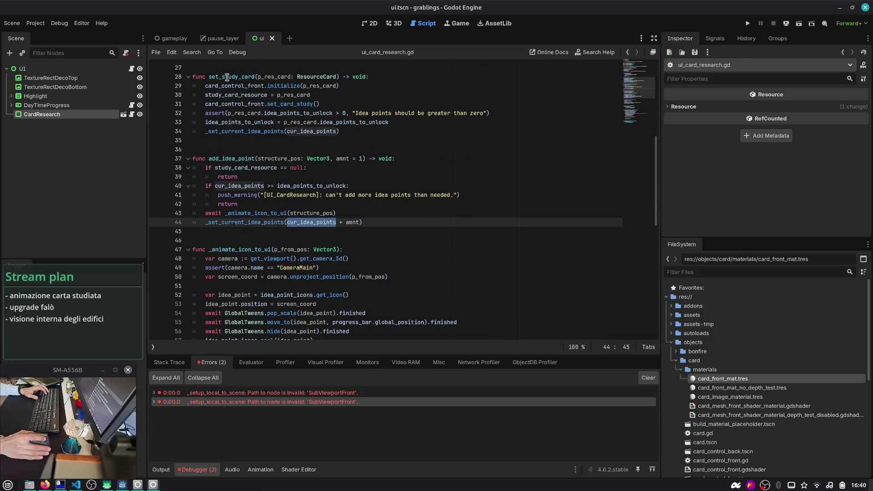
pyautogui.click(369, 131)
pyautogui.press('Return')
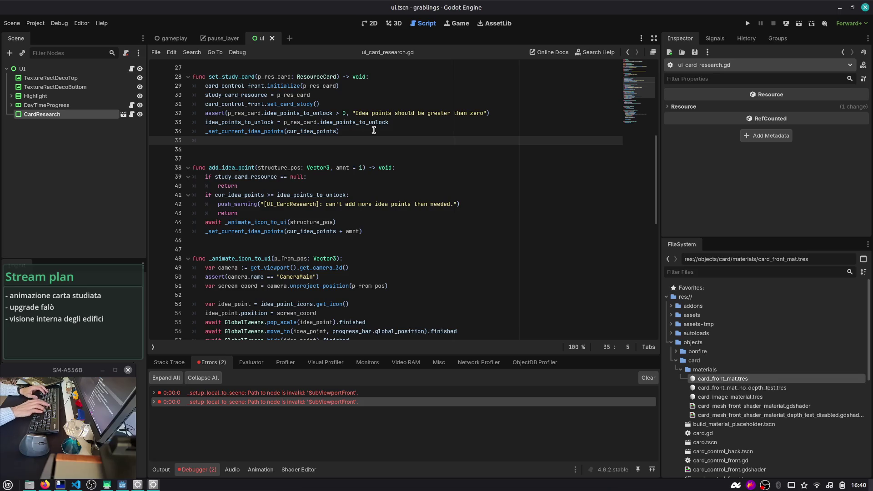
# - Add 'cur_idea_points = 0' above the _set_current_idea_points call in set_study_card
pyautogui.write('cur')
pyautogui.press('Return')
pyautogui.write('= 0')
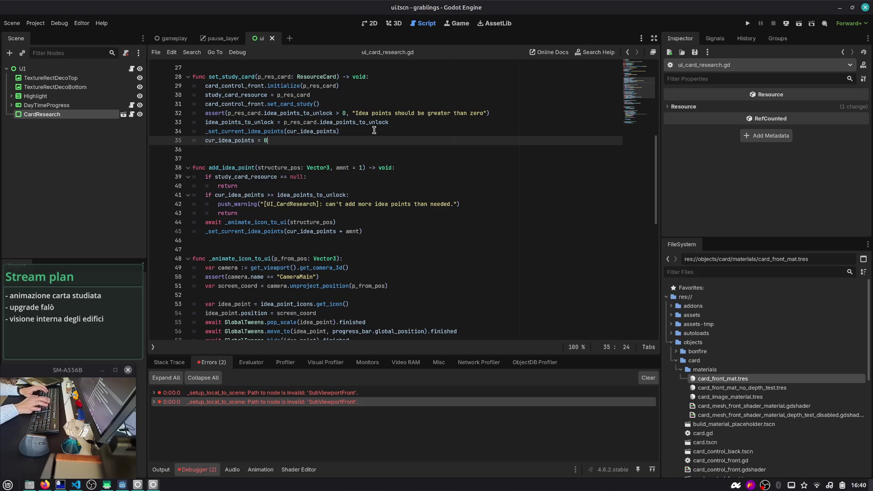
pyautogui.hotkey('alt', 'Up')
# - Check the cur_idea_points usages, test-run showing the Hen House card at 0%, then stop
pyautogui.doubleClick(235, 131)
pyautogui.scroll(5, 254, 155)
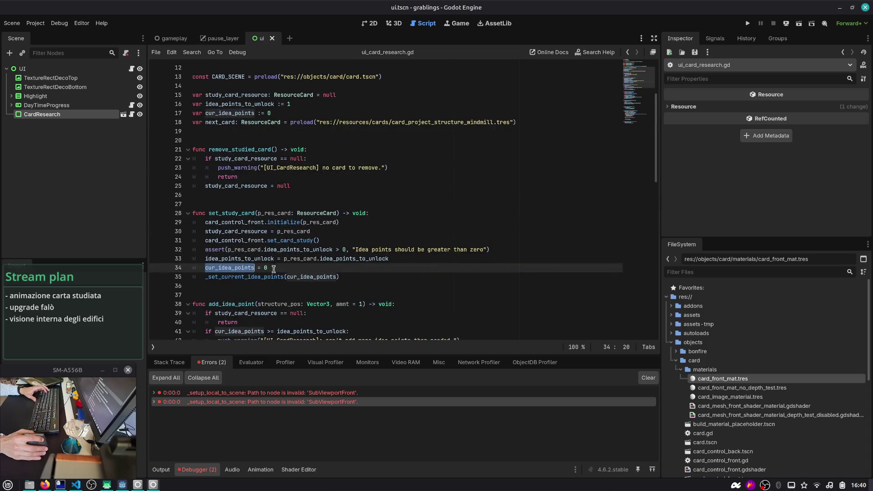
pyautogui.doubleClick(249, 277)
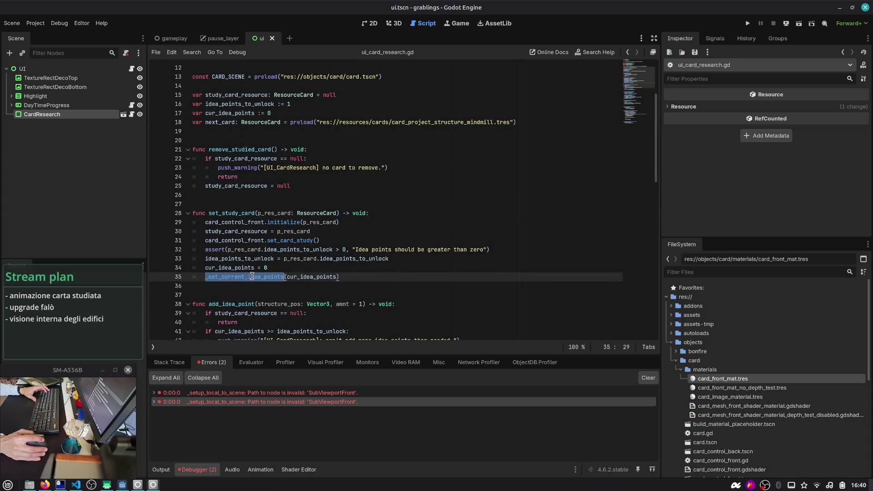
pyautogui.scroll(-3, 274, 252)
pyautogui.scroll(-2, 282, 216)
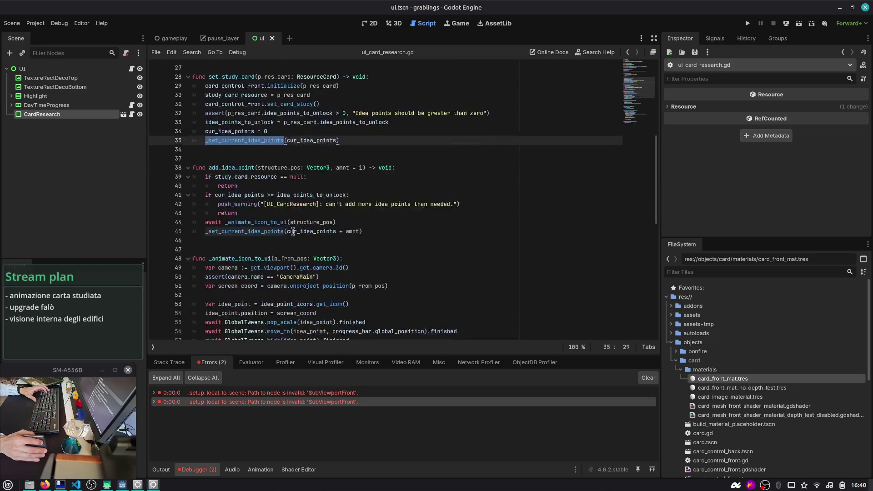
pyautogui.doubleClick(237, 131)
pyautogui.scroll(-6, 261, 219)
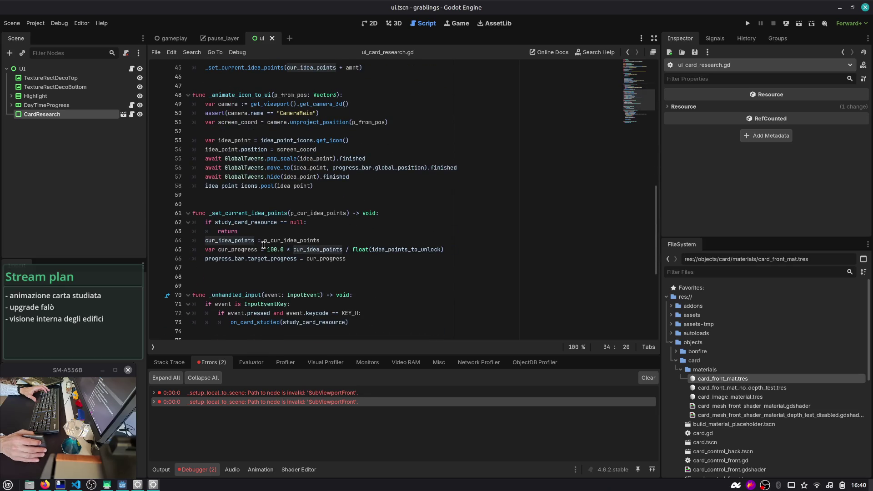
pyautogui.doubleClick(323, 250)
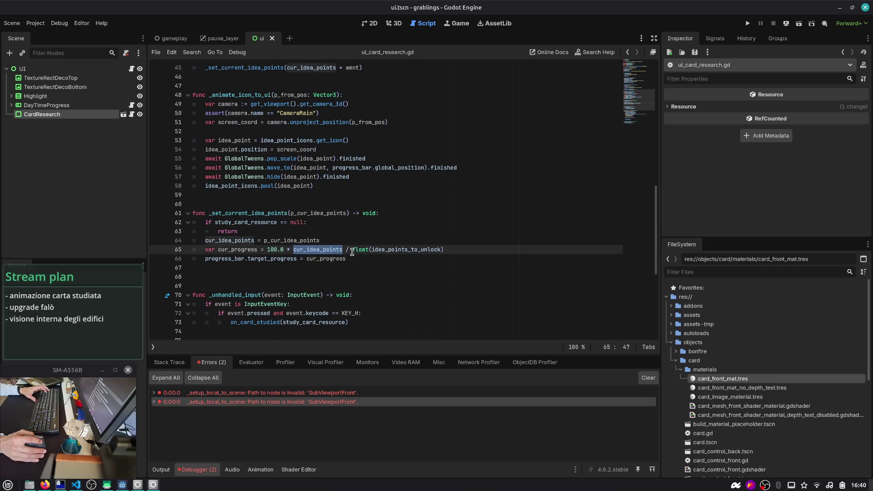
pyautogui.press('F5')
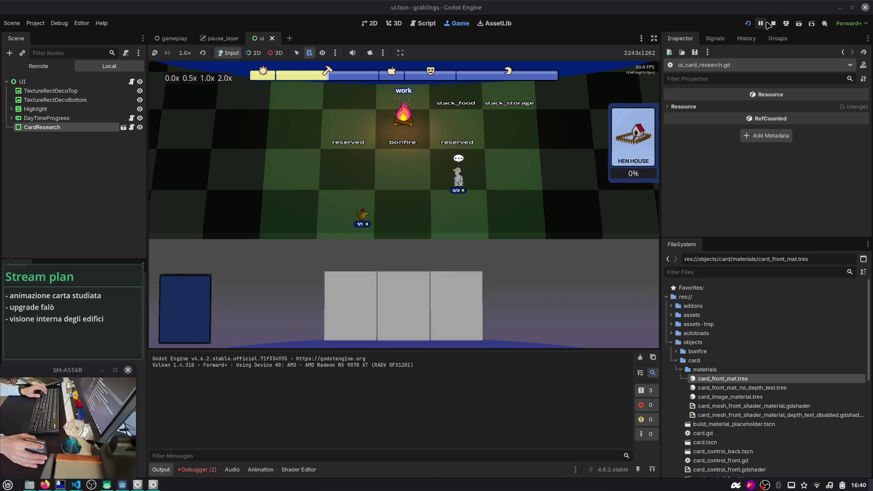
pyautogui.click(773, 23)
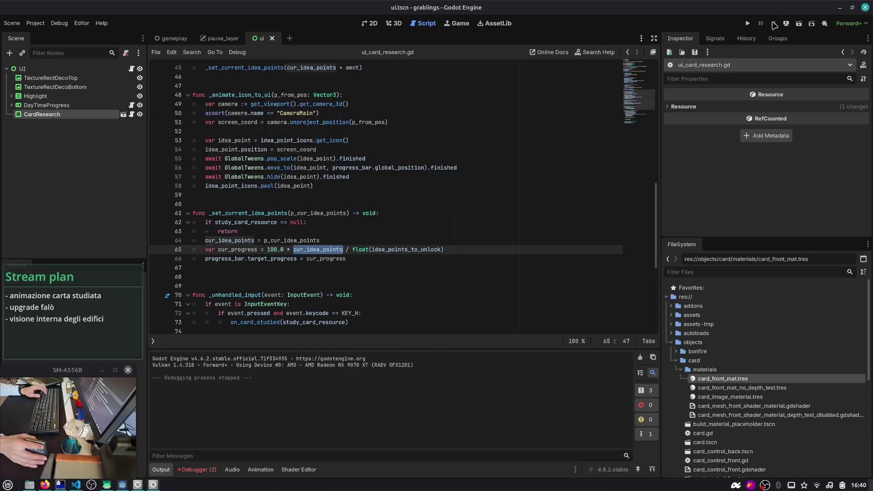
# - Quick-open card.tscn from the script editor
pyautogui.click(391, 149)
pyautogui.hotkey('ctrl', 'shift', 'o')
pyautogui.write('card')
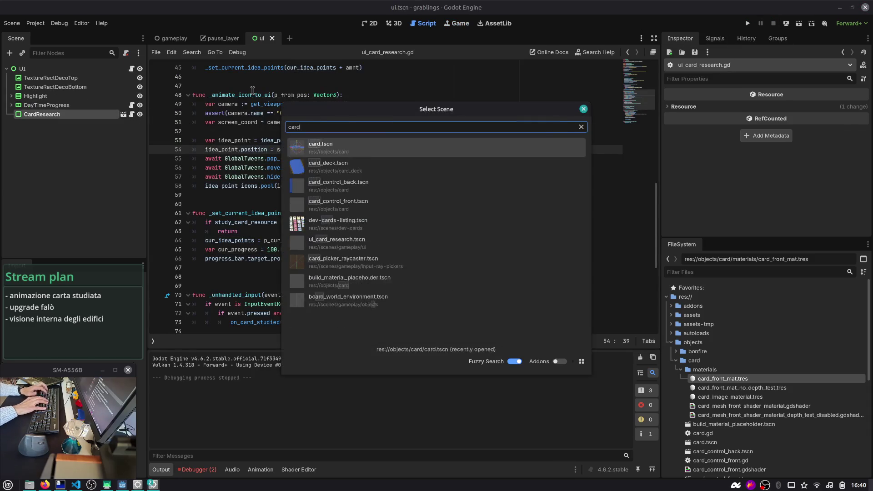
pyautogui.press('Return')
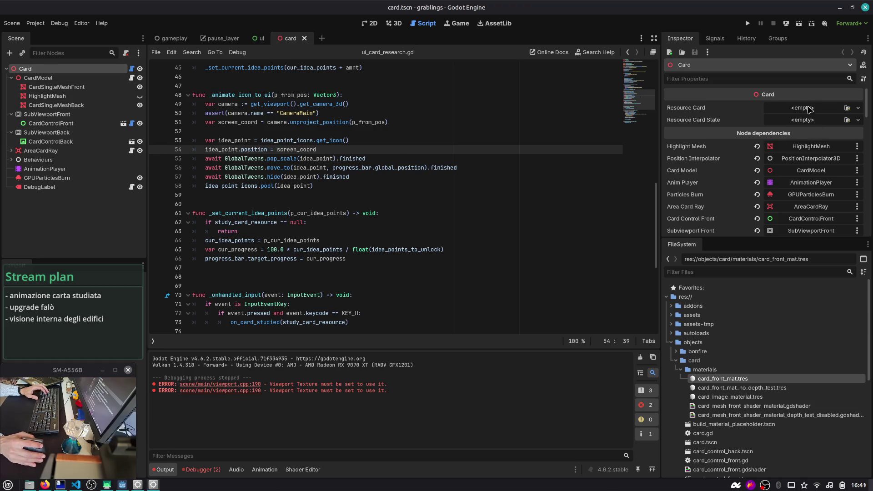
# - Select CardSingleMeshFront and expand its Surface Material Override slot 0 shader parameters
pyautogui.click(56, 87)
pyautogui.click(800, 117)
pyautogui.click(798, 121)
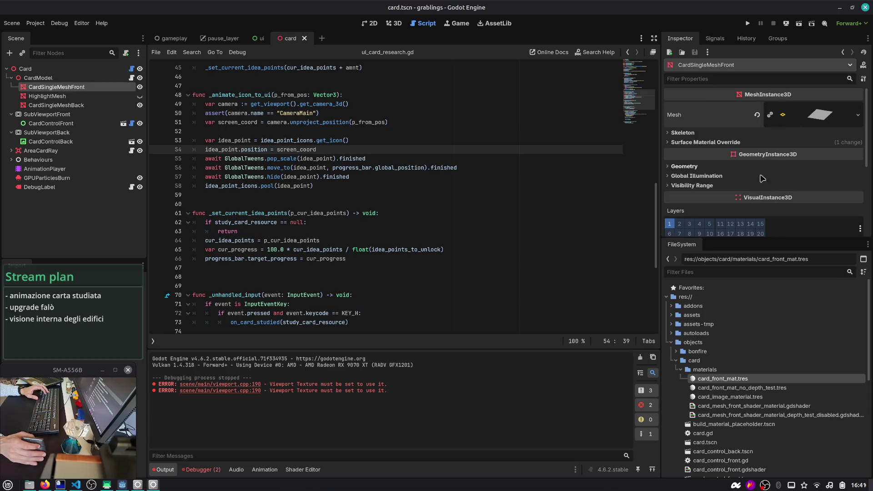
pyautogui.moveTo(704, 237); pyautogui.dragTo(704, 353)
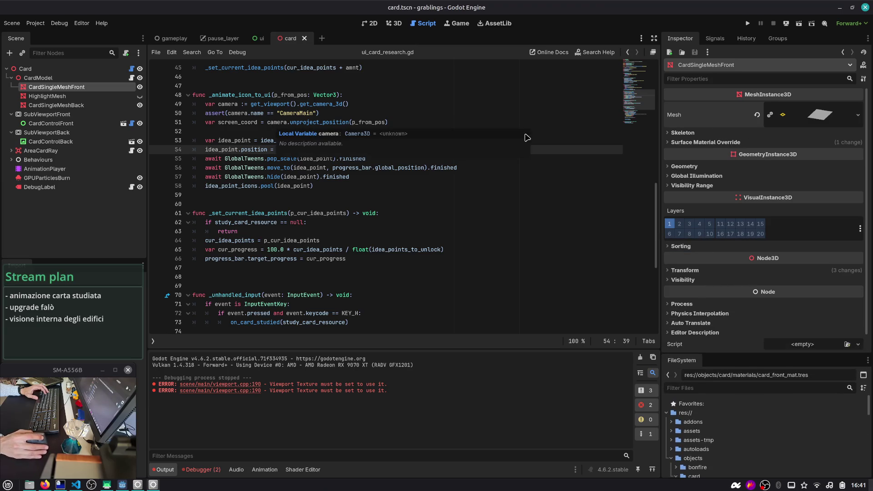
pyautogui.click(793, 119)
pyautogui.scroll(-5, 753, 253)
pyautogui.click(705, 280)
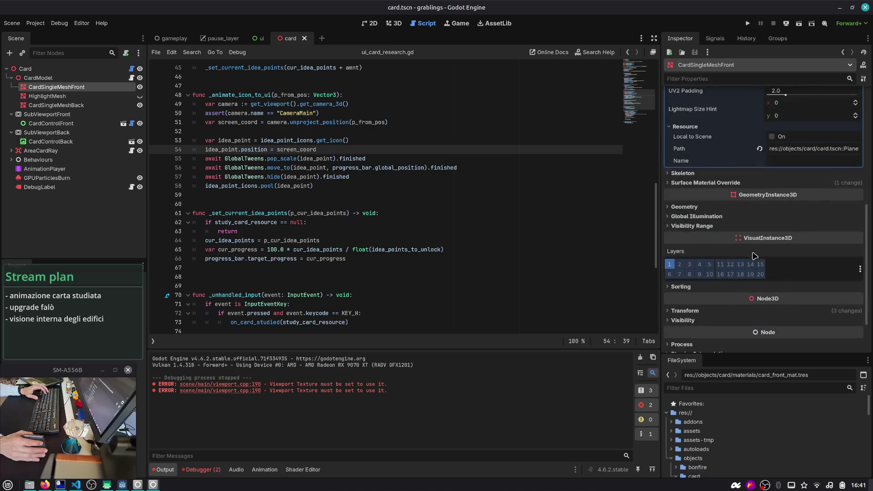
pyautogui.scroll(-3, 773, 227)
pyautogui.click(806, 202)
pyautogui.scroll(-5, 811, 181)
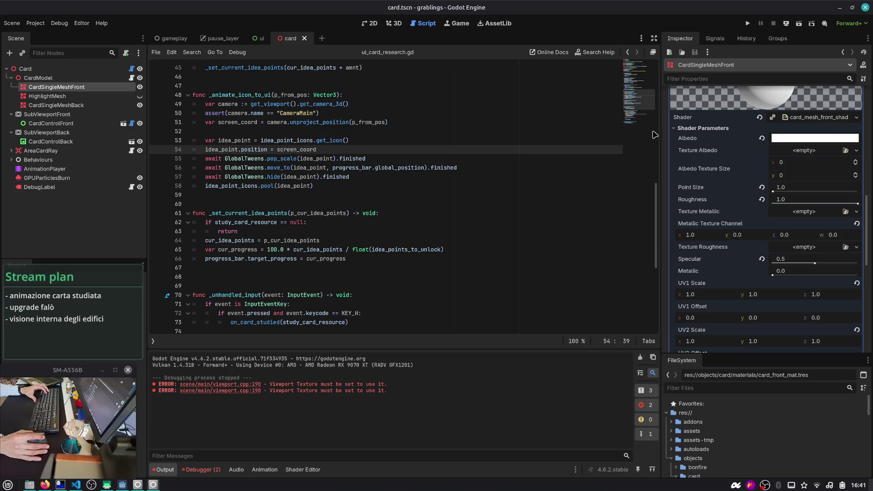
# - Try assigning a New ViewportTexture to the material's Texture Albedo
pyautogui.moveTo(661, 123); pyautogui.dragTo(590, 123)
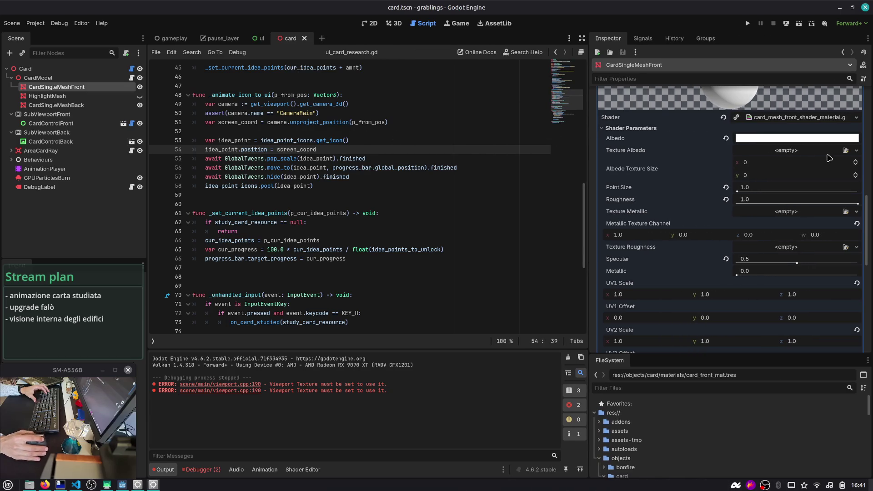
pyautogui.click(801, 151)
pyautogui.click(801, 175)
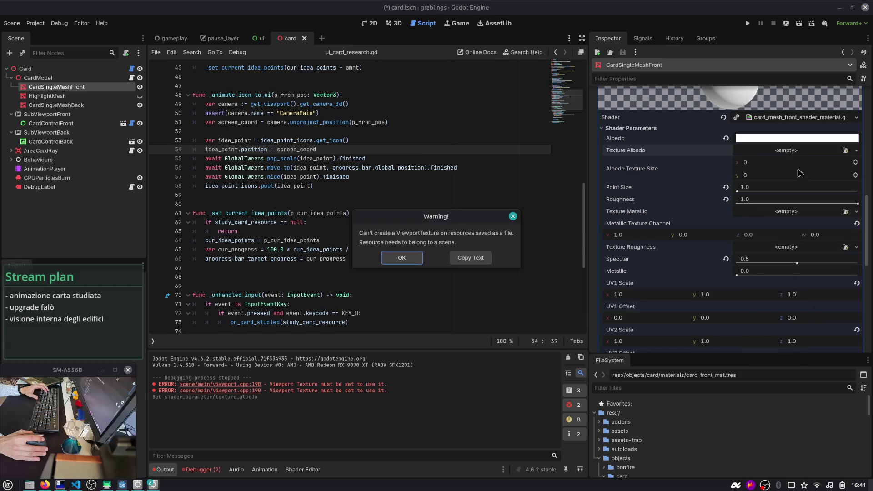
# - Make slot 0's material scene-local and set its Texture Albedo to a ViewportTexture from SubViewportFront
pyautogui.press('Return')
pyautogui.scroll(2, 744, 179)
pyautogui.rightClick(792, 92)
pyautogui.click(813, 177)
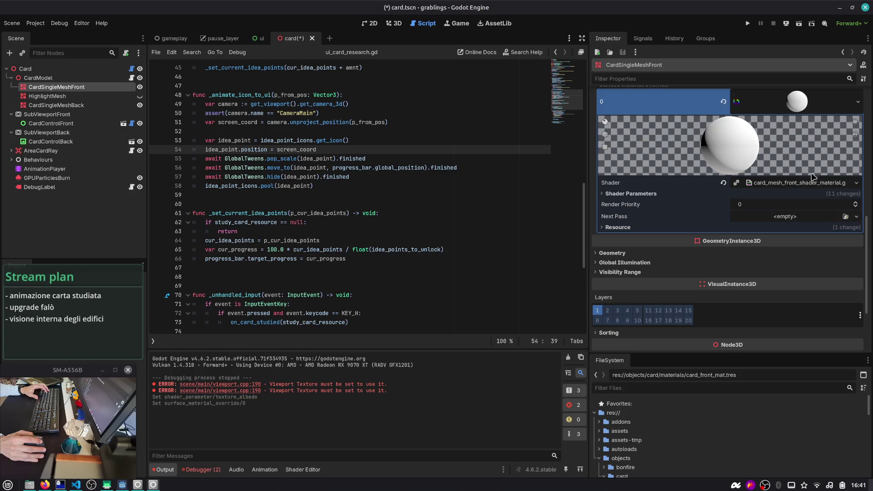
pyautogui.click(771, 194)
pyautogui.click(780, 217)
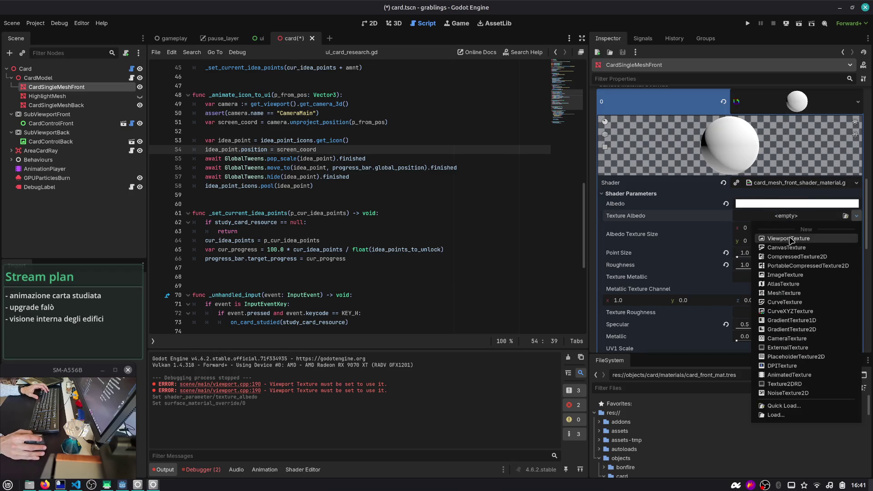
pyautogui.click(789, 238)
pyautogui.click(421, 160)
pyautogui.doubleClick(421, 160)
# - Start saving the material as a file, then cancel and reopen its resource options
pyautogui.rightClick(793, 108)
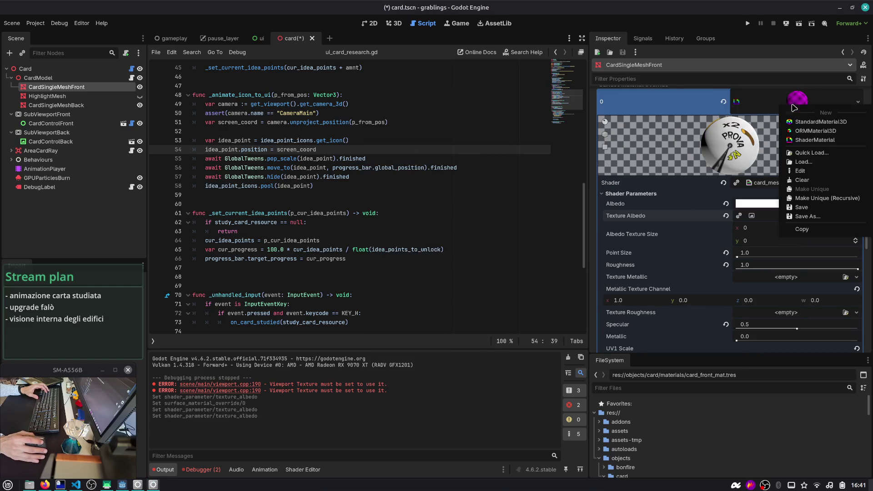
pyautogui.click(807, 208)
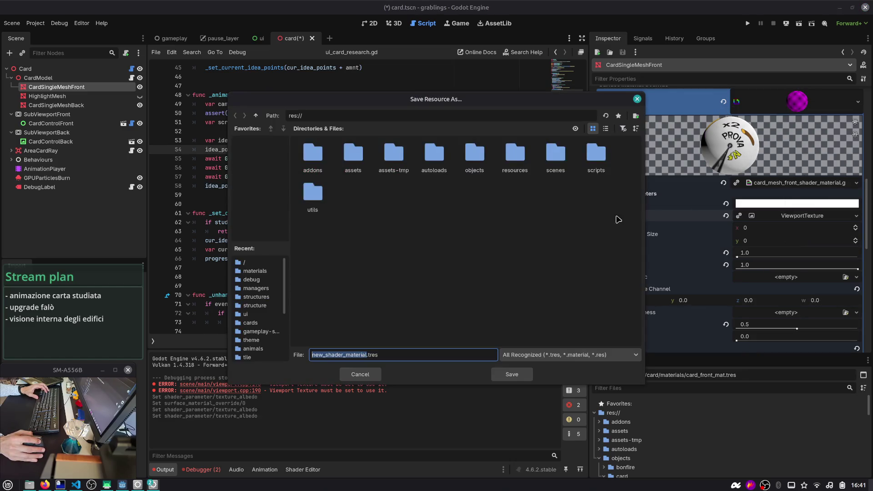
pyautogui.press('Escape')
pyautogui.rightClick(798, 96)
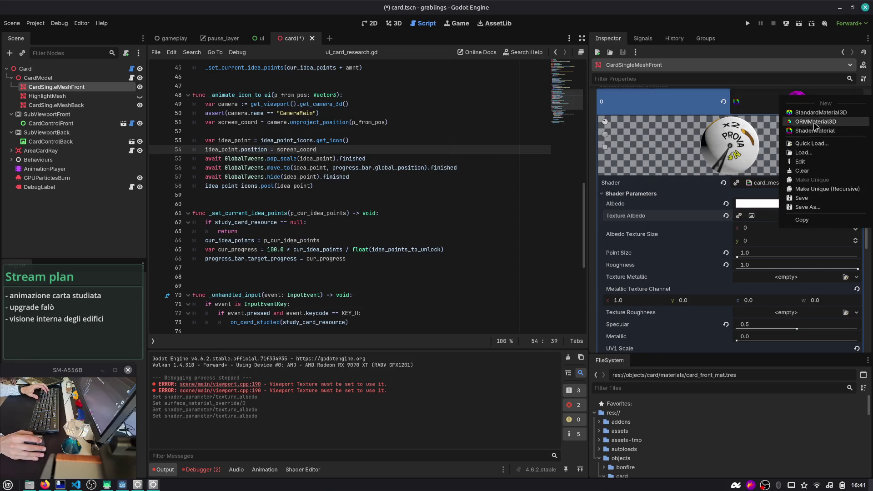
pyautogui.scroll(3, 782, 152)
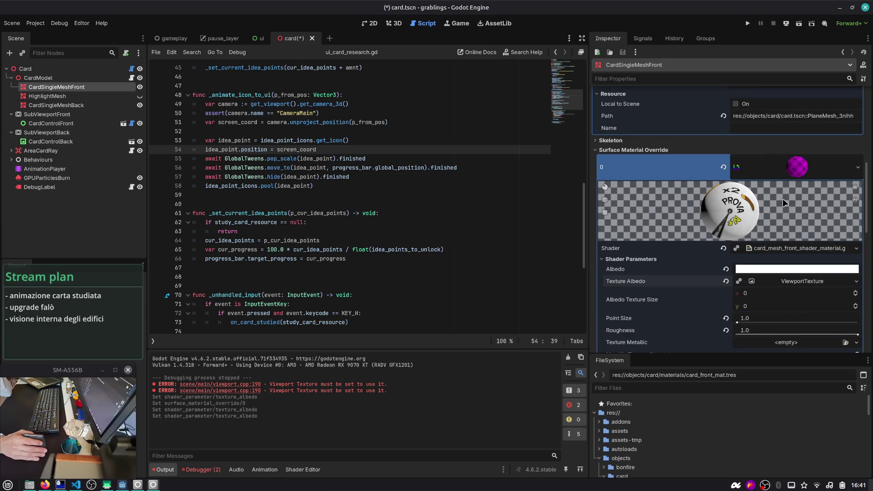
# - Begin saving the material into the resources folder, then close the Save Resource As dialog unsaved
pyautogui.click(611, 140)
pyautogui.click(610, 140)
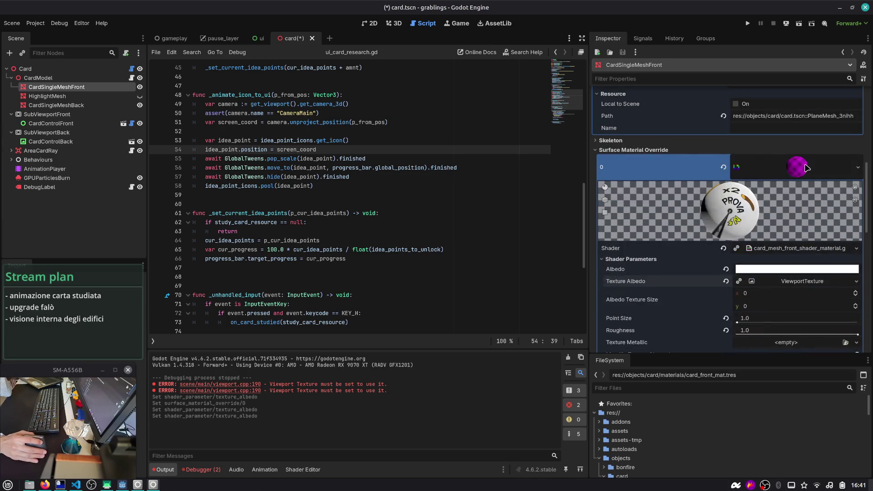
pyautogui.rightClick(805, 168)
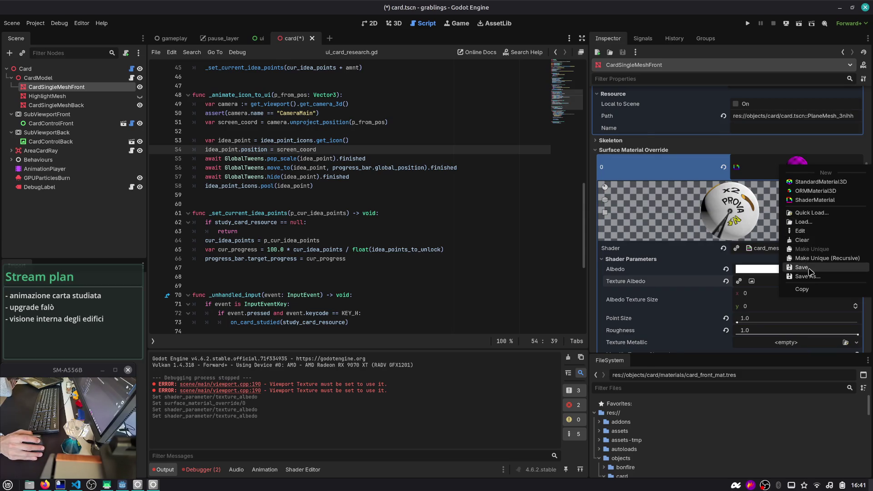
pyautogui.click(809, 268)
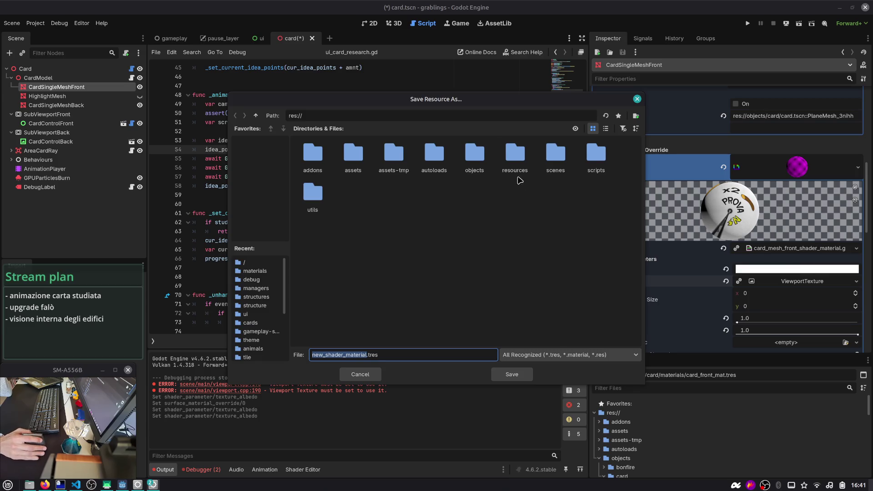
pyautogui.click(515, 157)
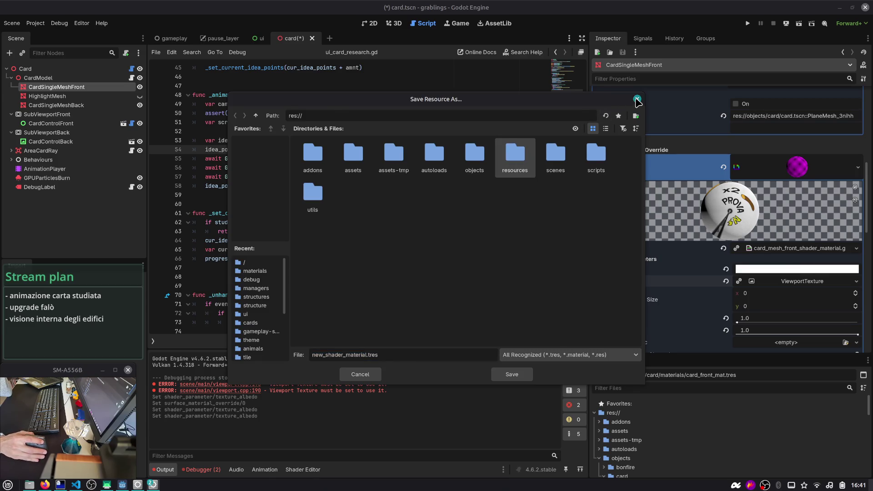
pyautogui.click(637, 99)
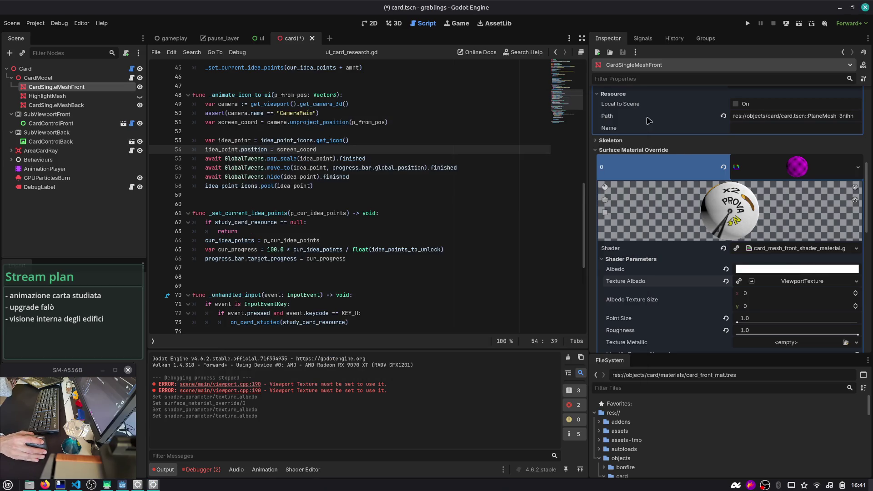
# - Expand Texture Albedo and check that its Viewport Path points to SubViewportFront
pyautogui.click(784, 282)
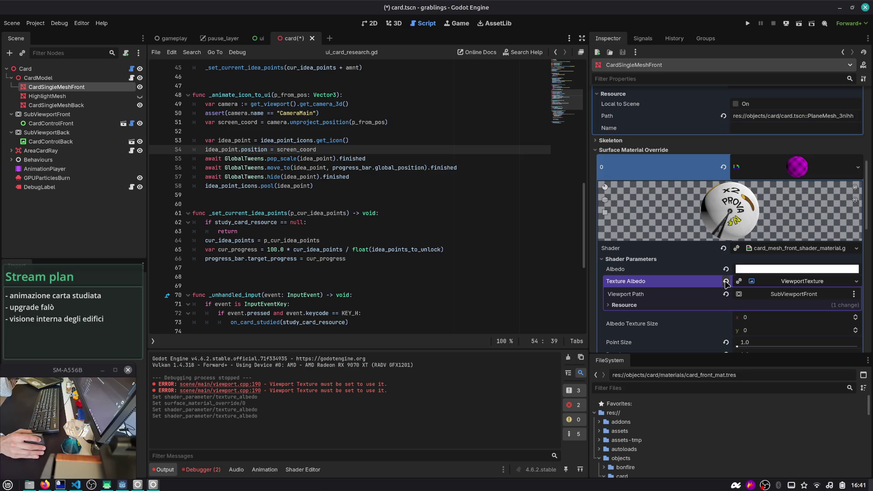
pyautogui.scroll(-3, 731, 245)
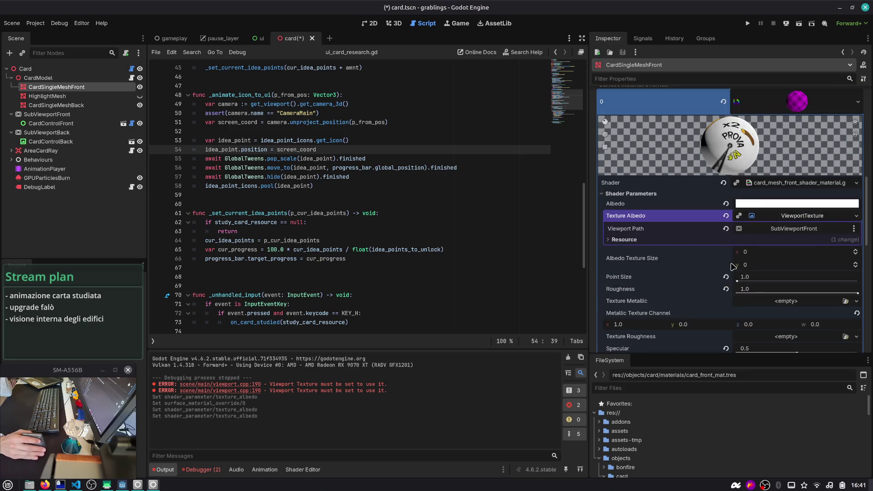
pyautogui.scroll(-9, 730, 254)
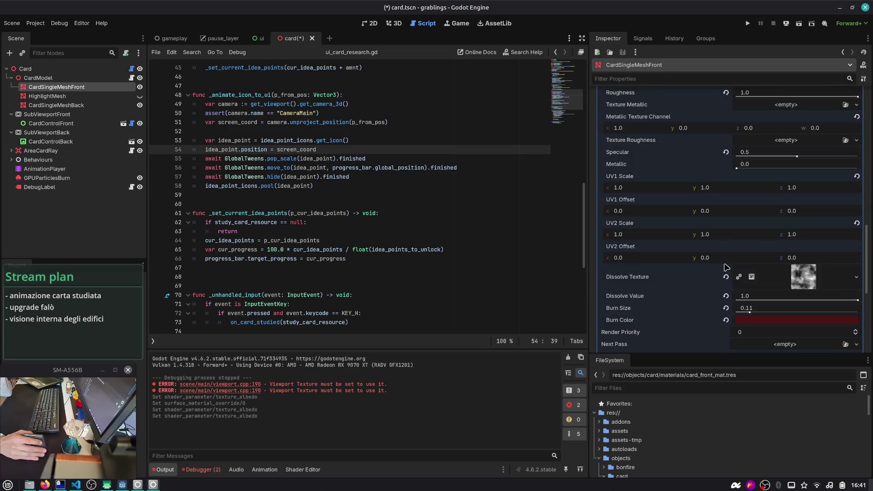
pyautogui.scroll(-5, 726, 267)
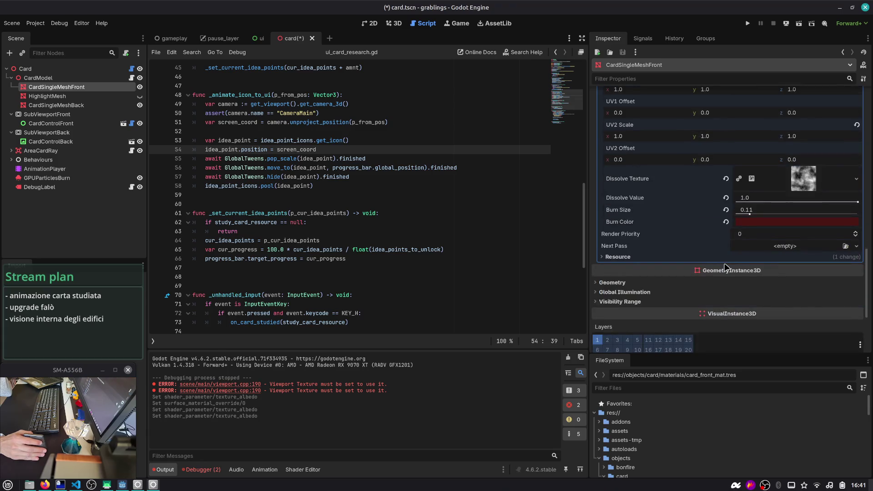
pyautogui.scroll(12, 750, 228)
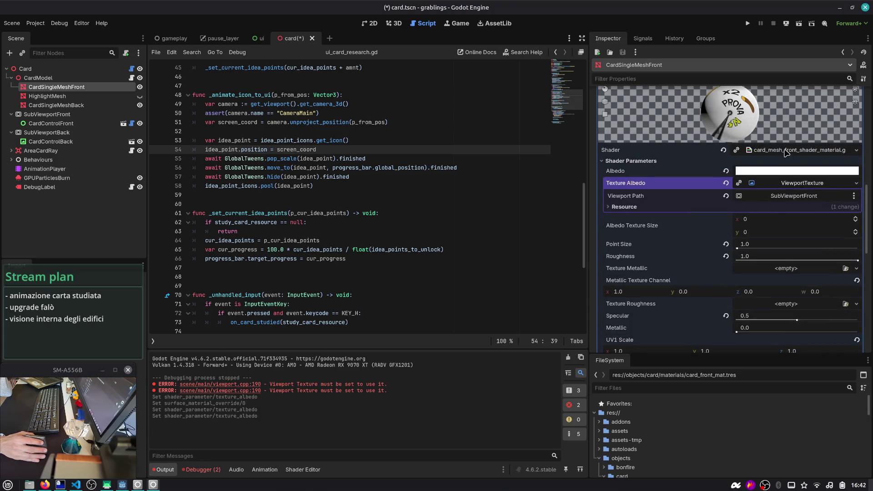
# - Drag card_front_mat.tres into the front mesh's material slot 0
pyautogui.rightClick(782, 154)
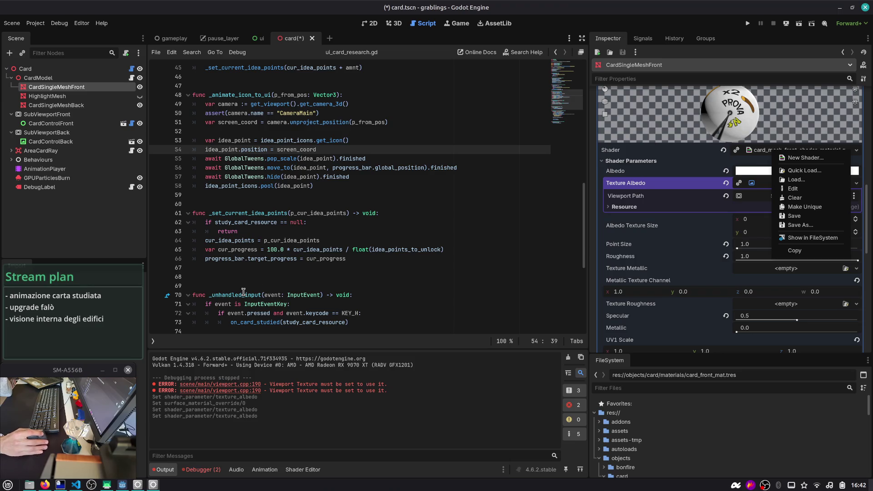
pyautogui.click(676, 353)
pyautogui.scroll(-3, 636, 432)
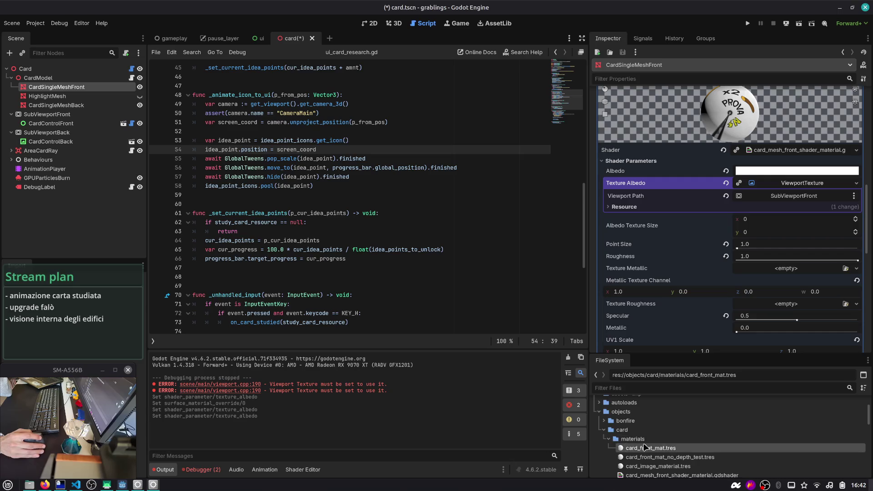
pyautogui.moveTo(668, 449)
pyautogui.mouseDown()
pyautogui.moveTo(648, 178)
pyautogui.moveTo(636, 266)
pyautogui.mouseUp()
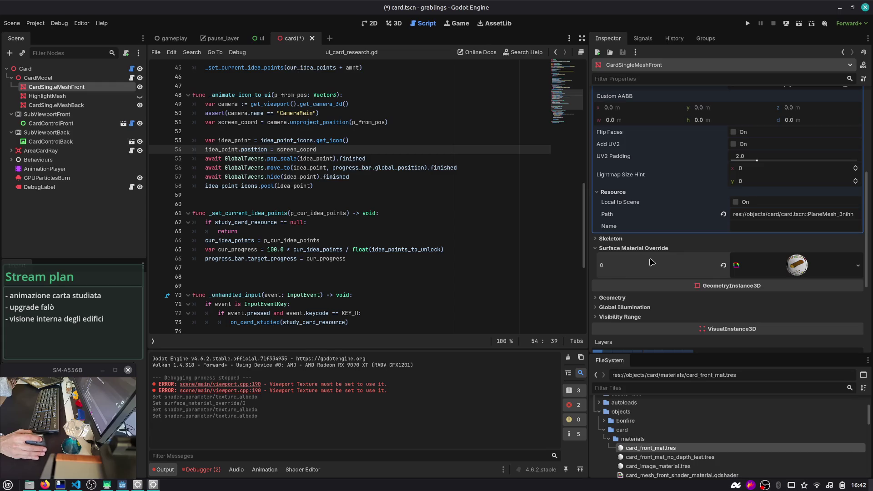
# - Clear CardSingleMeshFront's slot 0 material override, then show the Card root node's properties
pyautogui.click(70, 72)
pyautogui.click(70, 89)
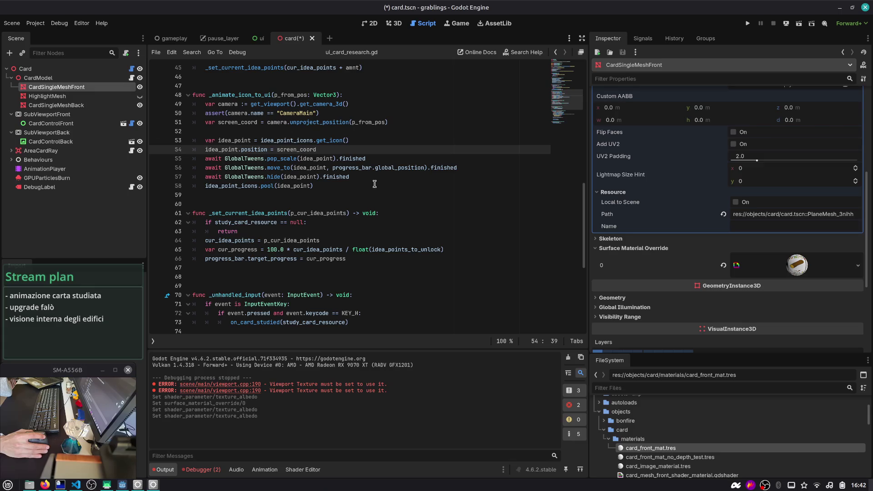
pyautogui.click(723, 265)
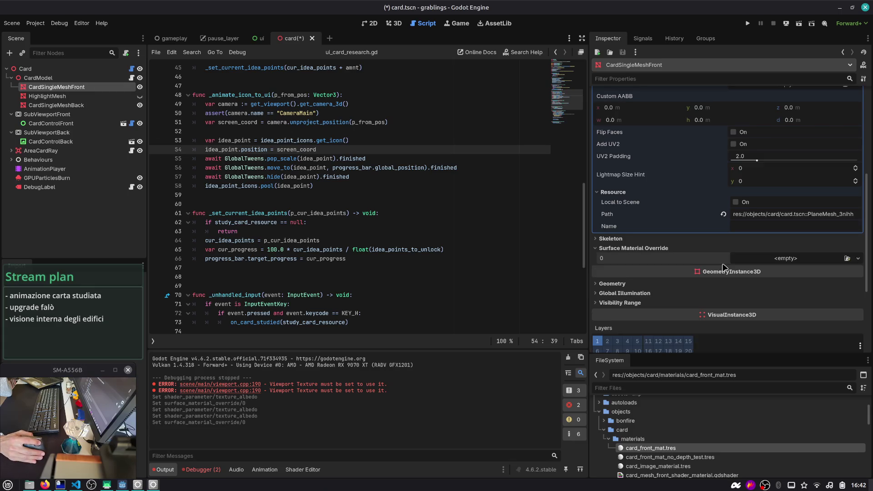
pyautogui.click(90, 106)
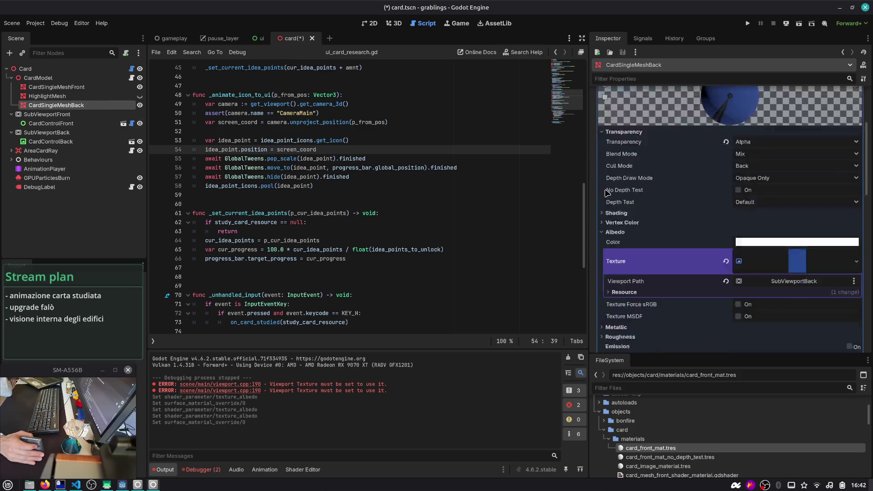
pyautogui.click(25, 68)
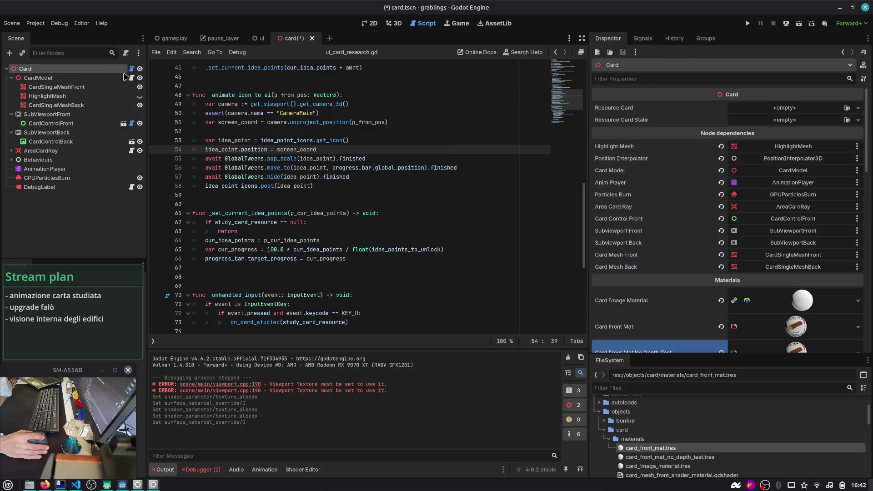
# - Open card.gd and locate the initialize call in _ready
pyautogui.scroll(-3, 668, 320)
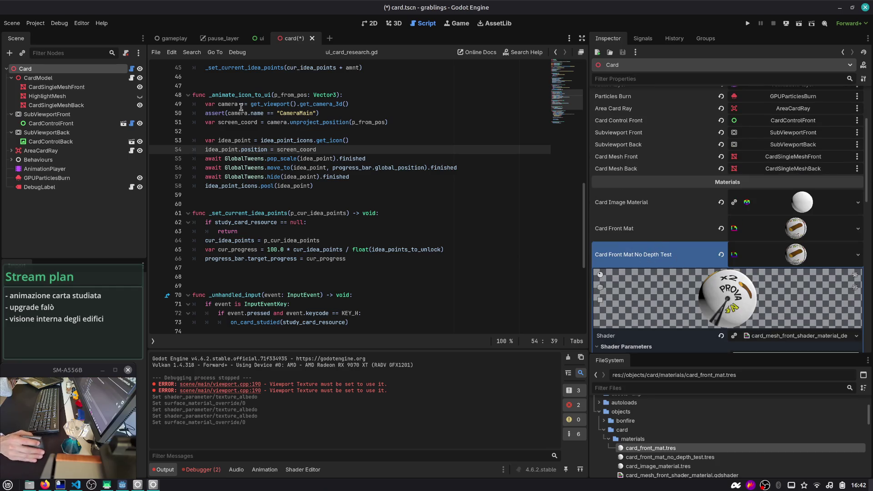
pyautogui.click(131, 69)
pyautogui.scroll(-5, 326, 156)
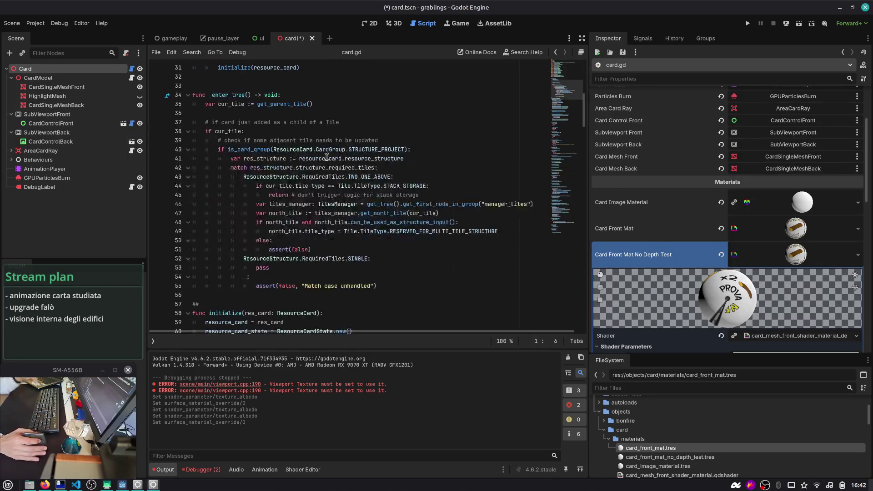
pyautogui.scroll(3, 291, 182)
pyautogui.doubleClick(235, 149)
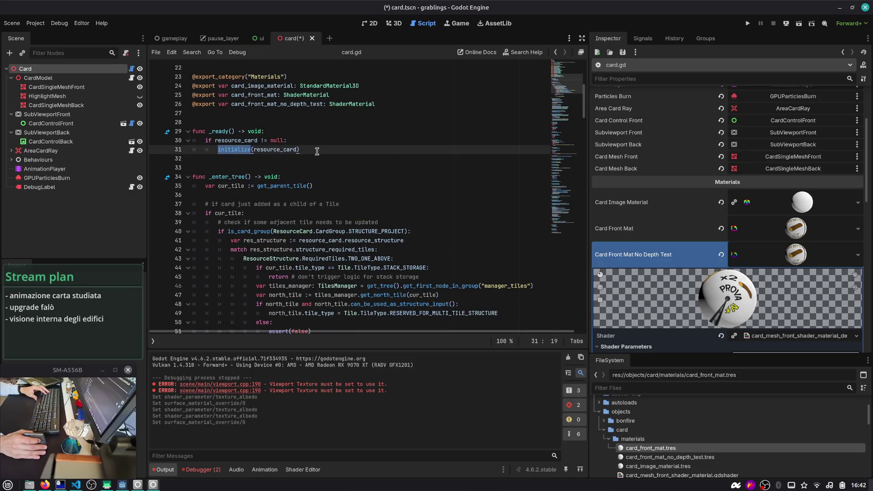
pyautogui.scroll(-9, 309, 159)
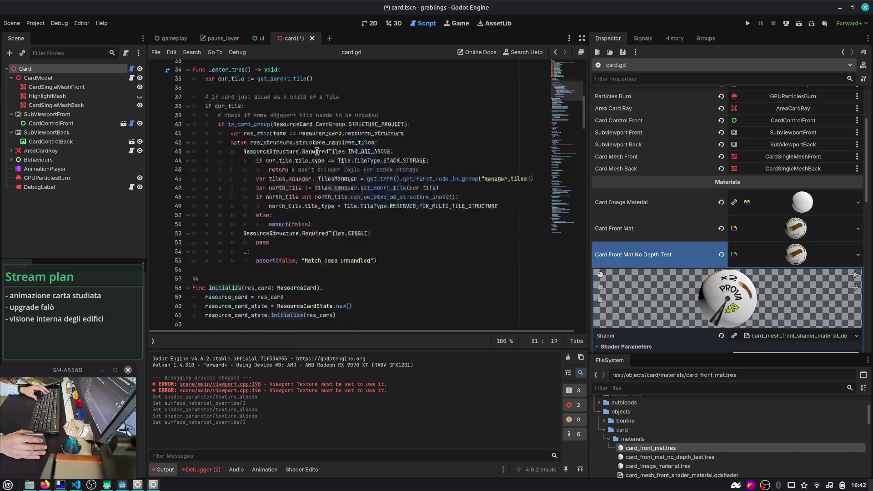
pyautogui.scroll(5, 295, 173)
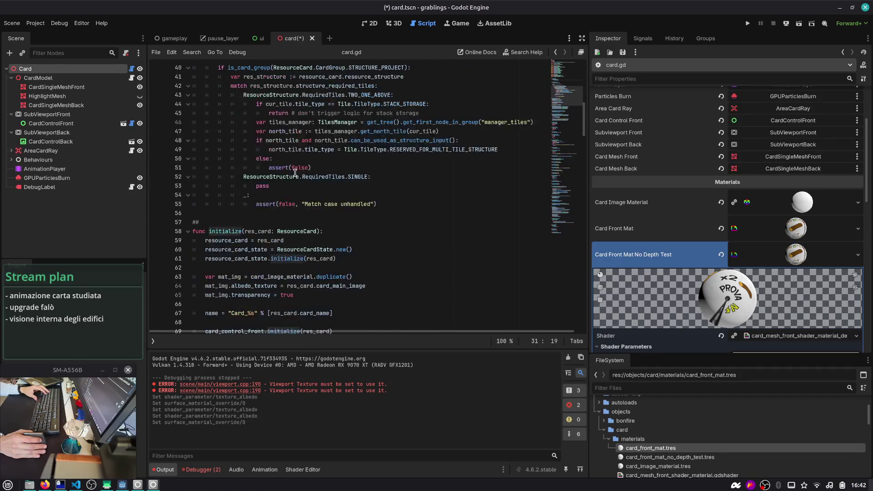
pyautogui.scroll(-5, 295, 172)
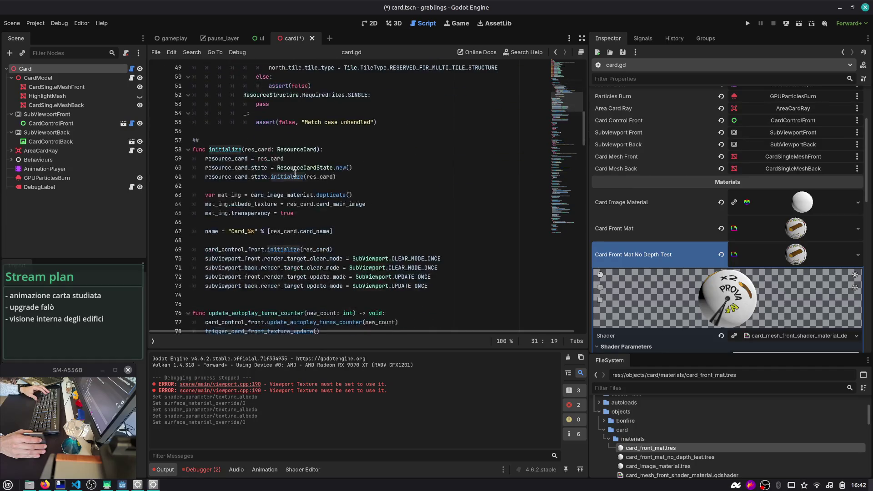
pyautogui.scroll(-2, 224, 176)
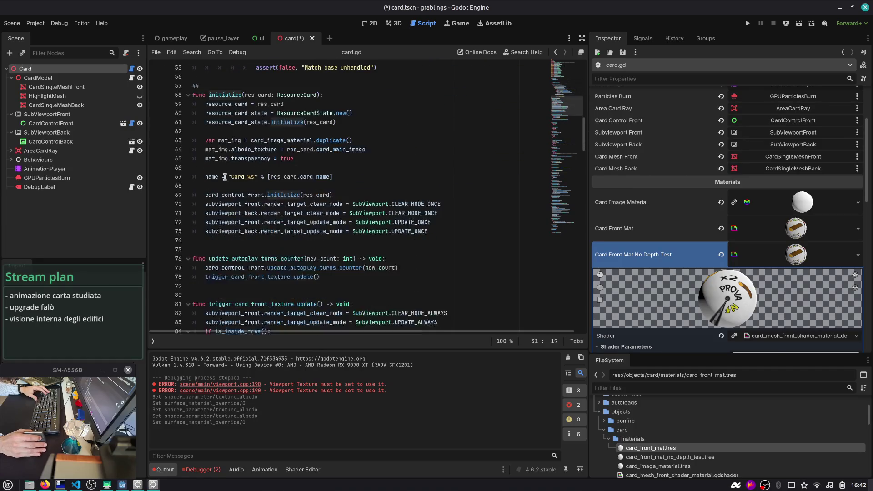
# - Inspect the mat_img lines: albedo_texture, card_image_material on line 63, and transparency documentation
pyautogui.doubleClick(230, 142)
pyautogui.click(374, 139)
pyautogui.doubleClick(249, 151)
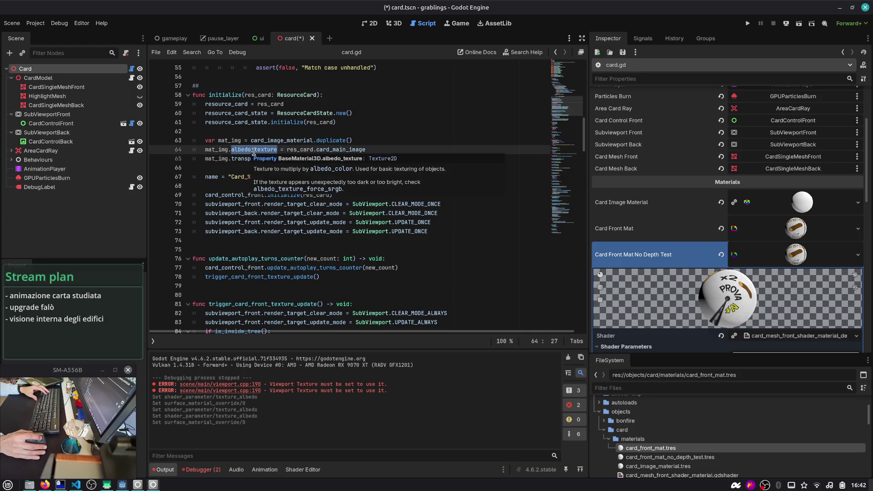
pyautogui.doubleClick(291, 140)
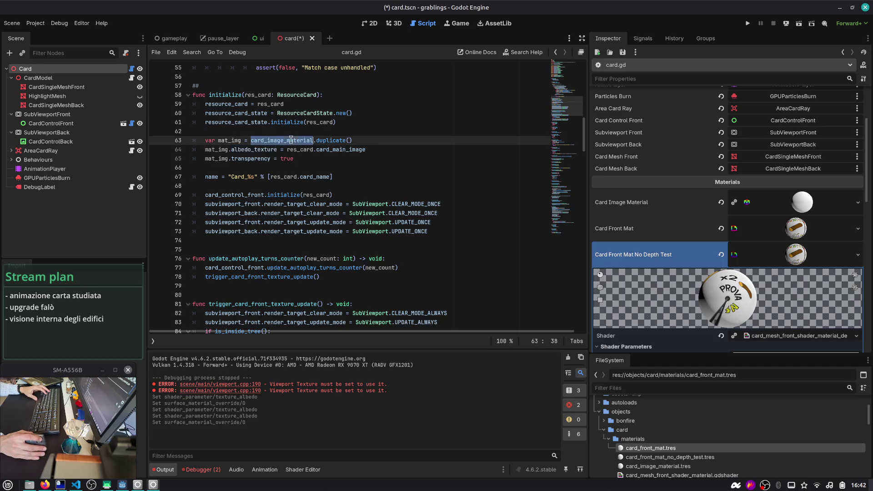
pyautogui.scroll(18, 309, 153)
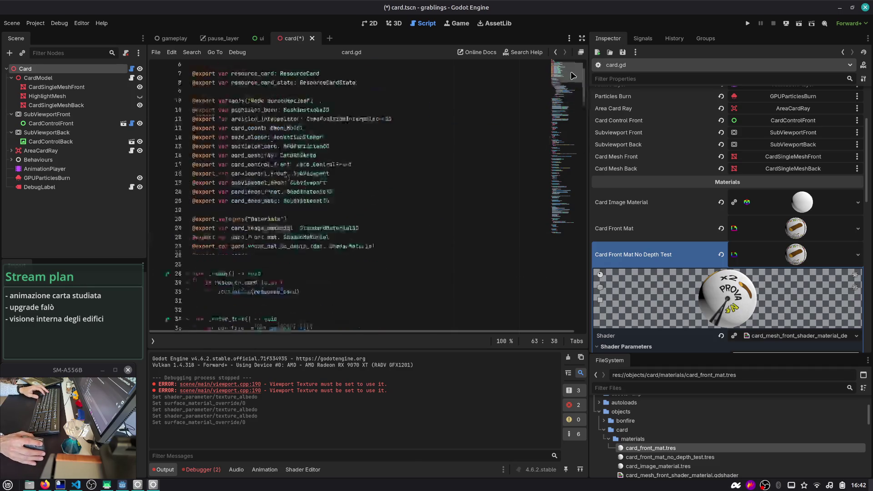
pyautogui.scroll(-4, 321, 160)
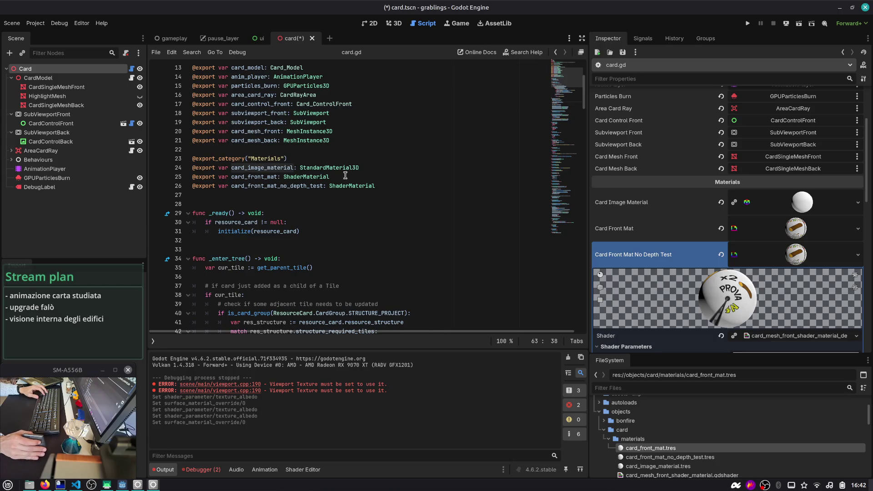
pyautogui.scroll(-13, 369, 155)
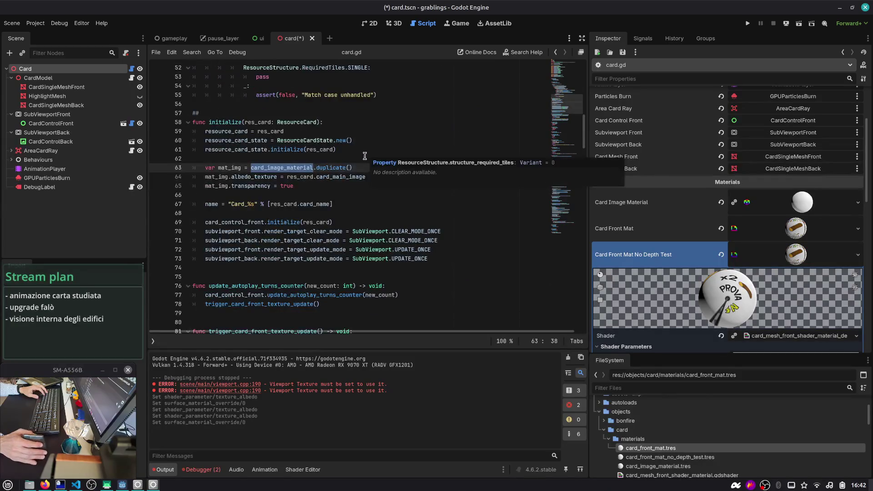
pyautogui.click(239, 186)
pyautogui.doubleClick(245, 186)
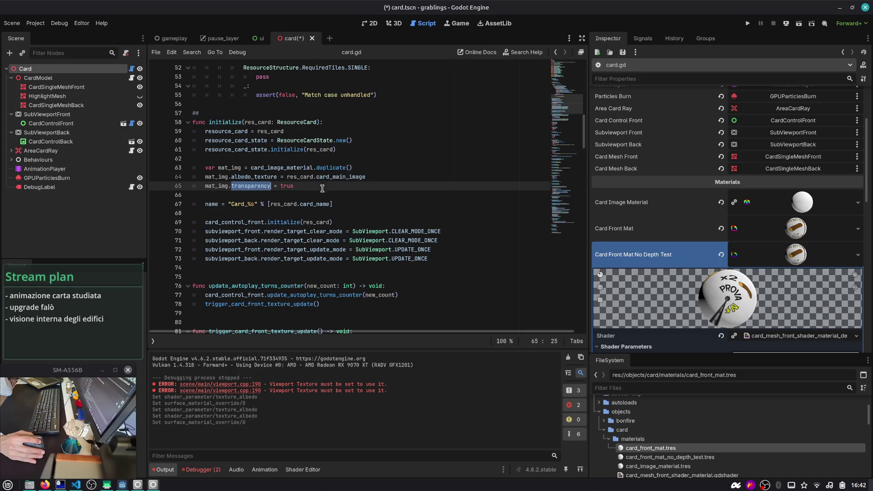
pyautogui.moveTo(265, 237)
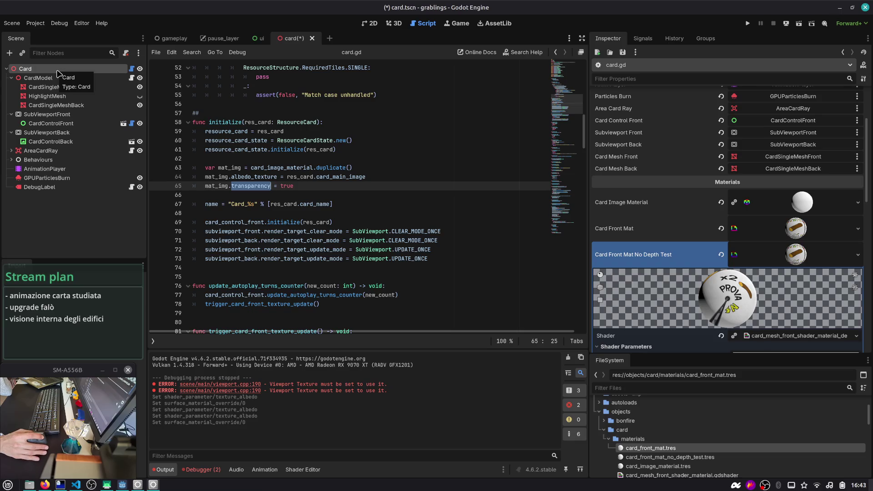
# - Compare Card Image Material with the HighlightMesh, front and back mesh materials in the Inspector
pyautogui.click(789, 205)
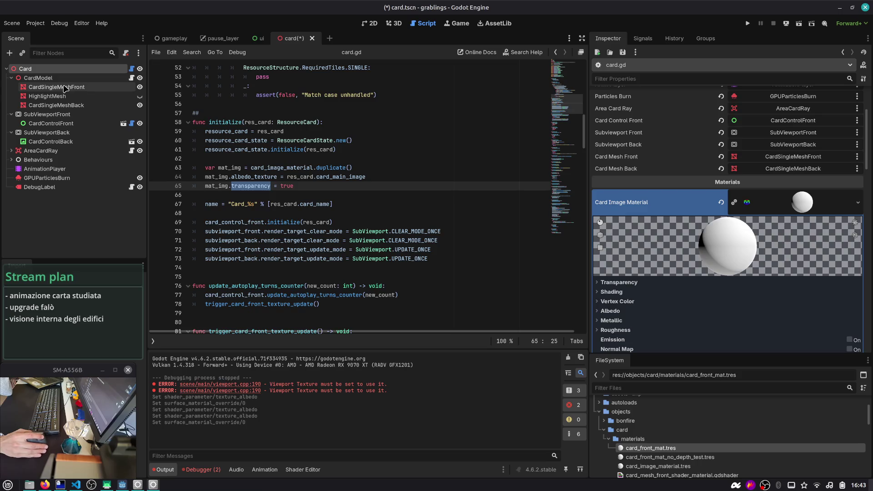
pyautogui.click(47, 96)
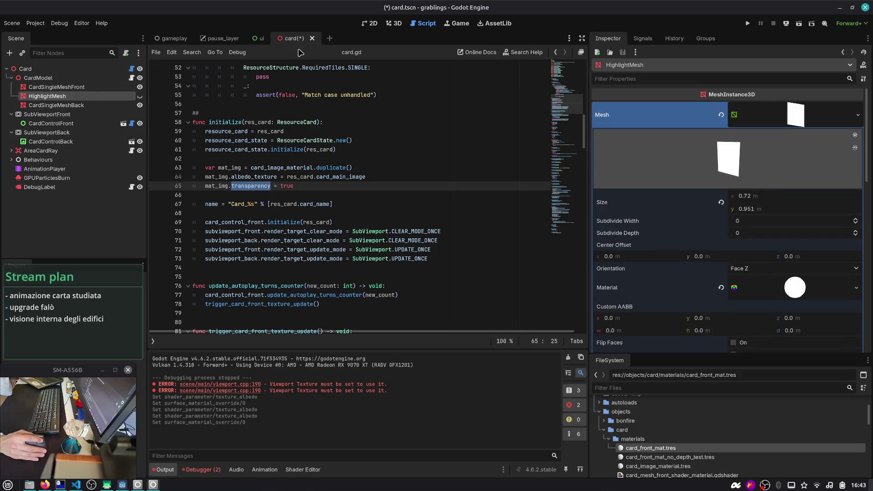
pyautogui.click(57, 87)
pyautogui.click(56, 105)
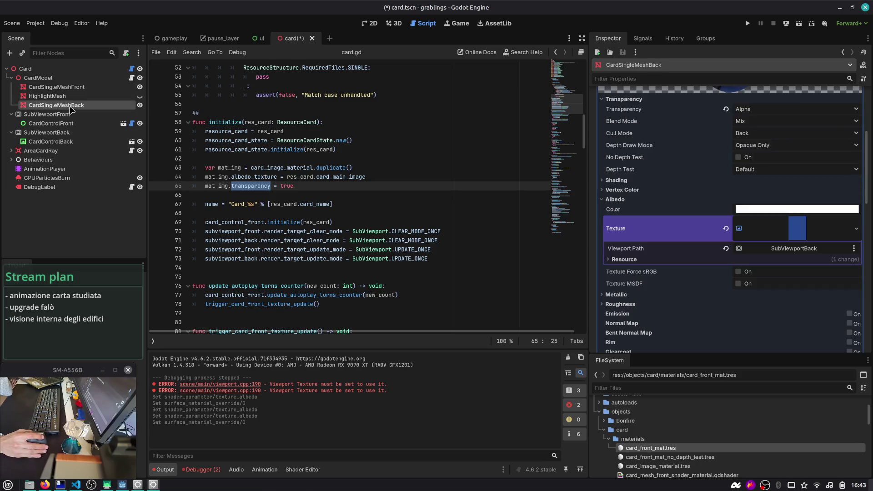
pyautogui.click(80, 70)
pyautogui.doubleClick(237, 168)
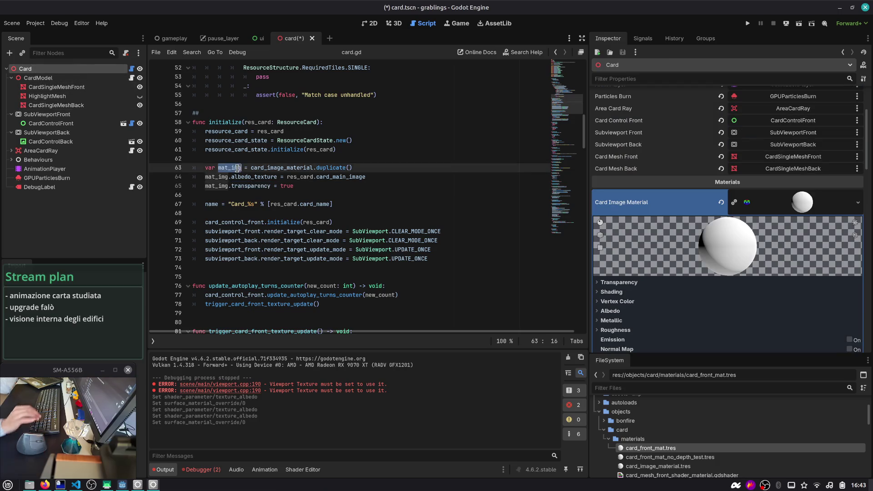
# - Comment out the three mat_img lines 63–65 in card.gd and save the script
pyautogui.hotkey('ctrl', 'f')
pyautogui.scroll(1, 236, 167)
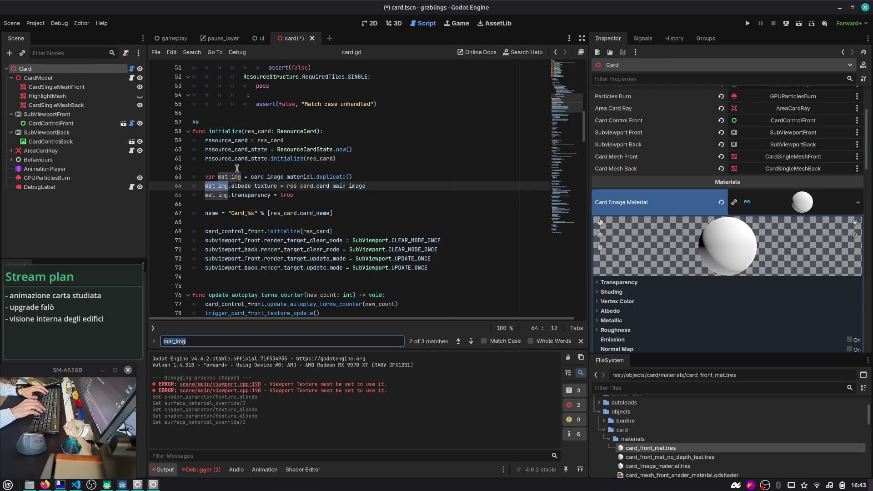
pyautogui.press('Return')
pyautogui.press('Return')
pyautogui.press('Escape')
pyautogui.hotkey('ctrl', 'k')
pyautogui.press('Up')
pyautogui.hotkey('ctrl', 'k')
pyautogui.press('Up')
pyautogui.hotkey('ctrl', 'k')
pyautogui.hotkey('ctrl', 's')
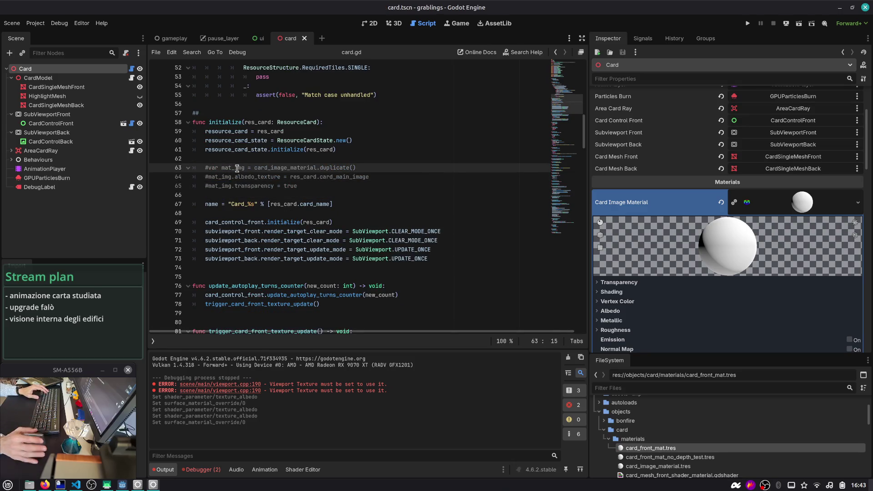
# - Test-run the game, stop it, and open dev-cards-listing.tscn via Quick Open
pyautogui.press('F5')
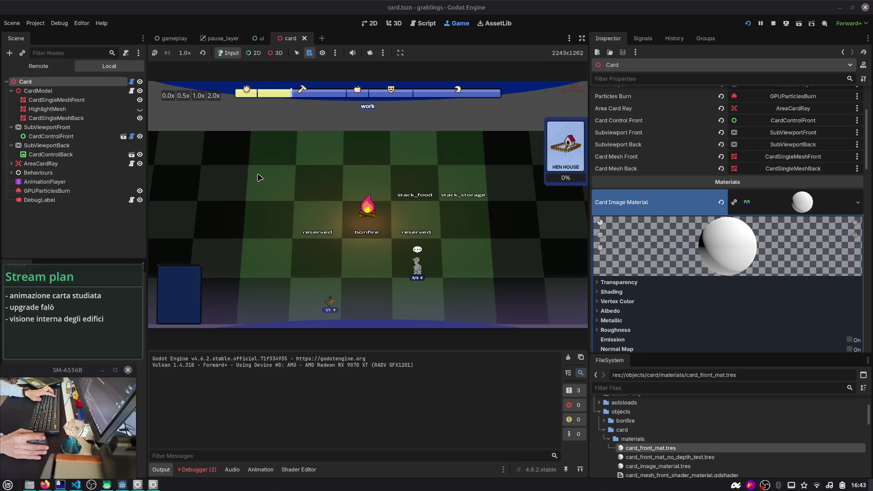
pyautogui.press('F8')
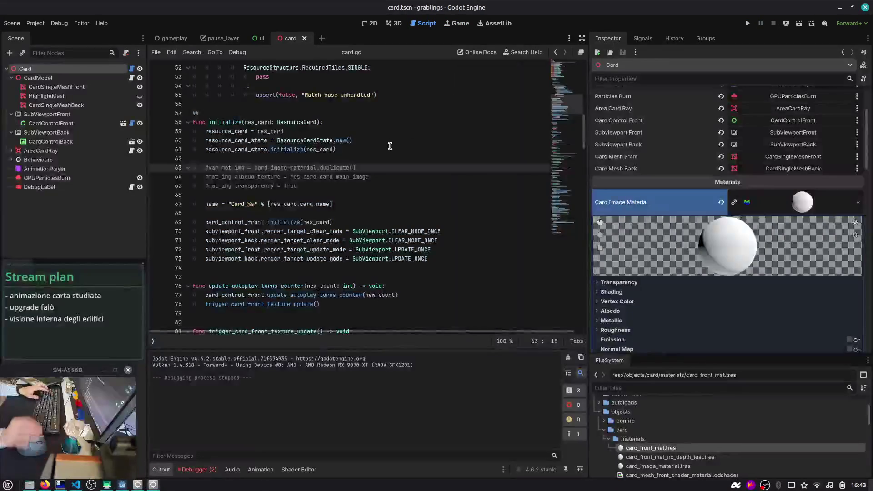
pyautogui.hotkey('ctrl', 'shift', 'o')
pyautogui.write('dev')
pyautogui.press('Return')
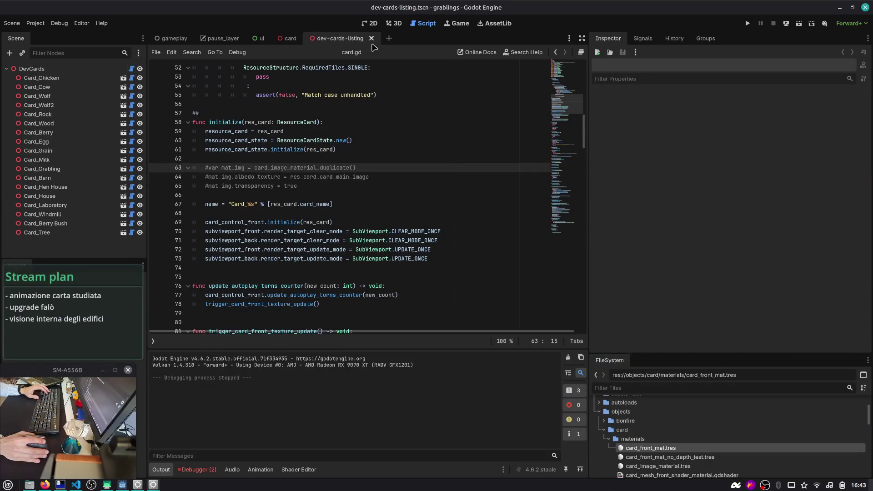
# - Delete the commented-out mat_img lines 63–65 from card.gd
pyautogui.click(395, 24)
pyautogui.scroll(5, 353, 186)
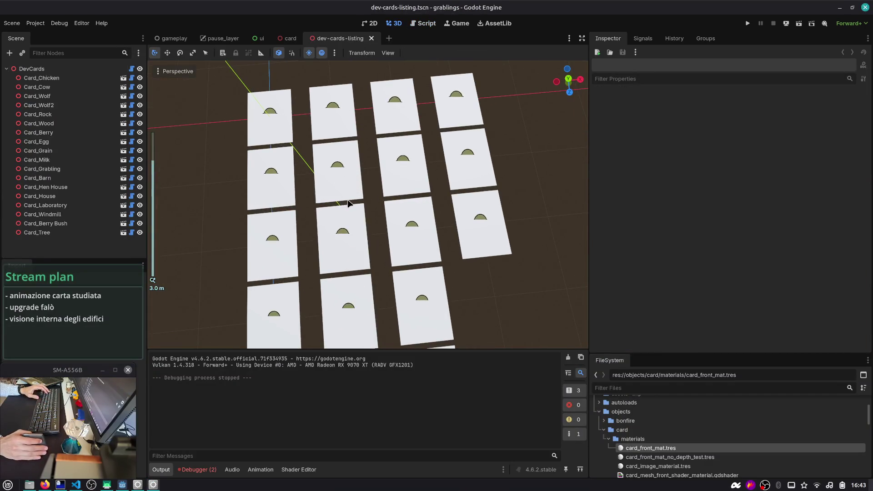
pyautogui.click(418, 23)
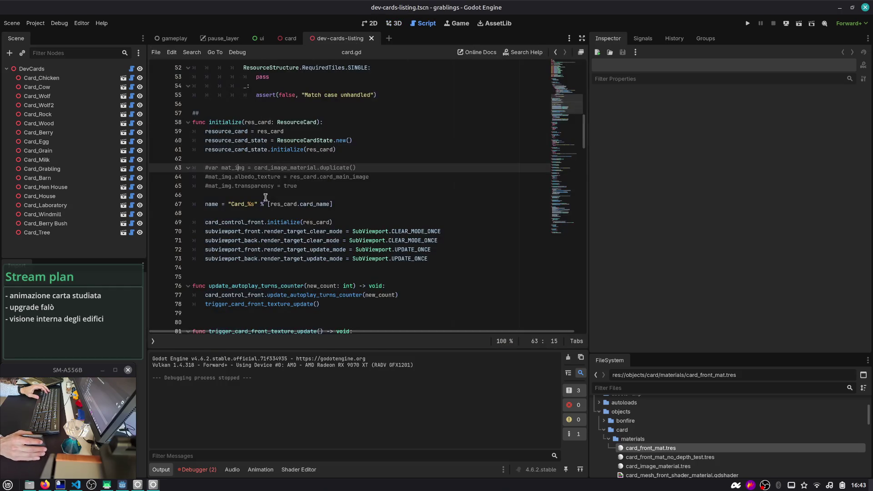
pyautogui.doubleClick(227, 167)
pyautogui.hotkey('ctrl', 'f')
pyautogui.press('Return')
pyautogui.press('Return')
pyautogui.press('Return')
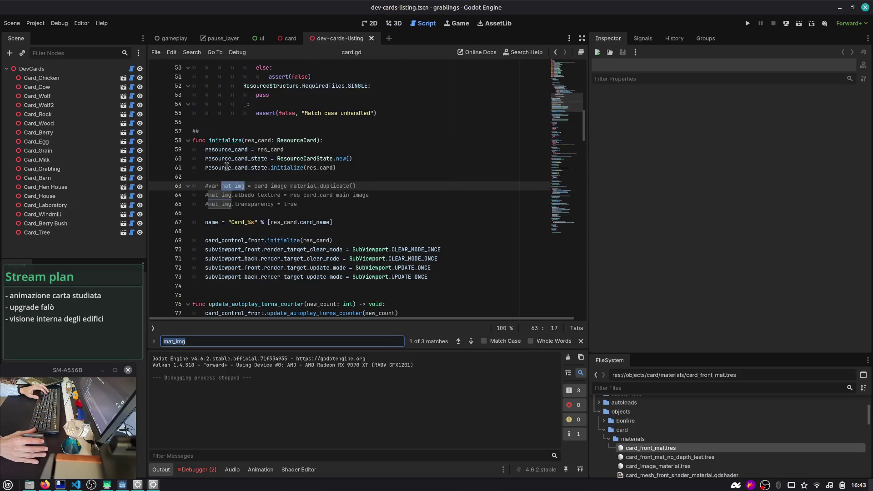
pyautogui.press('Escape')
pyautogui.click(341, 186)
pyautogui.moveTo(341, 187); pyautogui.dragTo(193, 167)
pyautogui.press('Delete')
pyautogui.press('Delete')
# - Add 'TODO: remove?' to the card_image_material comment on line 24 and save
pyautogui.scroll(2, 300, 152)
pyautogui.scroll(14, 301, 152)
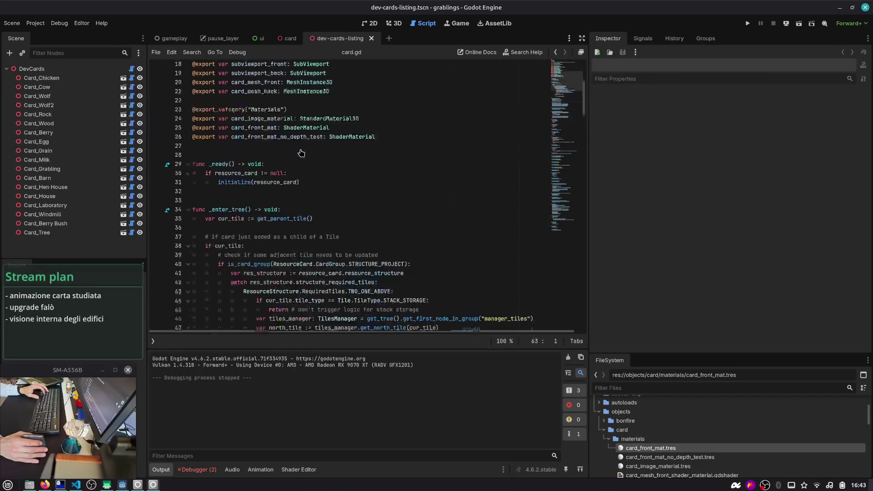
pyautogui.doubleClick(258, 253)
pyautogui.doubleClick(255, 260)
pyautogui.click(375, 250)
pyautogui.write('TODO: ')
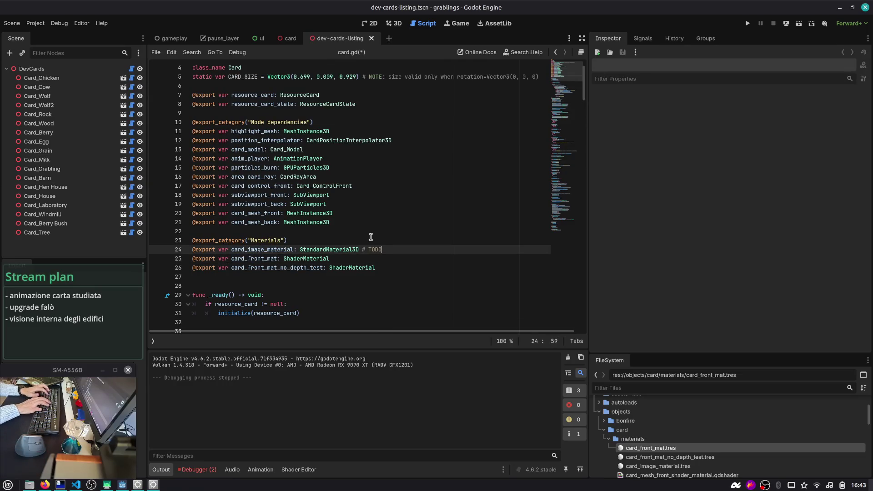
pyautogui.write('remove?')
pyautogui.hotkey('ctrl', 's')
# - Insert a blank line after line 31, then inspect CardSingleMeshFront in the card scene
pyautogui.doubleClick(267, 258)
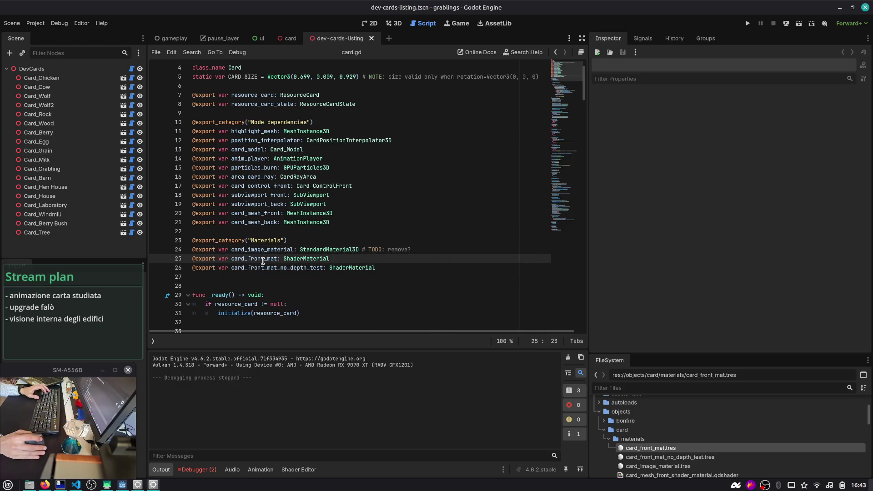
pyautogui.scroll(-5, 272, 221)
pyautogui.click(336, 177)
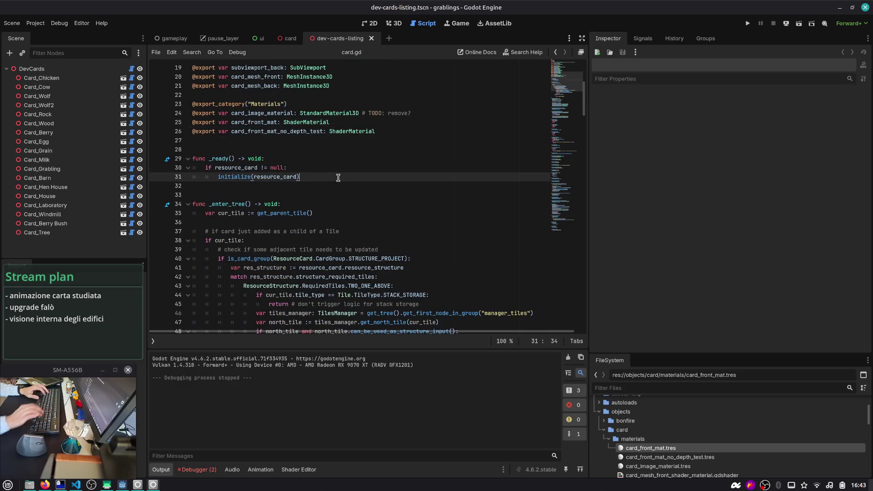
pyautogui.press('Return')
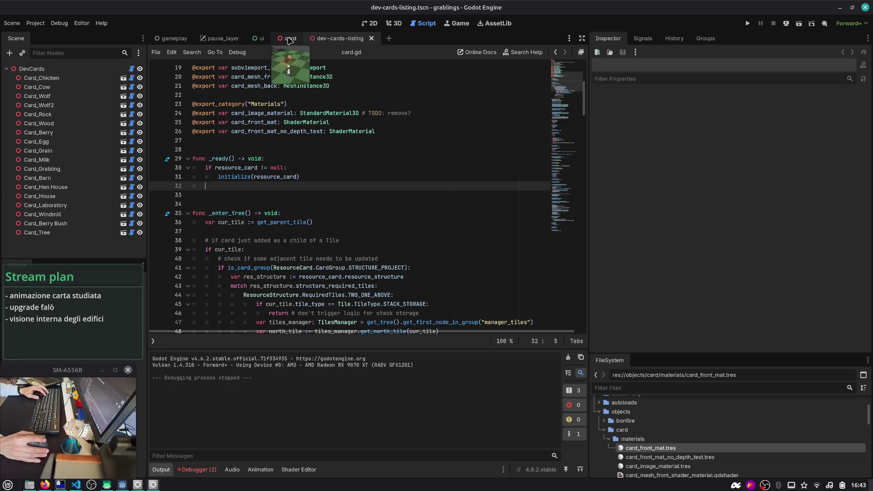
pyautogui.click(290, 38)
pyautogui.click(48, 87)
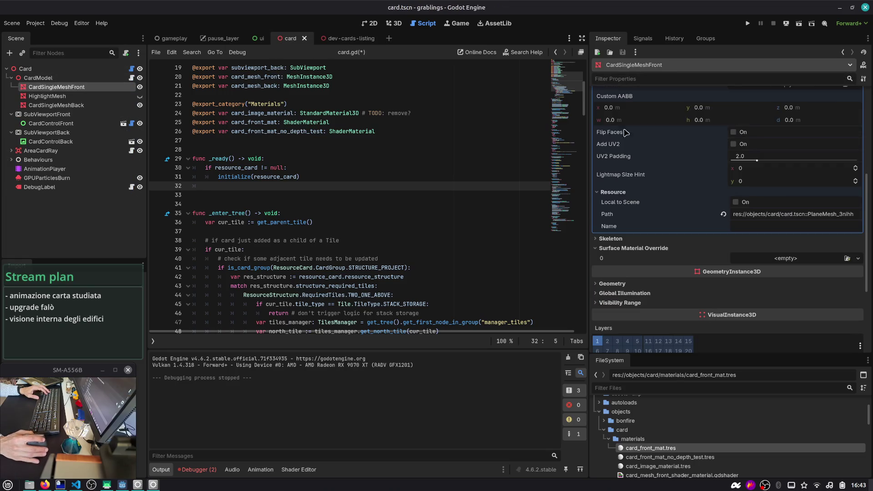
pyautogui.scroll(5, 701, 183)
pyautogui.scroll(-4, 702, 184)
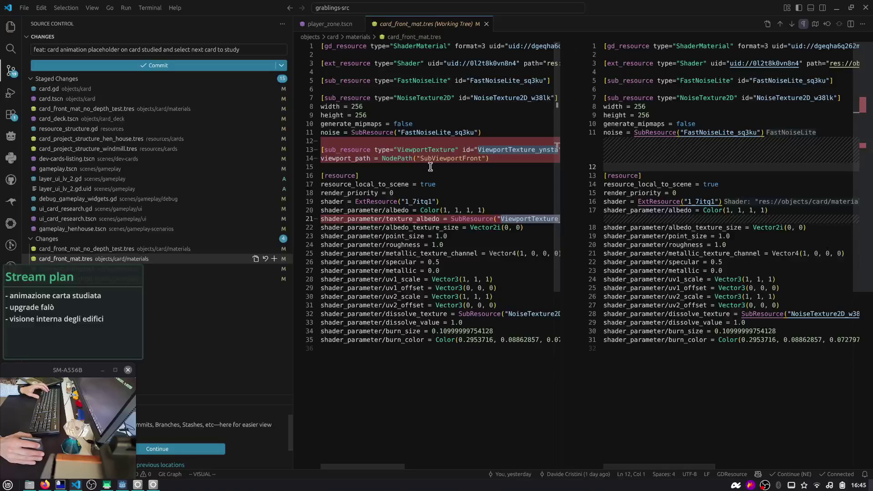
# - Stage card_front_mat.tres, card_front_mat_no_depth_test.tres, dev-cards-listing.tscn and ui_card_research.gd
pyautogui.click(274, 258)
pyautogui.click(193, 260)
pyautogui.click(273, 259)
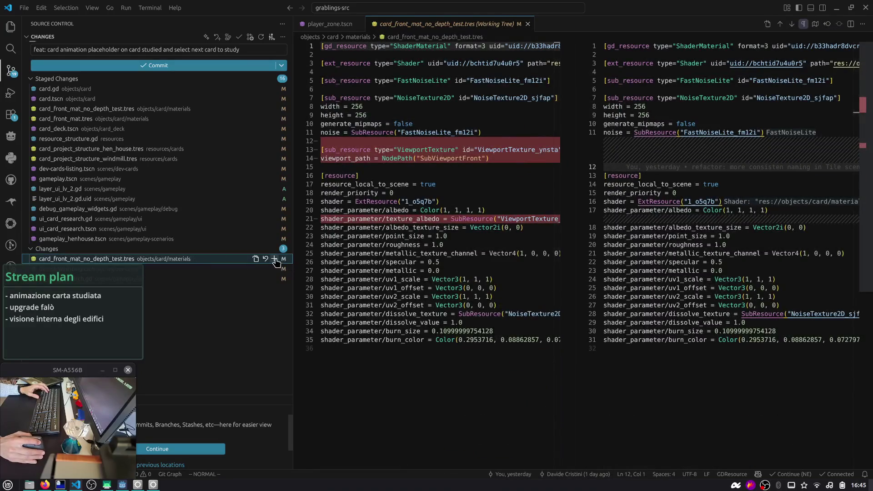
pyautogui.click(185, 268)
pyautogui.click(187, 259)
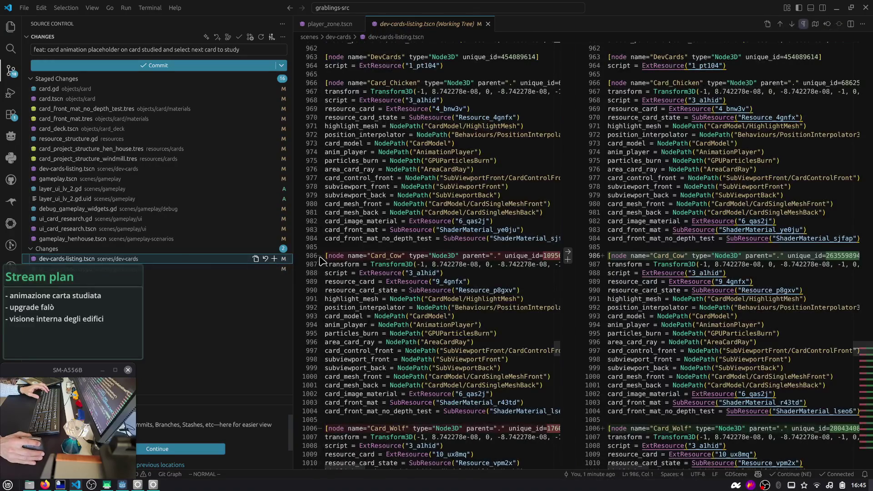
pyautogui.click(275, 258)
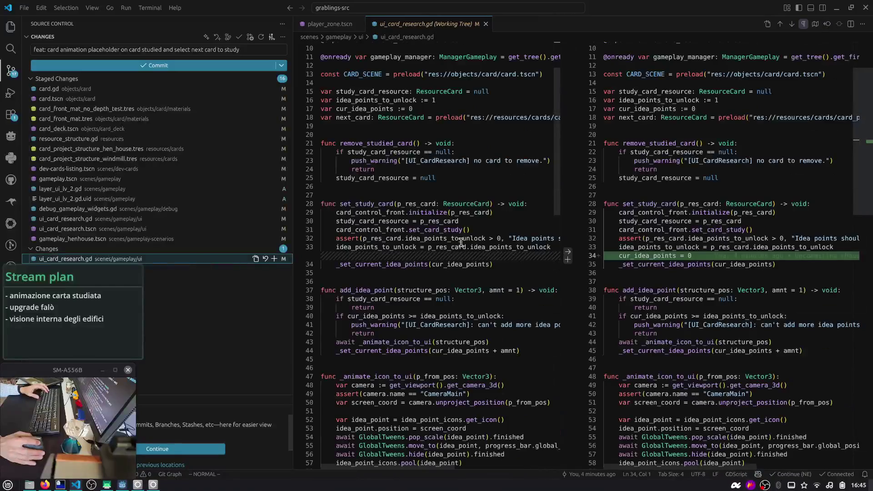
pyautogui.click(275, 259)
# - Commit the staged files and close the ui_card_research.gd diff
pyautogui.click(150, 65)
pyautogui.click(462, 148)
pyautogui.hotkey('ctrl', 'w')
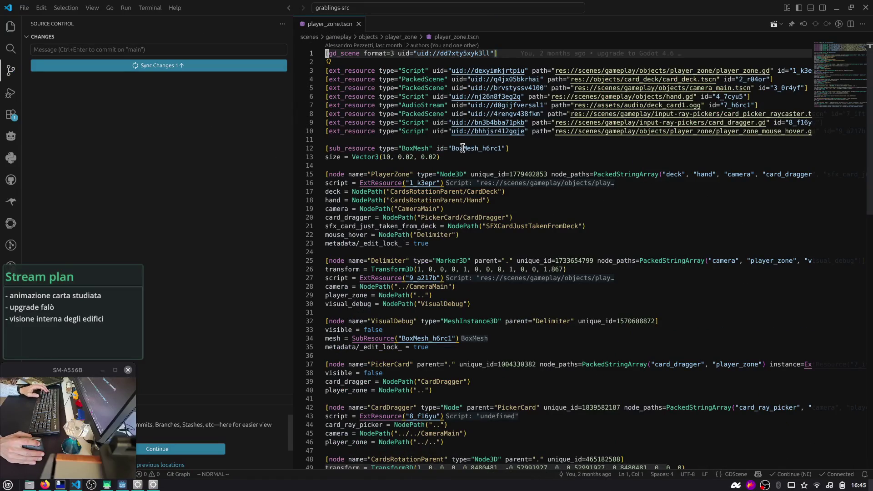
# - Quit to the Project Manager and reopen the grablings project
pyautogui.hotkey('alt', 'Tab')
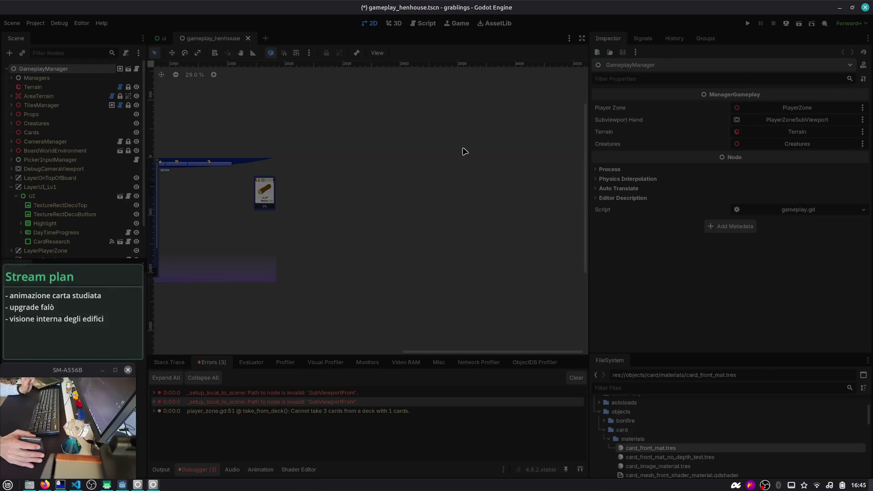
pyautogui.hotkey('ctrl', 'shift', 'q')
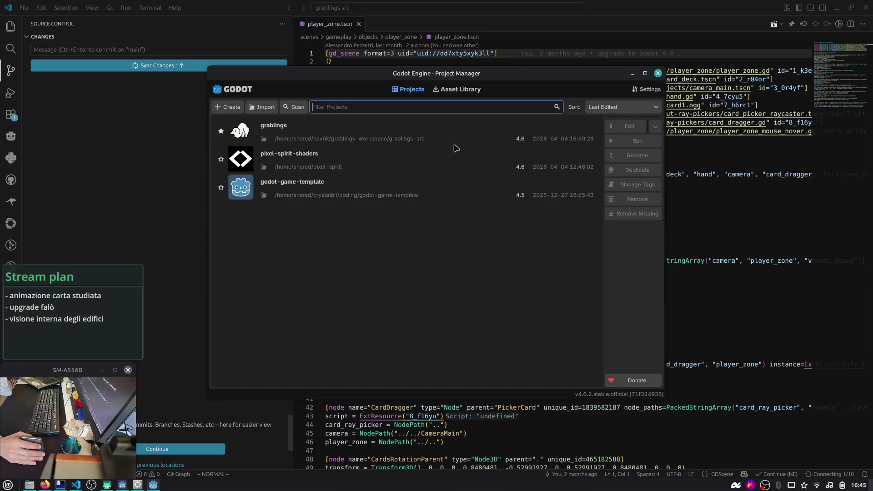
pyautogui.doubleClick(406, 140)
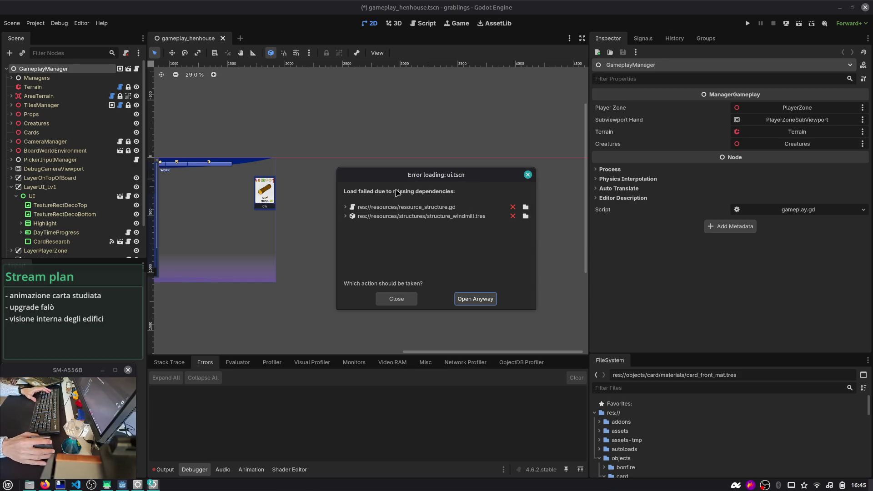
# - Expand the error dialog's references for resource_structure.gd and structure_windmill.tres
pyautogui.doubleClick(414, 207)
pyautogui.click(423, 219)
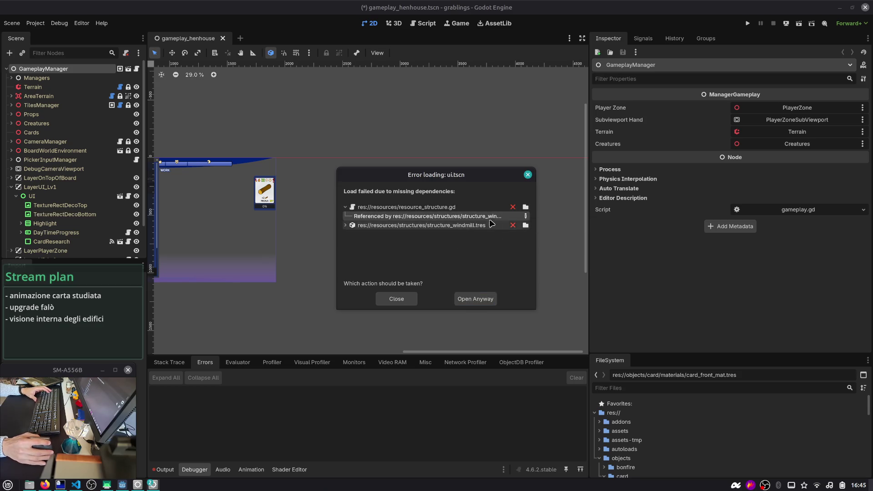
pyautogui.moveTo(627, 331); pyautogui.dragTo(639, 339)
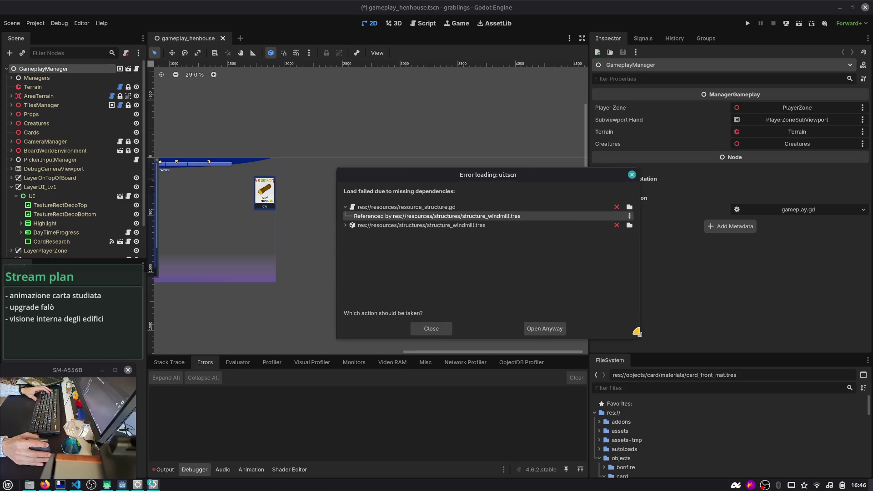
pyautogui.click(345, 225)
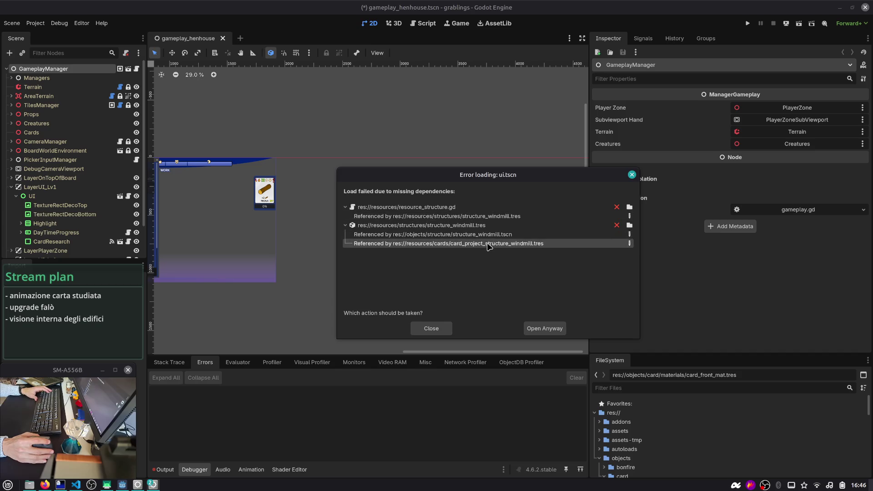
pyautogui.hotkey('alt', 'Tab')
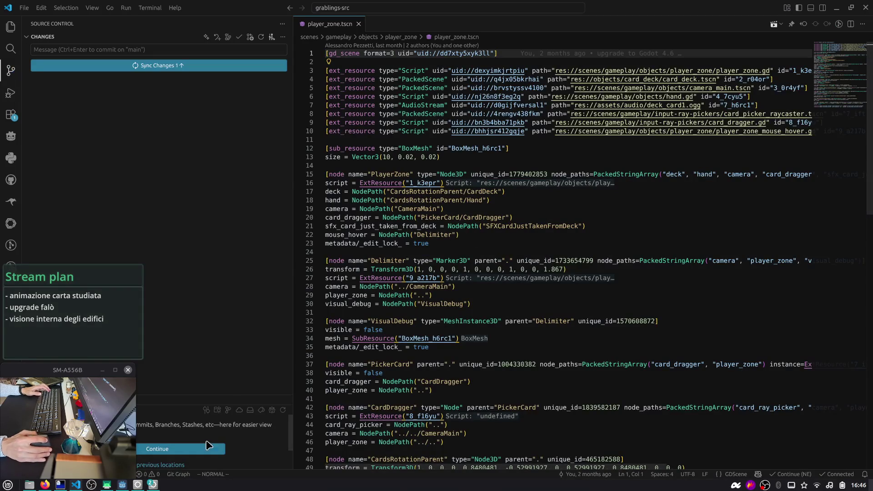
# - Open the latest main commit in Git Graph and view the windmill card diff
pyautogui.click(178, 473)
pyautogui.click(459, 72)
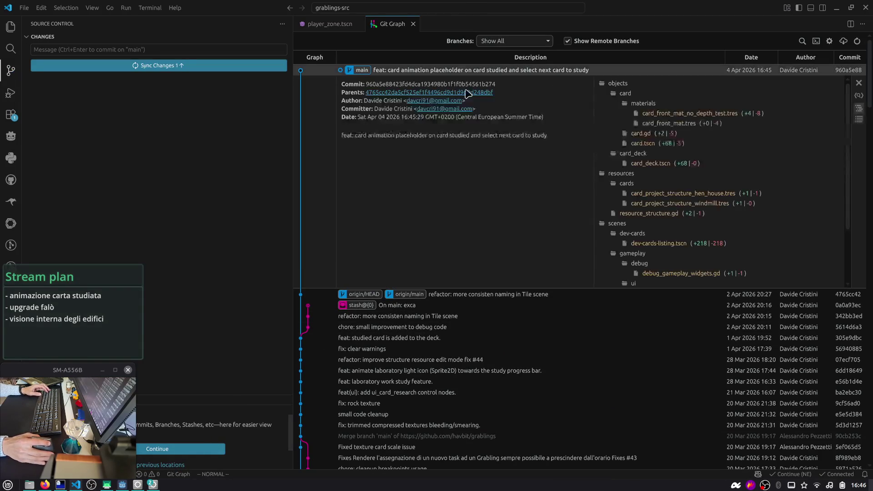
pyautogui.click(678, 204)
pyautogui.hotkey('ctrl', 'w')
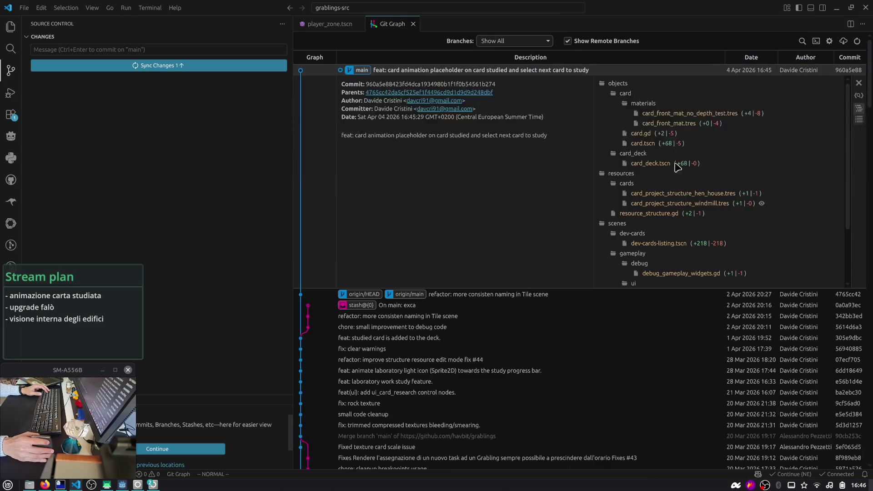
# - Check the hen house card diff (idea points 10 to 2), then open ui.tscn anyway in Godot
pyautogui.click(678, 201)
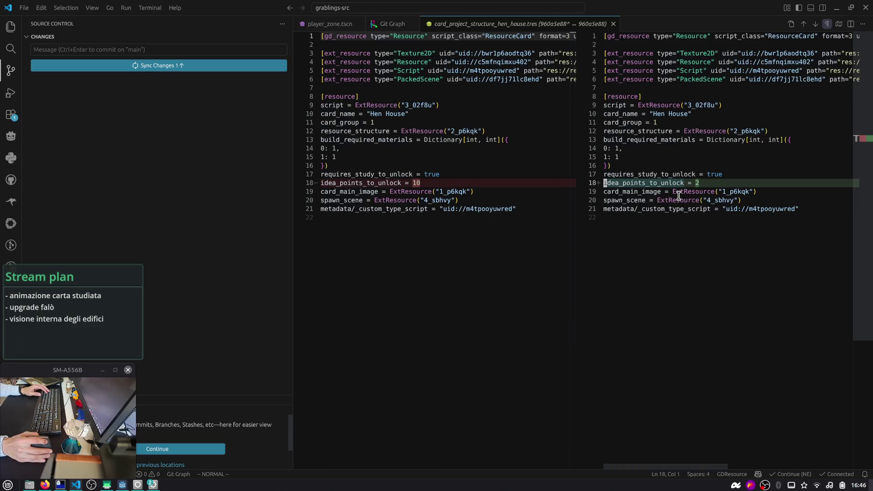
pyautogui.hotkey('ctrl', 'w')
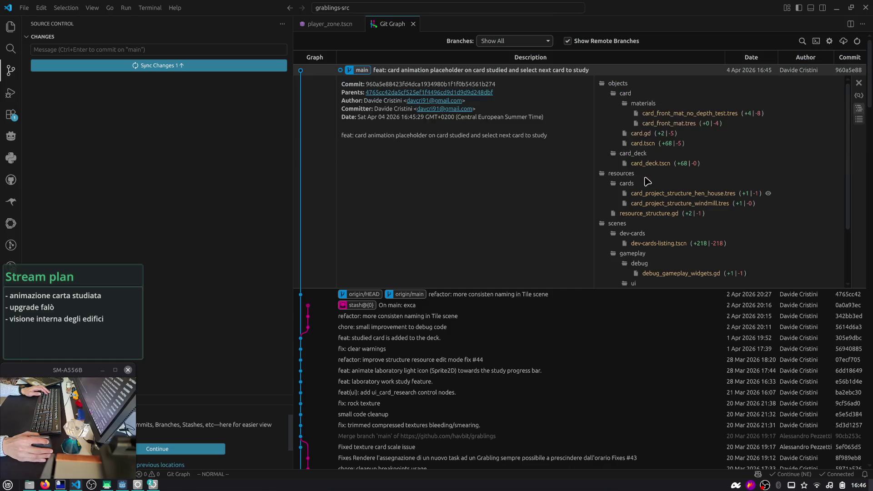
pyautogui.click(659, 195)
pyautogui.hotkey('ctrl', 'w')
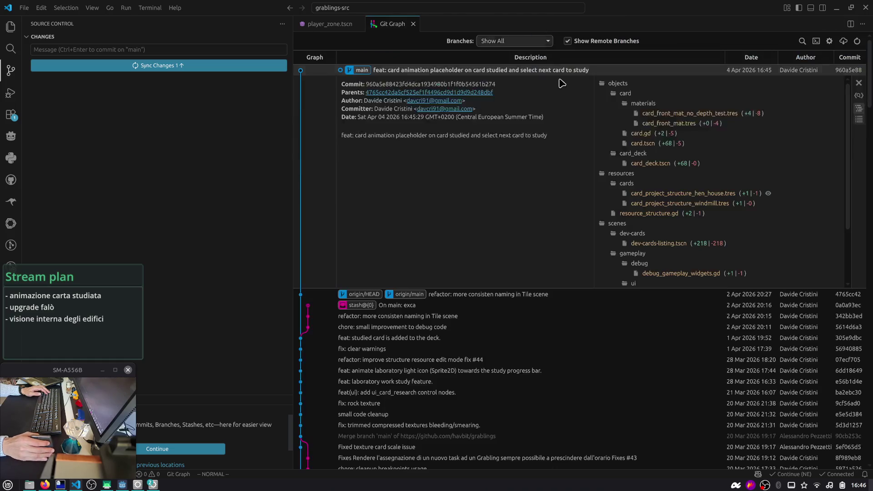
pyautogui.hotkey('alt', 'Tab')
pyautogui.click(540, 329)
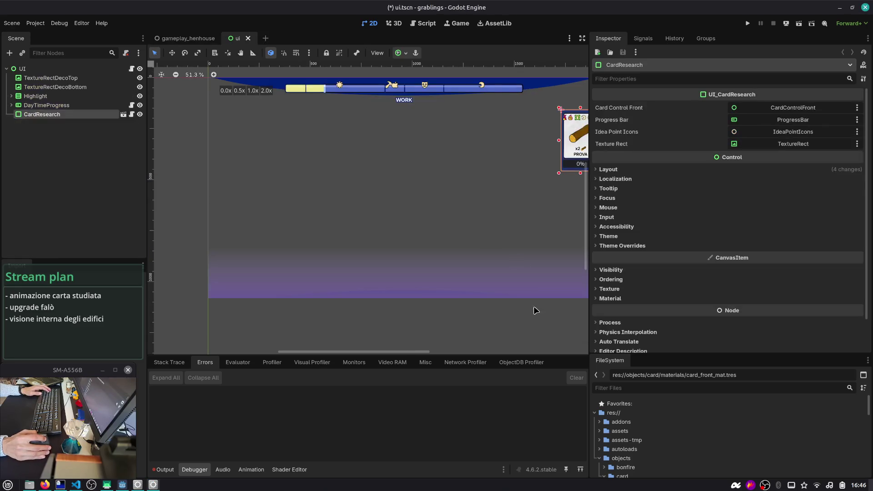
# - Save the ui scene, open CardResearch's ui_card_research.gd, and close the ui scene
pyautogui.scroll(-2, 472, 200)
pyautogui.hotkey('ctrl', 's')
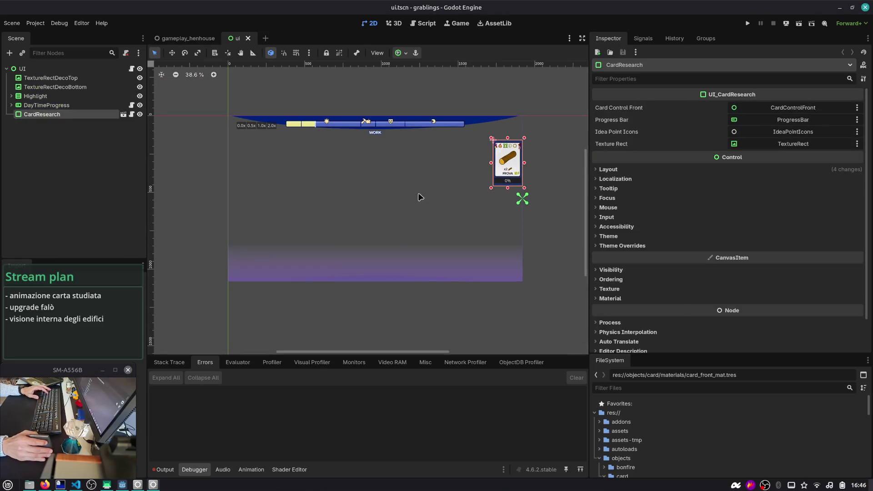
pyautogui.click(131, 115)
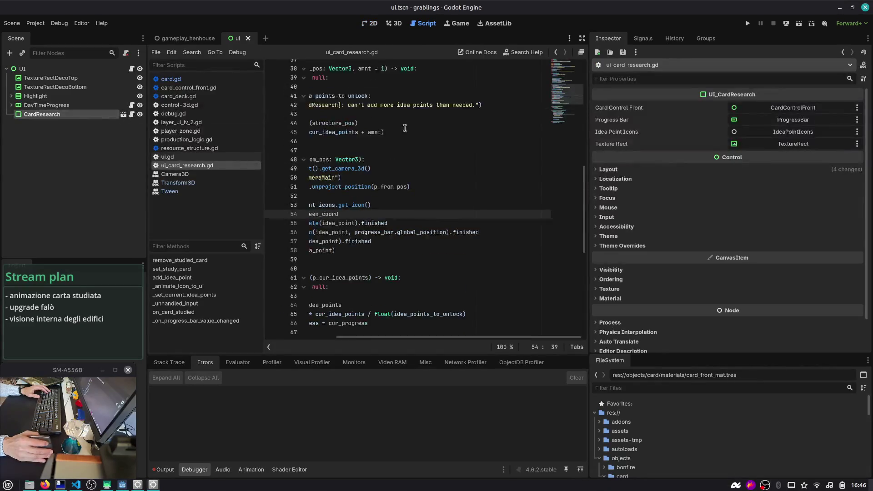
pyautogui.middleClick(234, 41)
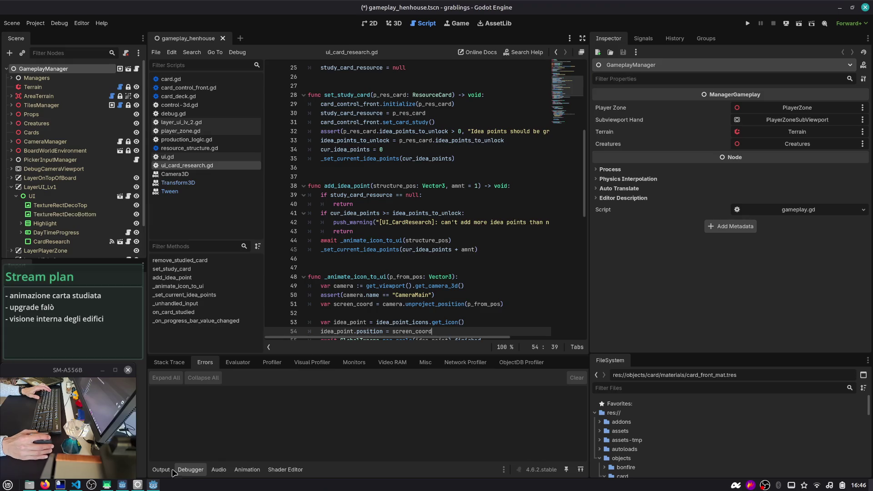
pyautogui.click(389, 103)
# - Reopen ui.tscn with Quick Open, close gameplay_henhouse, and reload the grablings project
pyautogui.hotkey('ctrl', 'shift', 'o')
pyautogui.write('ui')
pyautogui.press('Return')
pyautogui.click(248, 38)
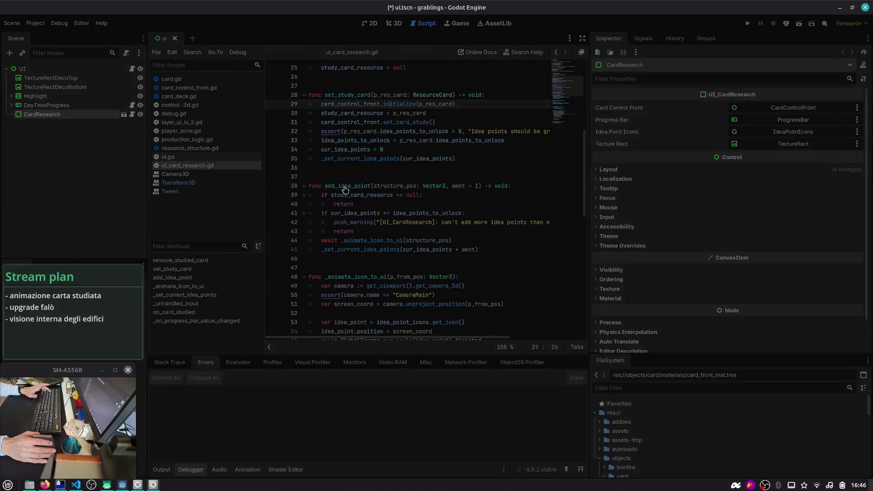
pyautogui.doubleClick(337, 137)
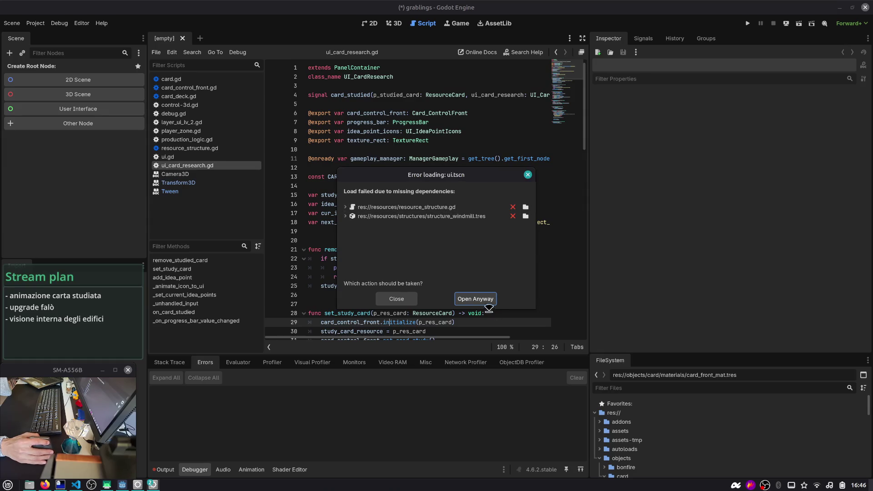
# - Dismiss the ui.tscn load error, change preload to load on next_card (line 18), and save
pyautogui.click(397, 298)
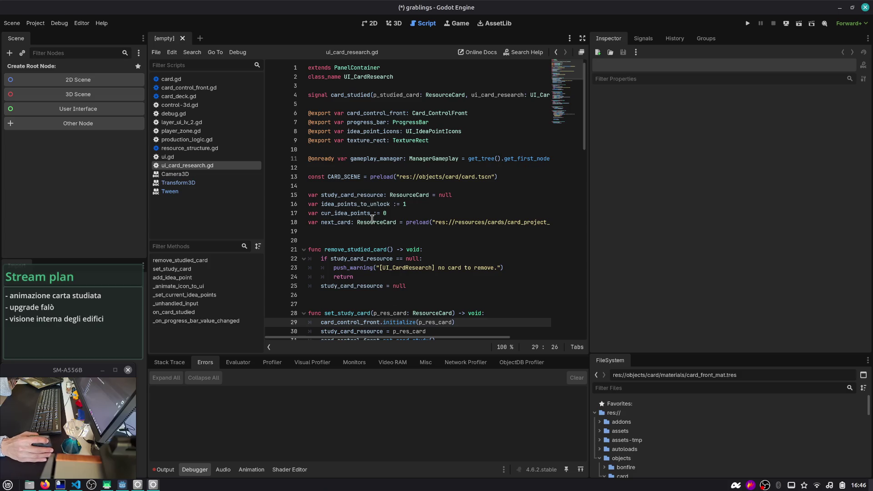
pyautogui.click(473, 224)
pyautogui.hscroll(3, 414, 198)
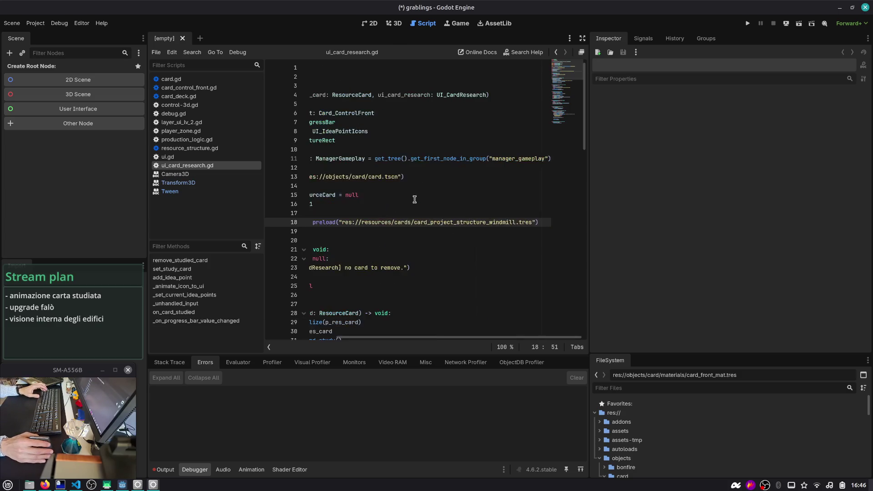
pyautogui.doubleClick(492, 223)
pyautogui.hscroll(-3, 492, 223)
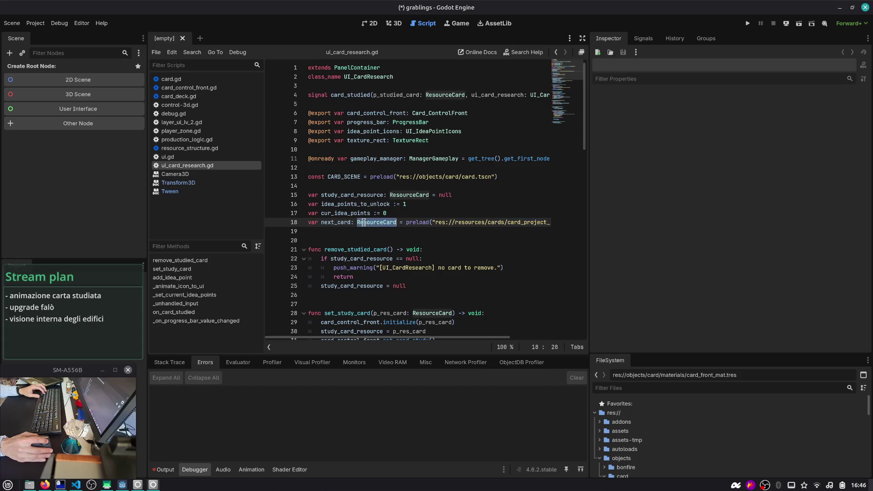
pyautogui.click(404, 223)
pyautogui.doubleClick(412, 222)
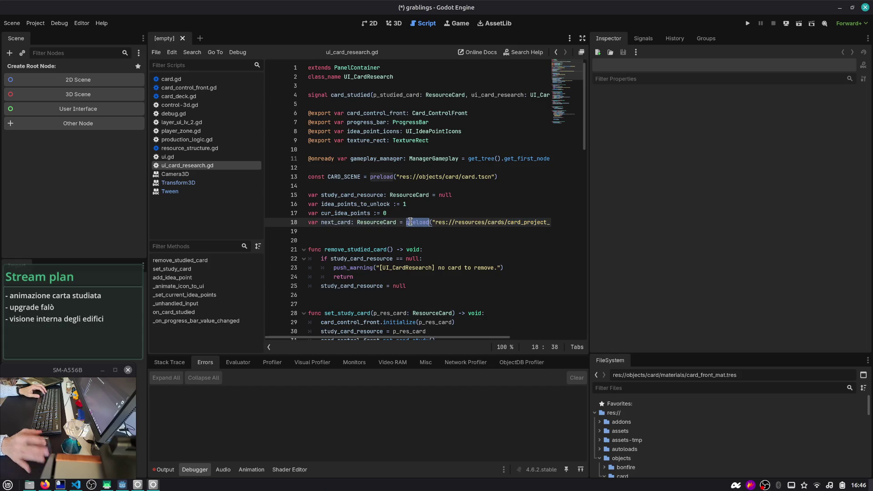
pyautogui.write('load')
pyautogui.hotkey('ctrl', 's')
# - Add a '# TMP' comment line above the next_card declaration
pyautogui.hotkey('ctrl', 'shift', 'Return')
pyautogui.write('# TMP')
pyautogui.hotkey('ctrl', 'shift', 'o')
pyautogui.press('Escape')
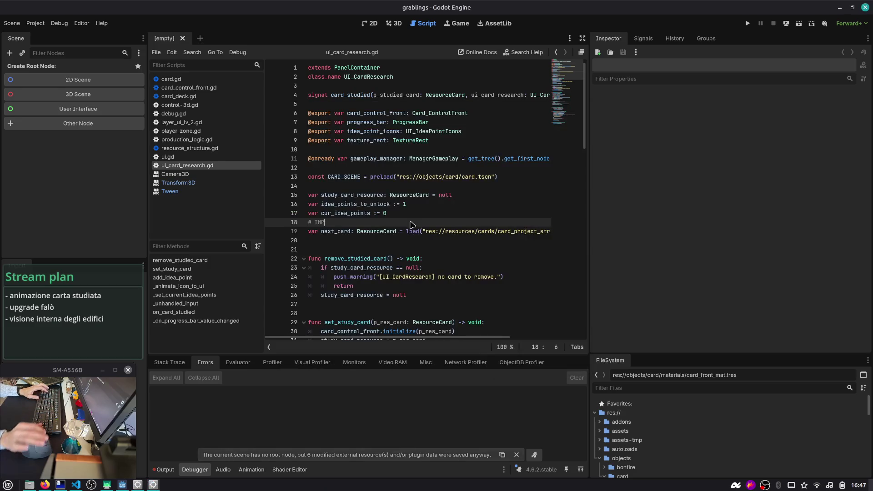
pyautogui.click(392, 212)
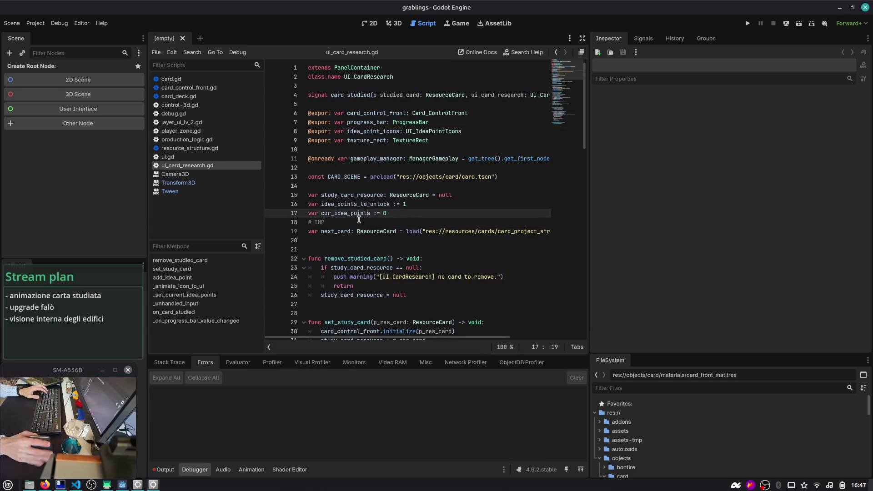
# - Open ui.tscn from the quick scene picker and view it in 2D
pyautogui.hotkey('ctrl', 'shift', 'o')
pyautogui.press('Return')
pyautogui.click(366, 24)
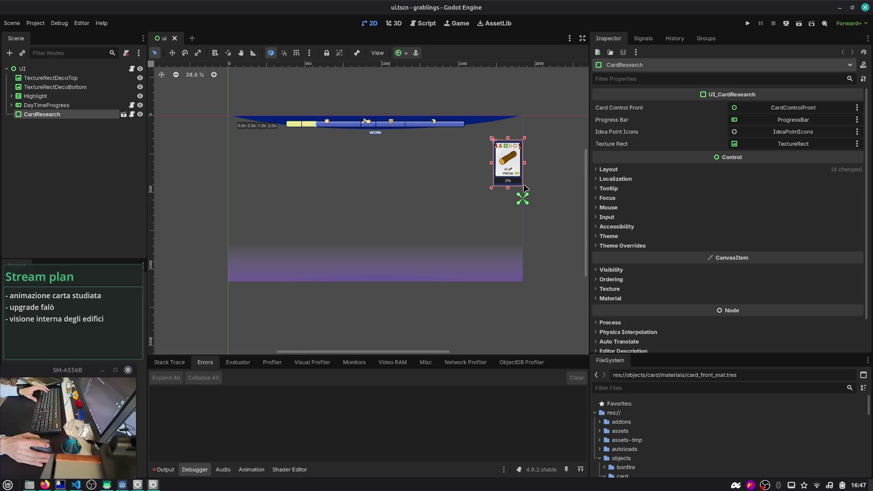
# - Run the game, expand the first SubViewportFront path error, then begin a commit message in VS Code
pyautogui.click(165, 469)
pyautogui.press('F5')
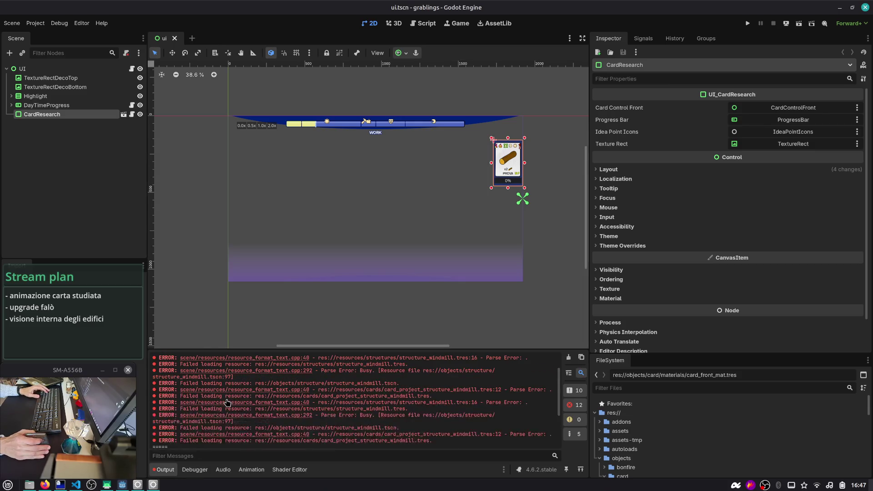
pyautogui.click(186, 470)
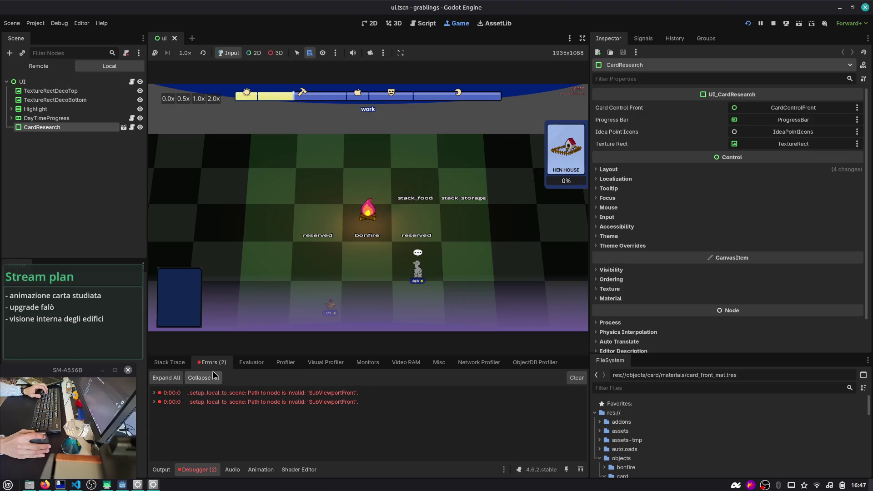
pyautogui.click(154, 392)
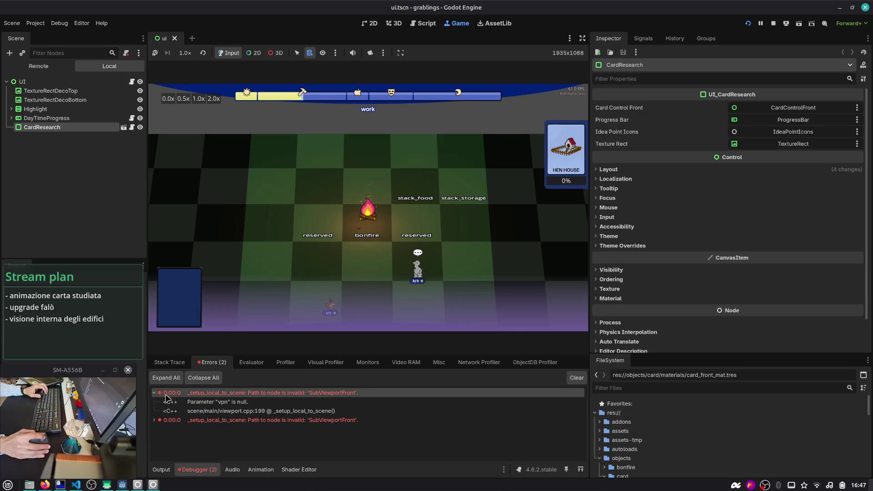
pyautogui.hotkey('alt', 'Tab')
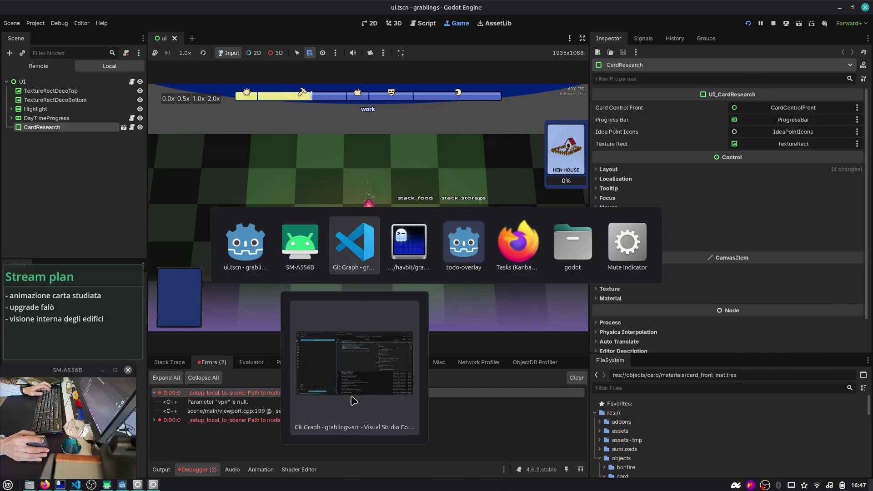
pyautogui.click(151, 51)
# - Stage and commit ui_card_research.gd with gca, then search the project for SubViewportFront
pyautogui.write('Sub')
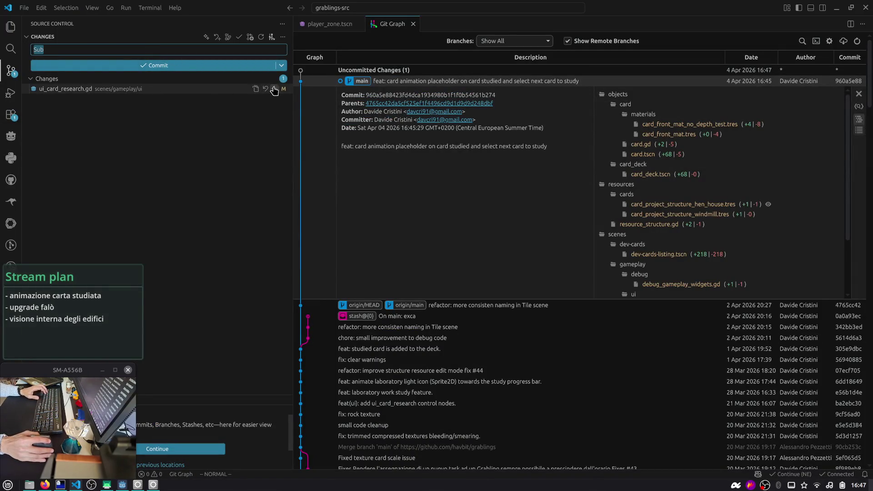
pyautogui.click(274, 89)
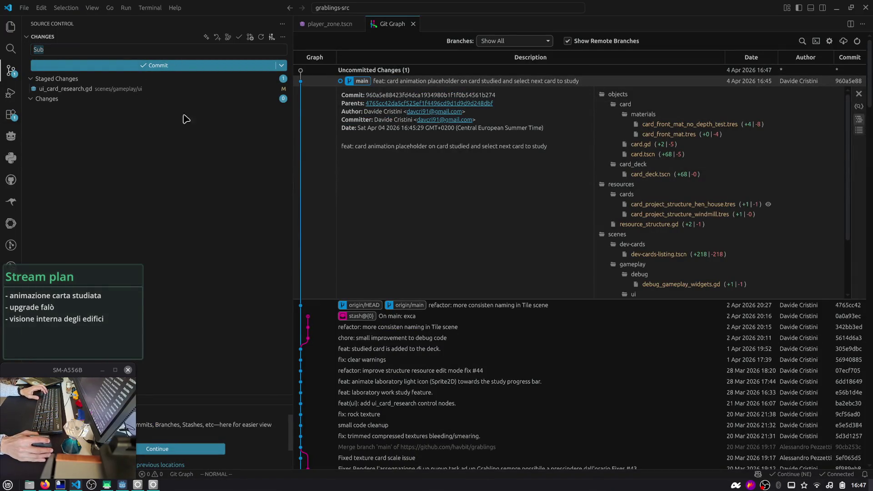
pyautogui.click(126, 89)
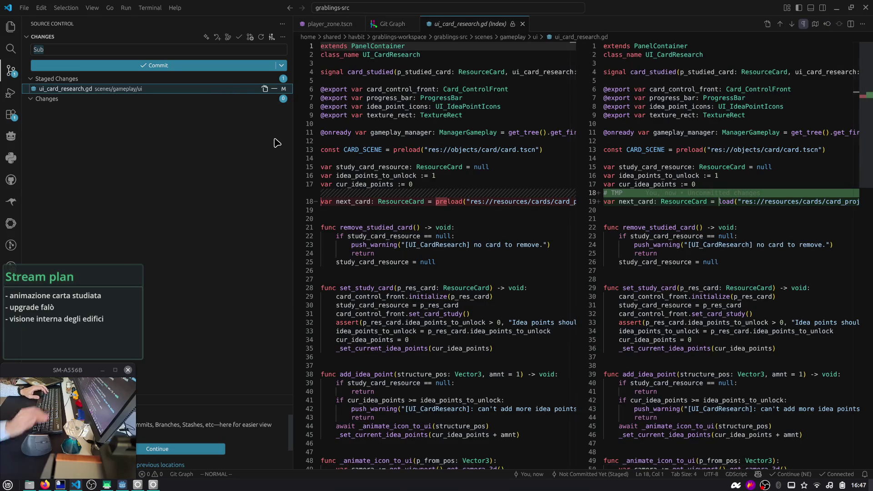
pyautogui.write('gca')
pyautogui.press('Return')
pyautogui.write(':wq')
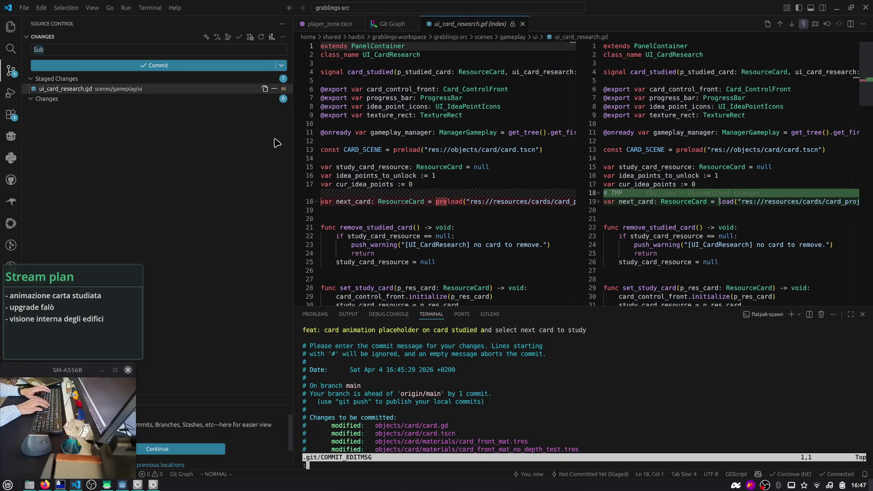
pyautogui.press('Return')
pyautogui.press('Return')
pyautogui.hotkey('ctrl', 'j')
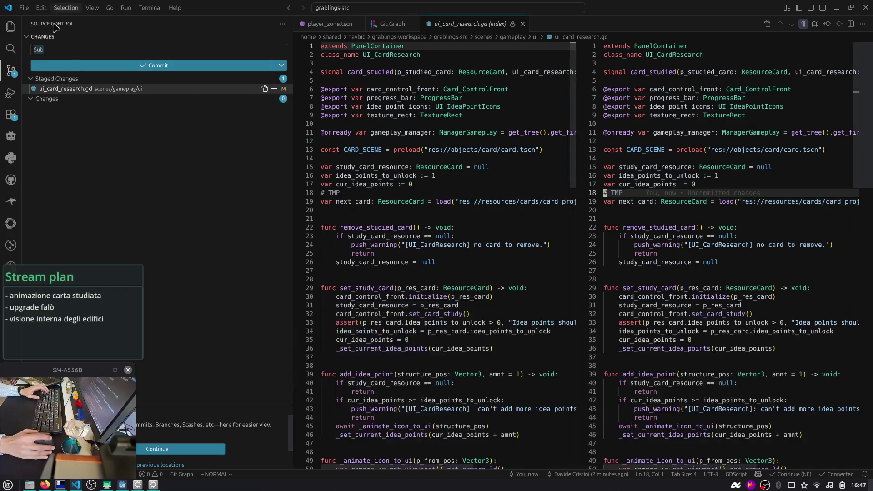
pyautogui.hotkey('ctrl', 'shift', 'f')
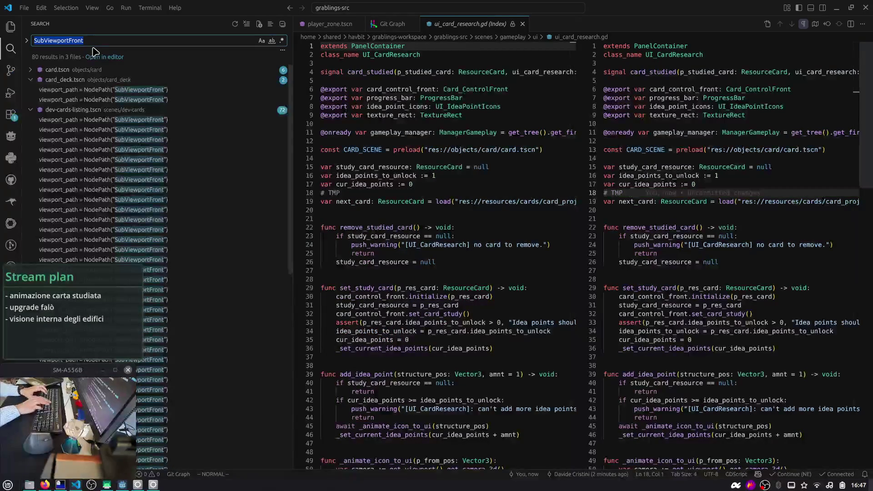
# - Step through each SubViewportFront match in card.tscn, including the NodePath references and node definition
pyautogui.click(98, 70)
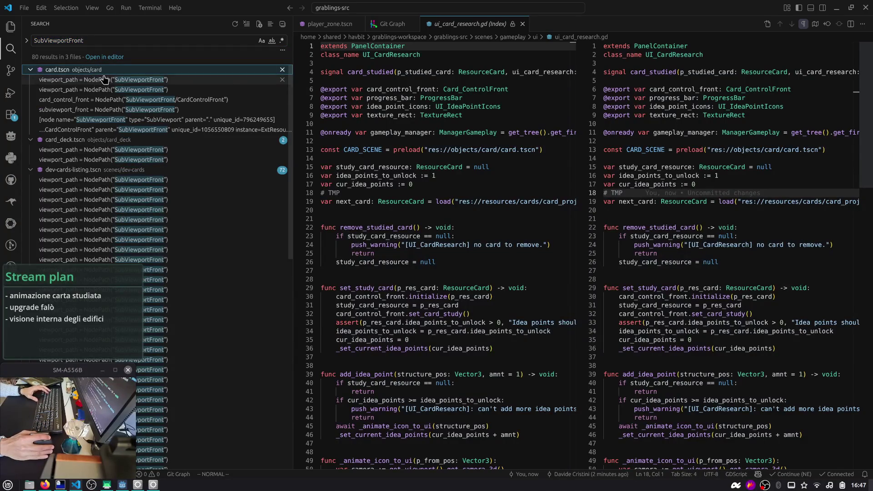
pyautogui.click(114, 81)
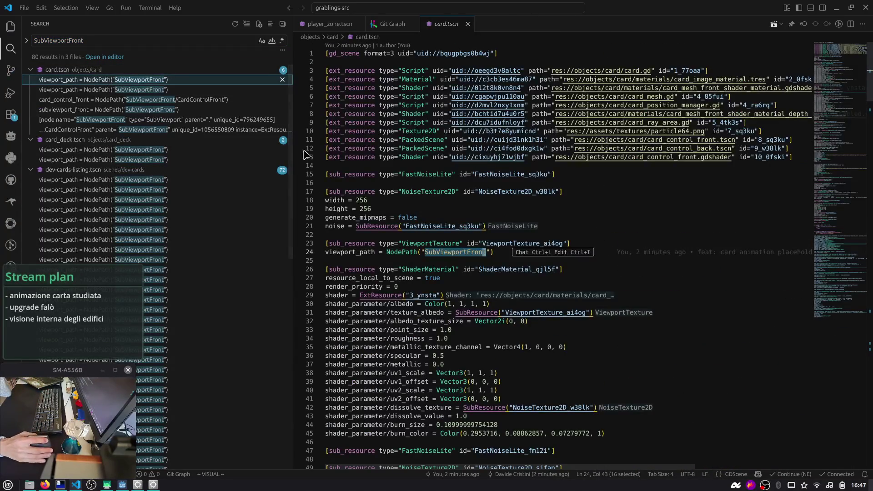
pyautogui.click(196, 90)
pyautogui.click(184, 100)
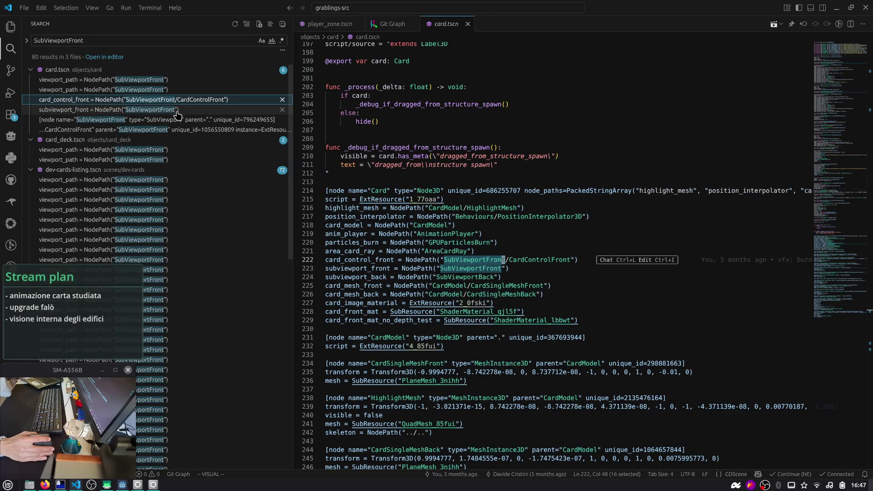
pyautogui.click(174, 111)
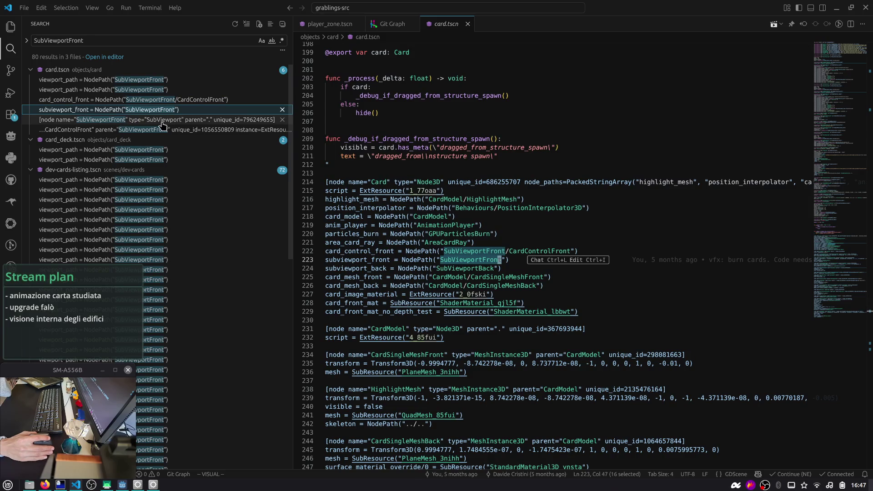
pyautogui.click(168, 120)
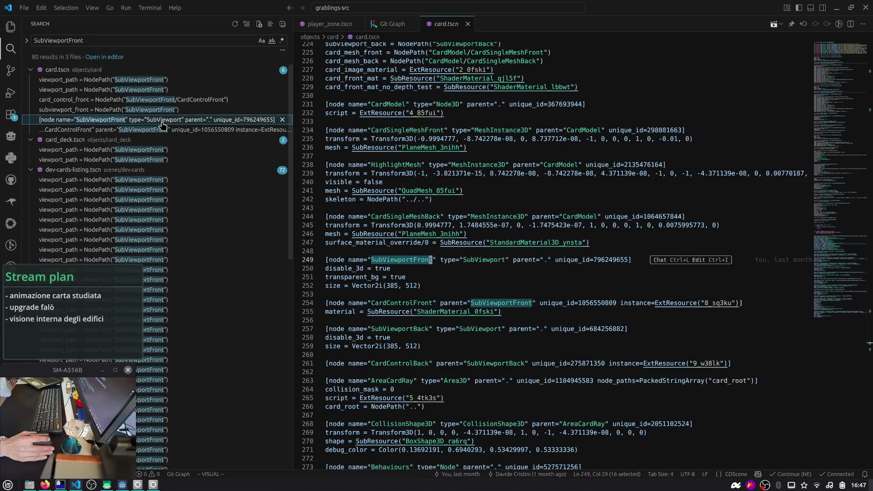
pyautogui.click(163, 129)
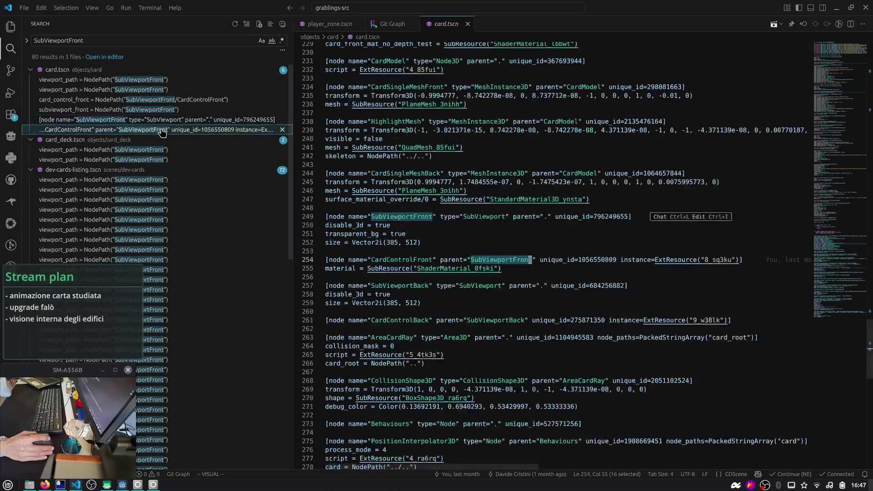
pyautogui.click(72, 69)
# - Inspect the two SubViewportFront ViewportTexture matches in card_deck.tscn, then return to Godot
pyautogui.click(97, 89)
pyautogui.click(100, 98)
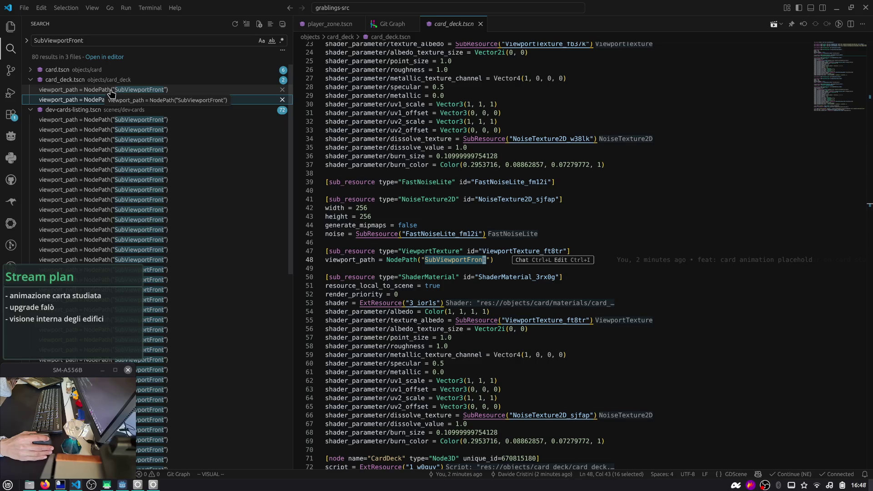
pyautogui.click(119, 81)
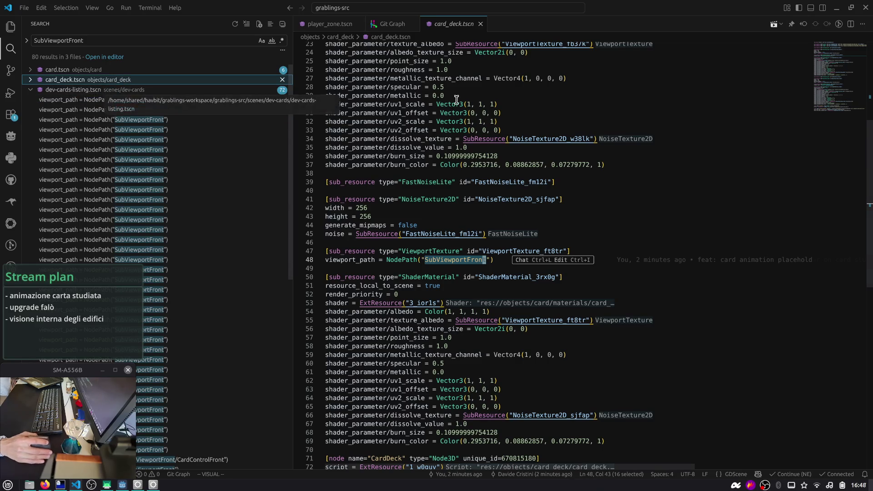
pyautogui.hotkey('alt', 'Tab')
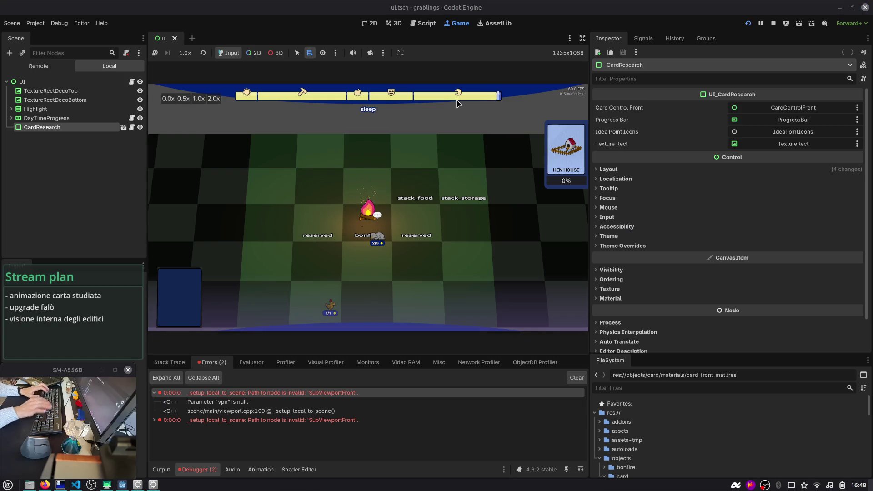
# - Stop the running game and open card_deck.tscn from the scene picker filtered by 'card_deck'
pyautogui.click(778, 24)
pyautogui.click(775, 23)
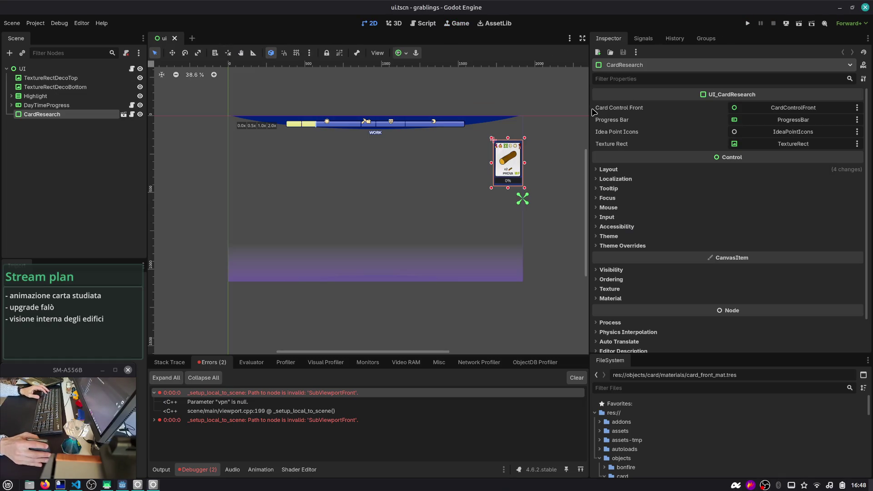
pyautogui.hotkey('ctrl', 'shift', 'o')
pyautogui.write('card')
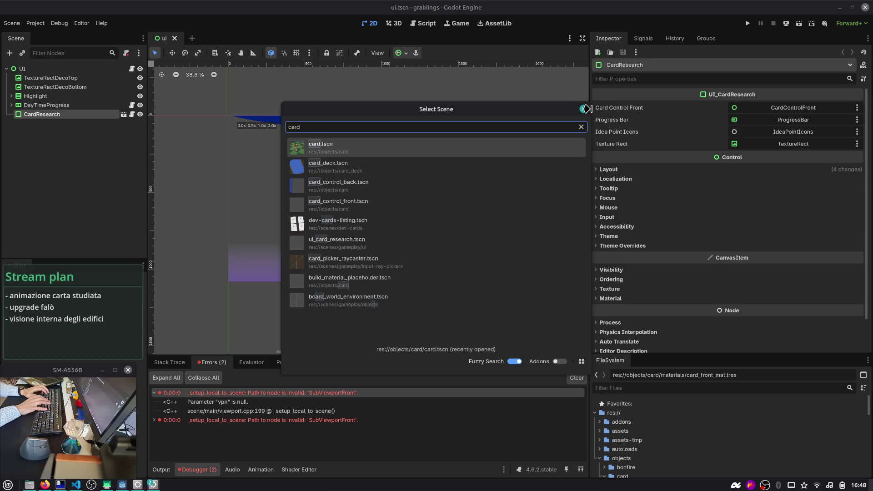
pyautogui.write('_deck')
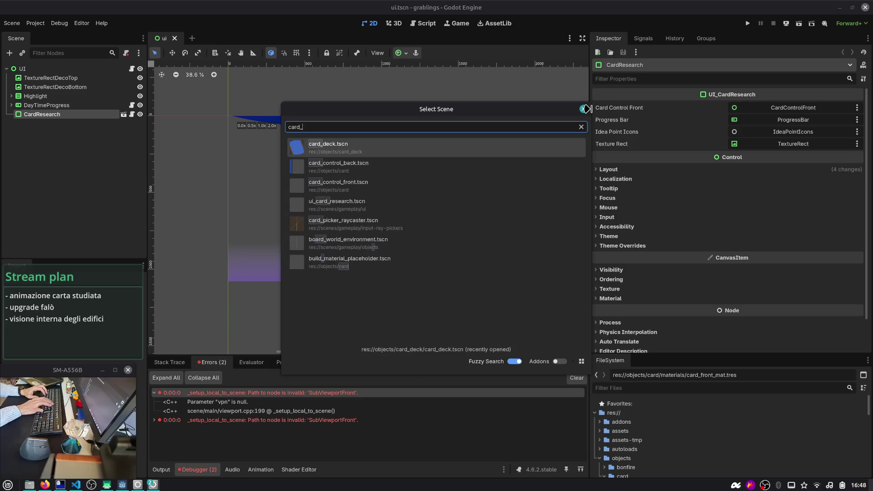
pyautogui.press('Return')
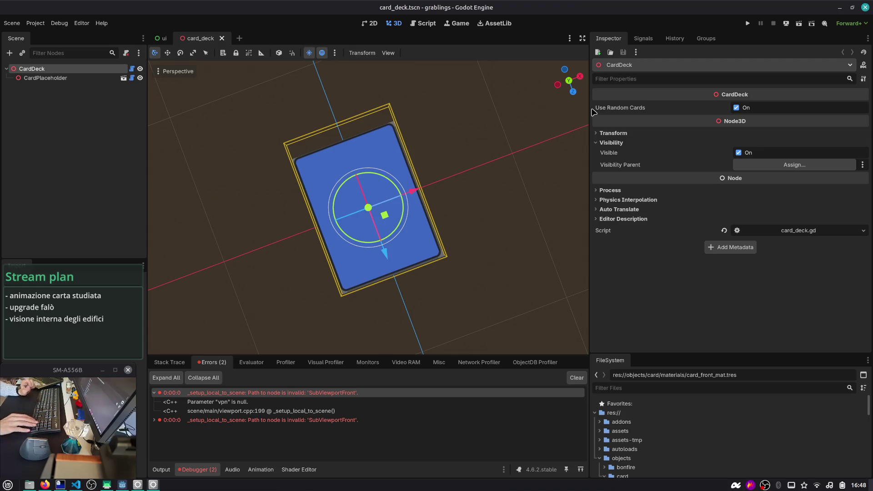
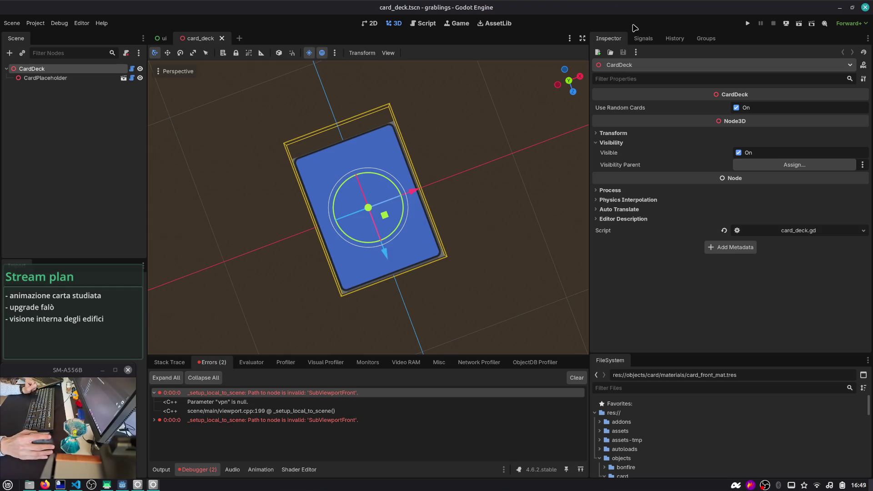
# - Zoom the card_deck 3D viewport and widen it by dragging the Inspector splitter
pyautogui.scroll(-3, 435, 150)
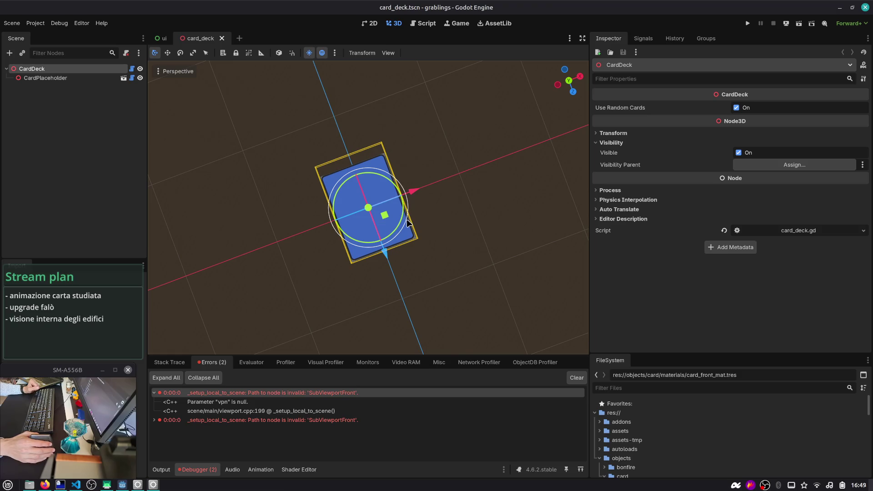
pyautogui.moveTo(806, 187)
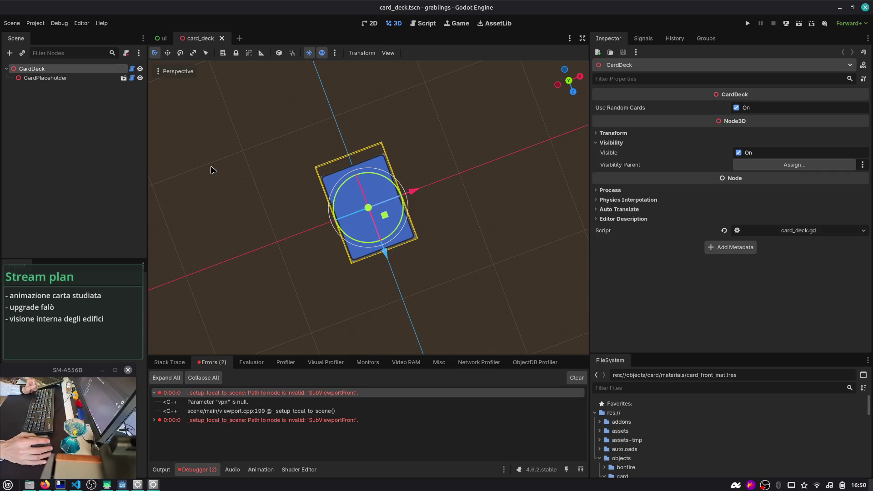
pyautogui.scroll(-1, 440, 161)
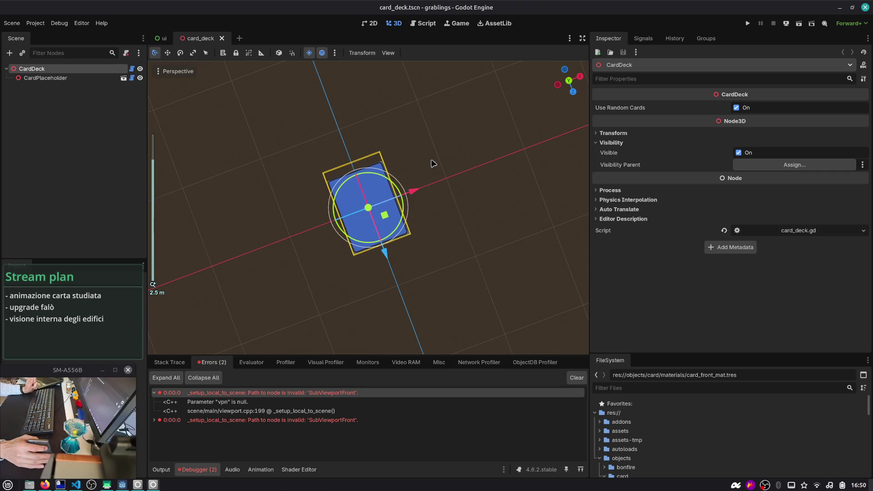
pyautogui.scroll(3, 395, 167)
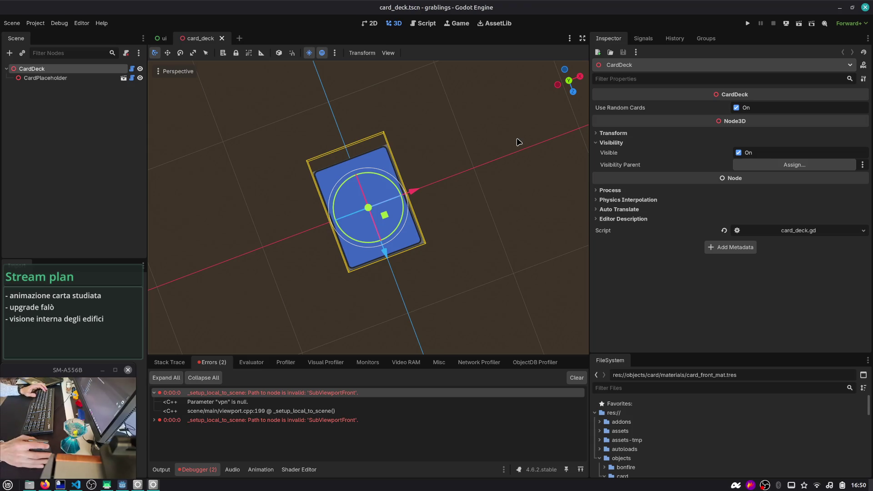
pyautogui.moveTo(590, 97); pyautogui.dragTo(623, 97)
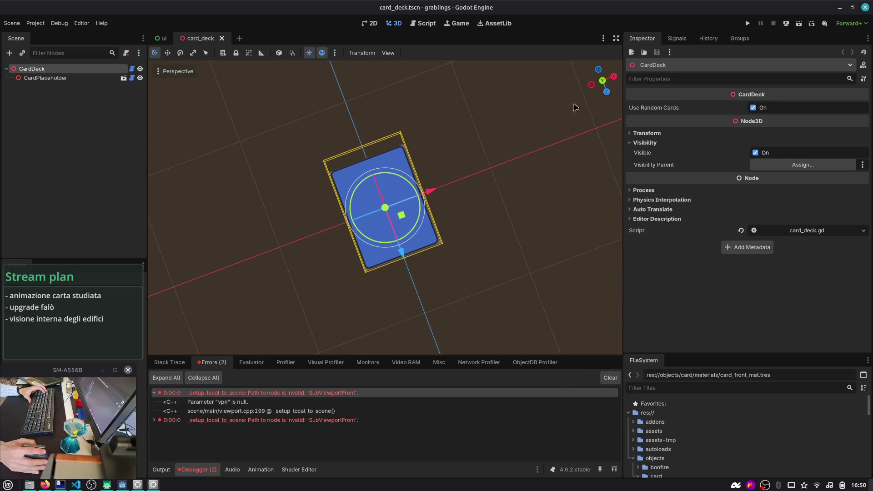
# - Deselect the CardDeck node and switch to the ui scene
pyautogui.click(101, 119)
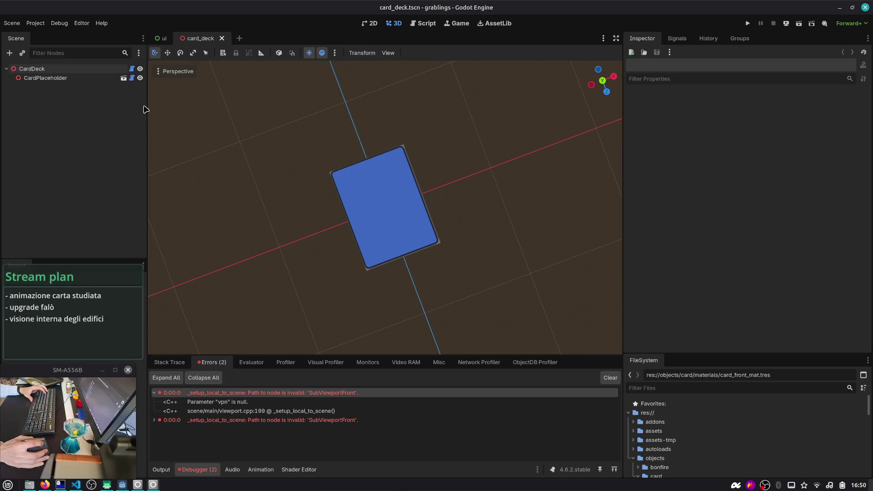
pyautogui.moveTo(147, 109); pyautogui.dragTo(148, 109)
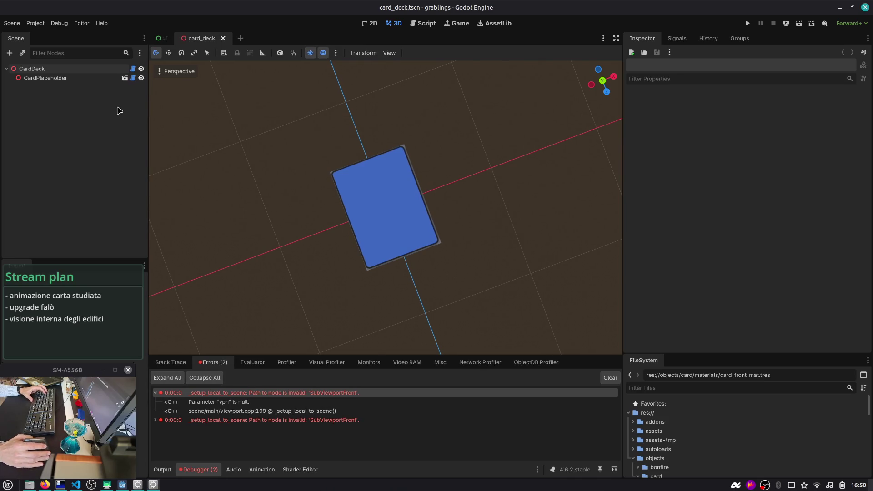
pyautogui.click(165, 38)
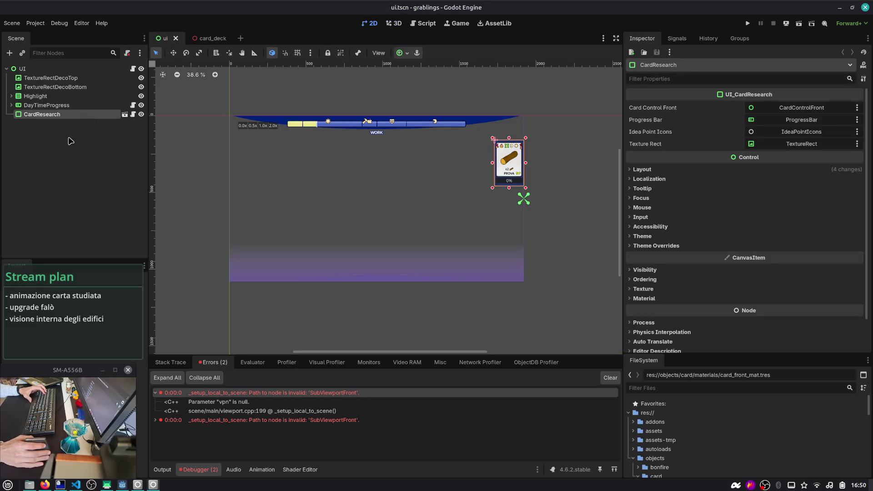
# - Select the UI root node to show theme_main.tres in the Theme editor
pyautogui.click(41, 69)
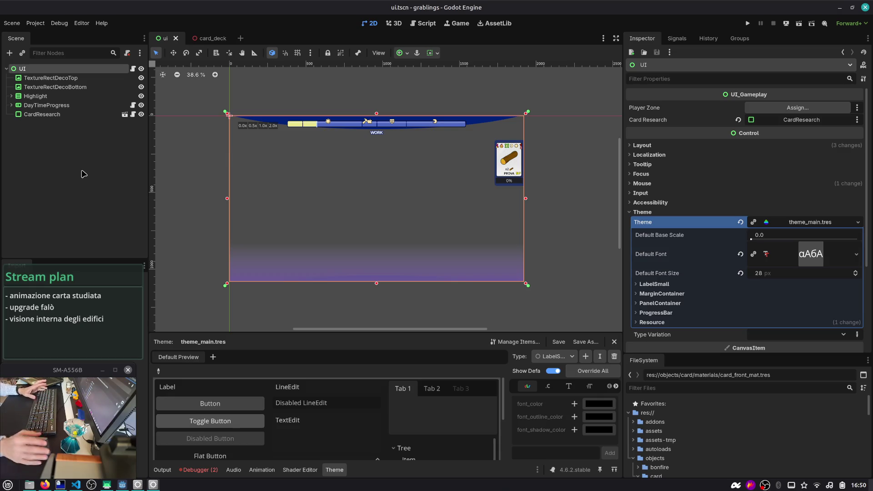
pyautogui.moveTo(70, 300); pyautogui.dragTo(92, 258)
# - Refocus the Godot editor and widen the 2D canvas
pyautogui.moveTo(83, 377)
pyautogui.mouseDown()
pyautogui.moveTo(226, 309)
pyautogui.moveTo(89, 368)
pyautogui.mouseUp()
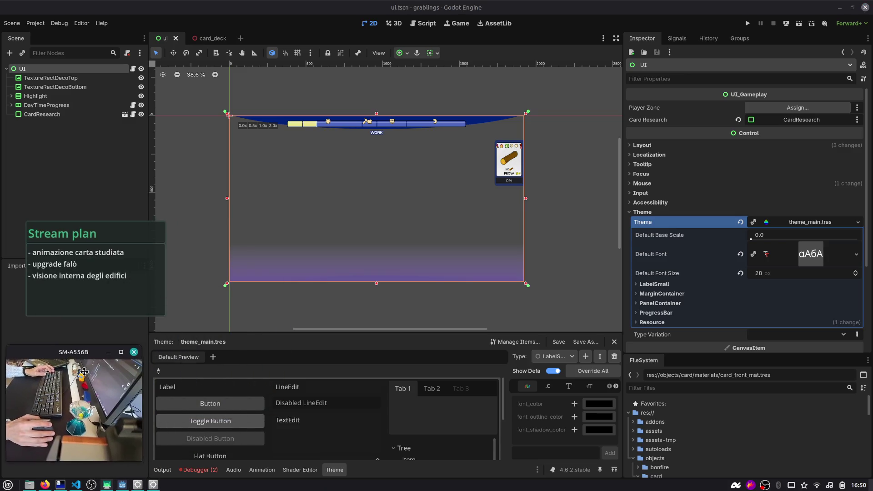
pyautogui.moveTo(102, 309); pyautogui.dragTo(72, 371)
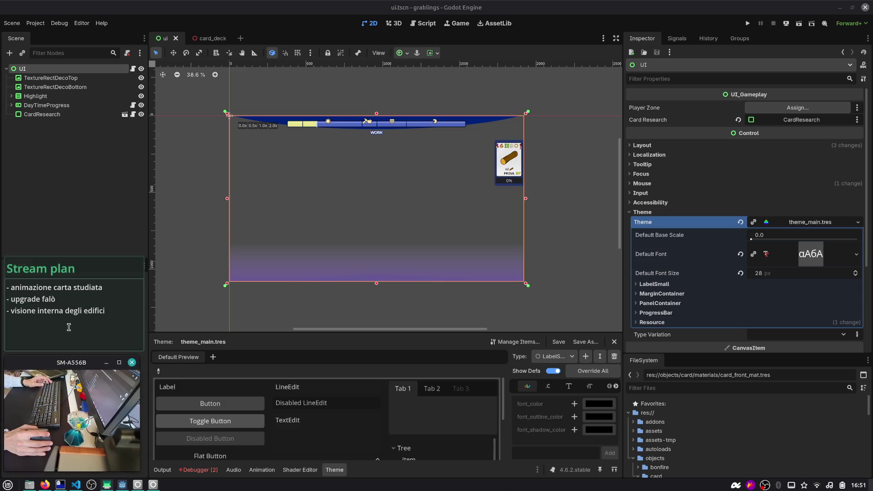
pyautogui.click(555, 8)
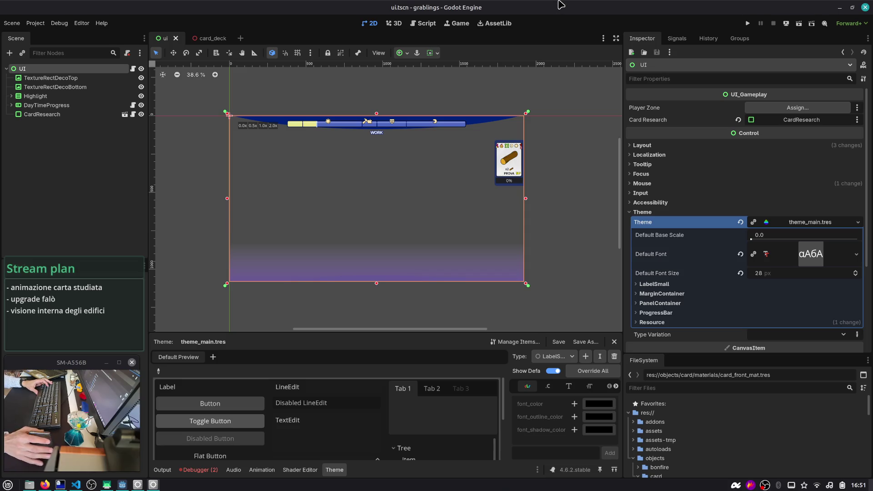
pyautogui.moveTo(623, 54); pyautogui.dragTo(648, 54)
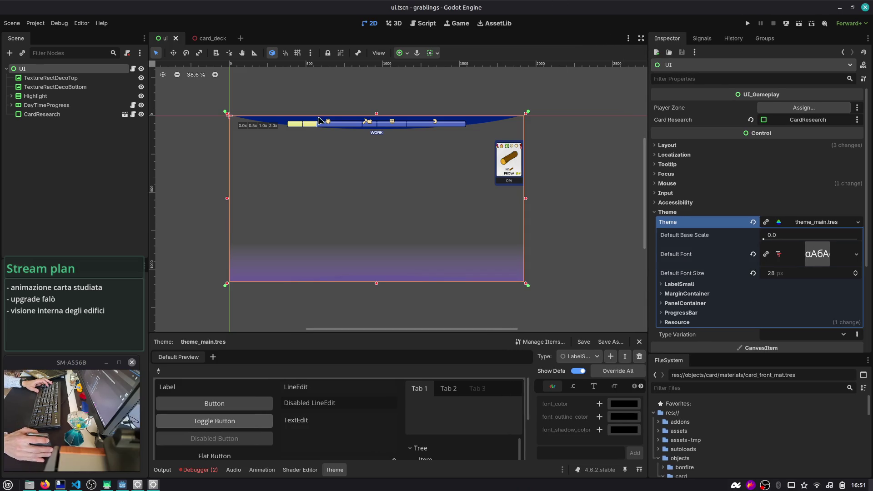
# - Deselect the UI node and switch to VS Code's SubViewportFront search results
pyautogui.click(123, 187)
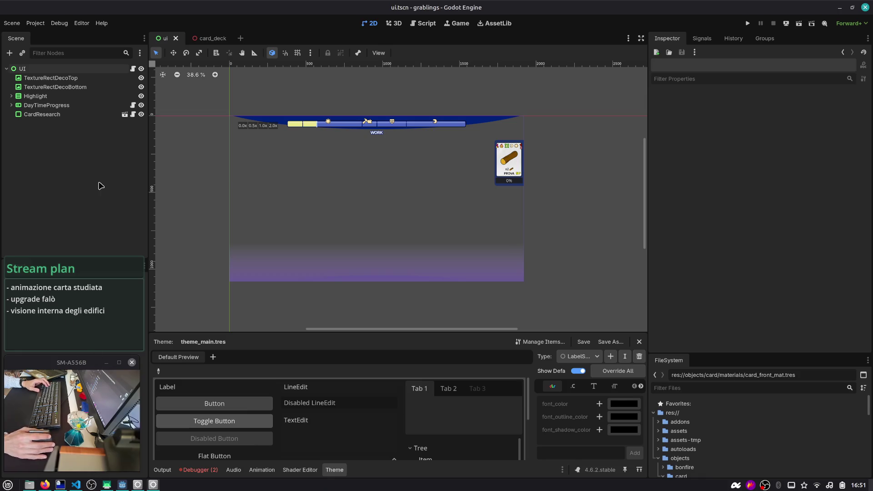
pyautogui.moveTo(146, 70); pyautogui.dragTo(148, 70)
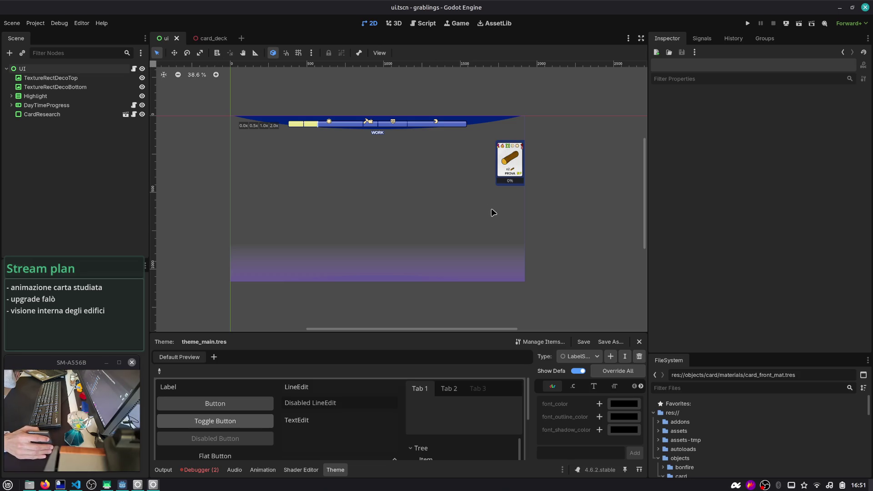
pyautogui.hotkey('alt', 'Tab')
pyautogui.hotkey('alt', 'Tab')
pyautogui.hotkey('alt', 'Tab')
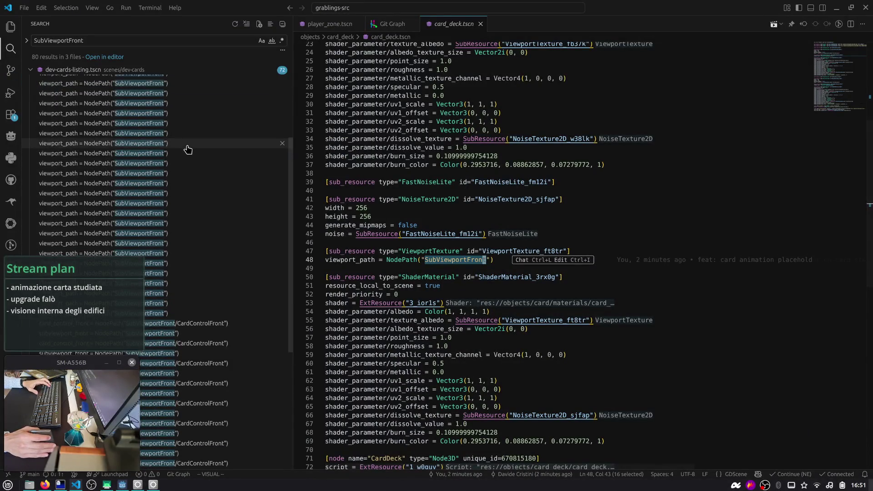
# - Review the 72 SubViewportFront matches in dev-cards-listing.tscn, then return to Godot
pyautogui.click(117, 90)
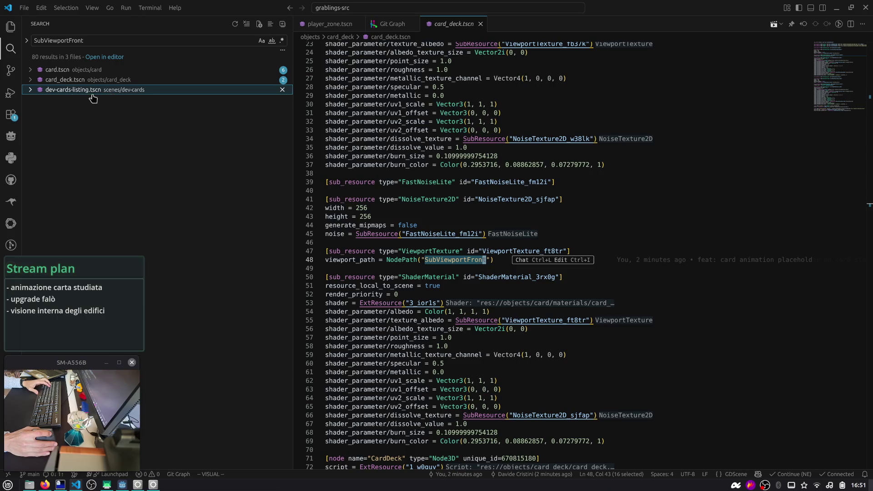
pyautogui.click(42, 91)
pyautogui.scroll(-10, 168, 123)
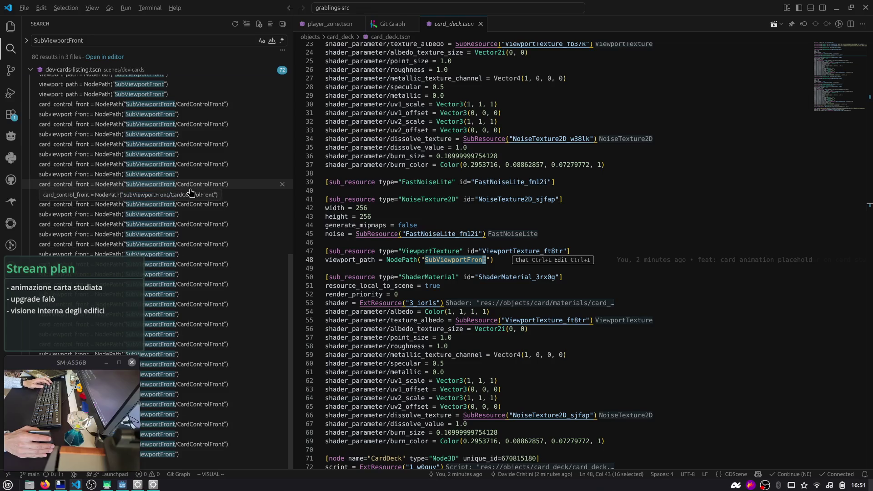
pyautogui.hotkey('alt', 'Tab')
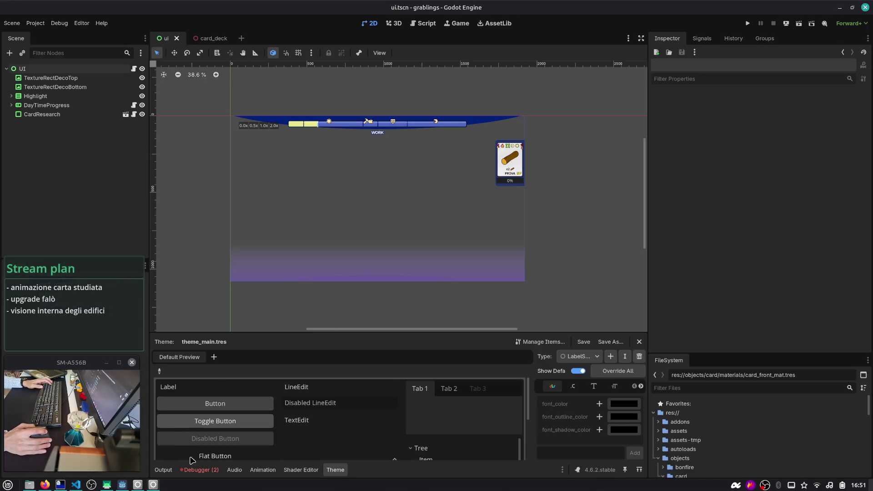
# - Check the 'Path to node is invalid: SubViewportFront' debugger error, then switch to the Firefox Kanban board
pyautogui.click(199, 469)
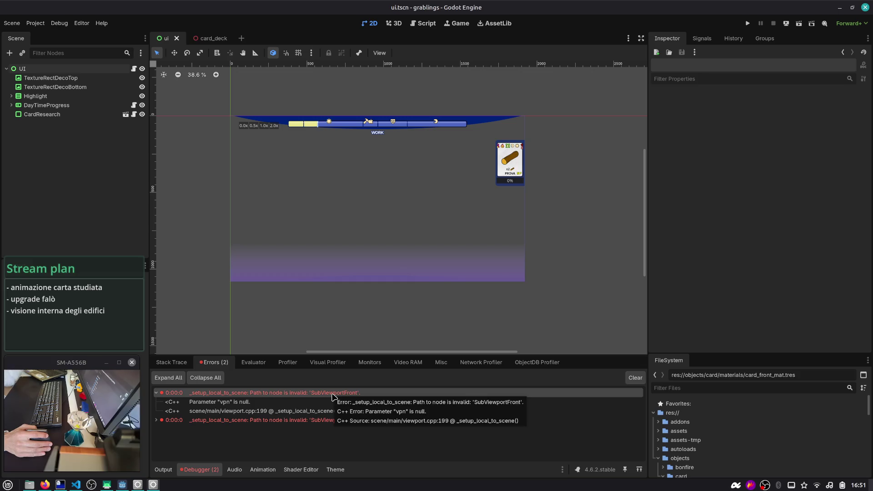
pyautogui.hotkey('alt', 'Tab')
pyautogui.press('Tab')
pyautogui.press('Tab')
pyautogui.press('Tab')
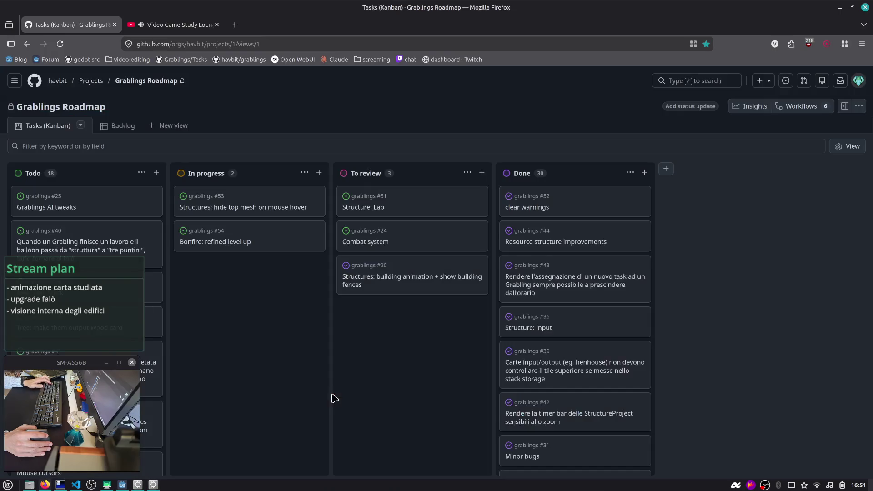
# - Open github.com/godotengine/godot in a new tab and go to its Issues list
pyautogui.hotkey('ctrl', 't')
pyautogui.write('github.com/godoten')
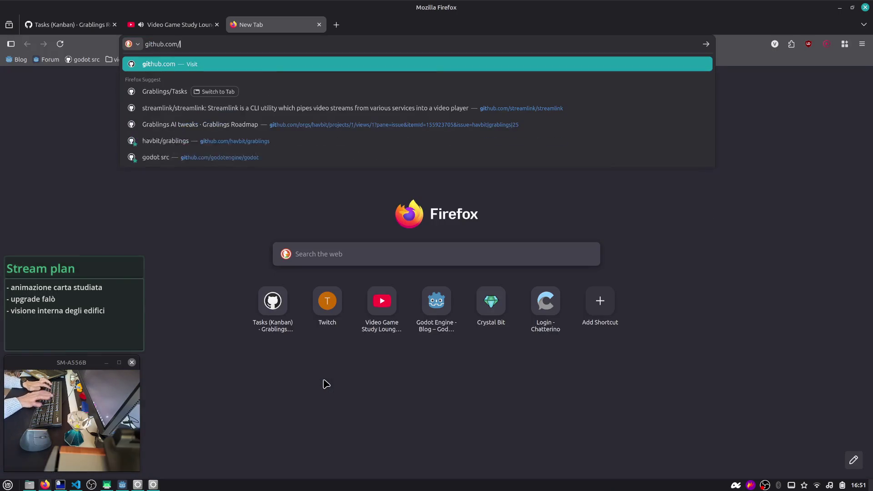
pyautogui.write('gine/godot')
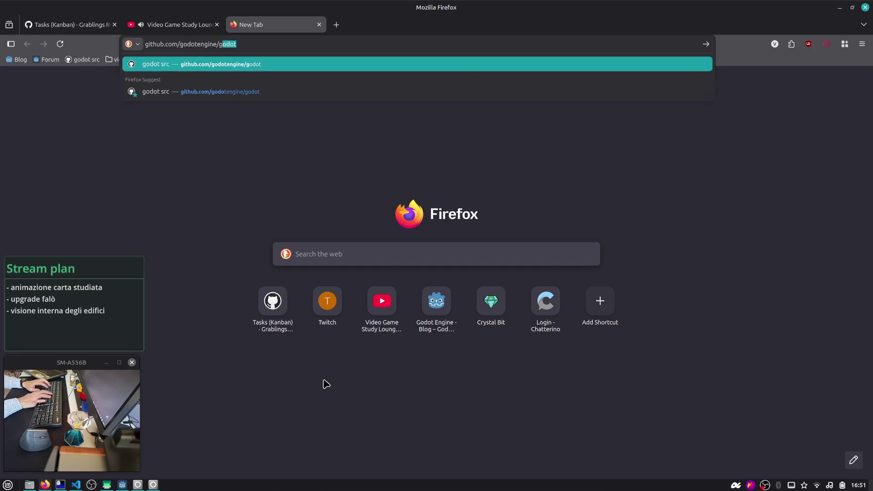
pyautogui.press('Return')
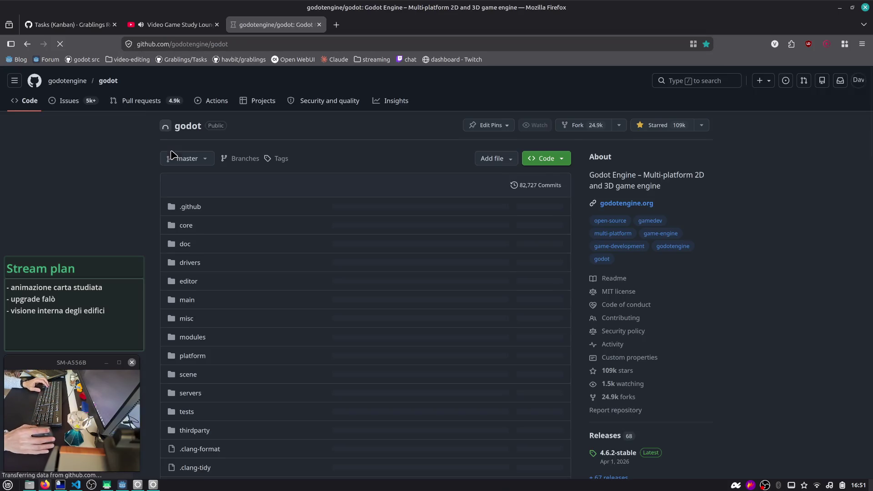
pyautogui.click(76, 106)
# - Search the issues for 'path to node is invalid'
pyautogui.click(289, 181)
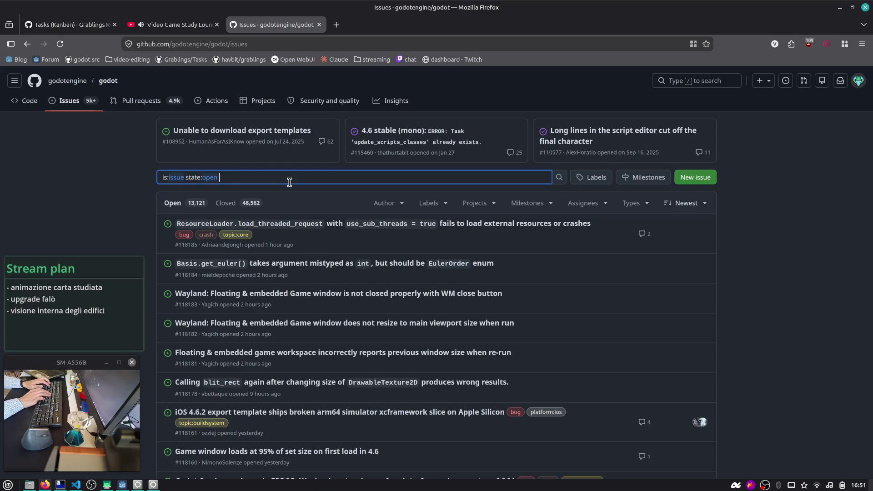
pyautogui.hotkey('alt', 'Tab')
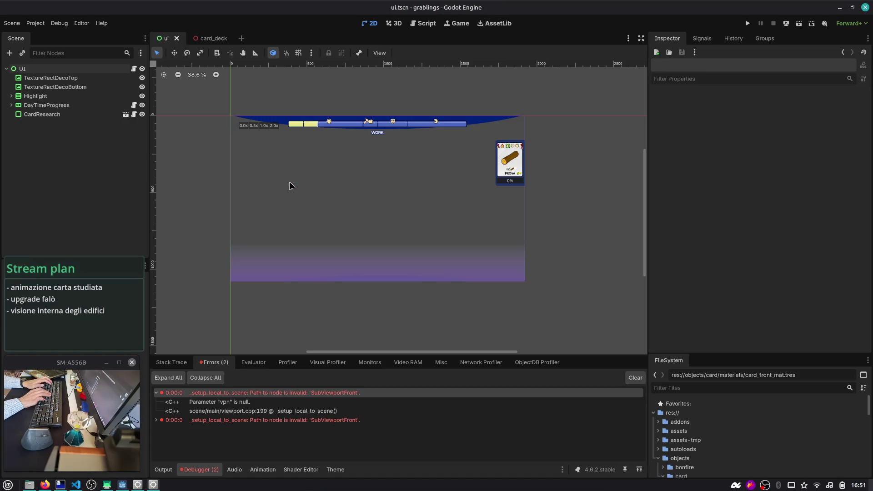
pyautogui.hotkey('alt', 'Tab')
pyautogui.write('path to node is invalid')
pyautogui.press('Return')
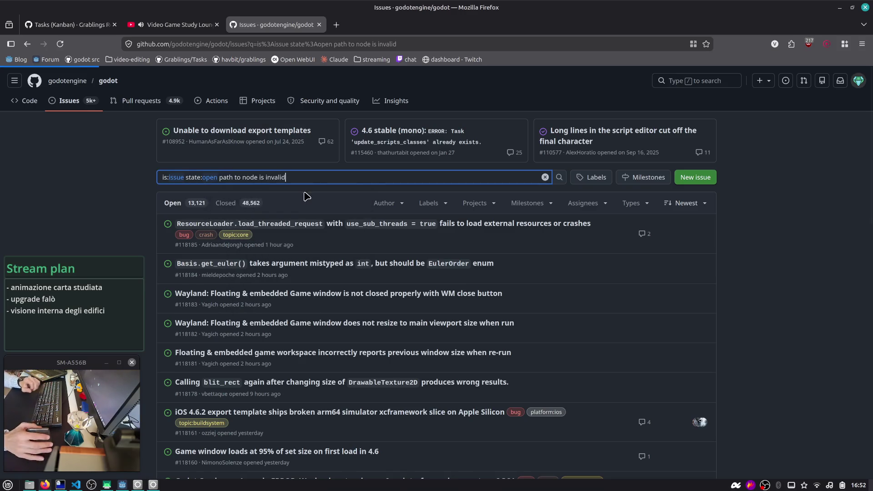
pyautogui.moveTo(201, 227)
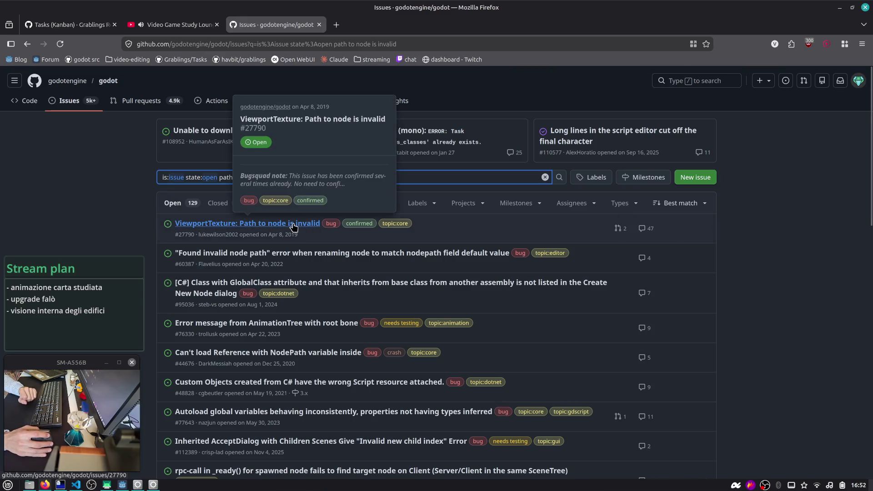
pyautogui.moveTo(299, 228)
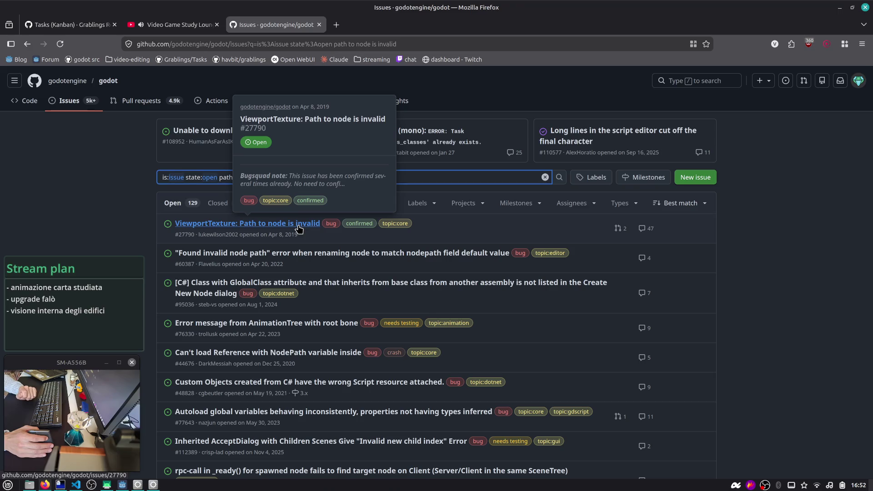
# - Open issue #27790 and read its reproduction steps and export-error comments
pyautogui.click(299, 228)
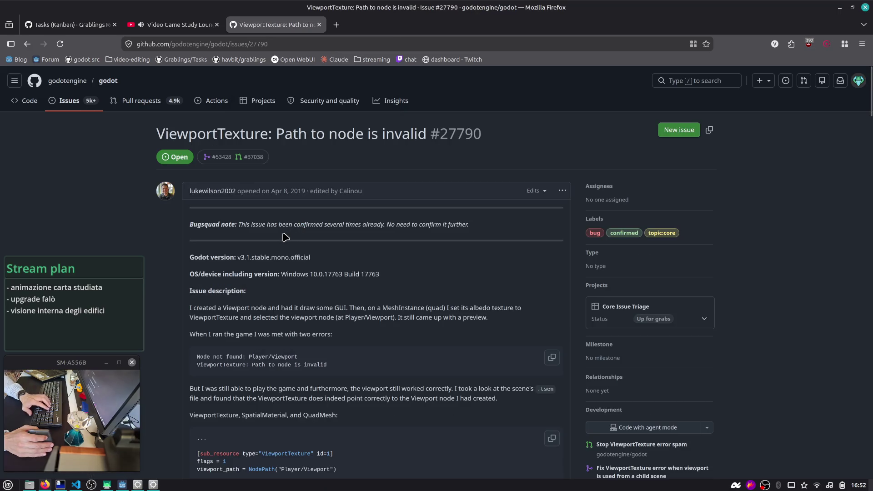
pyautogui.scroll(-8, 286, 237)
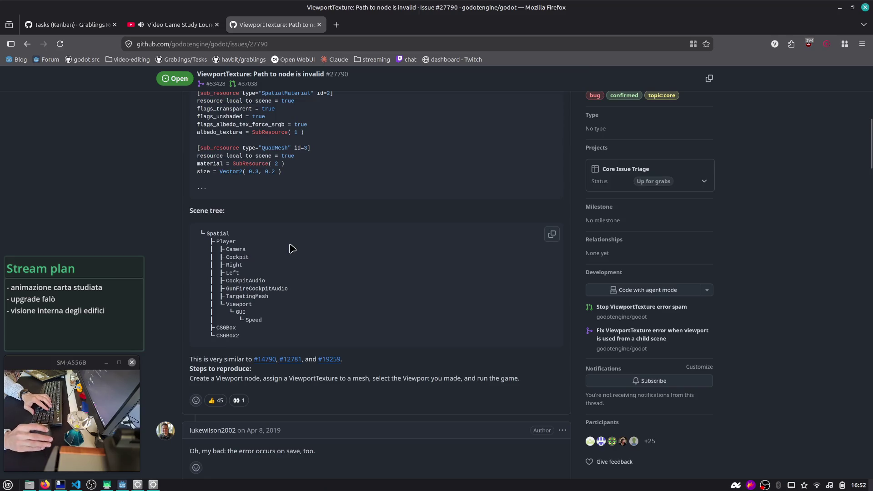
pyautogui.moveTo(307, 378); pyautogui.dragTo(488, 377)
pyautogui.click(495, 378)
pyautogui.scroll(-20, 477, 376)
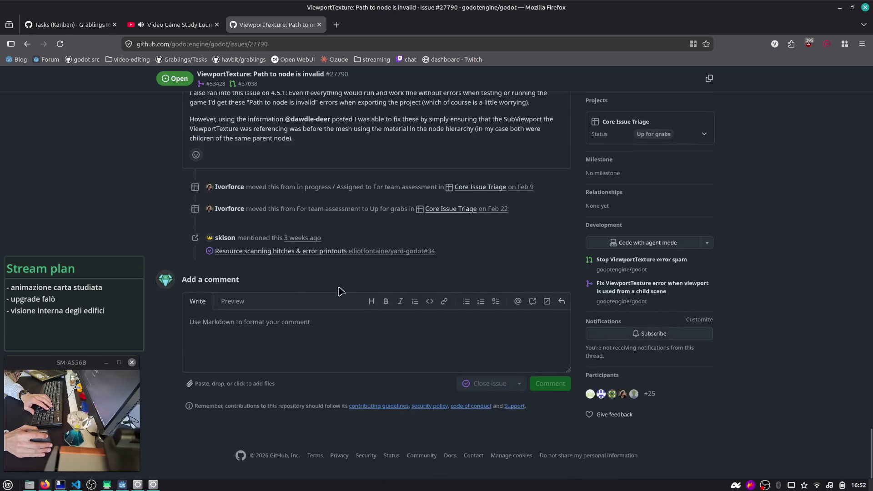
pyautogui.scroll(5, 339, 290)
pyautogui.scroll(-2, 209, 338)
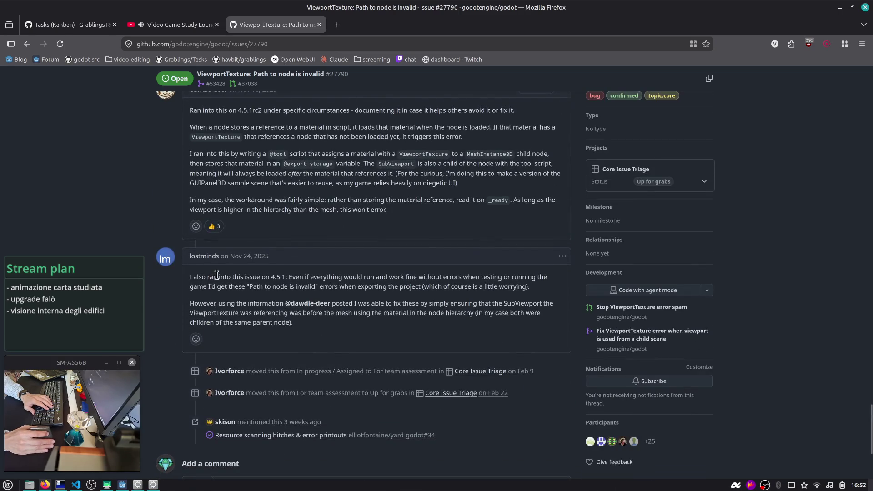
pyautogui.scroll(-2, 221, 272)
pyautogui.moveTo(265, 215); pyautogui.dragTo(393, 234)
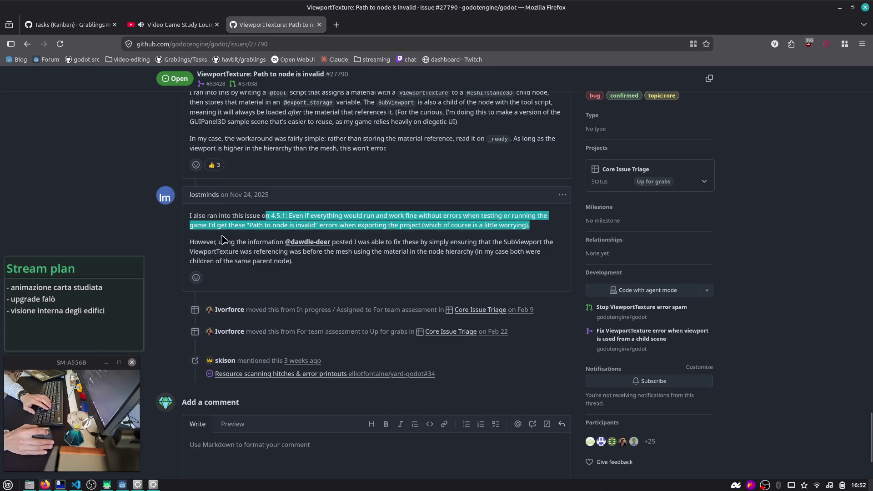
pyautogui.moveTo(390, 225); pyautogui.dragTo(523, 233)
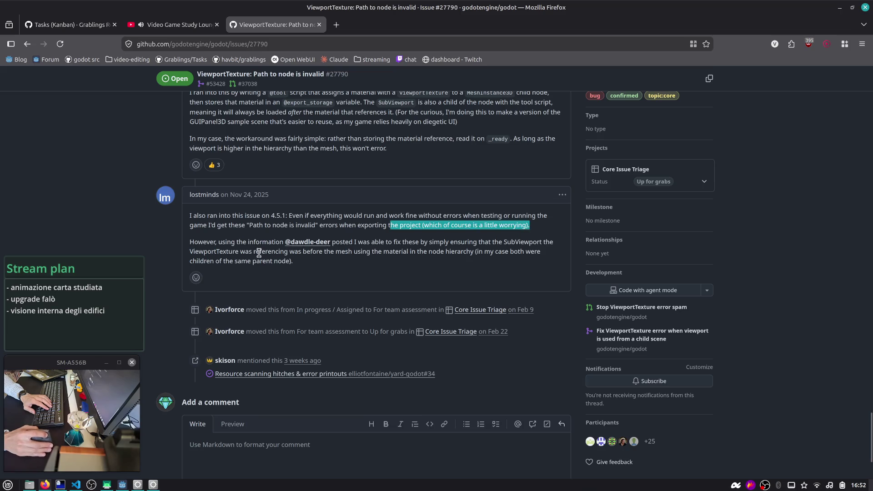
pyautogui.click(261, 247)
# - Highlight and read the workaround paragraph in the issue comments
pyautogui.tripleClick(383, 240)
pyautogui.click(461, 263)
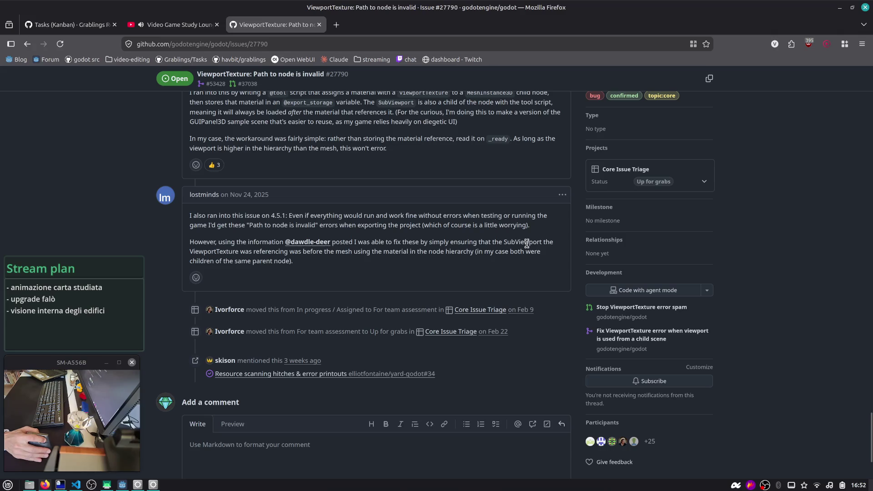
pyautogui.moveTo(526, 243); pyautogui.dragTo(529, 243)
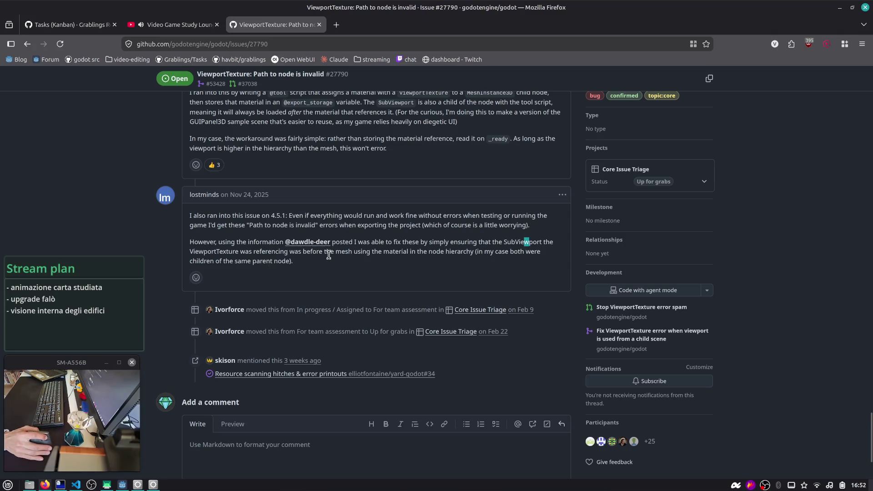
pyautogui.moveTo(444, 252); pyautogui.dragTo(518, 263)
pyautogui.scroll(-1, 518, 263)
pyautogui.scroll(-1, 518, 262)
pyautogui.click(218, 203)
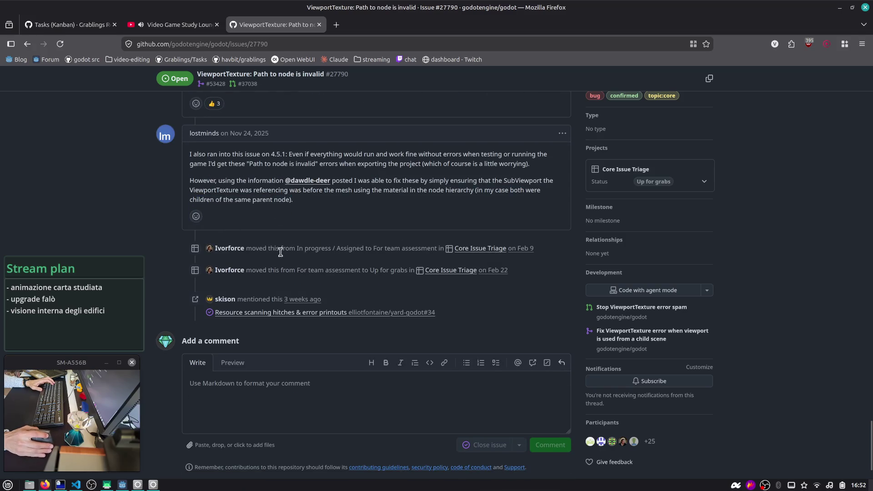
pyautogui.moveTo(275, 318)
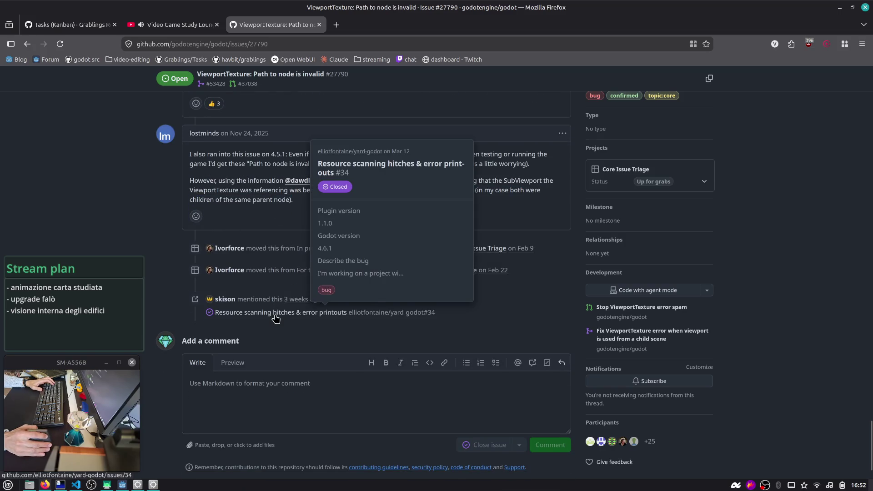
pyautogui.scroll(8, 275, 318)
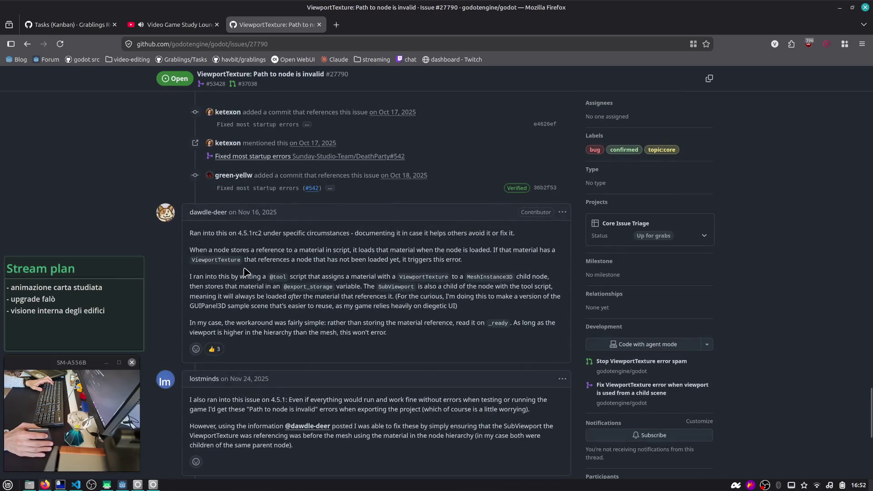
# - Read the comments about the tool script, storing the material, and the SubViewport
pyautogui.moveTo(360, 278); pyautogui.dragTo(406, 286)
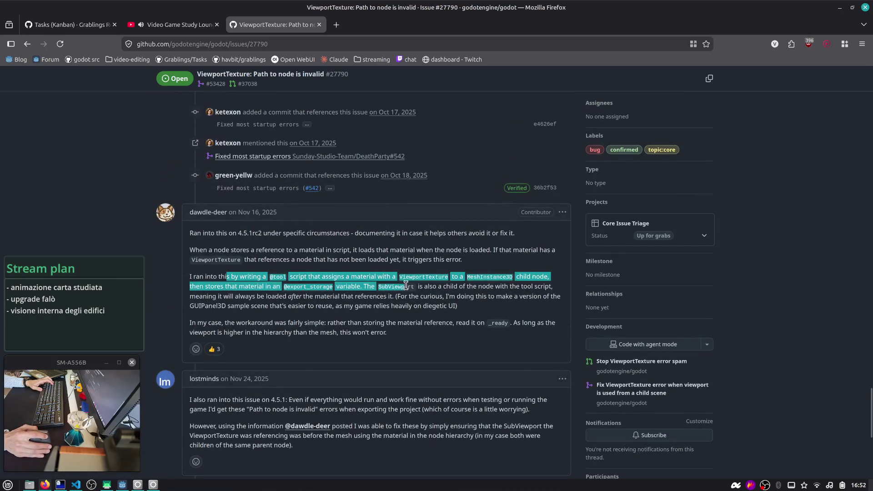
pyautogui.click(475, 285)
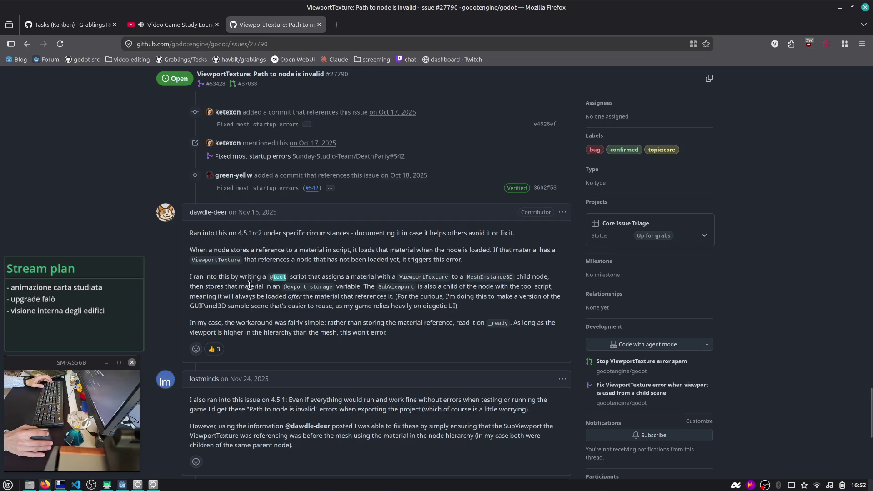
pyautogui.moveTo(268, 290)
pyautogui.mouseDown()
pyautogui.moveTo(518, 289)
pyautogui.moveTo(552, 298)
pyautogui.moveTo(550, 308)
pyautogui.mouseUp()
pyautogui.click(435, 295)
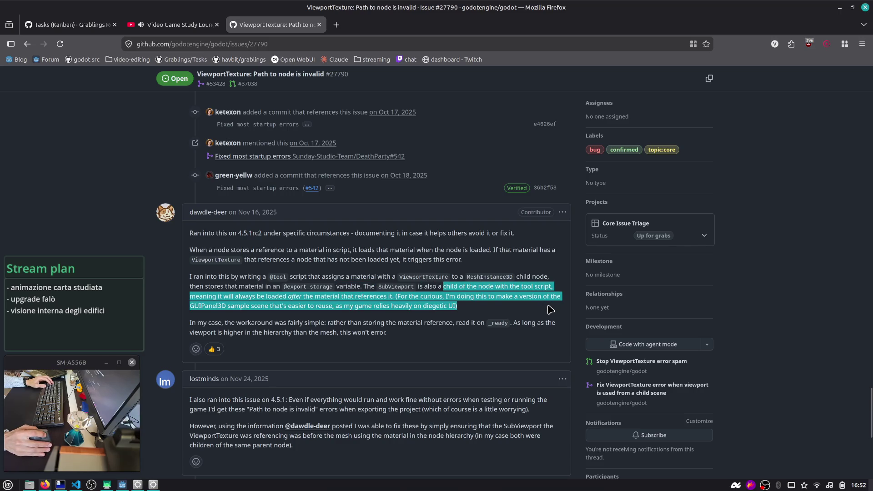
pyautogui.click(434, 321)
pyautogui.moveTo(285, 324); pyautogui.dragTo(481, 334)
pyautogui.click(482, 334)
pyautogui.scroll(-3, 435, 324)
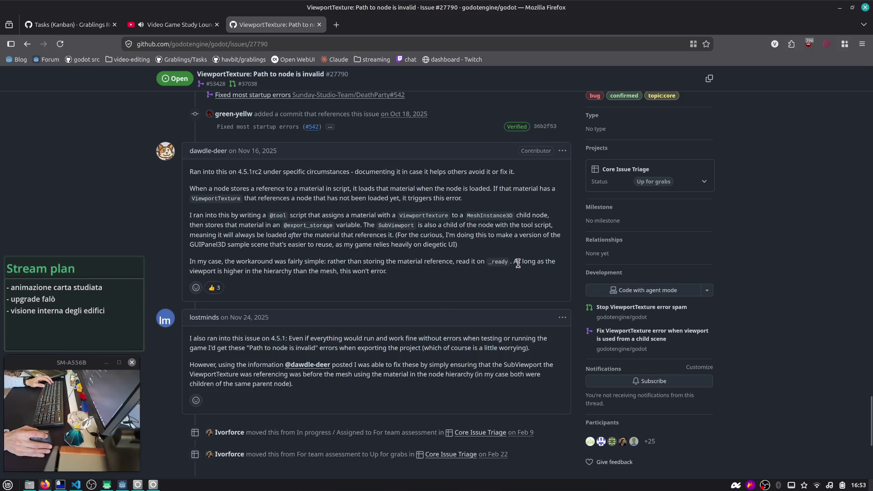
# - Bring the Godot editor back to the front, showing the SubViewportFront errors
pyautogui.hotkey('alt', 'Tab')
pyautogui.hotkey('alt', 'Tab')
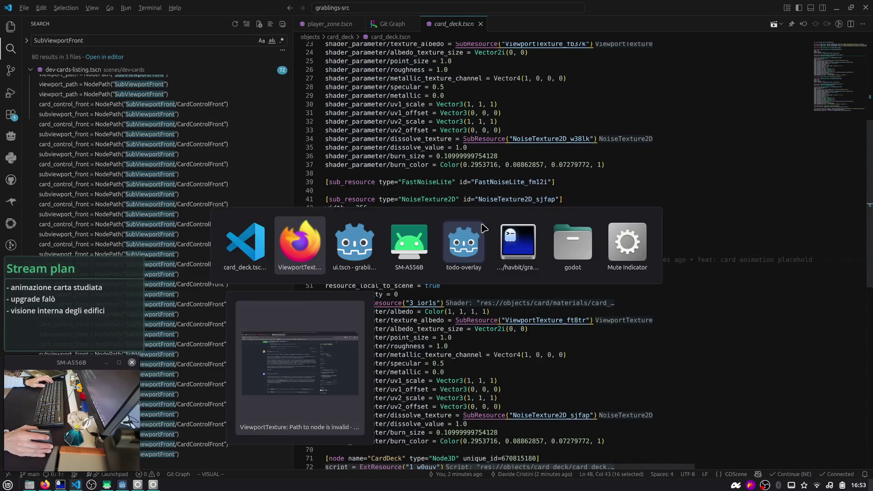
pyautogui.hotkey('alt', 'Tab')
pyautogui.click(483, 227)
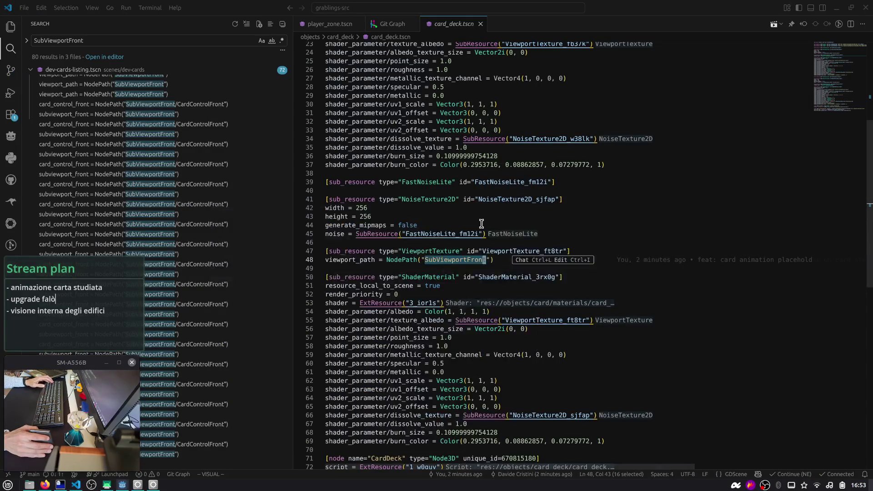
pyautogui.hotkey('alt', 'Tab')
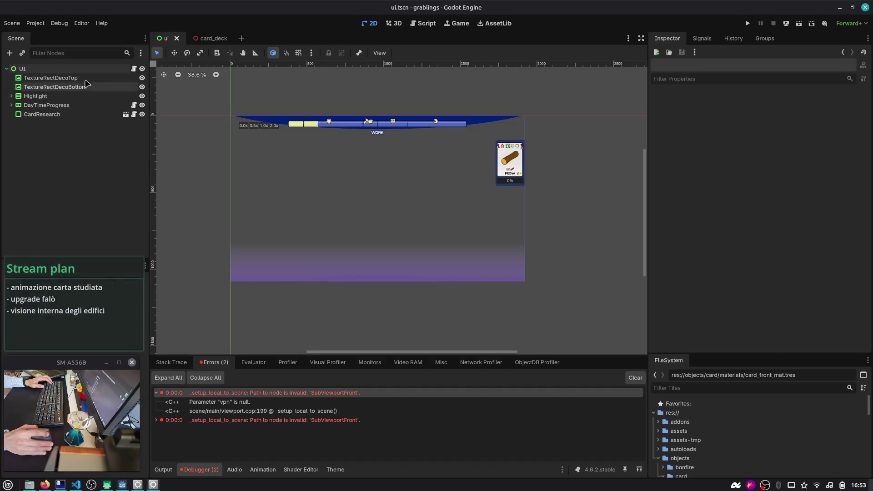
# - Switch to card_deck, deselect CardDeck, and open card.tscn via Quick Open Scene
pyautogui.click(207, 38)
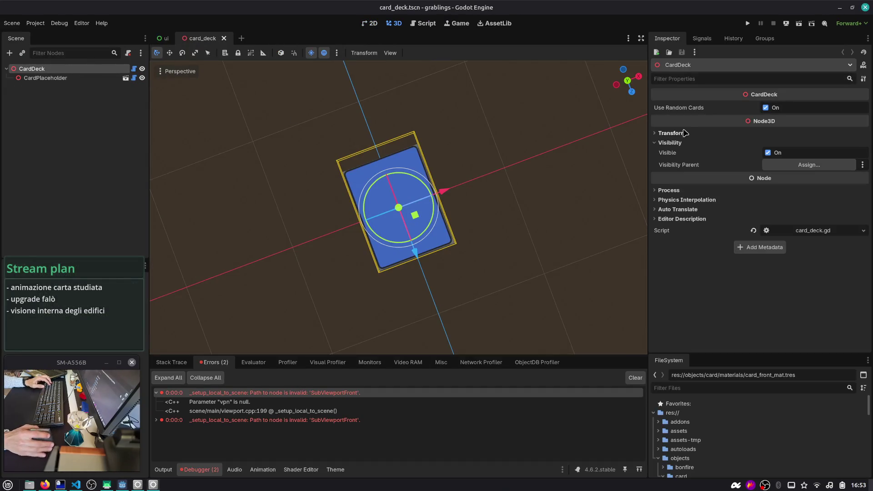
pyautogui.click(87, 95)
pyautogui.hotkey('ctrl', 'shift', 'o')
pyautogui.write('ca')
pyautogui.press('Return')
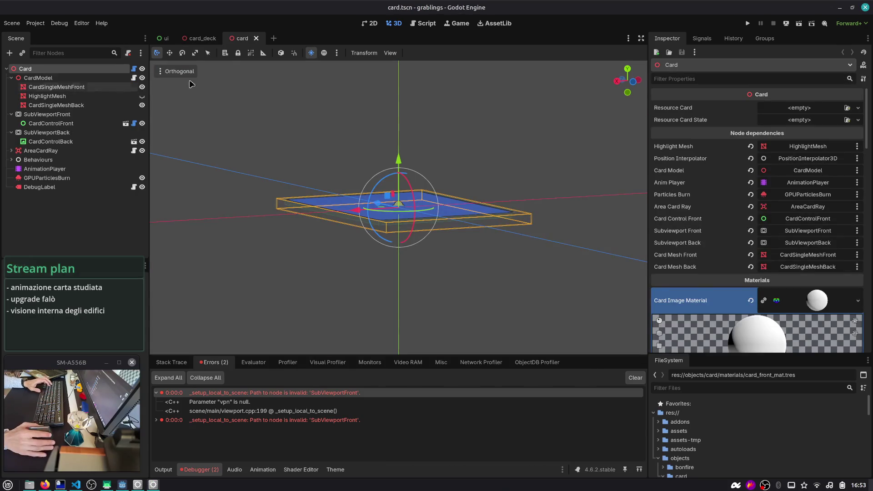
# - Review the Card node's materials and make the FileSystem dock taller to show card_front_mat.tres
pyautogui.scroll(-3, 725, 184)
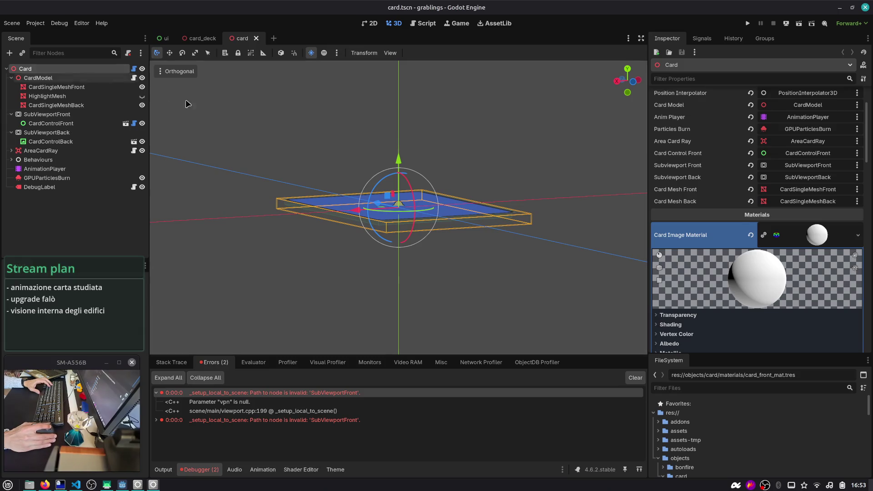
pyautogui.scroll(-4, 714, 166)
pyautogui.scroll(6, 711, 177)
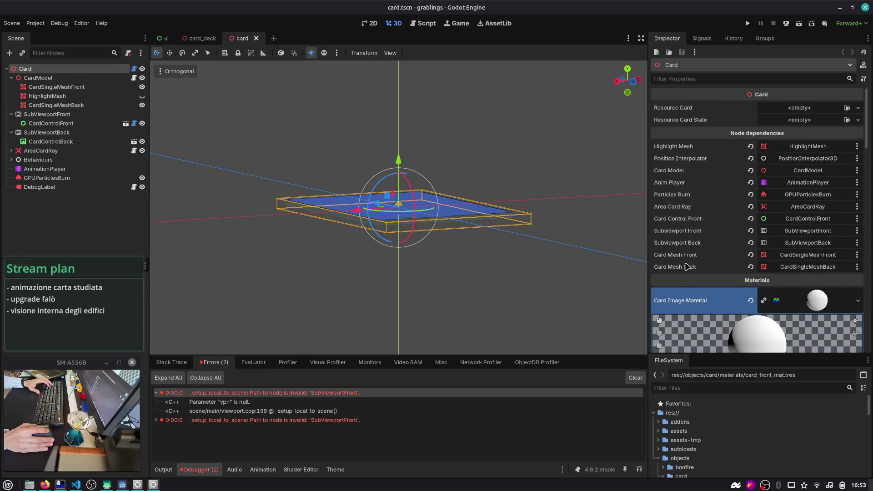
pyautogui.click(824, 298)
pyautogui.click(811, 349)
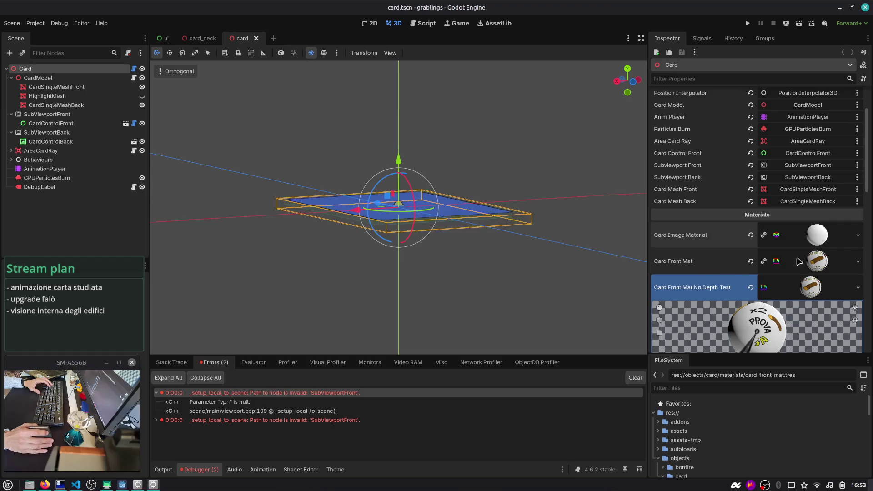
pyautogui.click(805, 283)
pyautogui.scroll(-3, 803, 227)
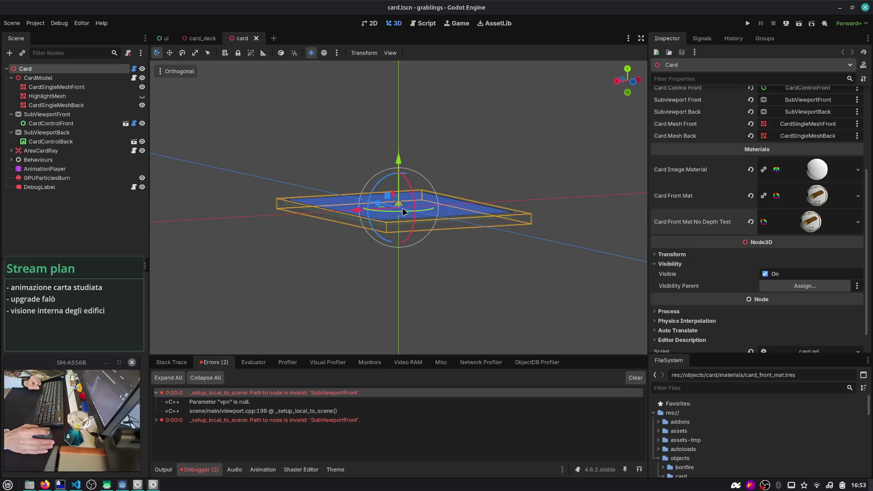
pyautogui.moveTo(759, 354); pyautogui.dragTo(759, 256)
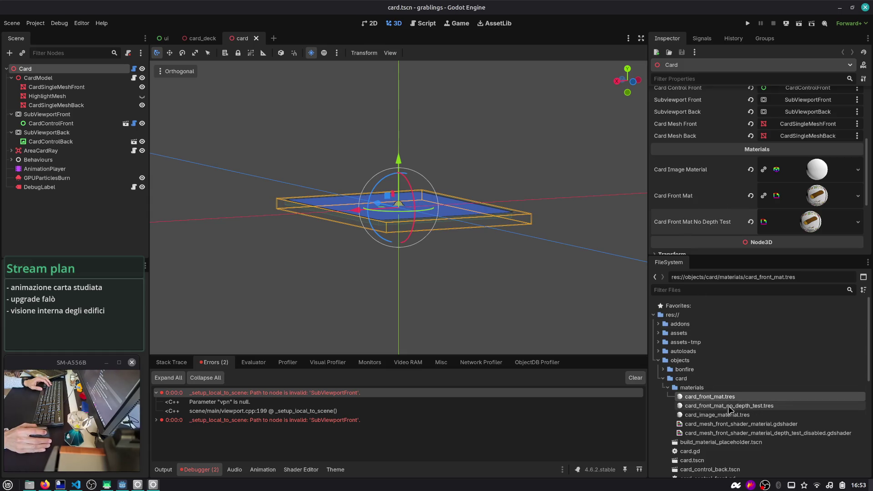
pyautogui.press('Delete')
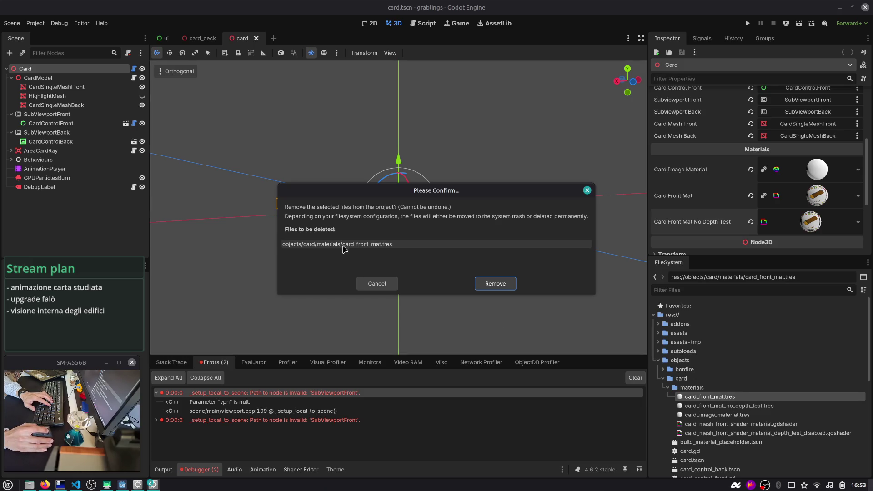
pyautogui.click(376, 283)
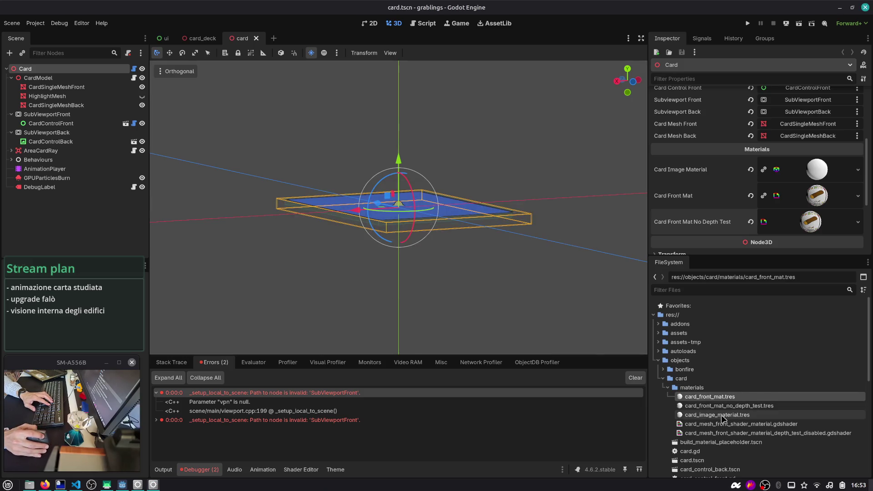
pyautogui.click(722, 414)
pyautogui.press('Delete')
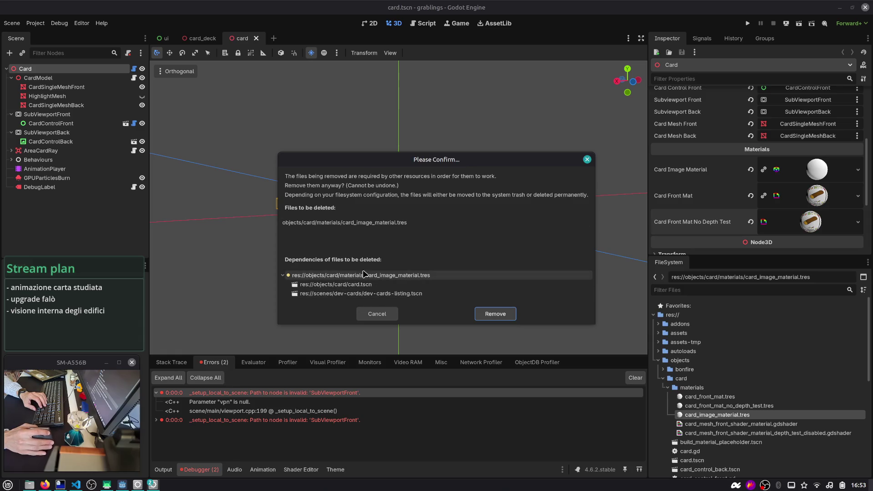
pyautogui.click(376, 315)
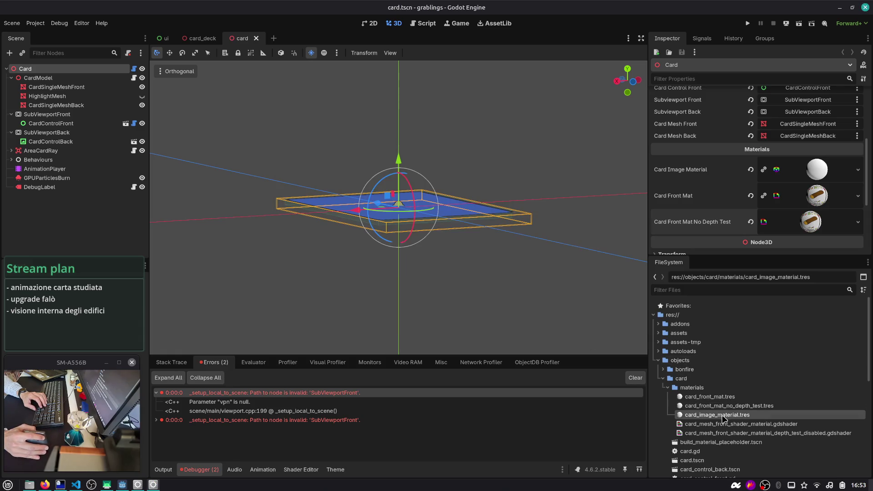
pyautogui.moveTo(724, 419)
pyautogui.mouseDown()
pyautogui.moveTo(682, 349)
pyautogui.moveTo(686, 387)
pyautogui.moveTo(727, 414)
pyautogui.moveTo(745, 412)
pyautogui.moveTo(831, 195)
pyautogui.moveTo(754, 405)
pyautogui.moveTo(739, 408)
pyautogui.moveTo(747, 394)
pyautogui.mouseUp()
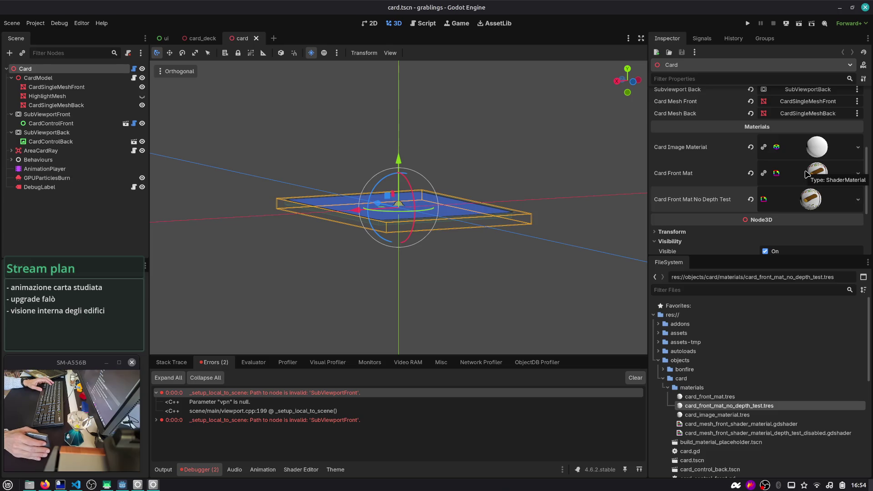
# - Expand the Card Front Mat shader material and scroll through its properties
pyautogui.click(771, 205)
pyautogui.scroll(-5, 772, 203)
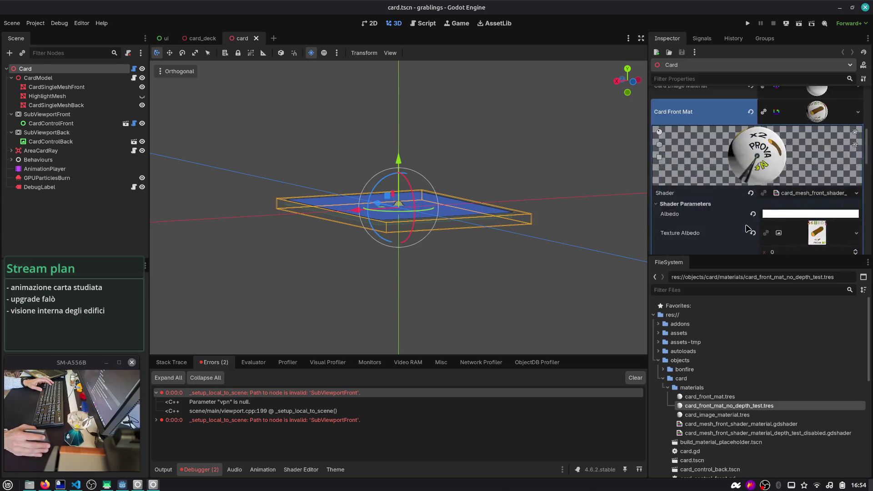
pyautogui.scroll(-10, 773, 200)
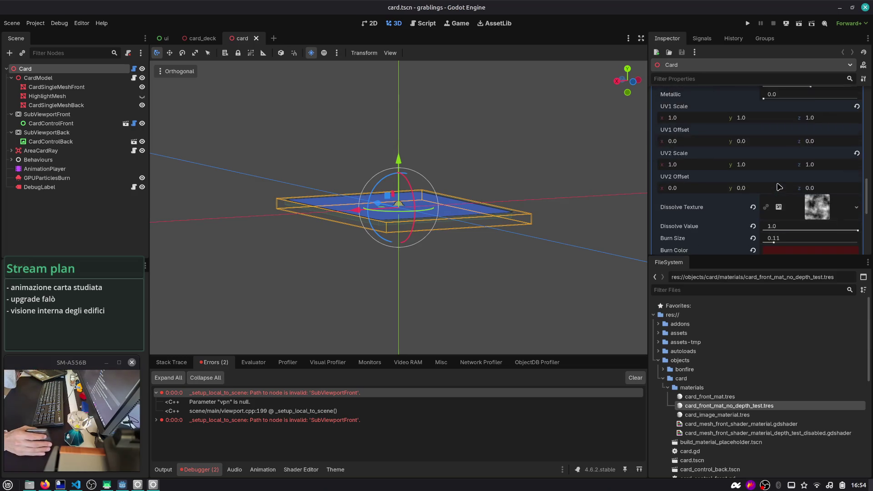
pyautogui.scroll(10, 775, 175)
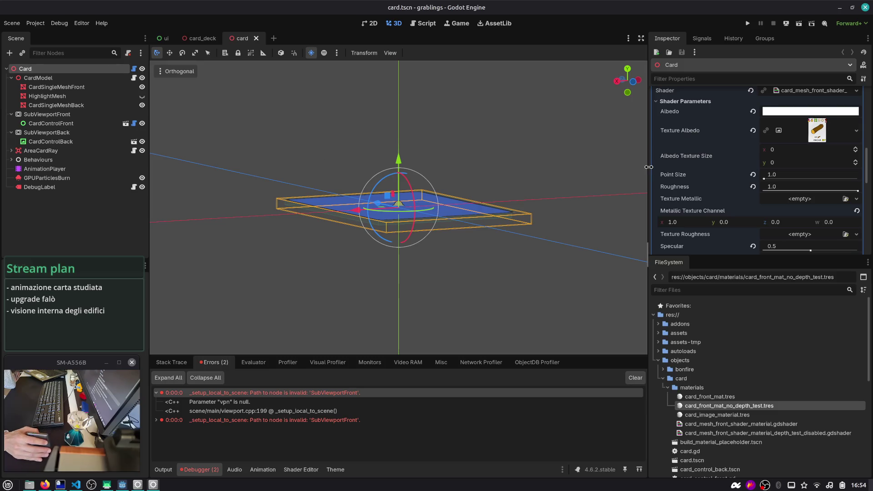
pyautogui.scroll(-10, 693, 165)
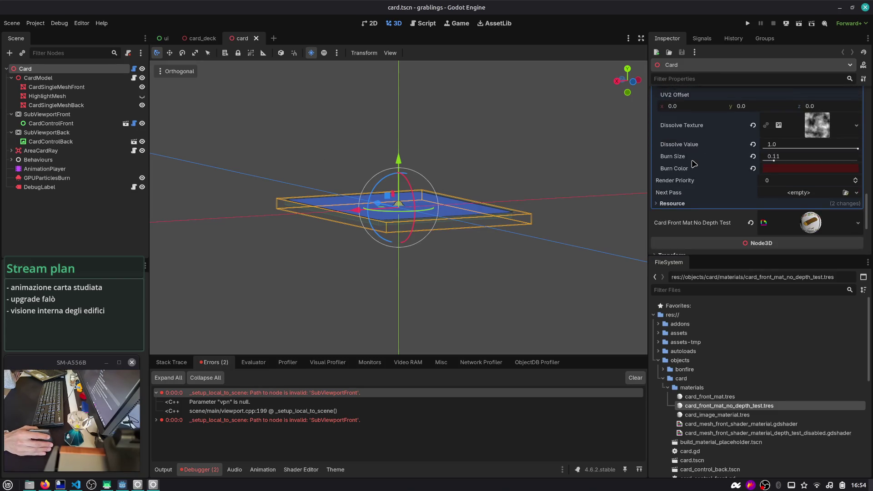
pyautogui.scroll(-3, 694, 164)
pyautogui.scroll(-2, 709, 168)
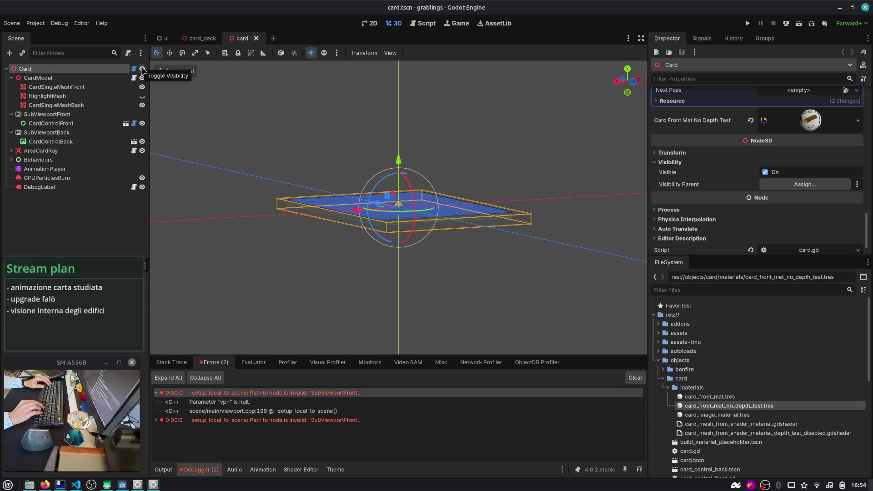
pyautogui.press('super+2')
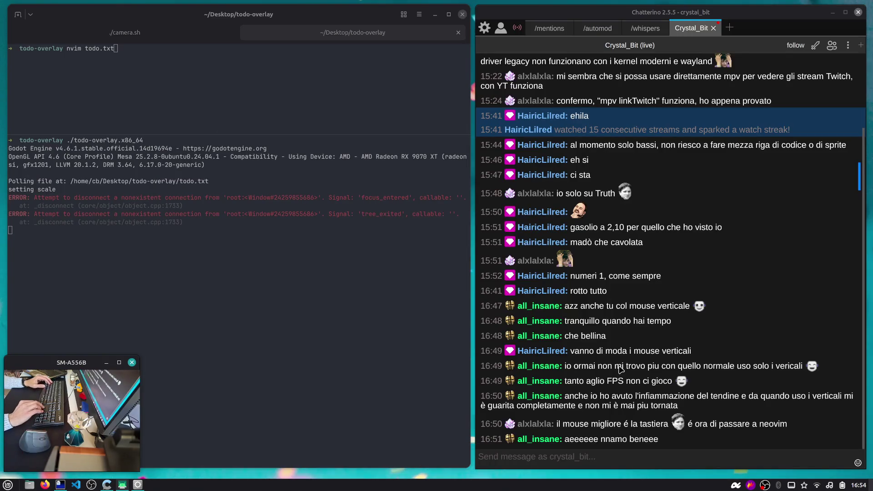
pyautogui.press('super+1')
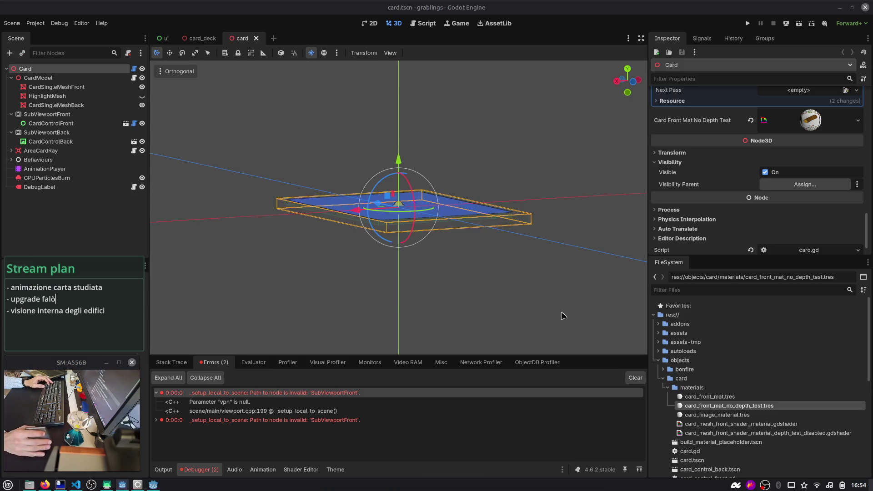
# - Collapse the front material, give the Inspector more height, and reselect the Card root node
pyautogui.click(805, 120)
pyautogui.scroll(-2, 804, 120)
pyautogui.click(802, 99)
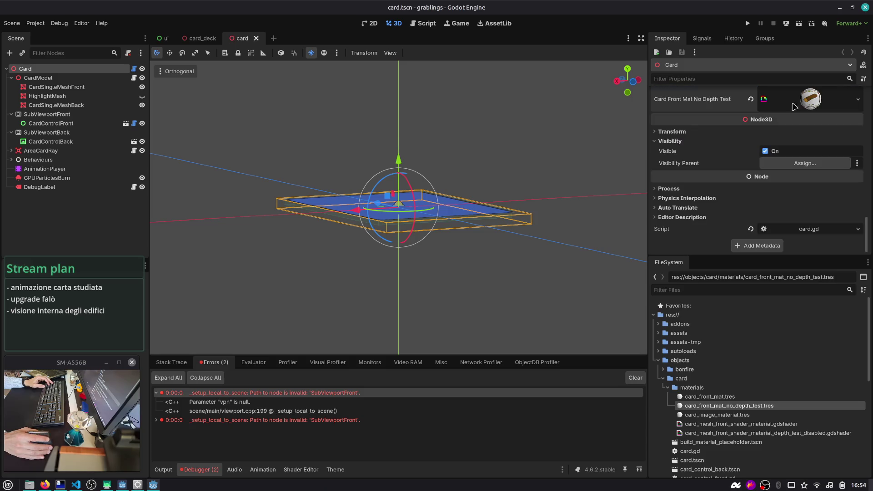
pyautogui.moveTo(699, 254); pyautogui.dragTo(706, 301)
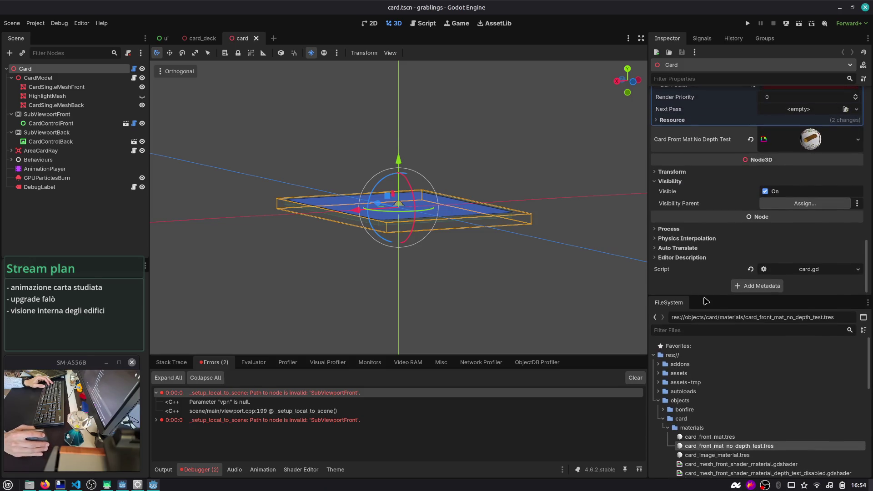
pyautogui.click(58, 245)
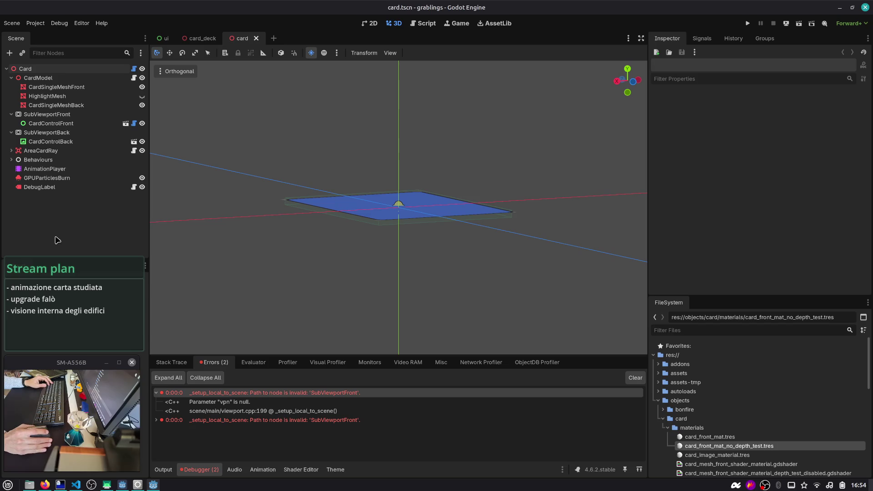
pyautogui.click(52, 73)
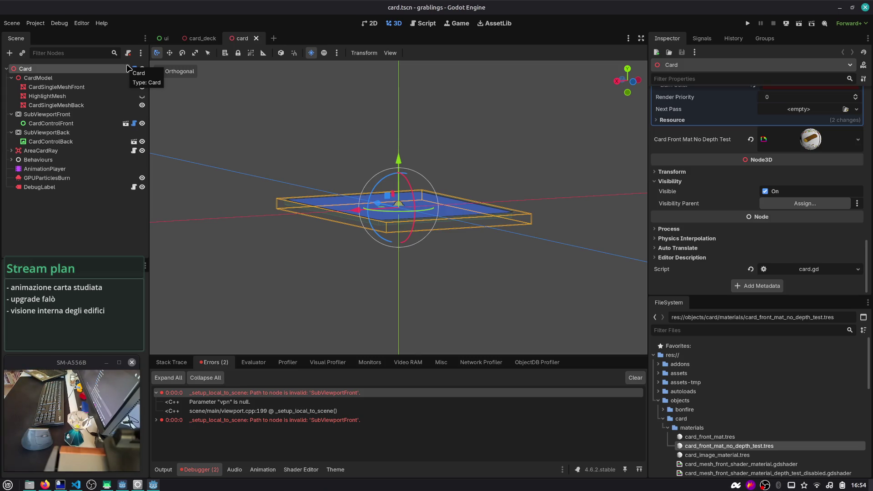
# - Open the Card node's script card.gd
pyautogui.click(134, 69)
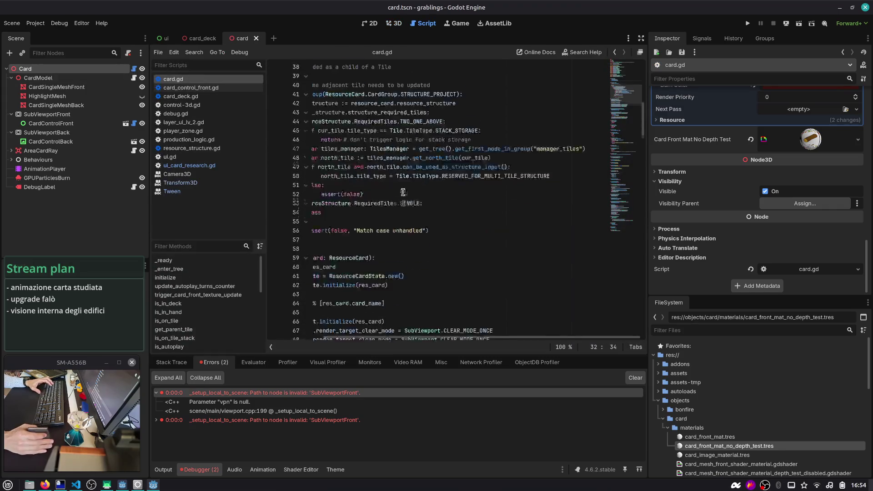
pyautogui.scroll(-10, 402, 192)
pyautogui.scroll(20, 616, 127)
pyautogui.scroll(-9, 395, 203)
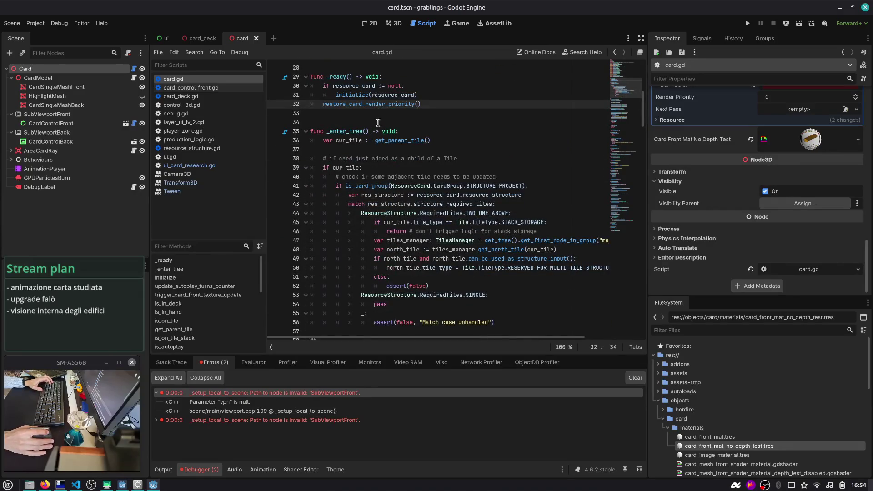
# - Mark the card animation item [x] and add a [ ] box to the upgrade falò line
pyautogui.click(86, 296)
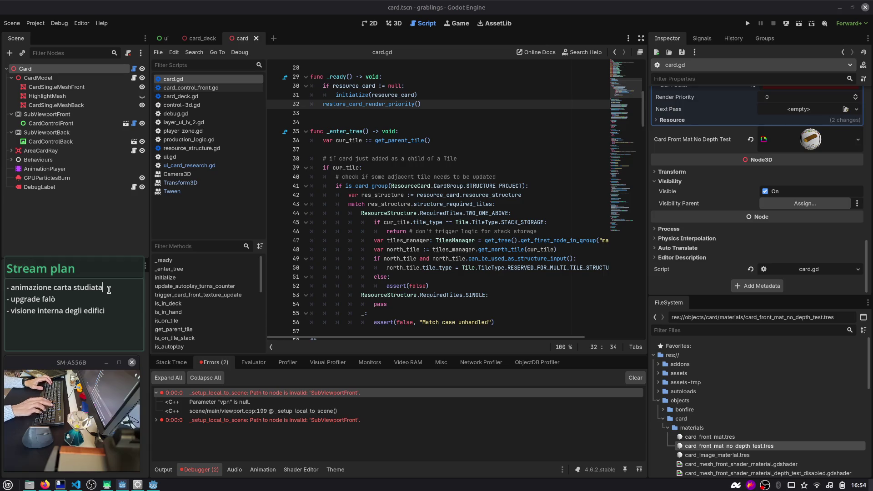
pyautogui.write('[ ]')
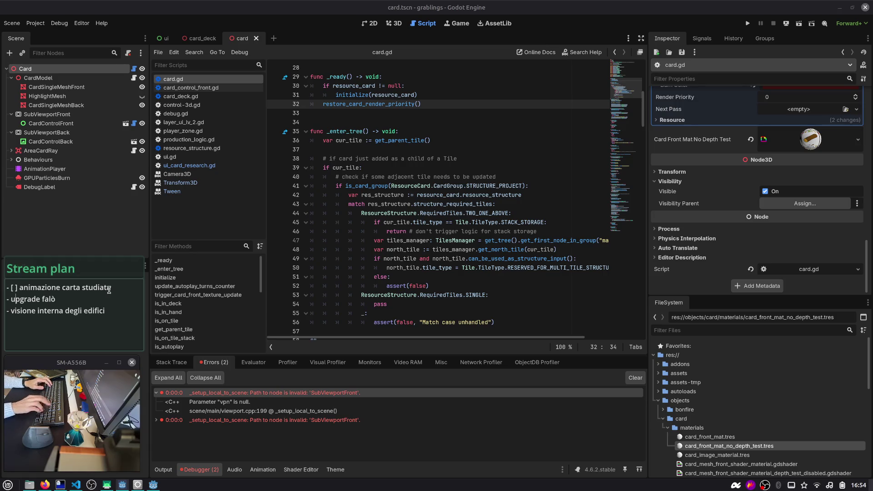
pyautogui.write('x')
pyautogui.press('Down')
pyautogui.write('[ ]')
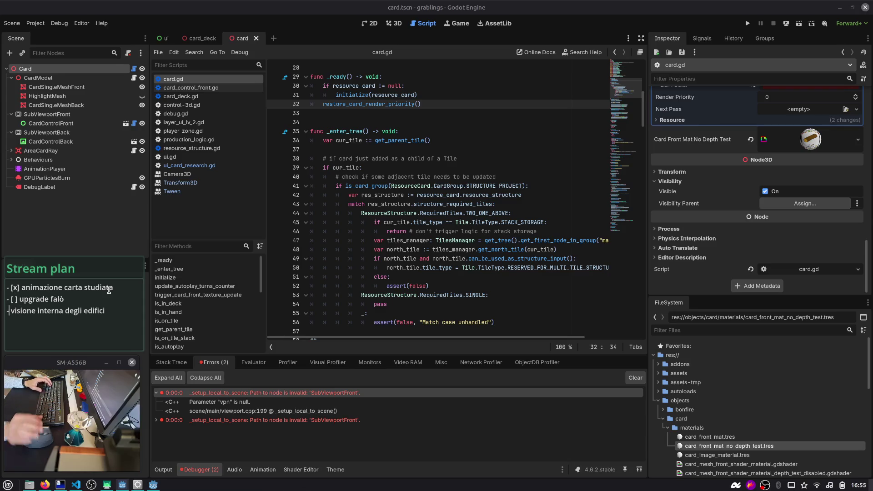
pyautogui.click(417, 193)
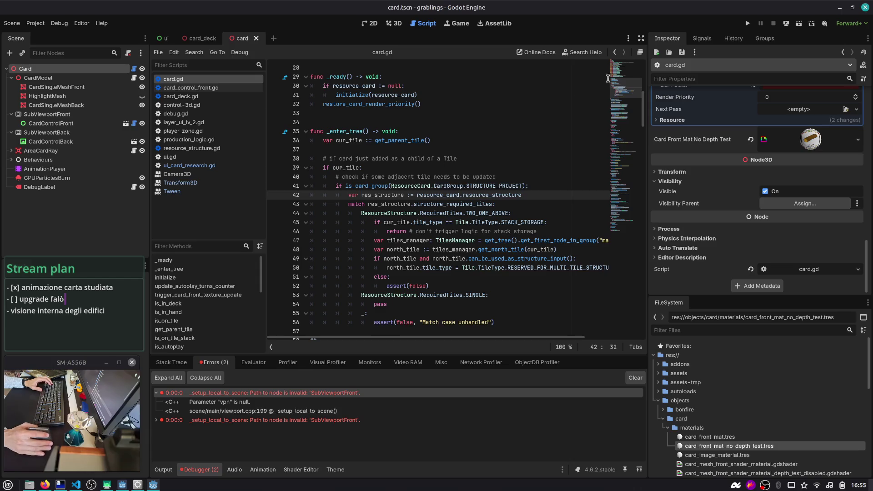
# - Close the card and card_deck scenes and run the game from ui.tscn
pyautogui.click(256, 38)
pyautogui.click(223, 38)
pyautogui.hotkey('alt', 'Tab')
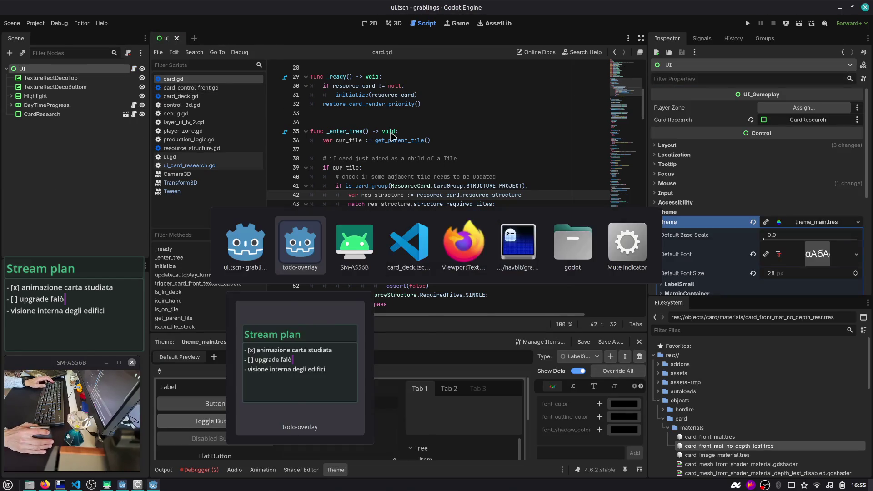
pyautogui.hotkey('alt', 'Tab')
pyautogui.hotkey('alt', 'Tab')
pyautogui.hotkey('alt', 'Tab')
pyautogui.hotkey('alt', 'Tab')
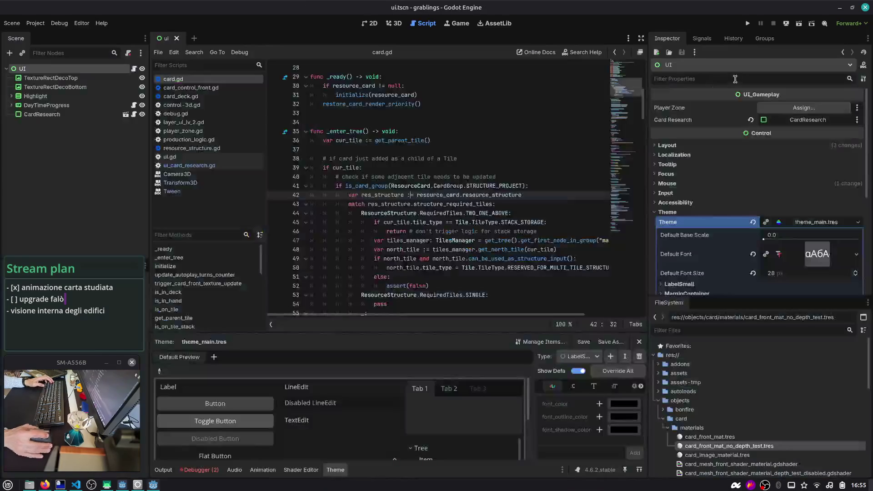
pyautogui.click(747, 23)
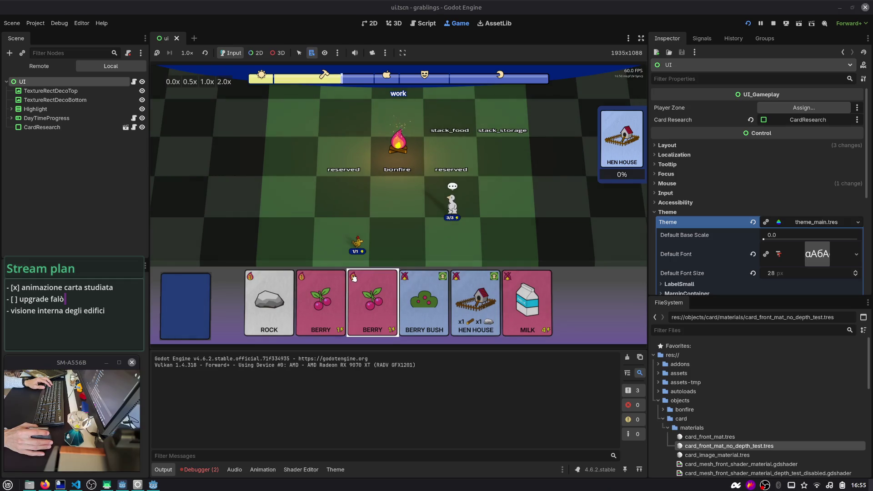
# - Feed three Berry cards to the bonfire until its fire points reach 2, then stop the game
pyautogui.moveTo(422, 298)
pyautogui.mouseDown()
pyautogui.moveTo(391, 150)
pyautogui.moveTo(398, 154)
pyautogui.mouseUp()
pyautogui.moveTo(372, 300)
pyautogui.mouseDown()
pyautogui.moveTo(396, 155)
pyautogui.moveTo(387, 154)
pyautogui.moveTo(394, 153)
pyautogui.mouseUp()
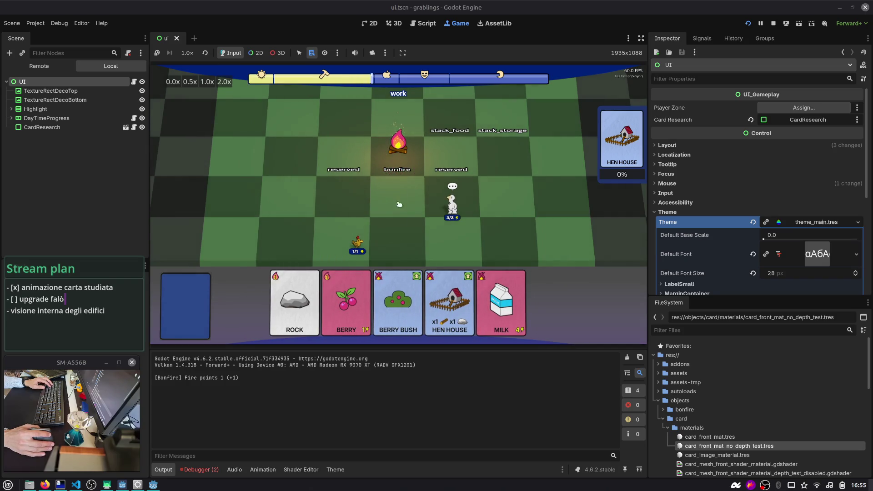
pyautogui.moveTo(347, 303); pyautogui.dragTo(412, 165)
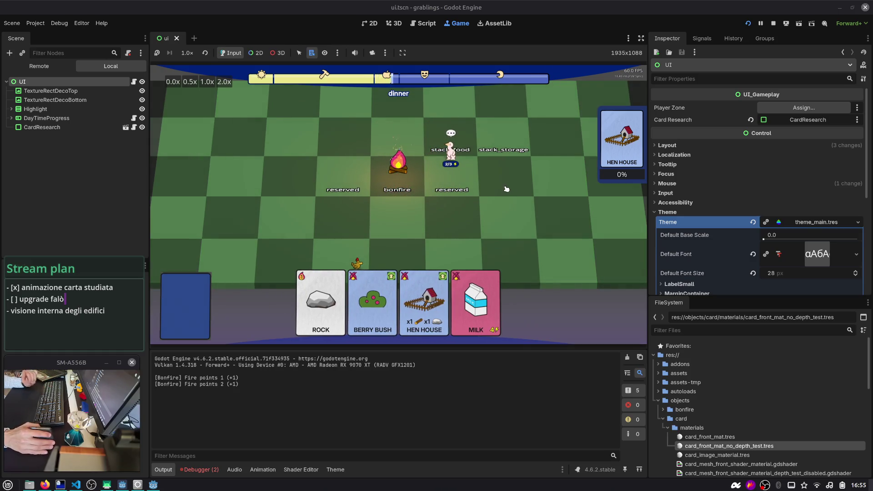
pyautogui.click(773, 23)
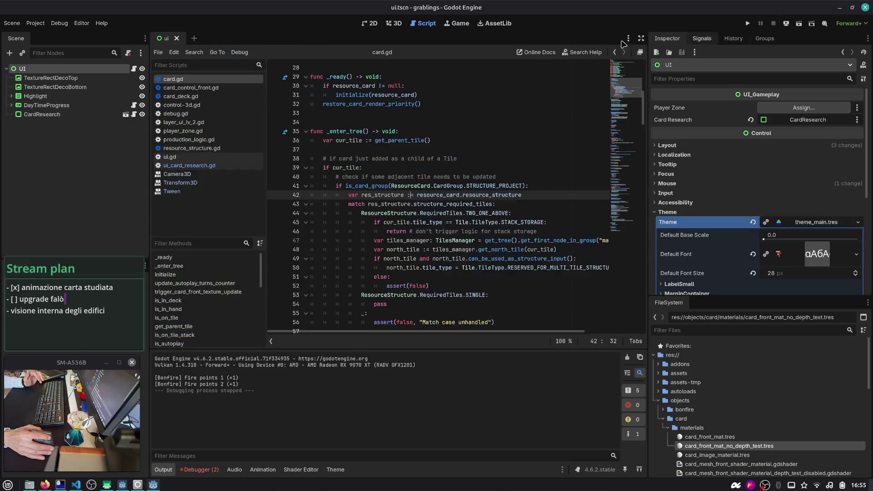
# - Find and open the gameplay.tscn scene through the quick scene search
pyautogui.click(327, 122)
pyautogui.hotkey('ctrl', 'shift', 'o')
pyautogui.write('house')
pyautogui.press('Return')
pyautogui.press('Escape')
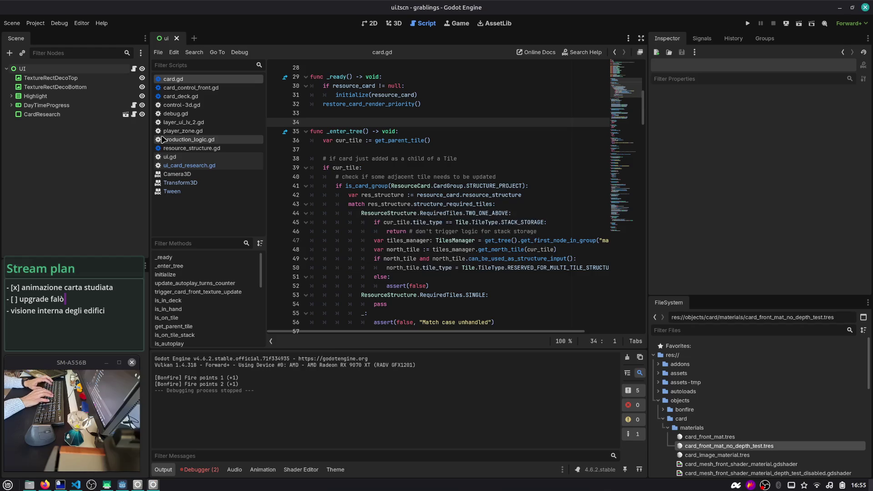
pyautogui.hotkey('ctrl', 'shift', 'o')
pyautogui.write('bonfi')
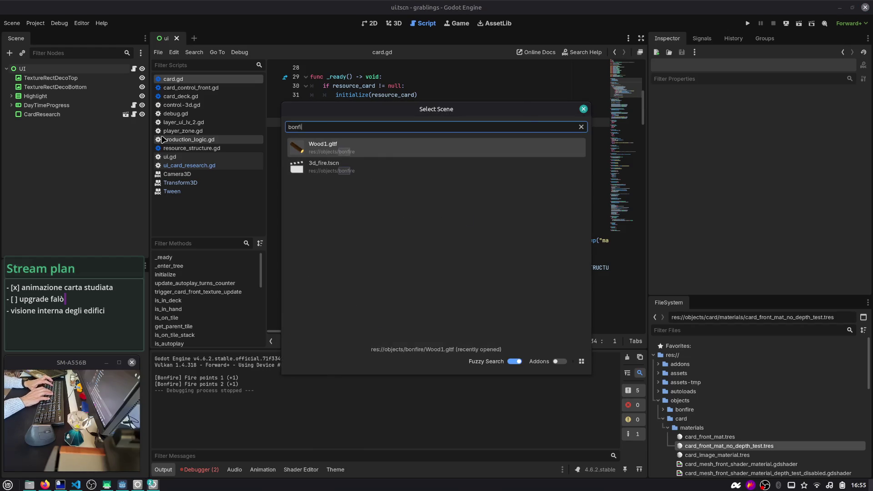
pyautogui.press('Escape')
pyautogui.hotkey('ctrl', 'shift', 'o')
pyautogui.write('game')
pyautogui.press('Return')
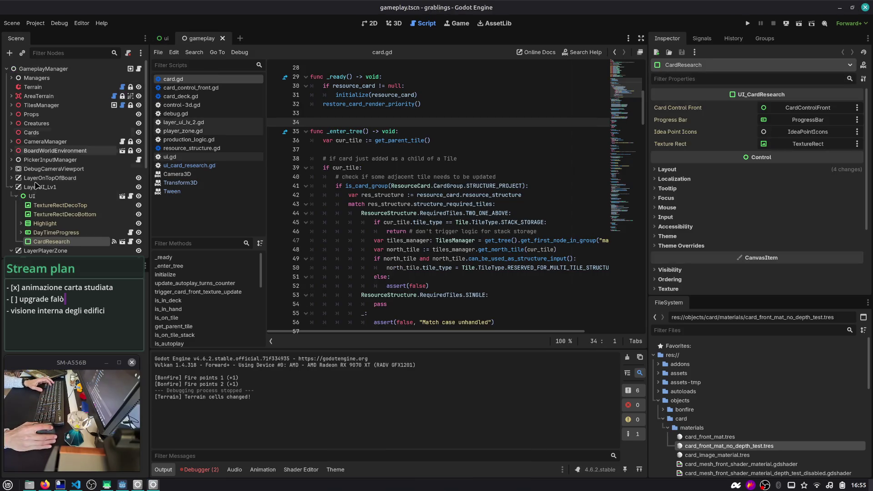
# - Expand Props in the scene tree and open the Bonfire node's bonfire.gd script
pyautogui.click(10, 187)
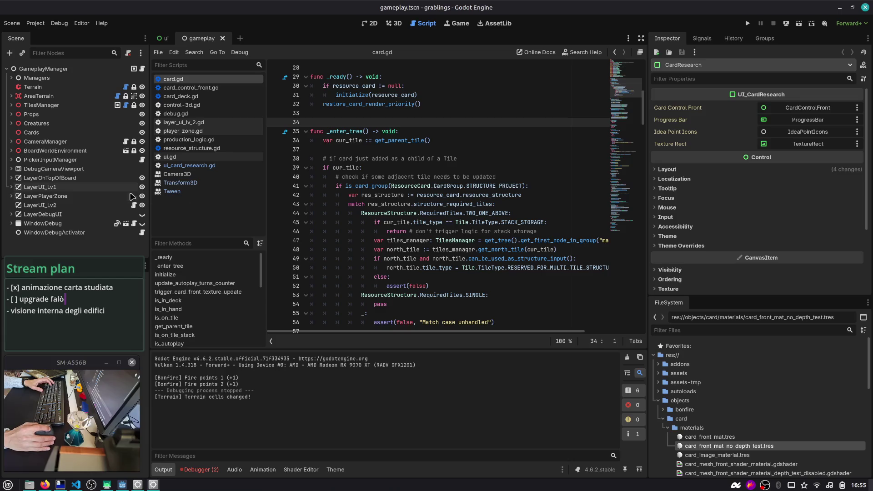
pyautogui.moveTo(150, 255); pyautogui.dragTo(156, 255)
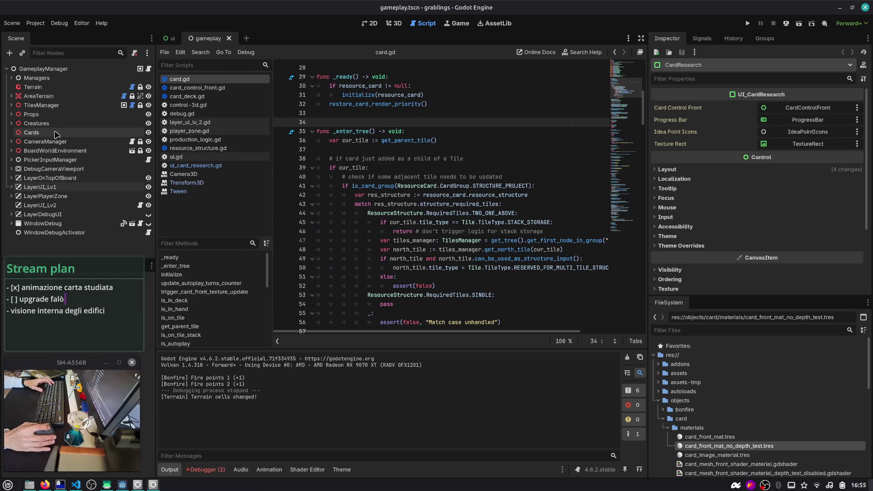
pyautogui.click(12, 114)
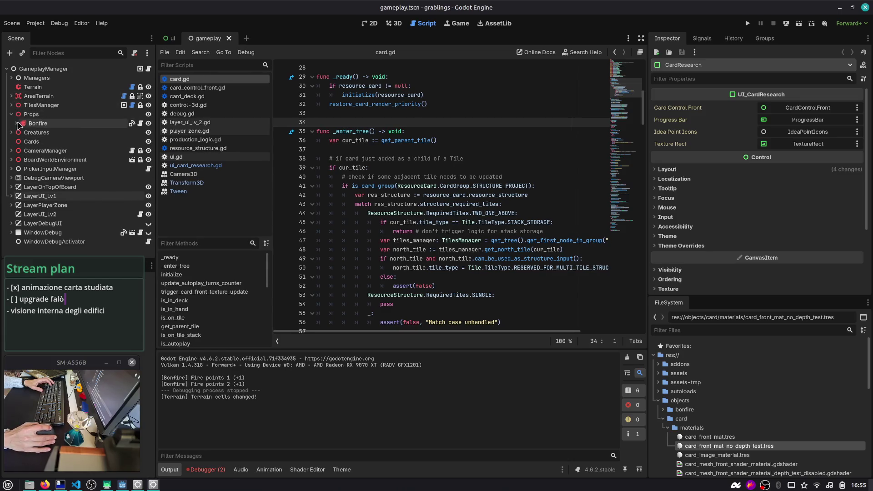
pyautogui.click(141, 124)
pyautogui.click(353, 121)
# - Widen the code view and review current_points and get_point_nearby in bonfire.gd
pyautogui.doubleClick(354, 120)
pyautogui.scroll(-2, 372, 152)
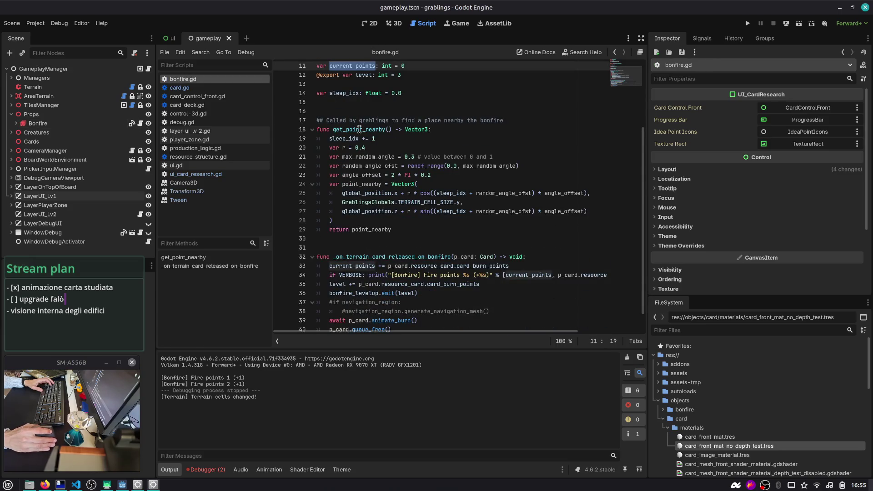
pyautogui.click(359, 129)
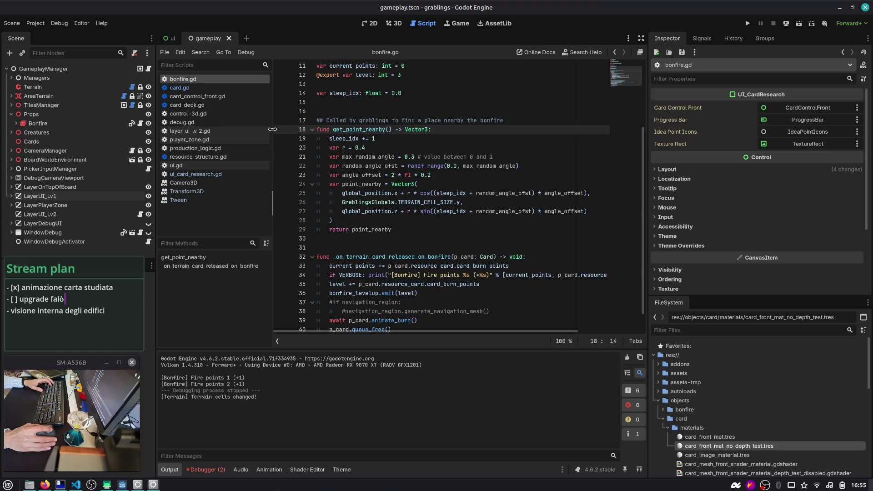
pyautogui.moveTo(272, 139); pyautogui.dragTo(238, 139)
pyautogui.scroll(2, 334, 102)
pyautogui.doubleClick(318, 122)
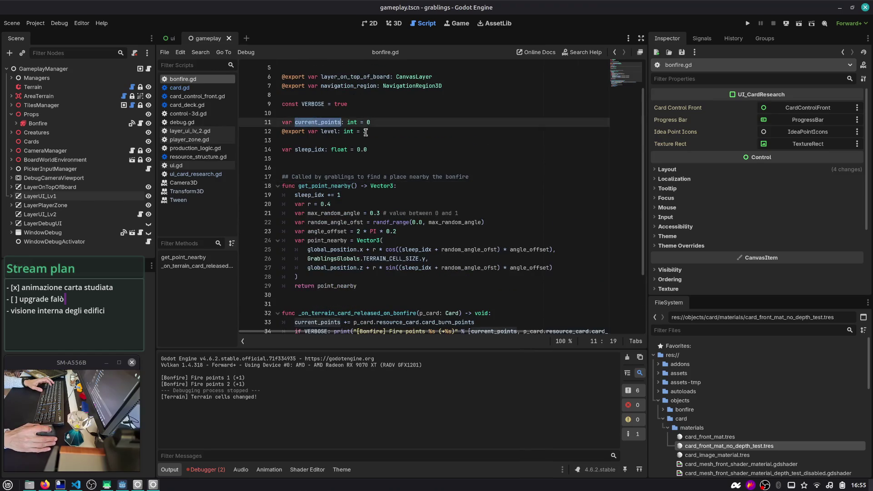
pyautogui.scroll(-3, 372, 133)
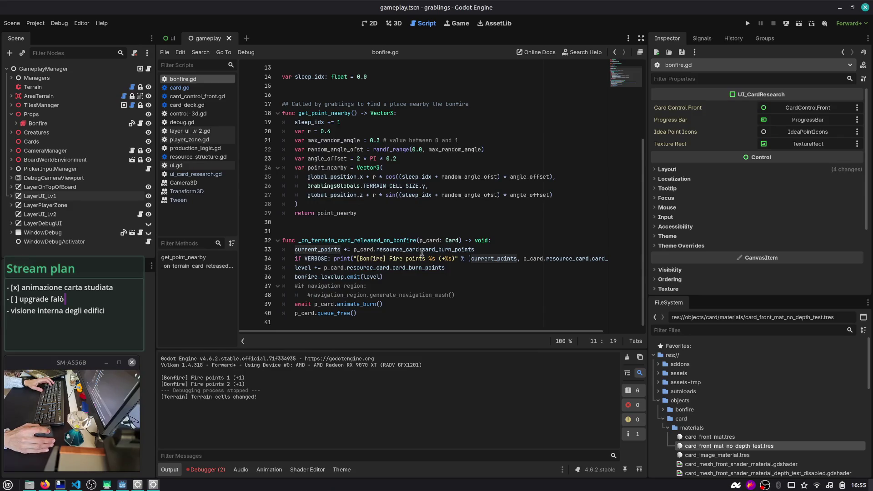
# - Review card_burn_points, current_points and VERBOSE in the card-burn handler, plus line 9's true value
pyautogui.doubleClick(452, 250)
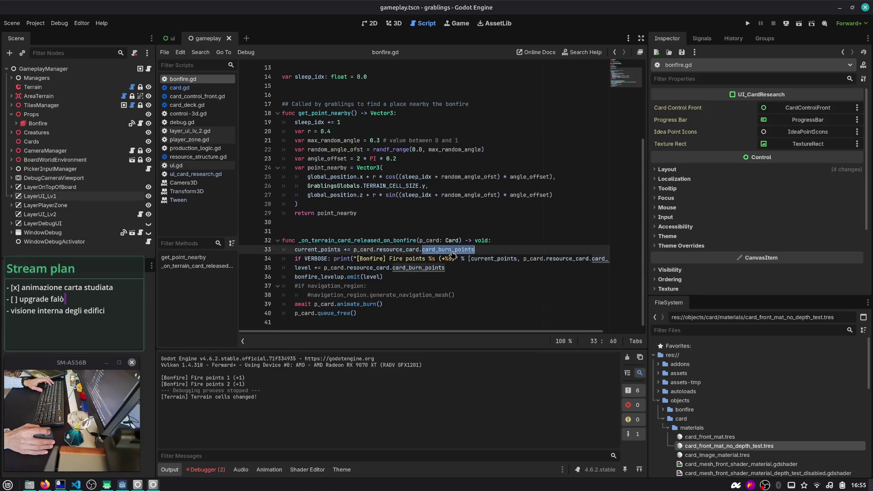
pyautogui.doubleClick(318, 250)
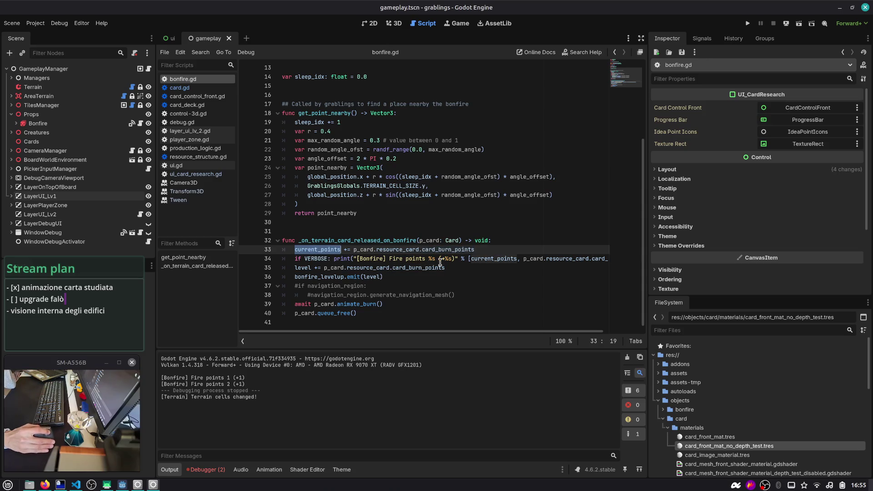
pyautogui.doubleClick(314, 259)
pyautogui.scroll(4, 328, 204)
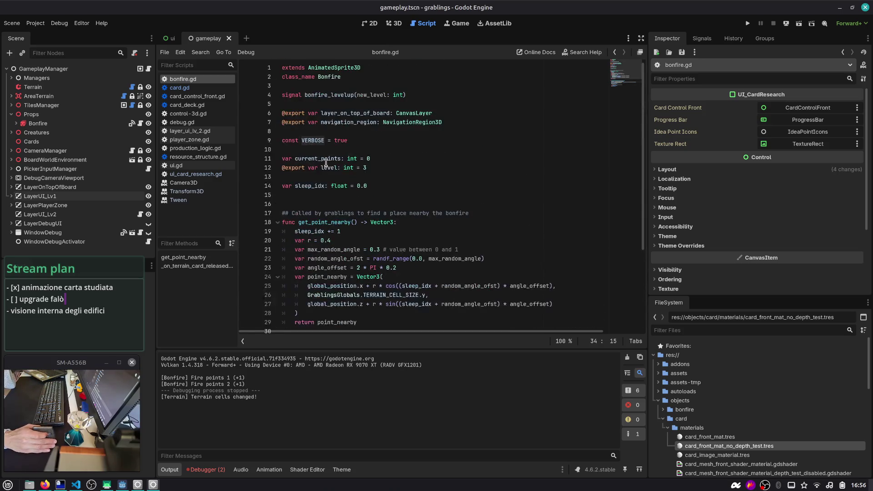
pyautogui.doubleClick(341, 141)
pyautogui.scroll(-4, 342, 150)
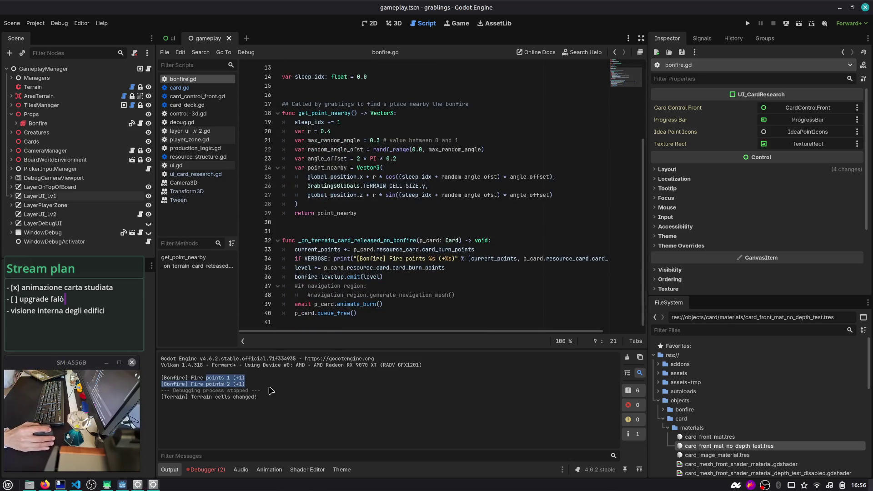
# - Insert a blank line above the level update and bonfire_levelup emit lines
pyautogui.click(341, 277)
pyautogui.doubleClick(341, 277)
pyautogui.click(322, 319)
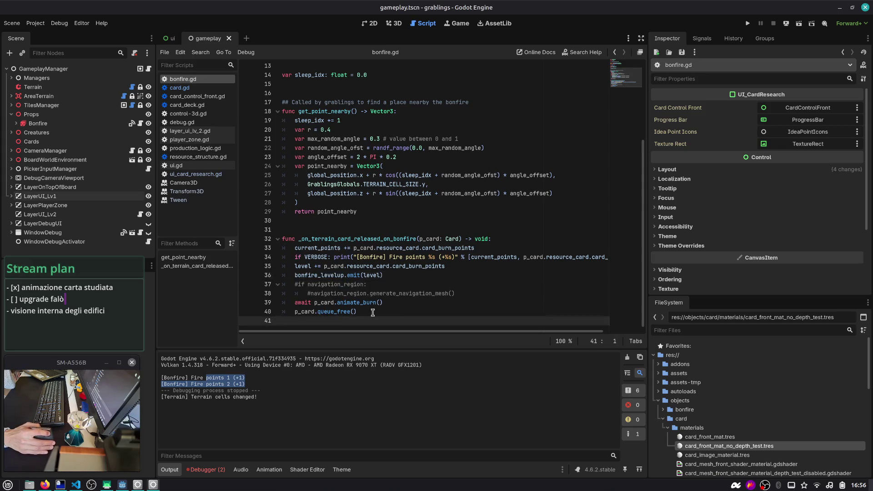
pyautogui.click(395, 276)
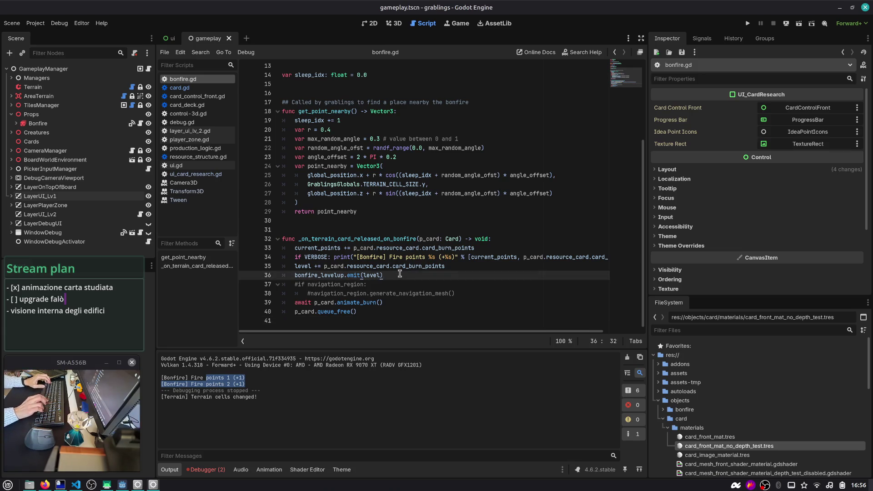
pyautogui.hotkey('shift', 'Up')
pyautogui.hotkey('shift', 'Home')
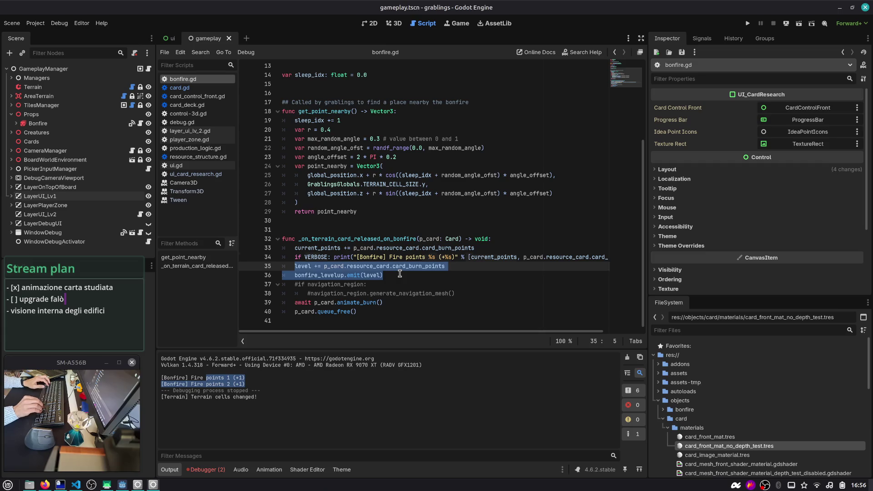
pyautogui.hotkey('ctrl', 'shift', 'Return')
# - Review the level, current_points and sleep_idx declarations at the top of the script
pyautogui.scroll(4, 399, 273)
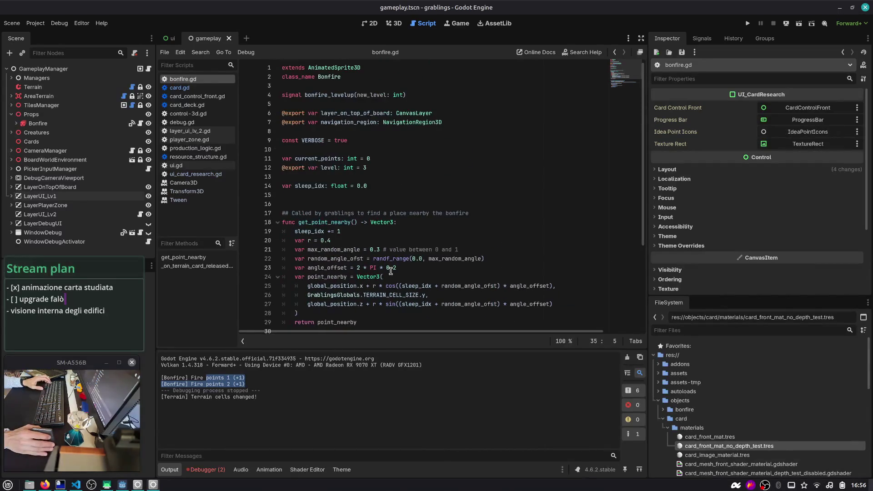
pyautogui.doubleClick(329, 167)
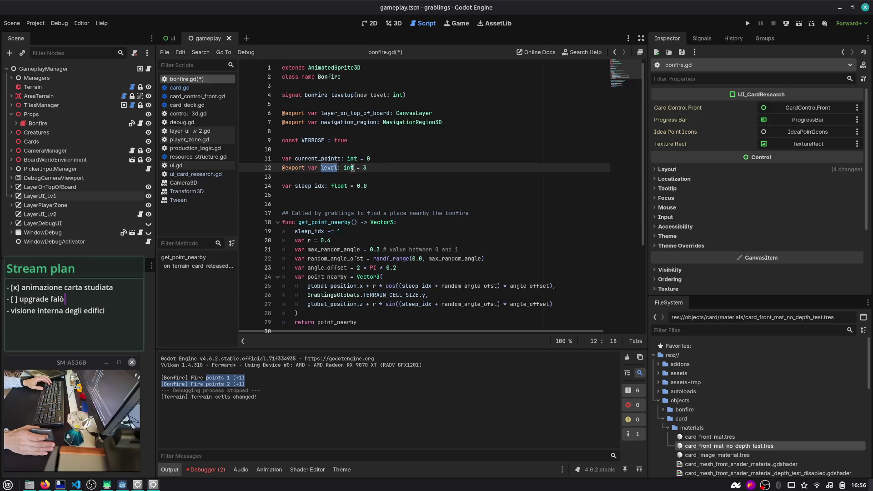
pyautogui.doubleClick(324, 158)
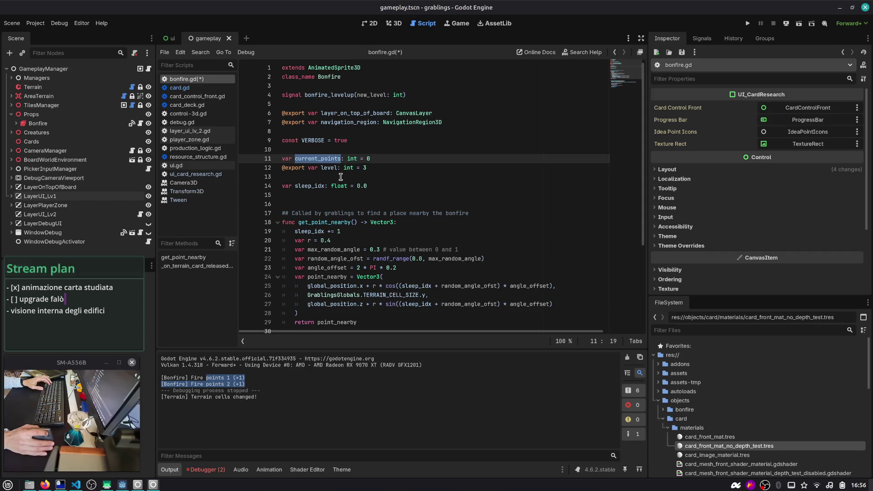
pyautogui.doubleClick(311, 186)
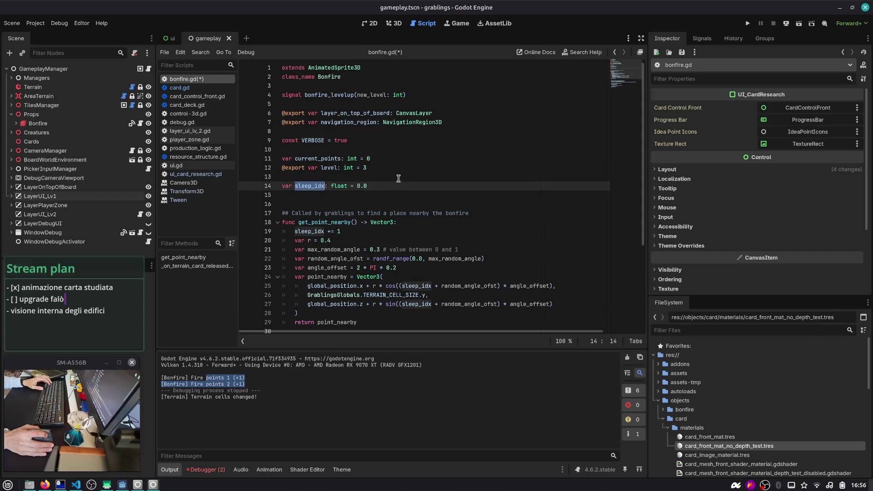
pyautogui.click(387, 195)
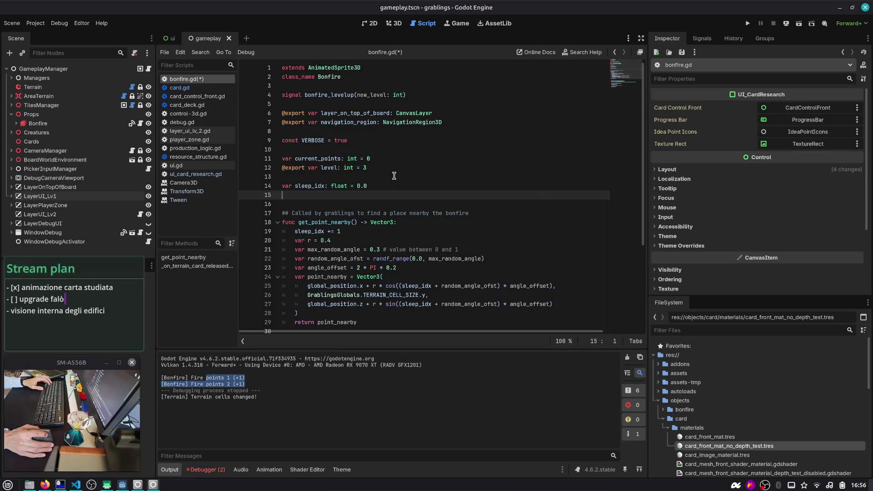
# - Add 'var points_for_levelup: int = 5' after level and save bonfire.gd
pyautogui.click(393, 176)
pyautogui.write('var ')
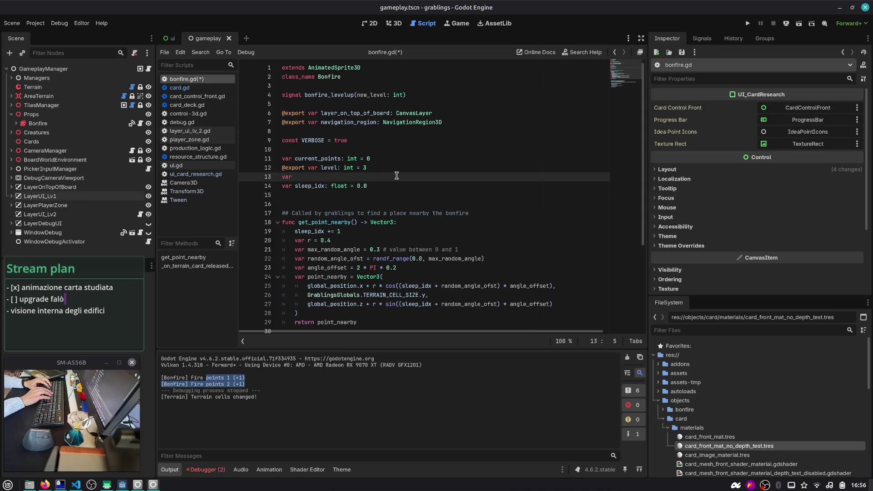
pyautogui.write('points_for_level')
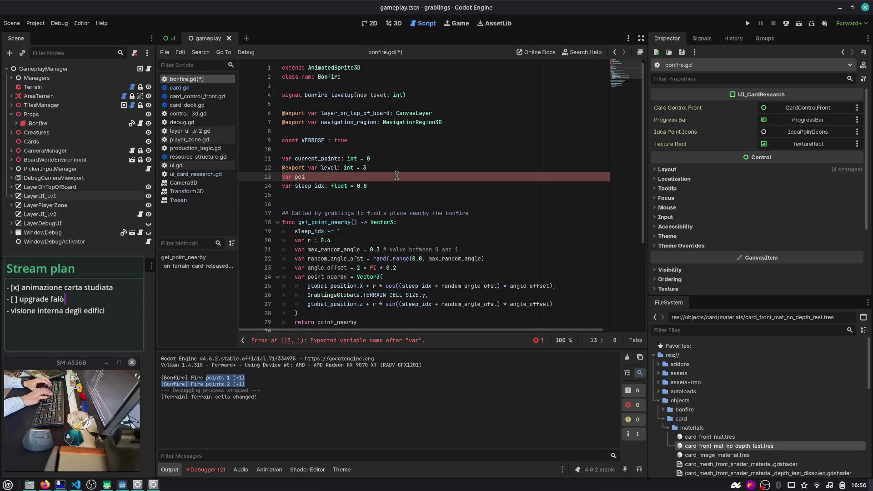
pyautogui.write('up = ')
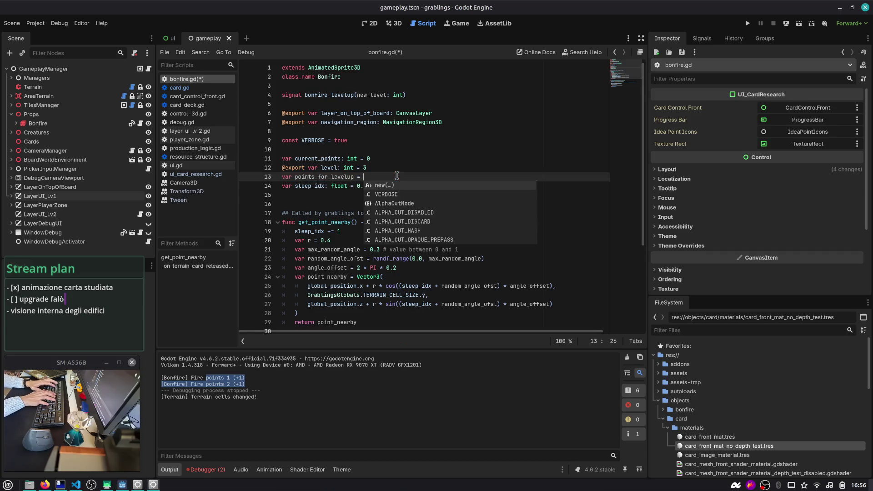
pyautogui.write('5')
pyautogui.press('Left')
pyautogui.press('Left')
pyautogui.press('Left')
pyautogui.write(': int')
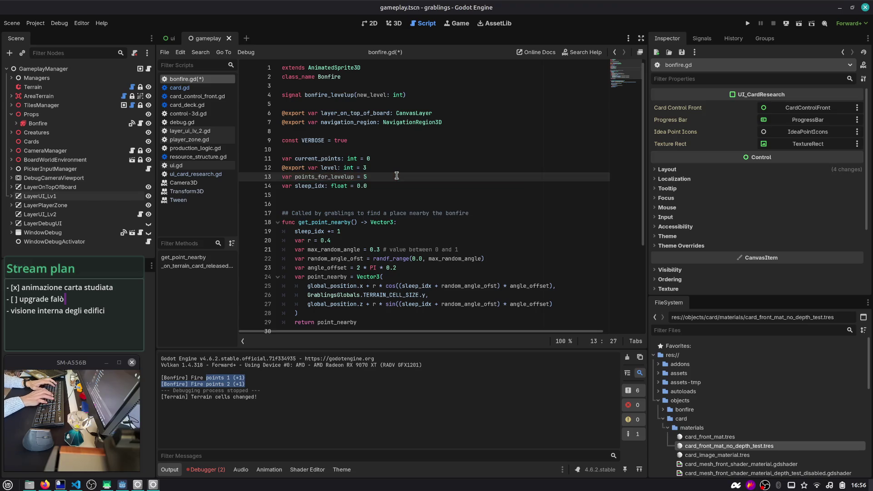
pyautogui.press('End')
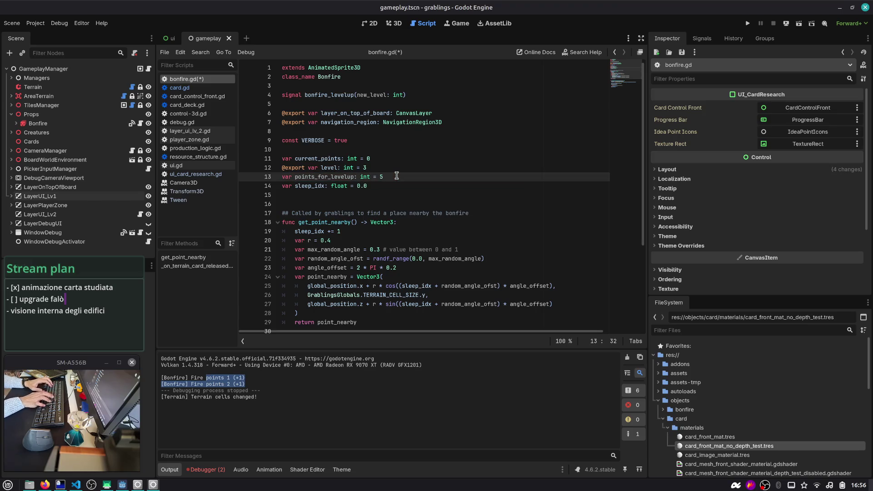
pyautogui.hotkey('ctrl', 's')
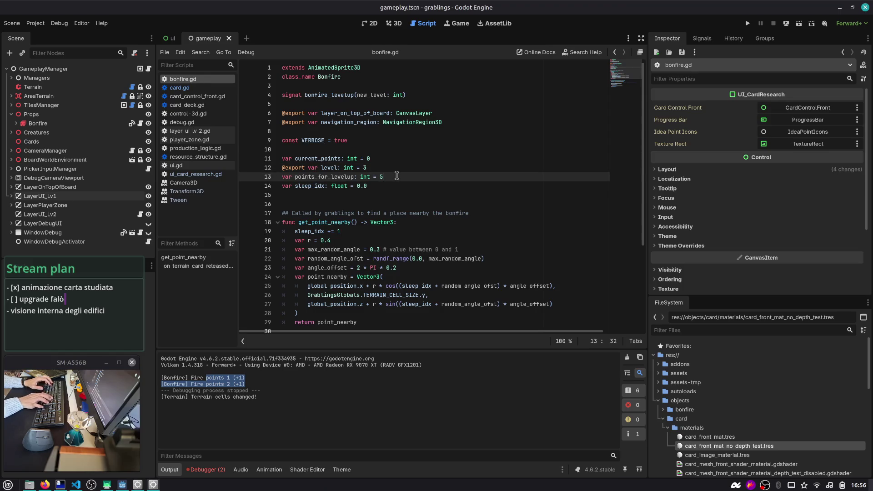
# - Check the blank line before the level update in the card-burn handler
pyautogui.scroll(-4, 396, 176)
pyautogui.doubleClick(303, 276)
pyautogui.press('Up')
pyautogui.press('Down')
pyautogui.press('Up')
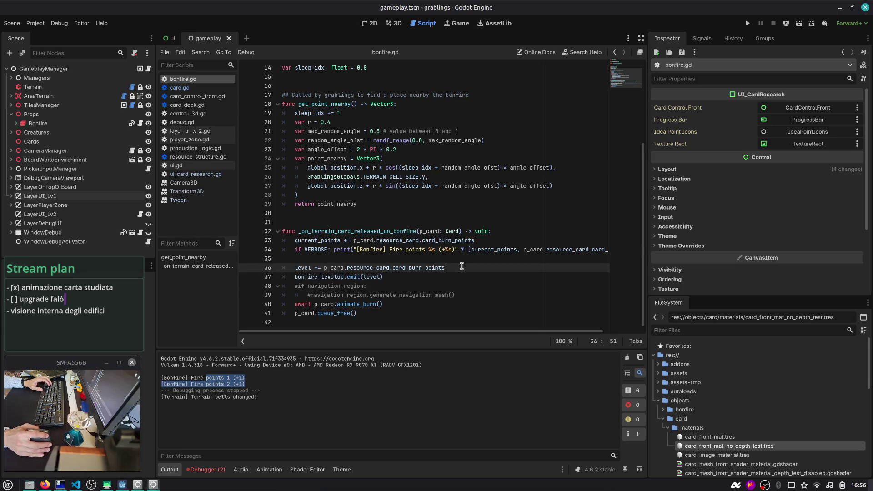
pyautogui.press('Up')
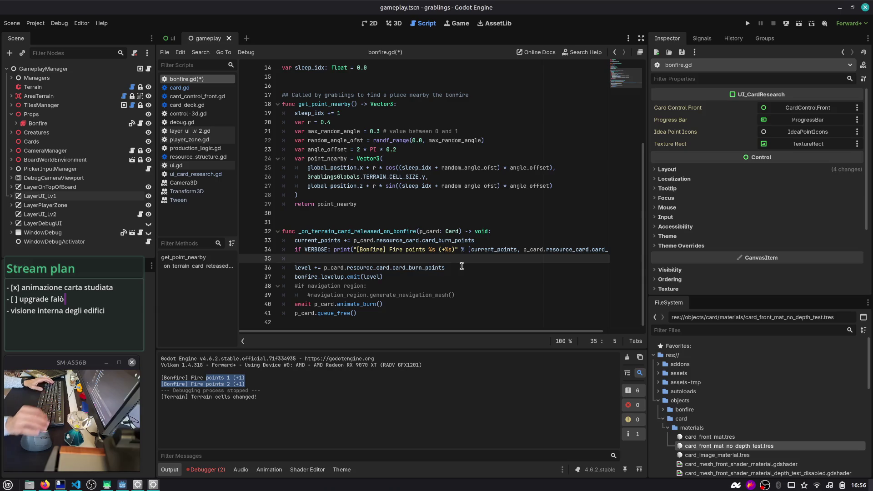
# - Select the points_for_levelup declaration and start retyping it as points_level_up
pyautogui.scroll(4, 462, 263)
pyautogui.click(427, 177)
pyautogui.hotkey('ctrl', 'shift', 'Left')
pyautogui.hotkey('ctrl', 'shift', 'Left')
pyautogui.hotkey('ctrl', 'shift', 'Left')
pyautogui.hotkey('ctrl', 'shift', 'Left')
pyautogui.hotkey('ctrl', 'shift', 'Right')
pyautogui.press('Right')
pyautogui.hotkey('shift', 'Home')
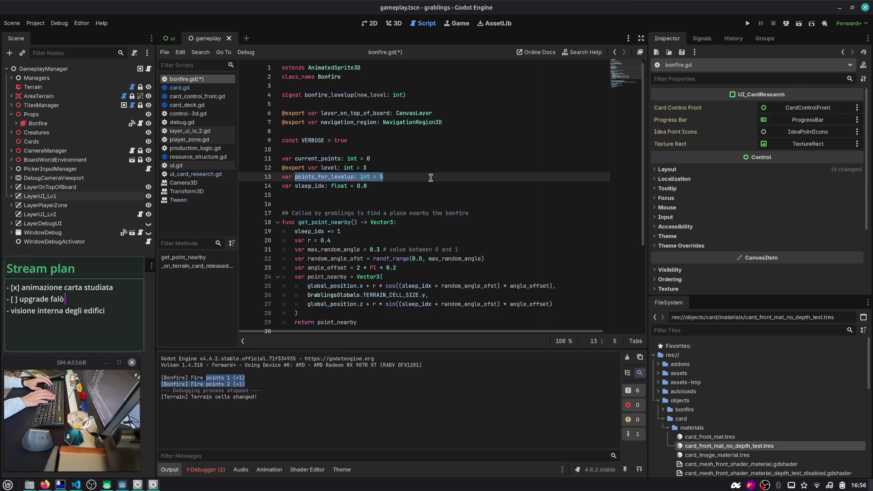
pyautogui.write('points_')
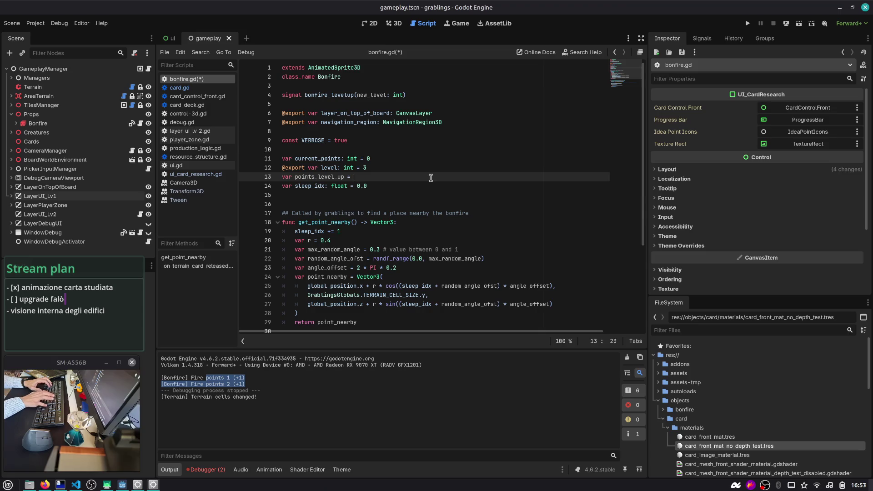
# - Turn points_level_up into a multi-line array with one threshold per line
pyautogui.write('[')
pyautogui.press('Return')
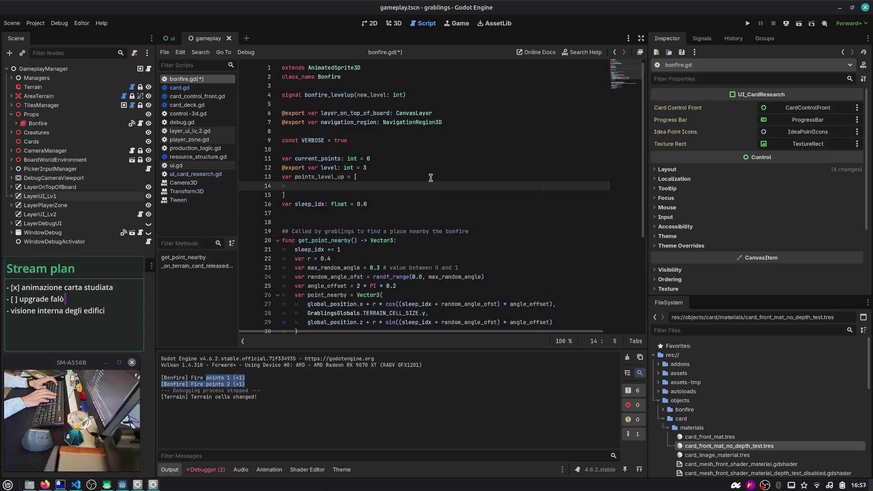
pyautogui.press('Return')
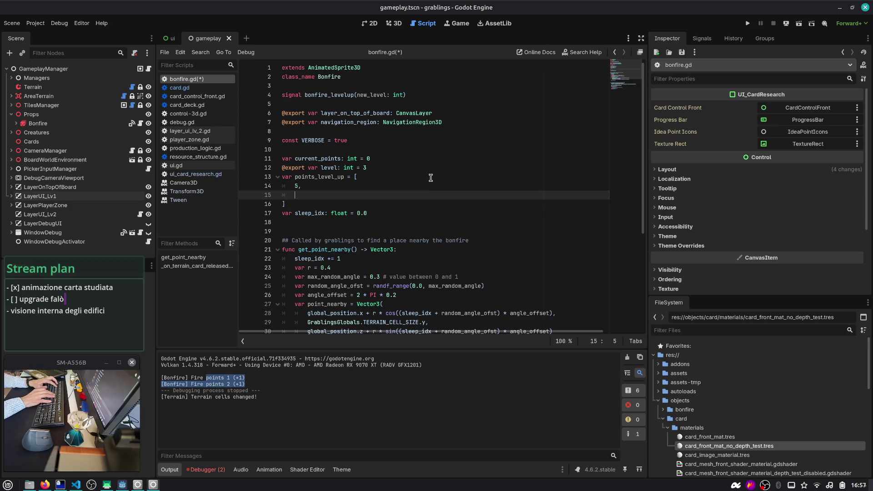
pyautogui.press('Return')
pyautogui.press('BackSpace')
pyautogui.write(',')
pyautogui.press('Return')
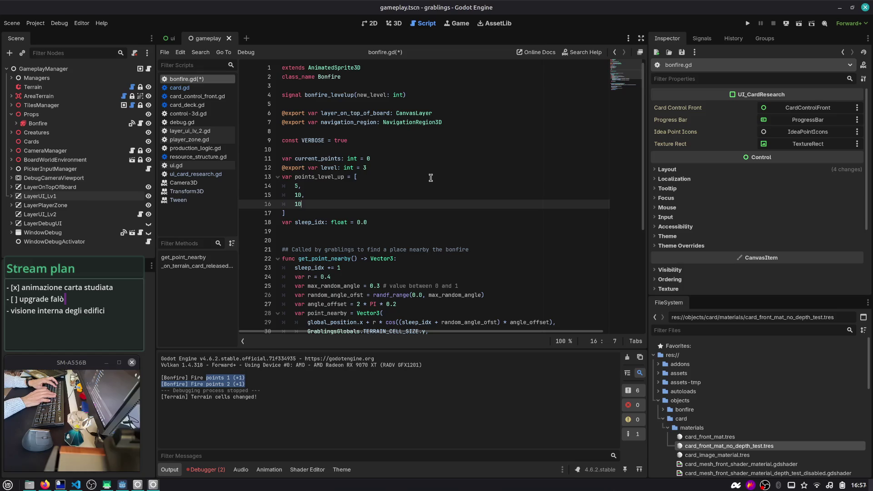
# - Change the second threshold to 2 so the array reads 1, 2, 3, then save
pyautogui.press('Down')
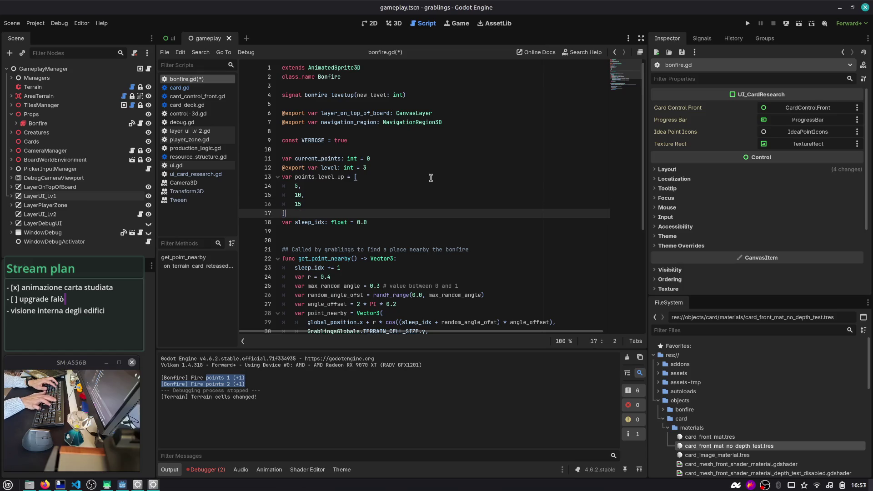
pyautogui.press('Up')
pyautogui.press('Up')
pyautogui.press('Up')
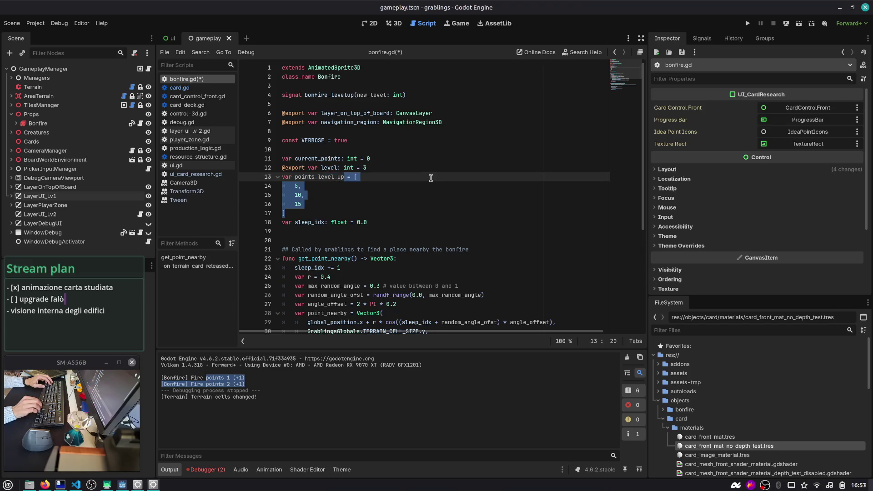
pyautogui.press('Down')
pyautogui.press('Left')
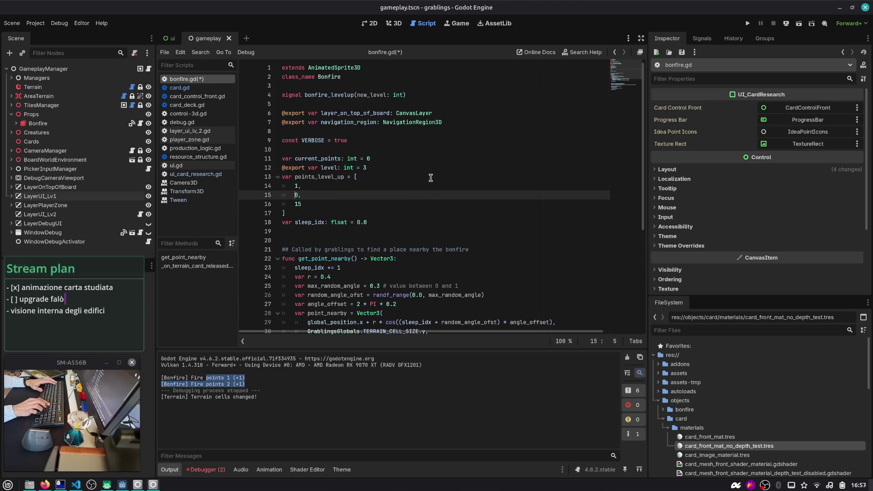
pyautogui.press('Delete')
pyautogui.write('2')
pyautogui.press('Down')
pyautogui.press('Left')
pyautogui.press('Down')
pyautogui.press('Return')
pyautogui.press('Up')
pyautogui.press('Up')
pyautogui.press('Up')
pyautogui.hotkey('ctrl', 's')
# - Start an if statement on a new line after the VERBOSE print in the card-burn handler
pyautogui.scroll(-6, 431, 177)
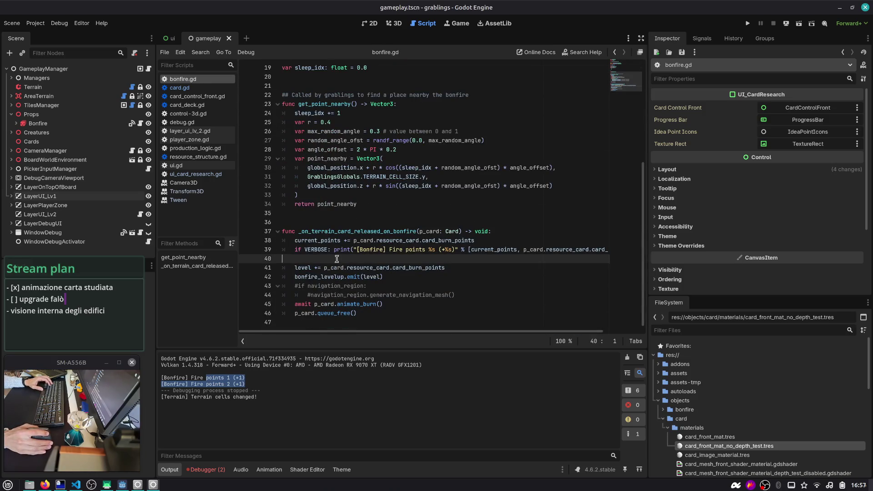
pyautogui.doubleClick(317, 241)
pyautogui.click(473, 249)
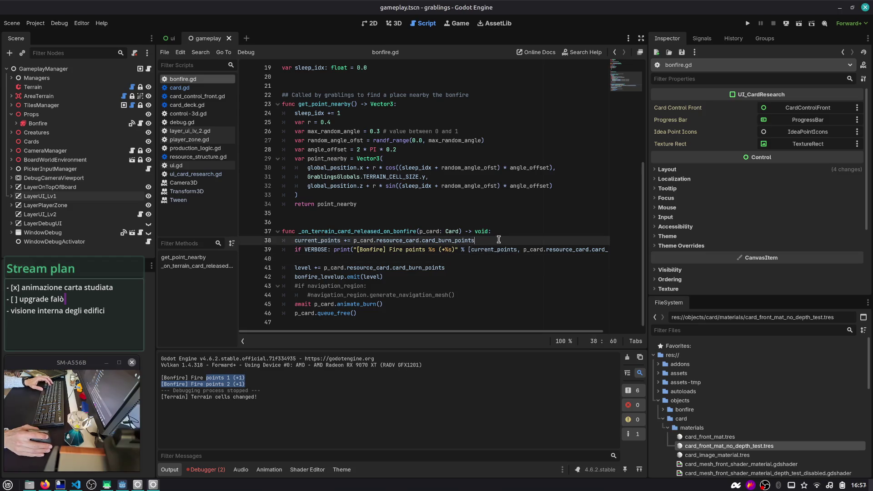
pyautogui.press('End')
pyautogui.press('Return')
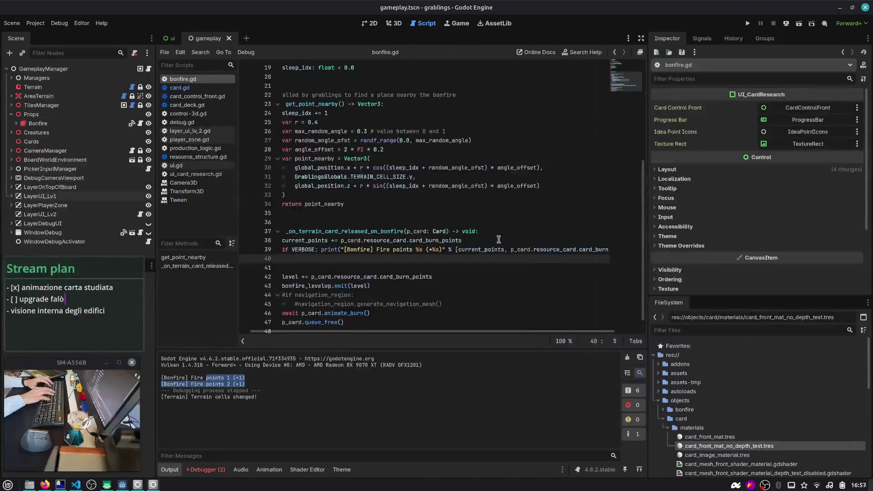
pyautogui.press('Return')
pyautogui.write('if')
pyautogui.press('Escape')
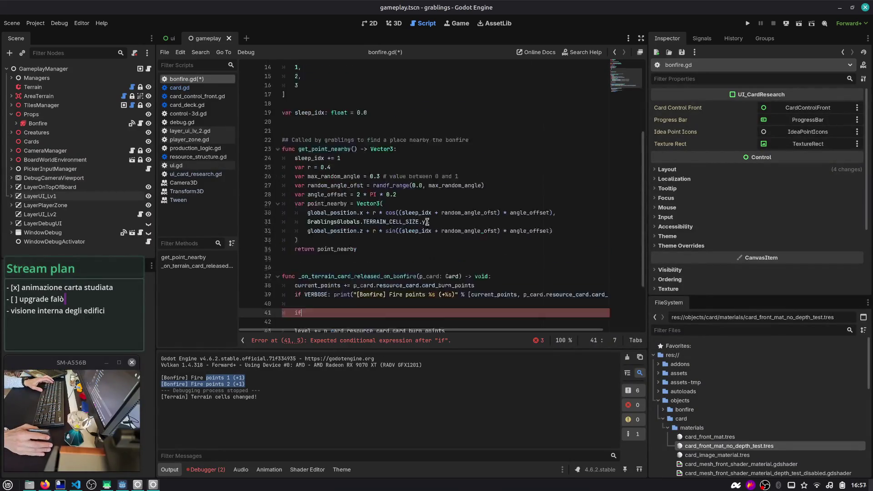
# - Add leading 0 entries to points_level_up and label the entries with '# n' index comments
pyautogui.scroll(6, 404, 209)
pyautogui.click(375, 176)
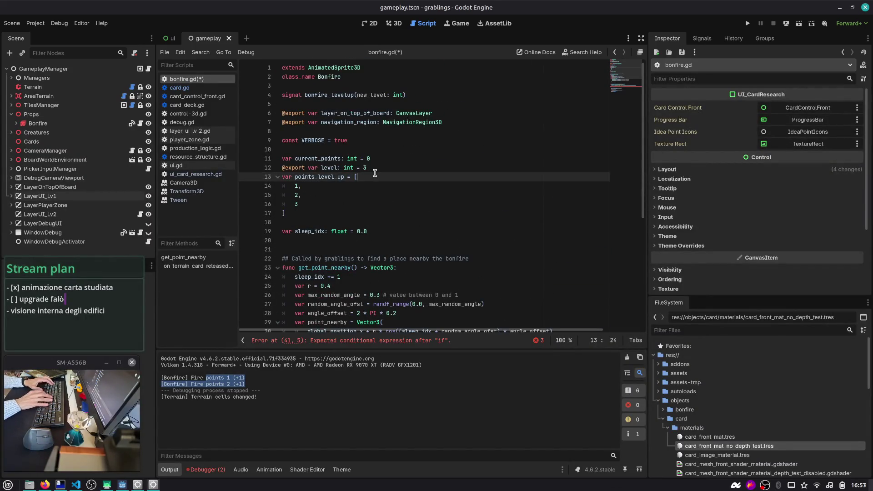
pyautogui.press('Return')
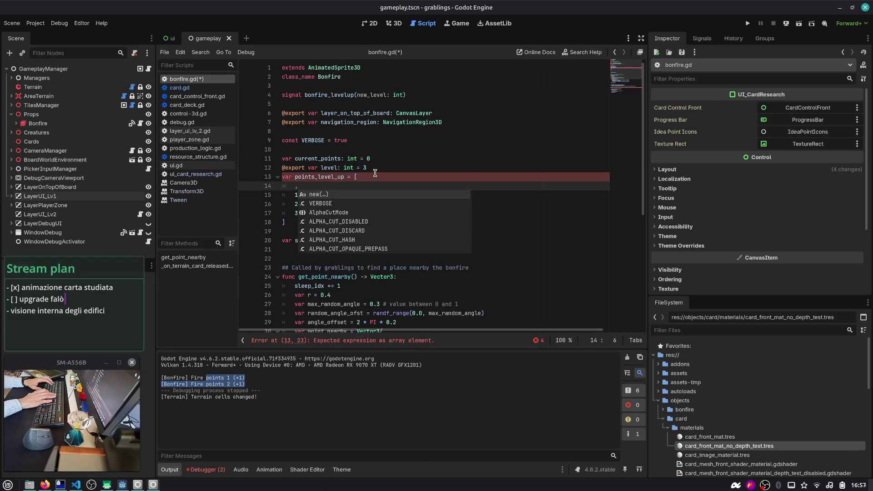
pyautogui.write('new(0')
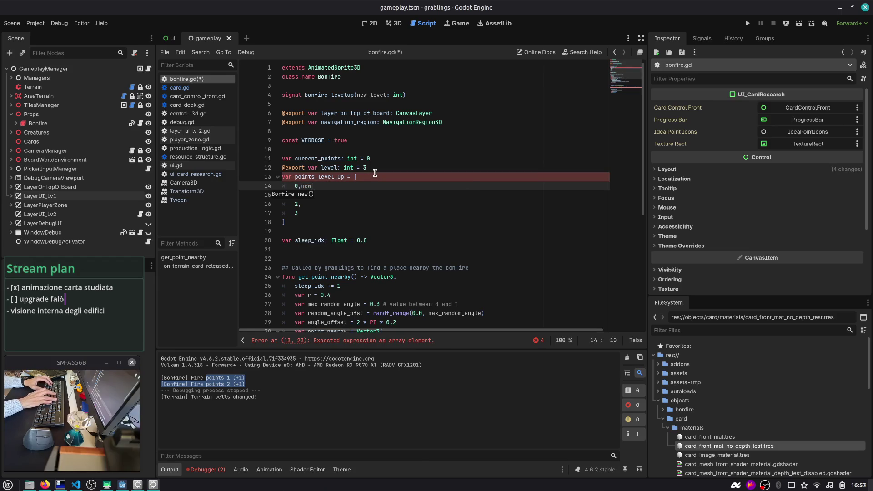
pyautogui.press('Return')
pyautogui.write('0,')
pyautogui.press('Return')
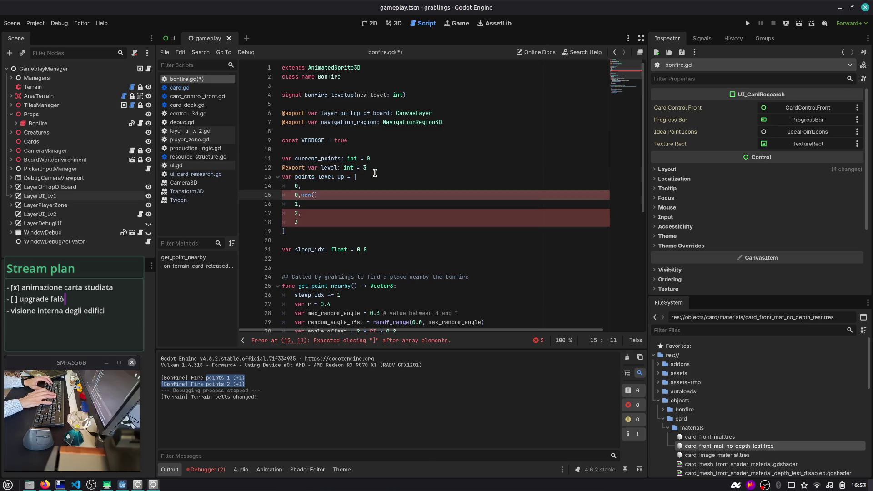
pyautogui.press('Up')
pyautogui.press('Up')
pyautogui.write('# 0')
pyautogui.press('Down')
pyautogui.write('1')
pyautogui.press('Down')
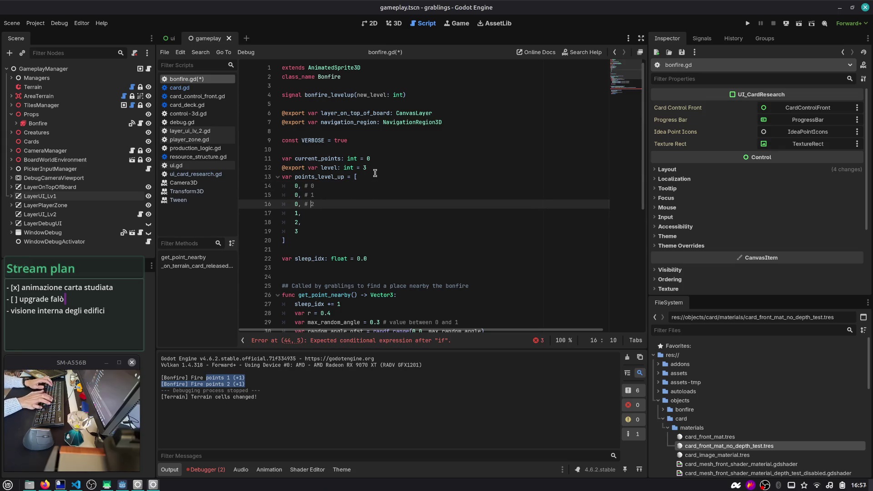
pyautogui.press('Down')
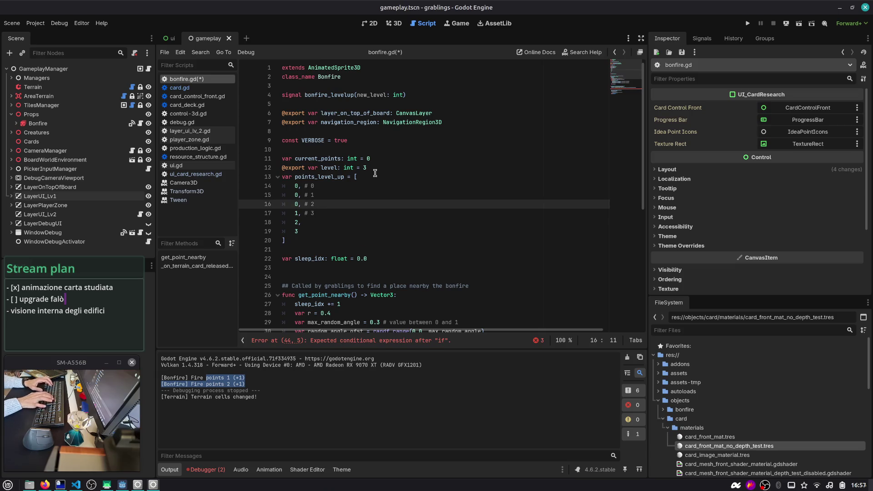
# - Review the exported level declaration and the points_level_up name
pyautogui.press('Up')
pyautogui.press('Up')
pyautogui.press('Up')
pyautogui.press('Up')
pyautogui.press('End')
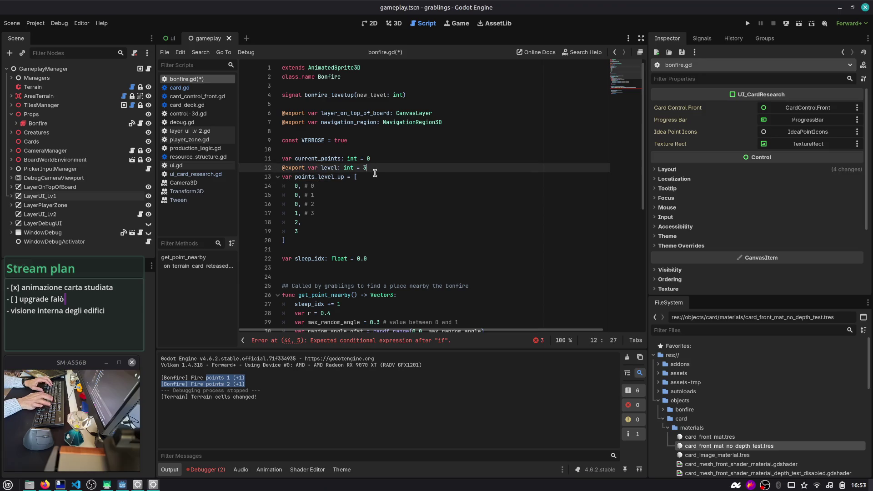
pyautogui.hotkey('ctrl', 'shift', 'Right')
pyautogui.hotkey('shift', 'Right')
pyautogui.press('Right')
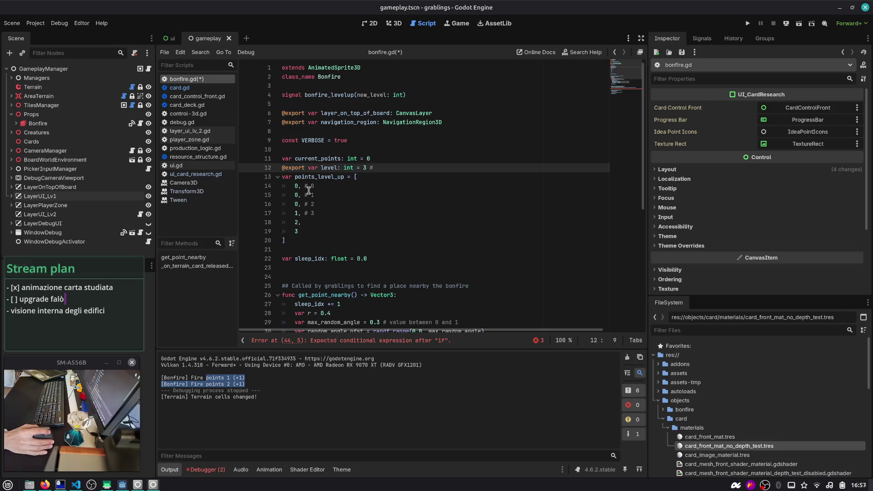
pyautogui.doubleClick(314, 177)
pyautogui.scroll(-5, 315, 118)
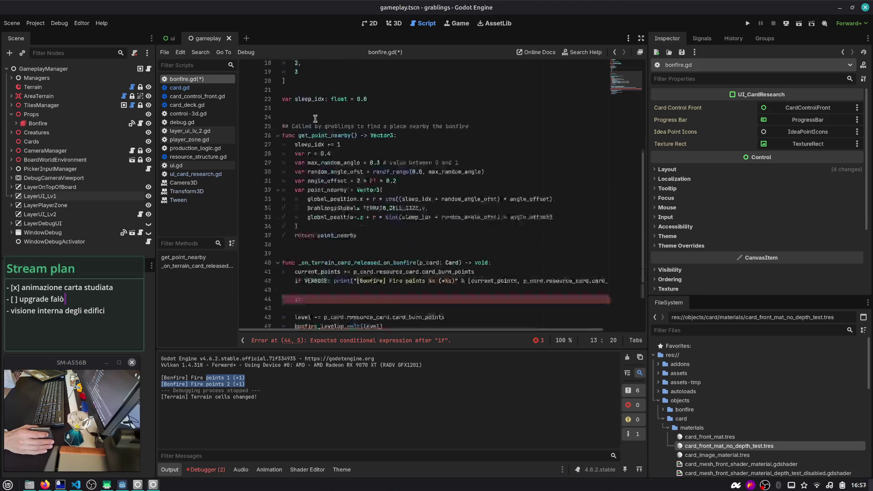
# - Glance at the unfinished if on line 44 and level on line 12, then show the 3D view
pyautogui.click(321, 252)
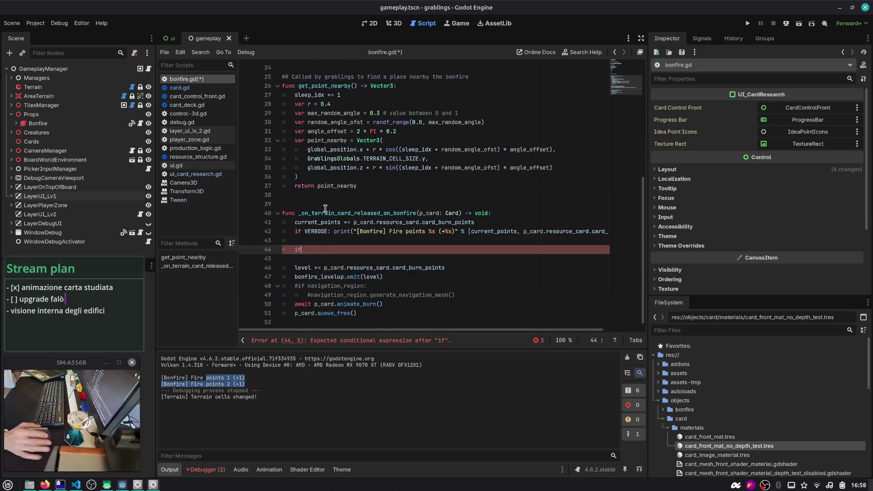
pyautogui.scroll(5, 325, 208)
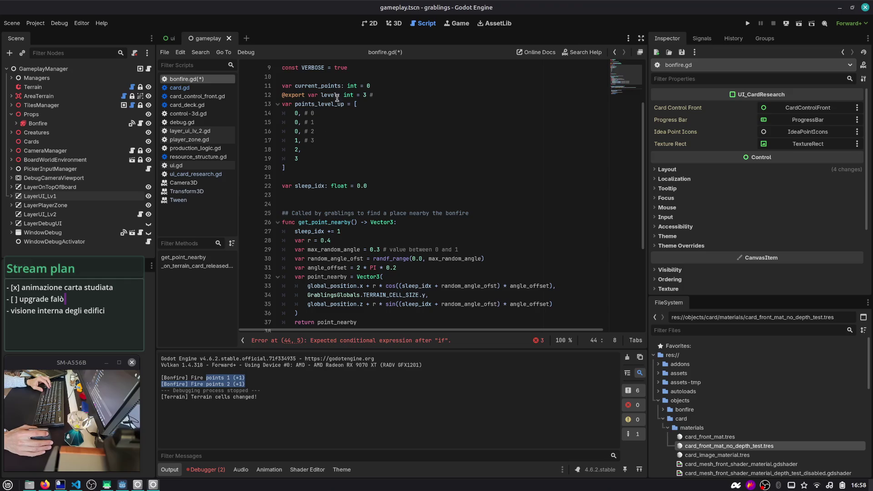
pyautogui.doubleClick(332, 94)
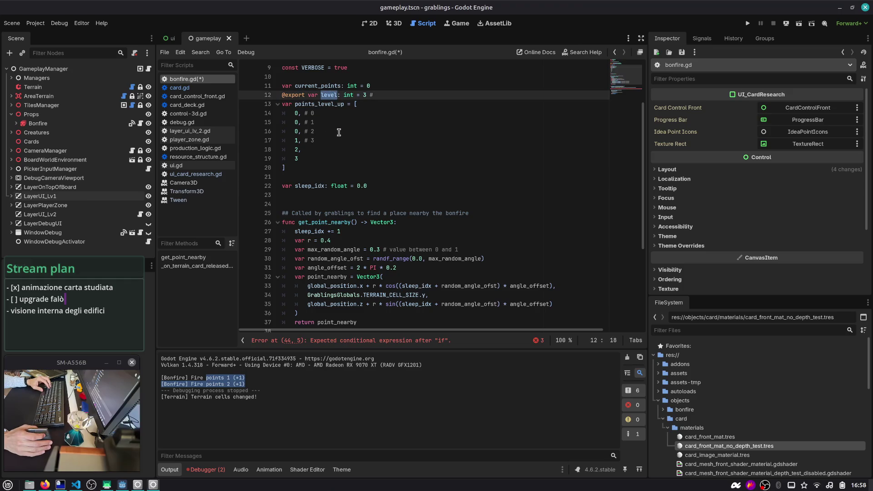
pyautogui.scroll(-5, 339, 132)
pyautogui.click(394, 24)
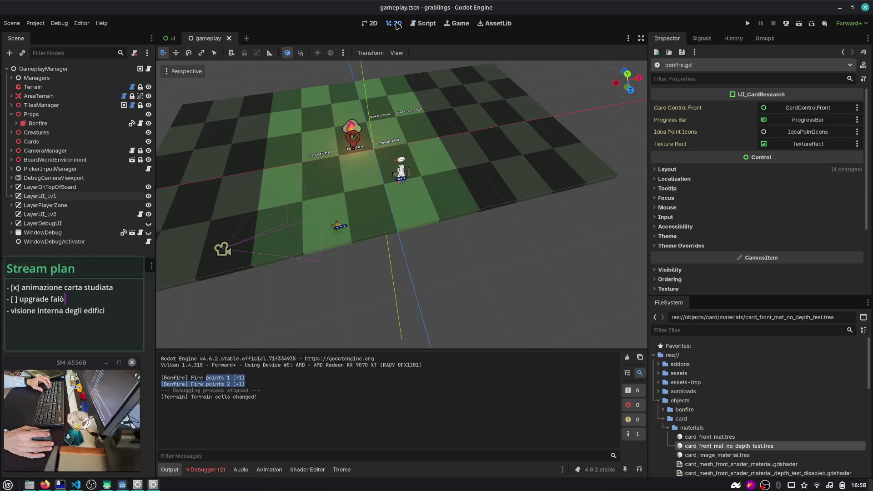
# - View the board from the top, select Bonfire to see Level 3, and return to bonfire.gd
pyautogui.scroll(3, 389, 143)
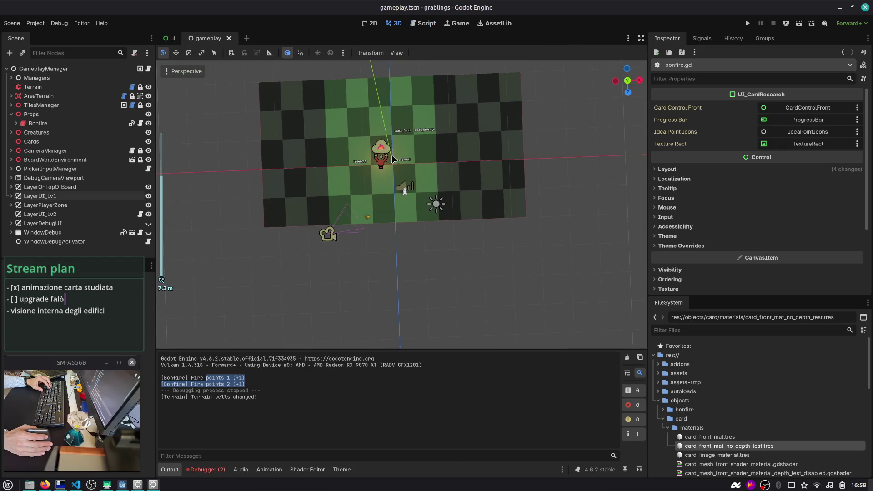
pyautogui.scroll(5, 394, 159)
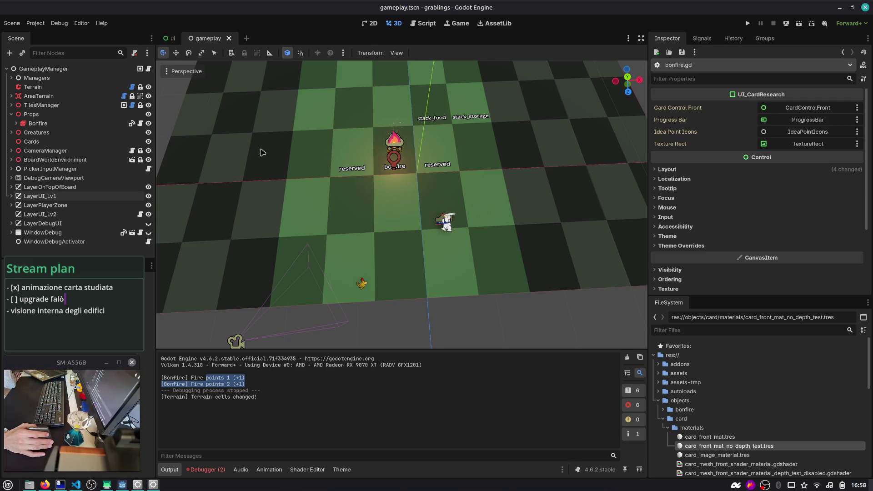
pyautogui.scroll(-4, 254, 268)
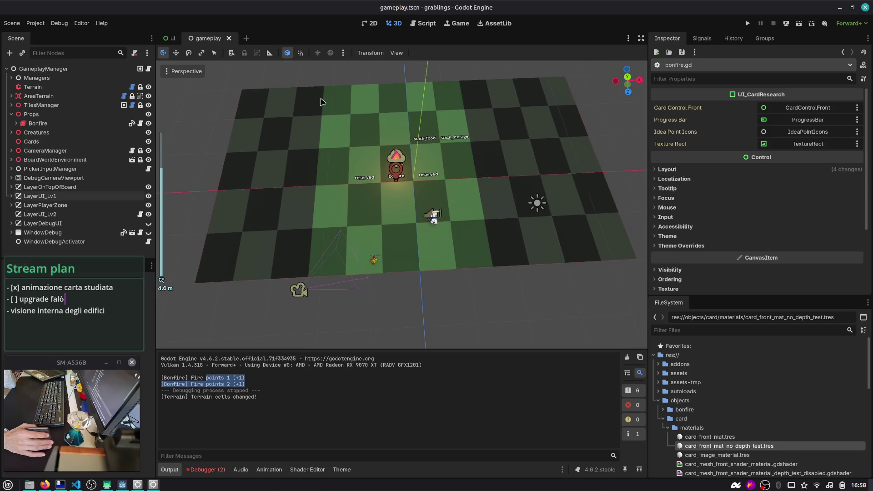
pyautogui.click(630, 82)
pyautogui.scroll(-4, 398, 177)
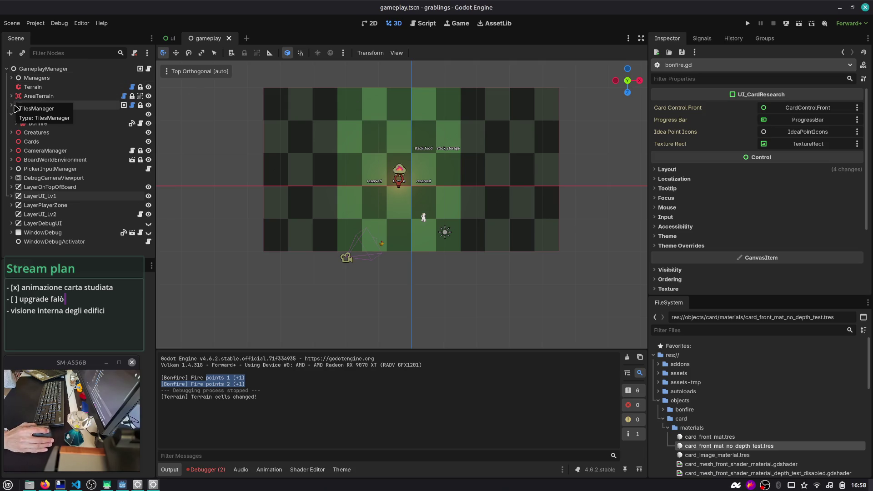
pyautogui.click(38, 124)
pyautogui.click(857, 134)
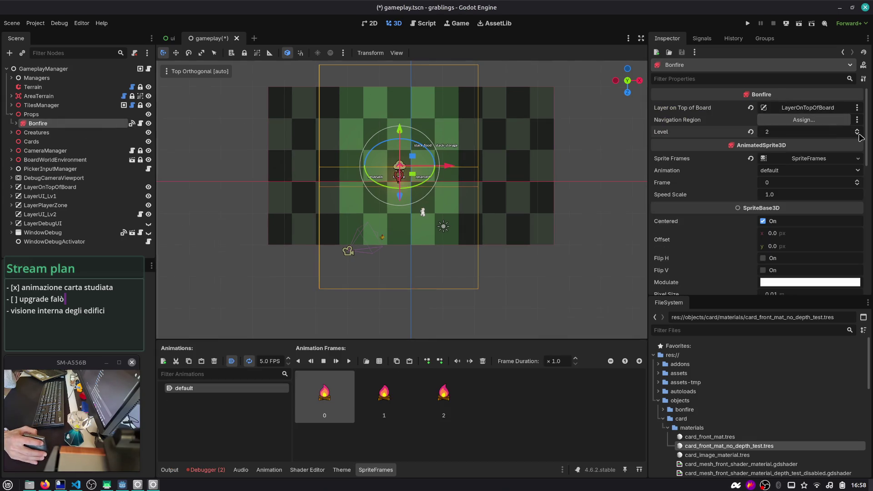
pyautogui.click(422, 23)
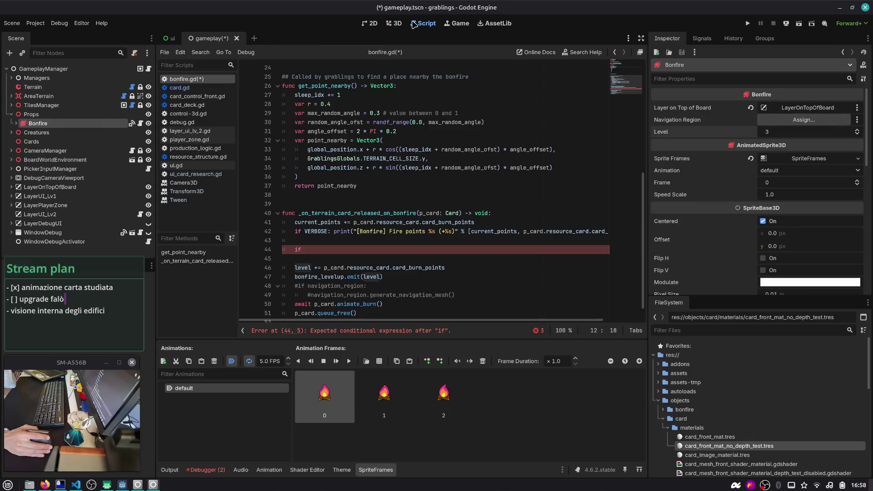
# - Complete line 44 as 'if current_points >= points_level_up[level]:' with a '# do level up' placeholder
pyautogui.click(317, 249)
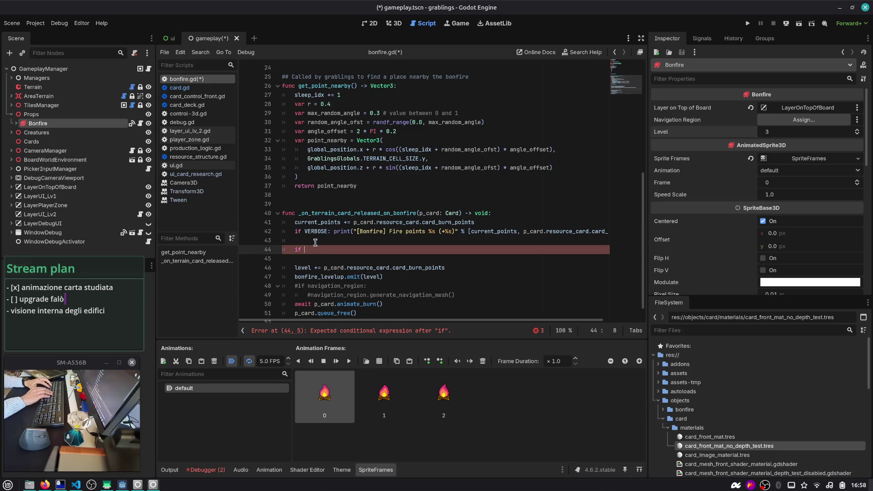
pyautogui.scroll(6, 315, 242)
pyautogui.click(319, 132)
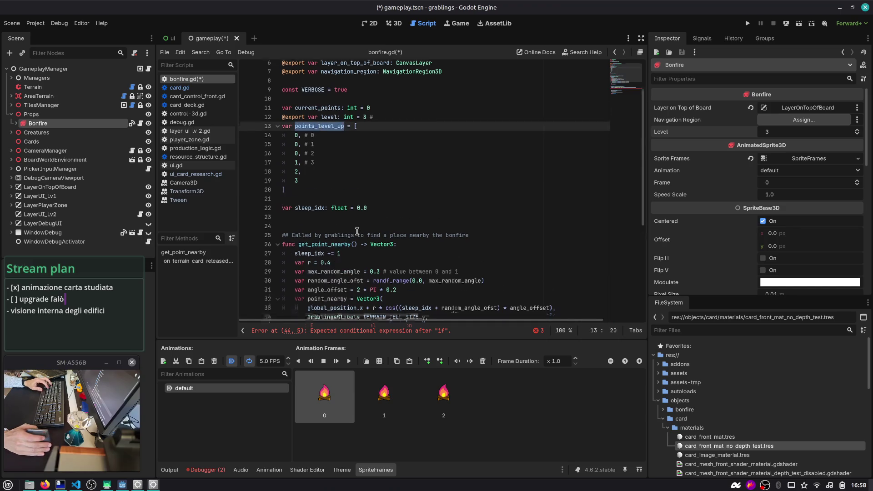
pyautogui.scroll(-6, 346, 236)
pyautogui.click(331, 248)
pyautogui.write('points_level_up[')
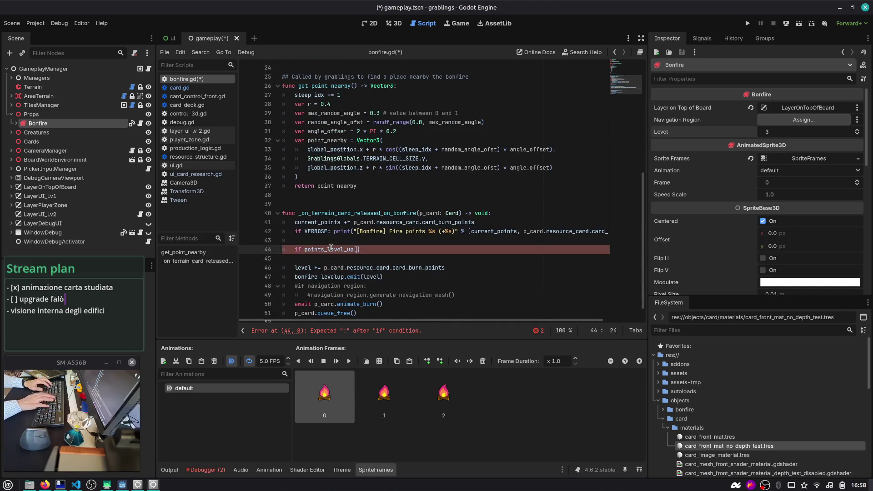
pyautogui.write('vel')
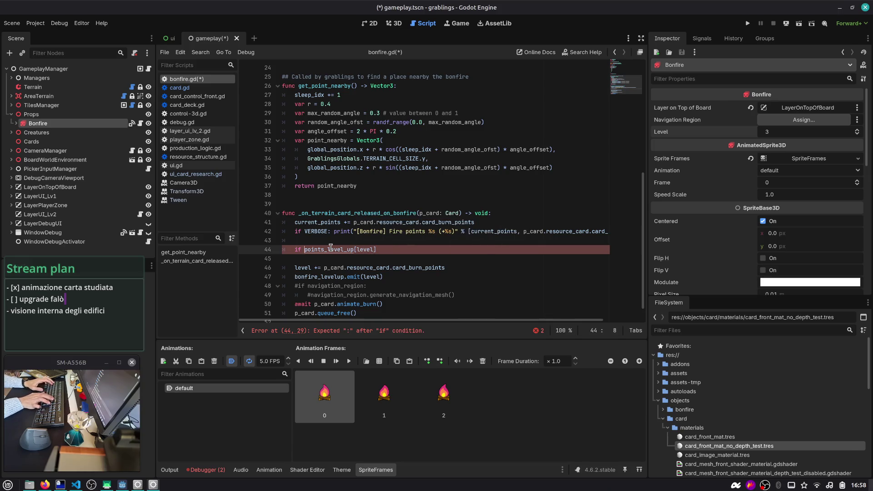
pyautogui.write('current_points')
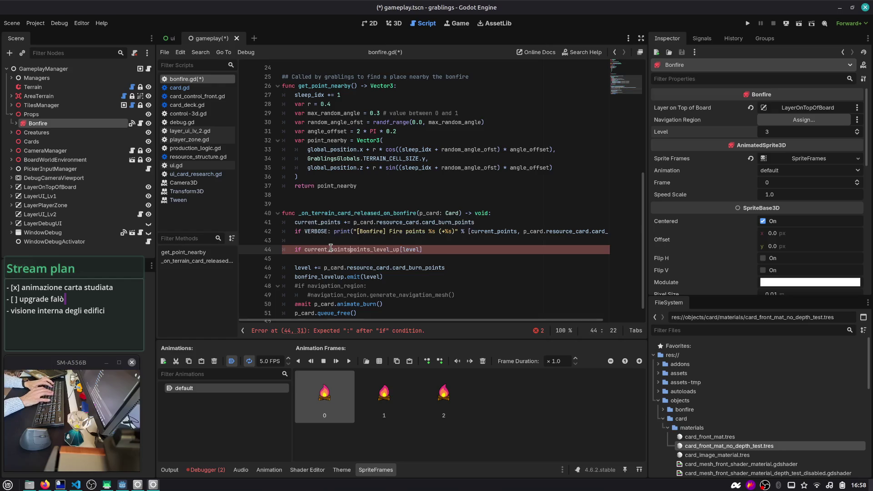
pyautogui.write(' >=')
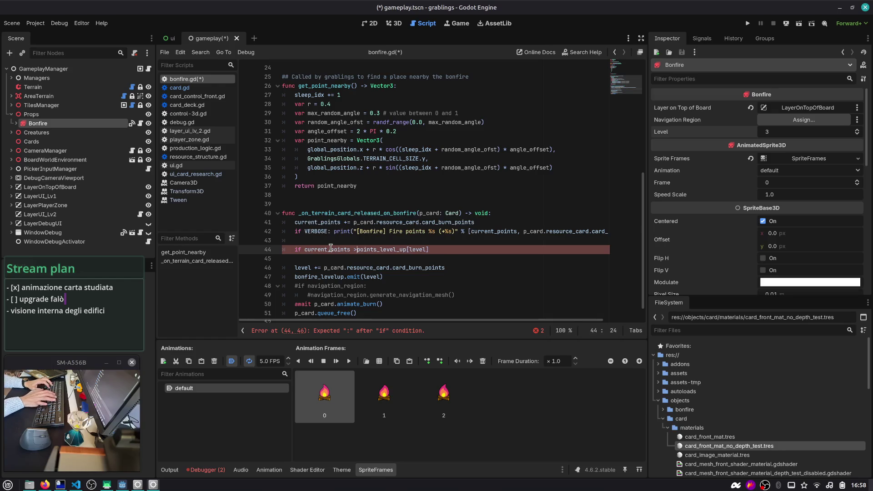
pyautogui.press('End')
pyautogui.write(':')
pyautogui.press('Return')
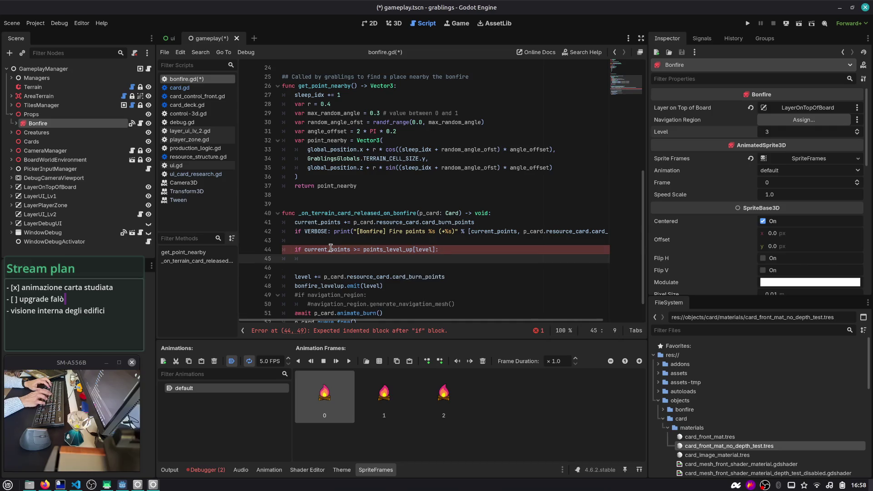
pyautogui.write('#')
pyautogui.write('# do')
pyautogui.write(' up')
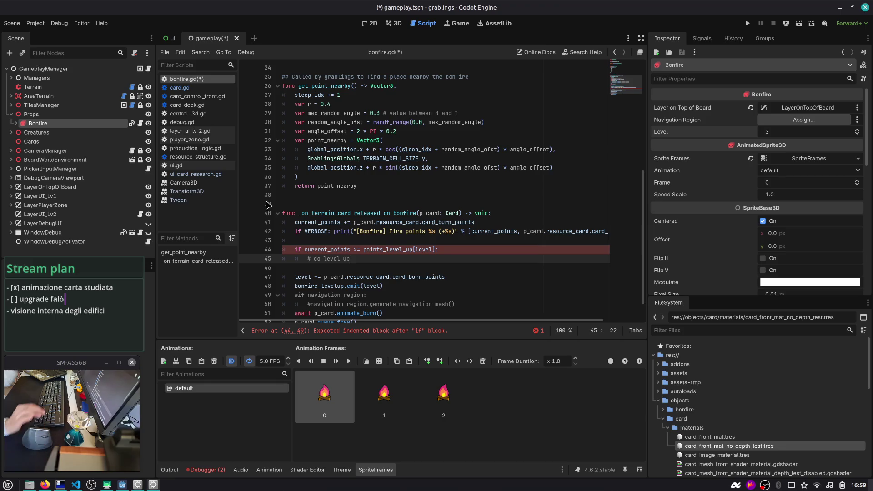
# - Switch to the stream chat, then open a new Firefox tab and type 'rising army steam'
pyautogui.press('super+2')
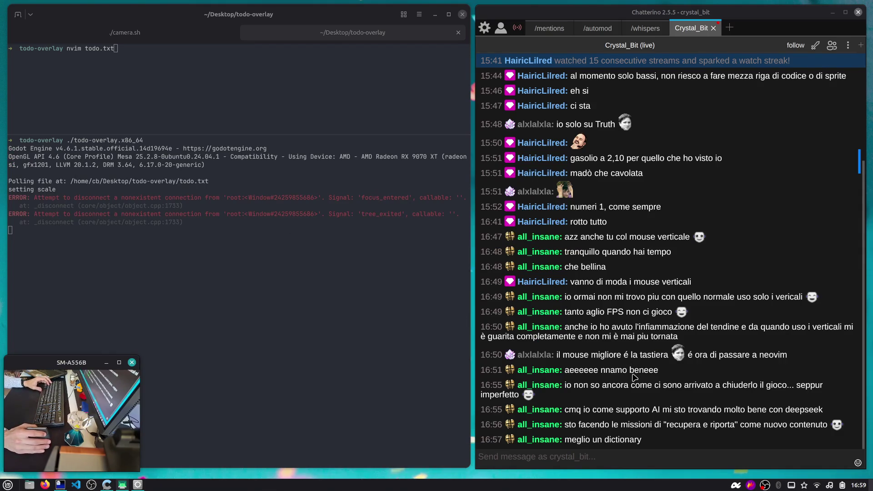
pyautogui.click(647, 387)
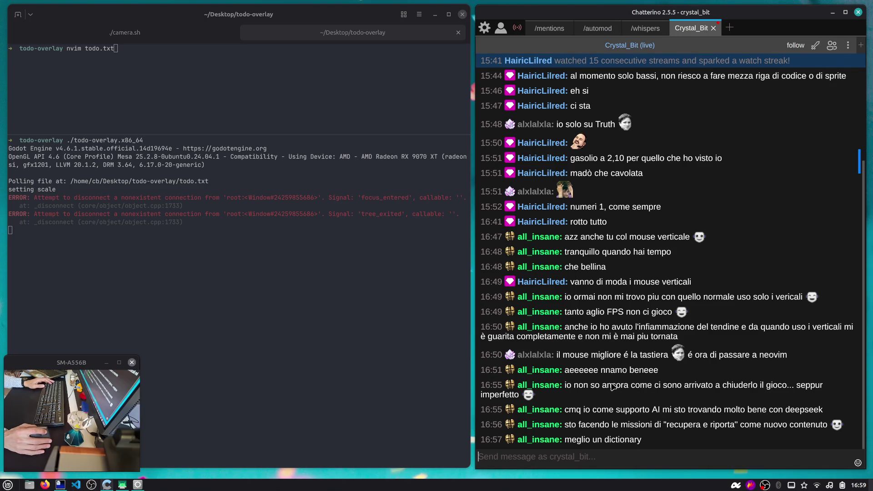
pyautogui.hotkey('alt', 'Tab')
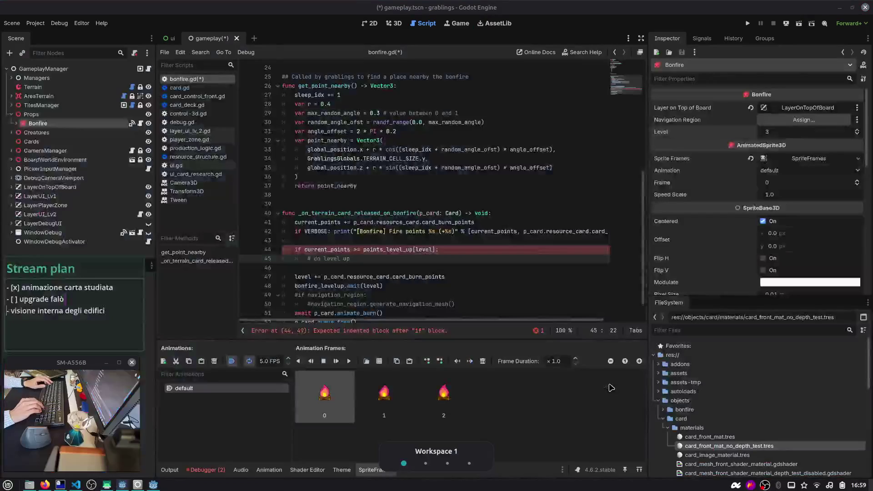
pyautogui.hotkey('ctrl', 't')
pyautogui.write('rising arm')
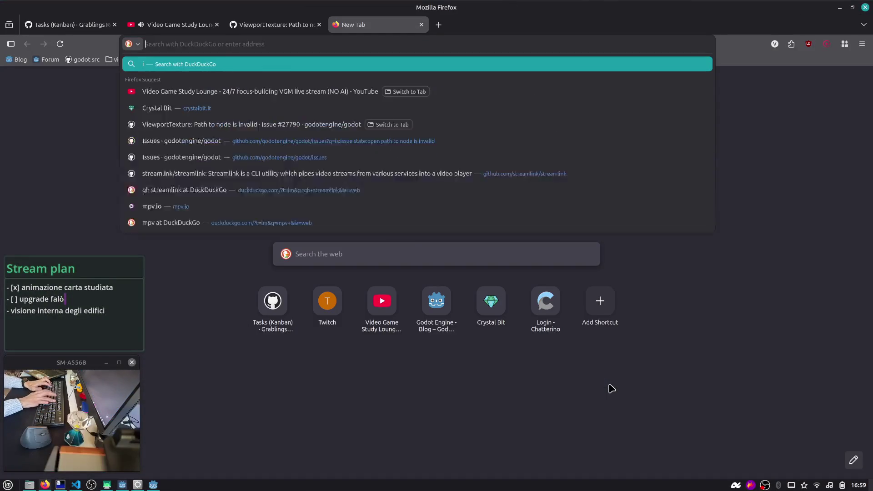
pyautogui.write('y steam')
# - Open the Rising Army Steam store page and play its trailer full screen
pyautogui.press('Return')
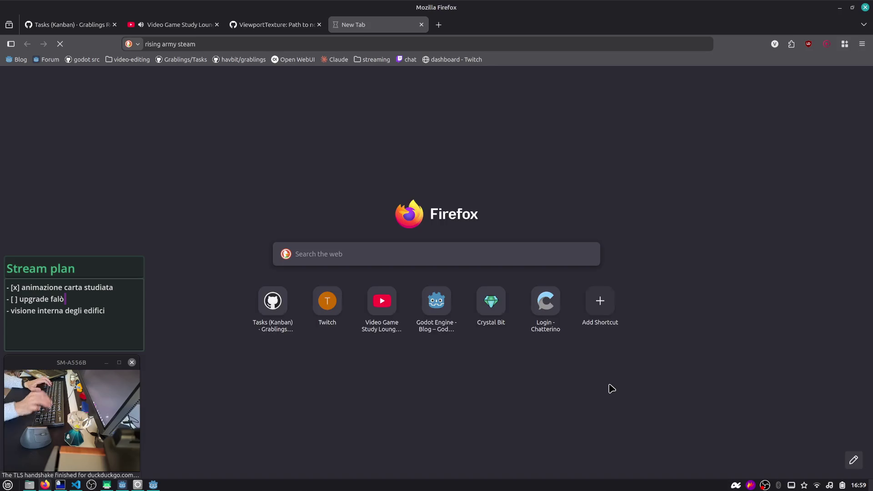
pyautogui.click(132, 166)
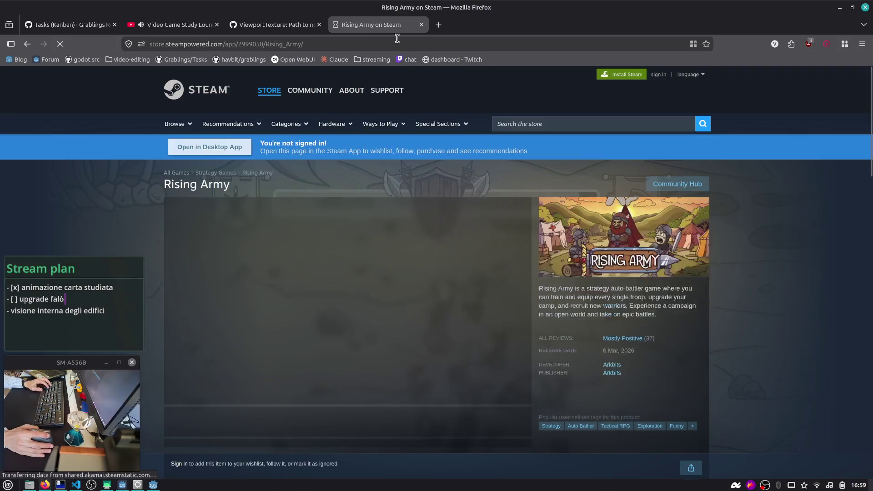
pyautogui.click(395, 40)
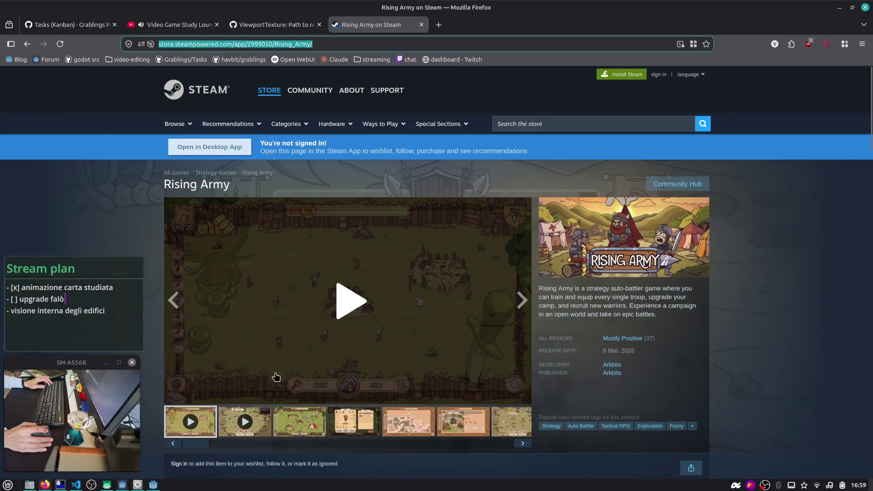
pyautogui.click(303, 330)
pyautogui.moveTo(196, 400)
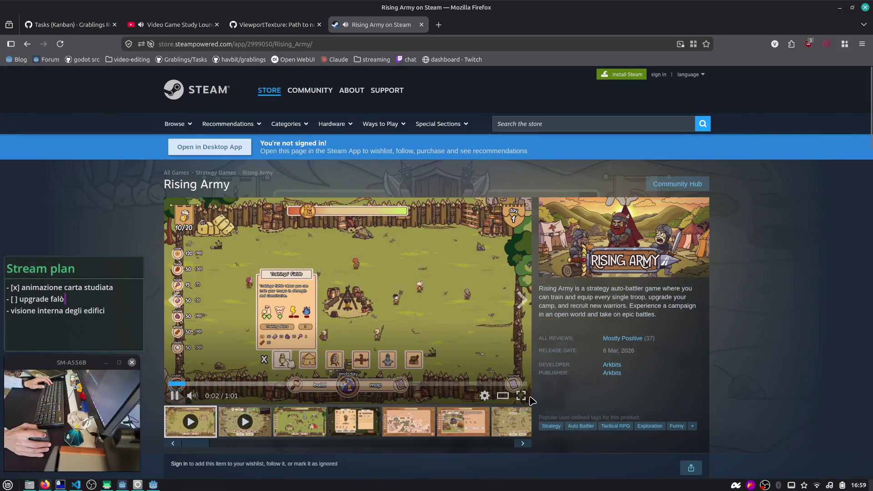
pyautogui.click(520, 395)
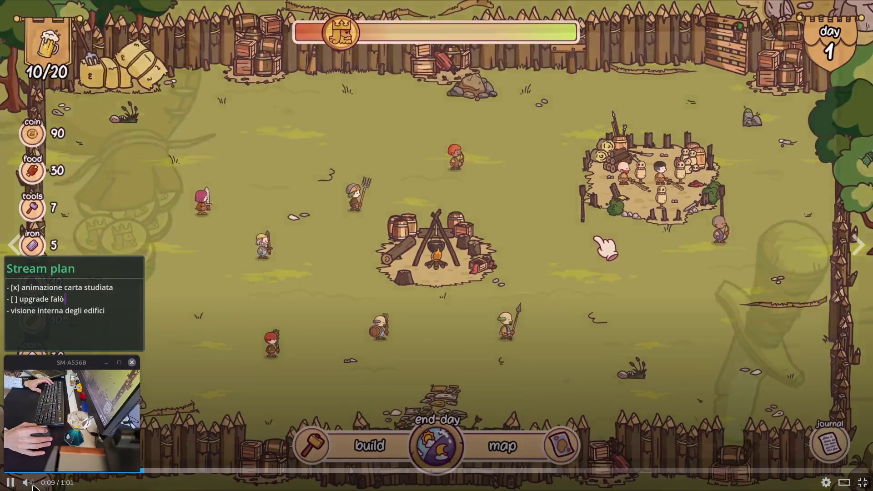
# - Raise the trailer volume, leave fullscreen, pause it, and switch to the terminal-and-chat desktop
pyautogui.moveTo(40, 485)
pyautogui.moveTo(39, 483)
pyautogui.mouseDown()
pyautogui.moveTo(55, 485)
pyautogui.moveTo(43, 485)
pyautogui.mouseUp()
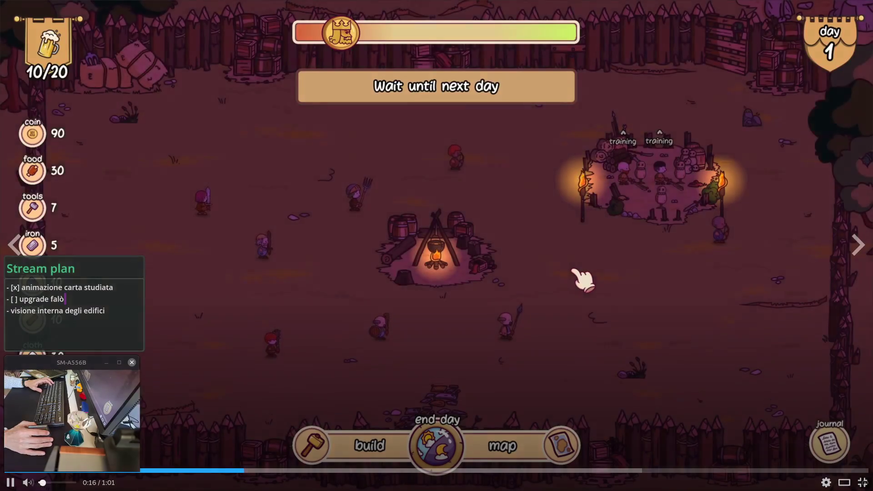
pyautogui.press('Escape')
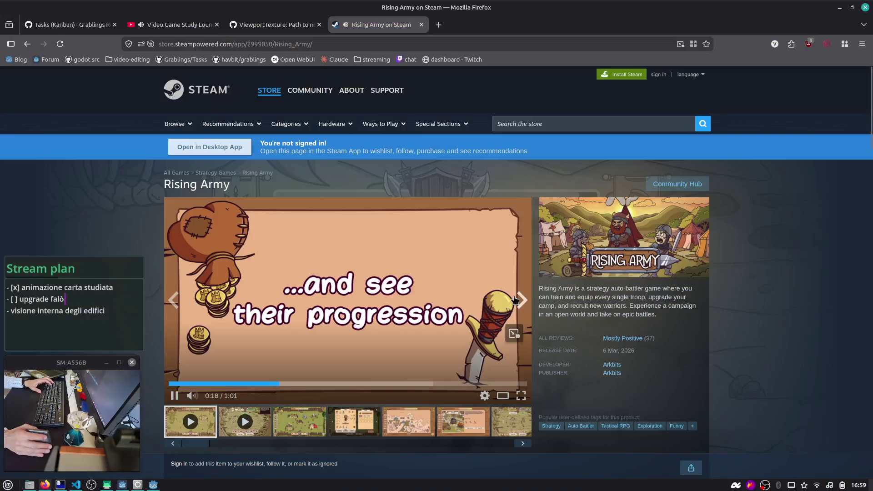
pyautogui.scroll(-3, 483, 281)
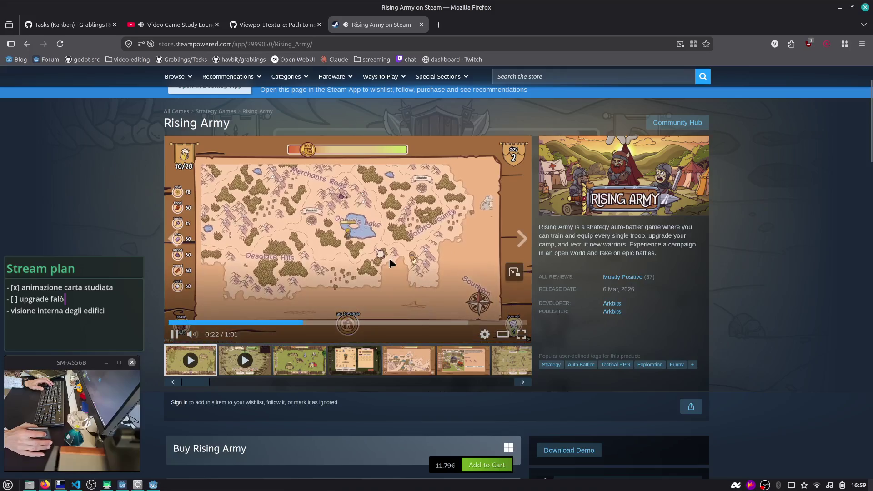
pyautogui.doubleClick(602, 236)
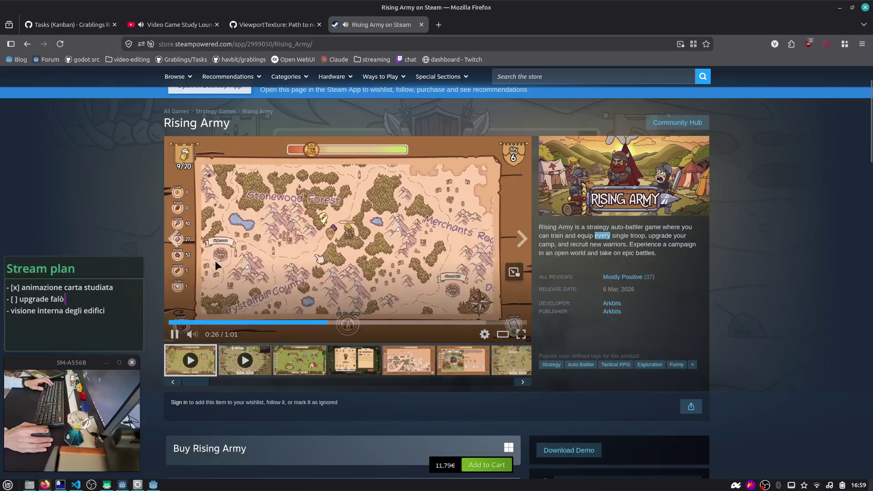
pyautogui.click(173, 335)
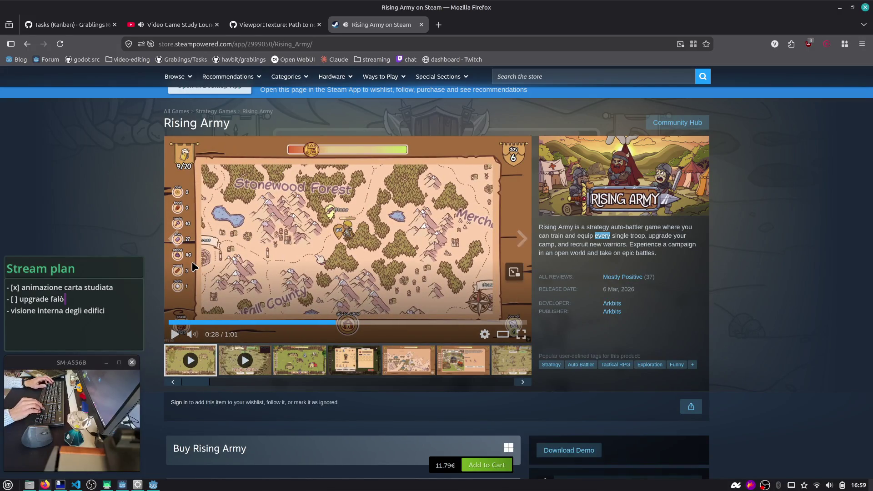
pyautogui.hotkey('ctrl', 'pageup')
pyautogui.hotkey('ctrl', 'alt', 'Right')
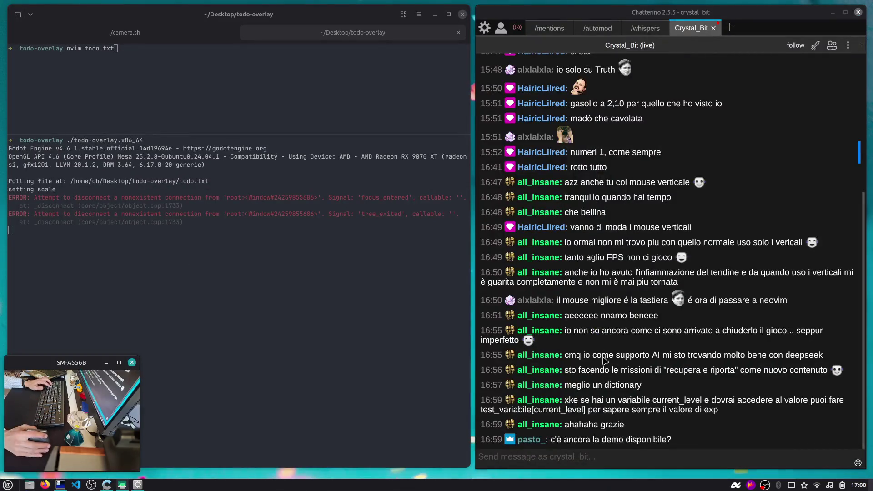
# - Paste the Rising Army Steam store link into the Chatterino chat and send it
pyautogui.click(604, 362)
pyautogui.write('https://store.steampowered.com/app/2999050/Rising_Army/')
pyautogui.press('Return')
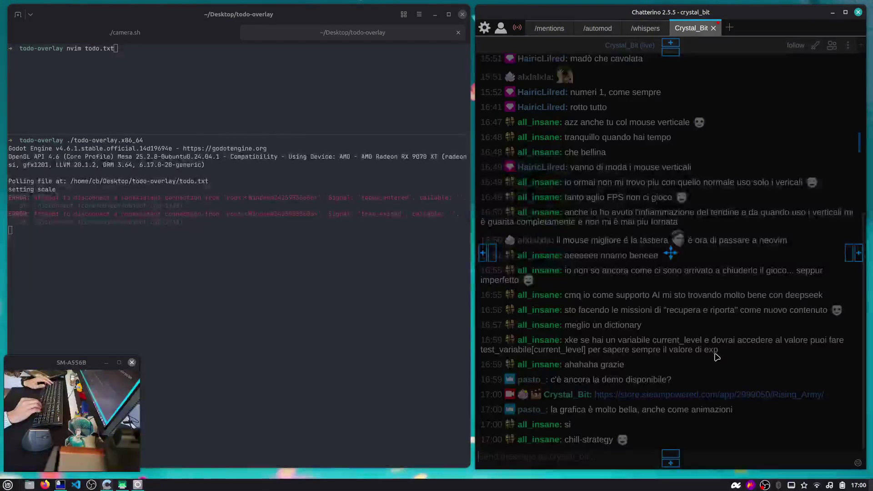
# - Switch workspaces and bring the Godot editor back to the front
pyautogui.press('super+1')
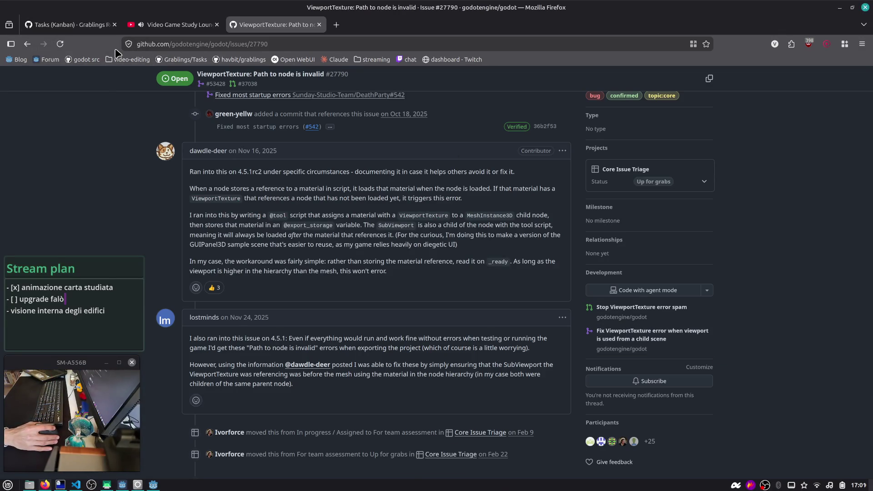
pyautogui.press('super')
pyautogui.hotkey('alt', 'Tab')
pyautogui.hotkey('alt', 'Tab')
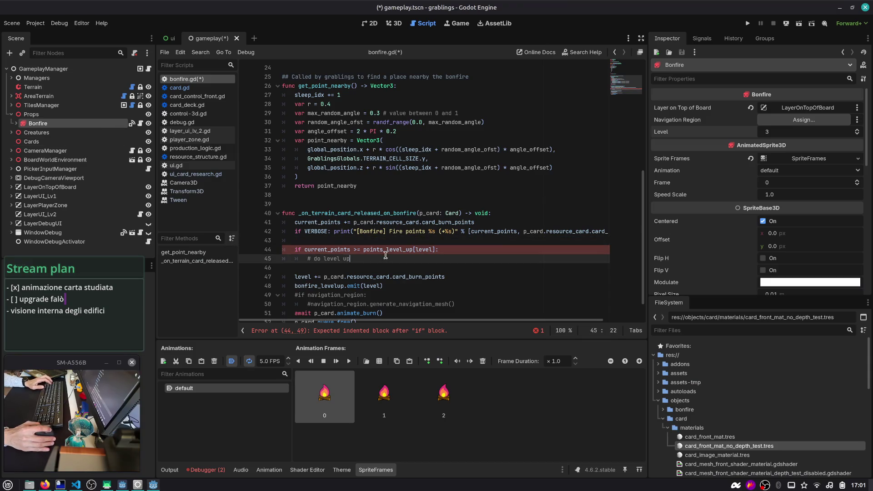
# - Add a new line inside the if block under the do level up comment
pyautogui.doubleClick(388, 250)
pyautogui.doubleClick(422, 249)
pyautogui.scroll(5, 419, 249)
pyautogui.click(293, 113)
pyautogui.moveTo(293, 113); pyautogui.dragTo(321, 154)
pyautogui.click(309, 152)
pyautogui.scroll(-4, 310, 171)
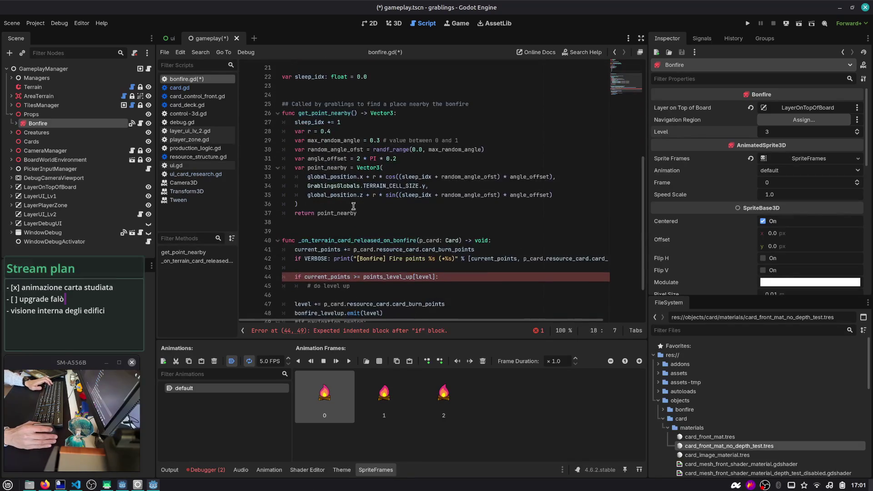
pyautogui.doubleClick(422, 276)
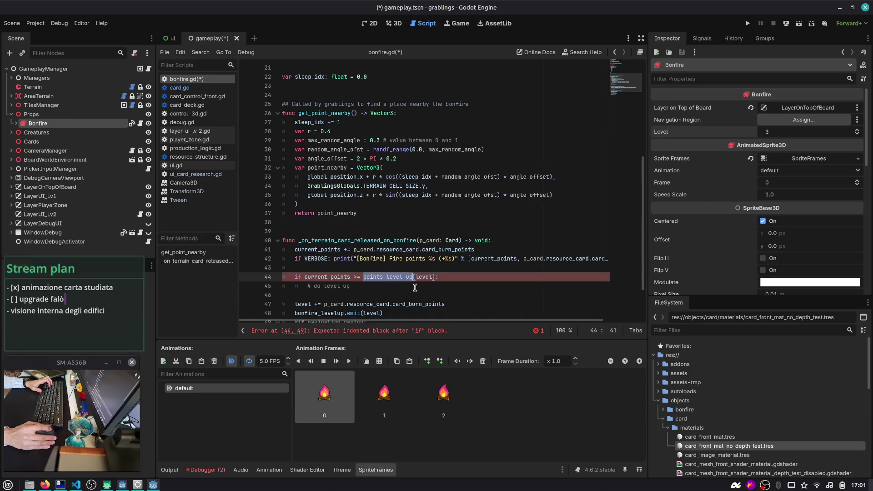
pyautogui.click(413, 287)
pyautogui.press('Return')
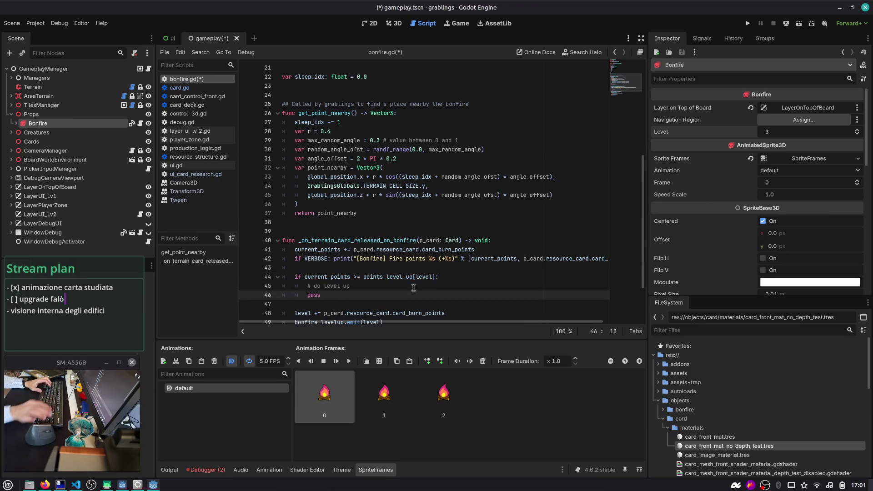
# - Indent the level += and bonfire_levelup emit lines into the if block and delete the pass line
pyautogui.scroll(-2, 420, 279)
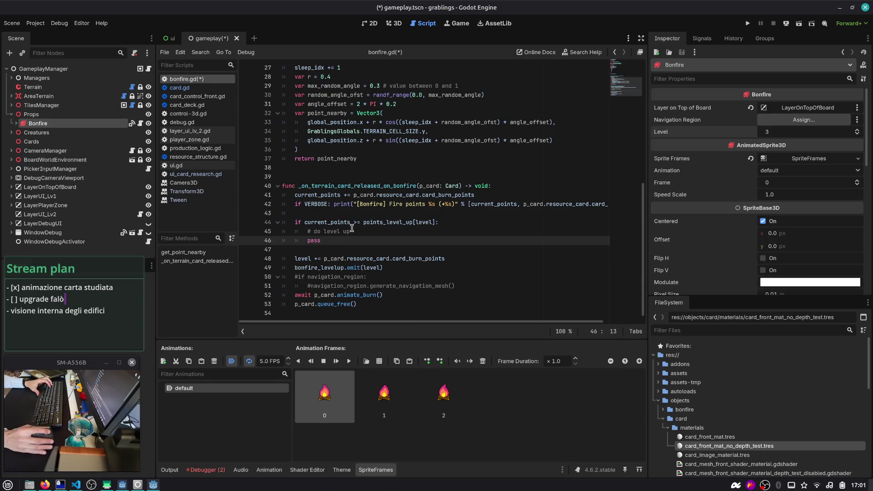
pyautogui.doubleClick(337, 223)
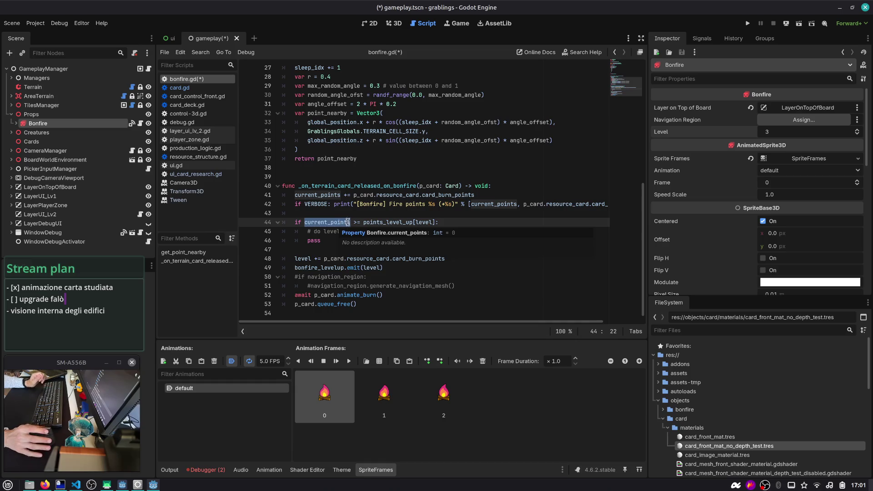
pyautogui.click(324, 232)
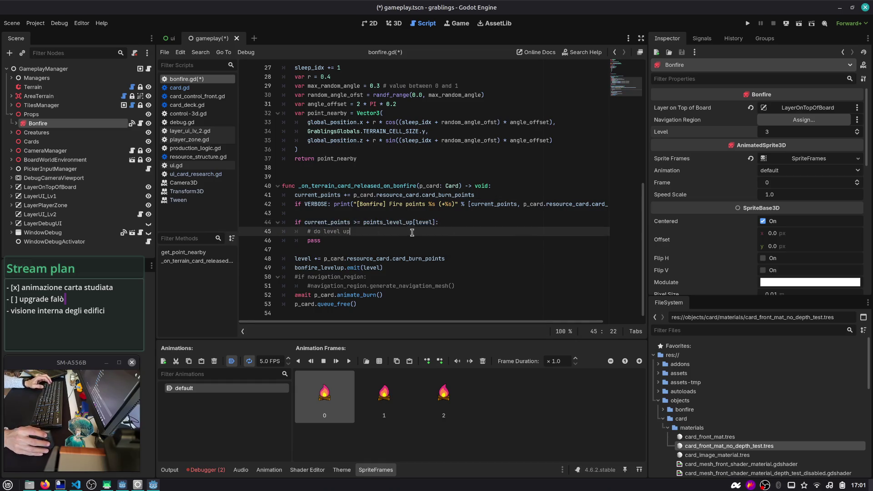
pyautogui.press('Down')
pyautogui.scroll(3, 410, 233)
pyautogui.scroll(-3, 409, 246)
pyautogui.click(399, 267)
pyautogui.hotkey('shift', 'Up')
pyautogui.press('Tab')
pyautogui.press('Up')
pyautogui.hotkey('ctrl', 'shift', 'k')
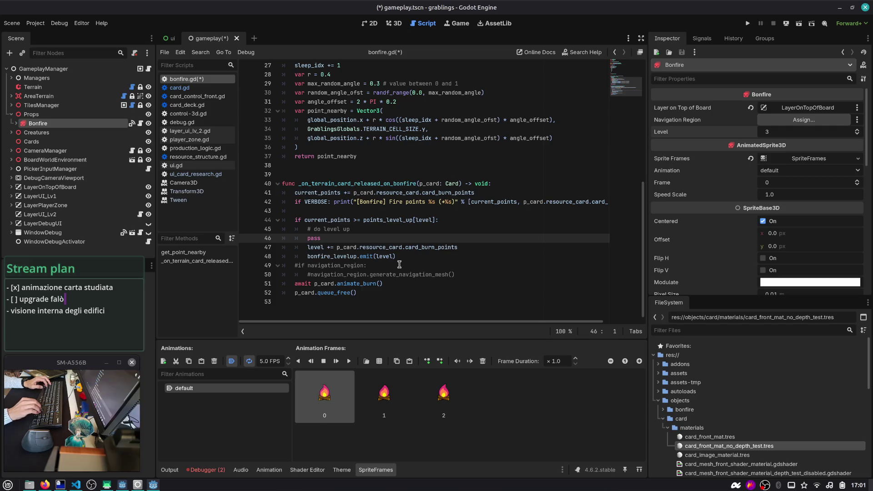
pyautogui.hotkey('ctrl', 'shift', 'k')
pyautogui.press('Down')
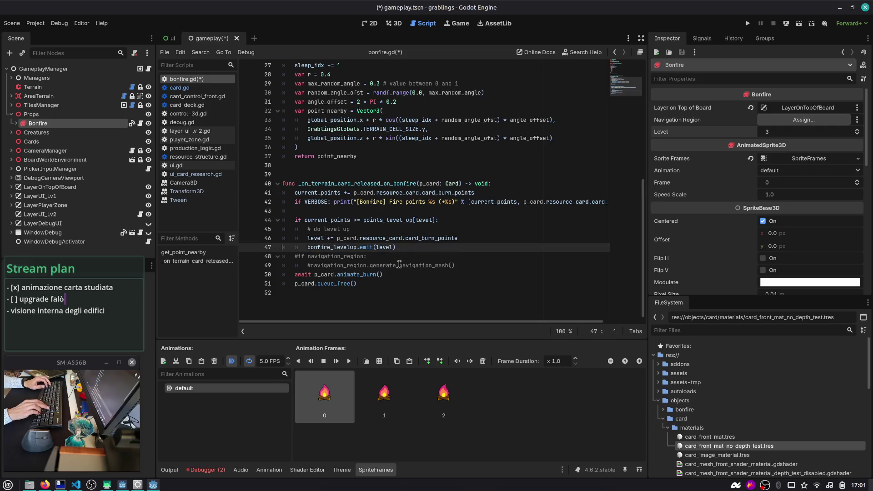
# - Add an 'else:' line after the if block
pyautogui.press('Up')
pyautogui.press('Up')
pyautogui.press('Up')
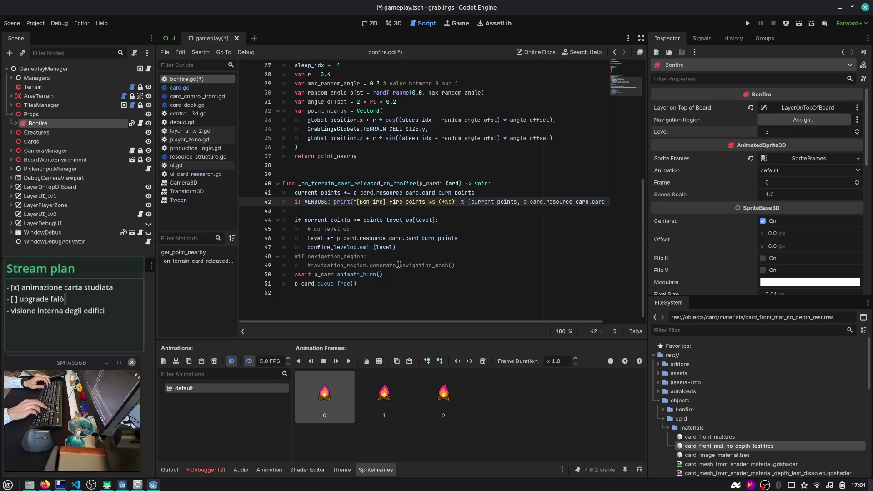
pyautogui.press('Down')
pyautogui.press('Down')
pyautogui.press('Down')
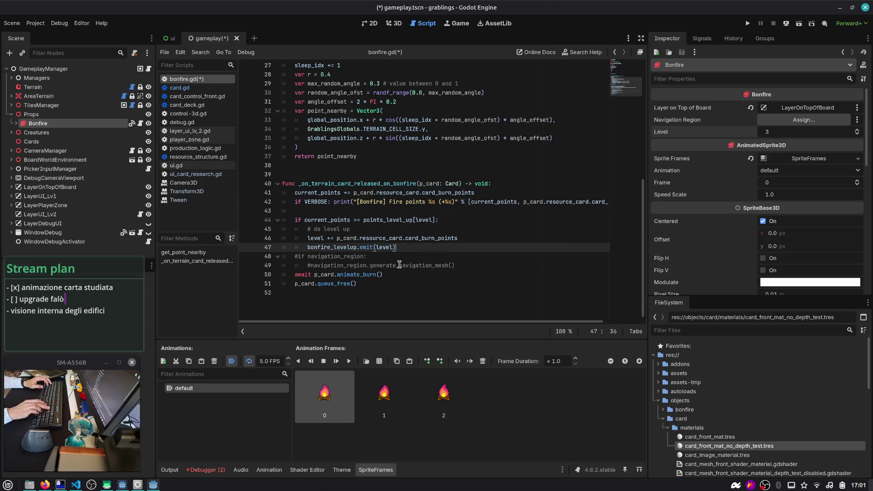
pyautogui.hotkey('ctrl', 'shift', 'Return')
pyautogui.write('else:')
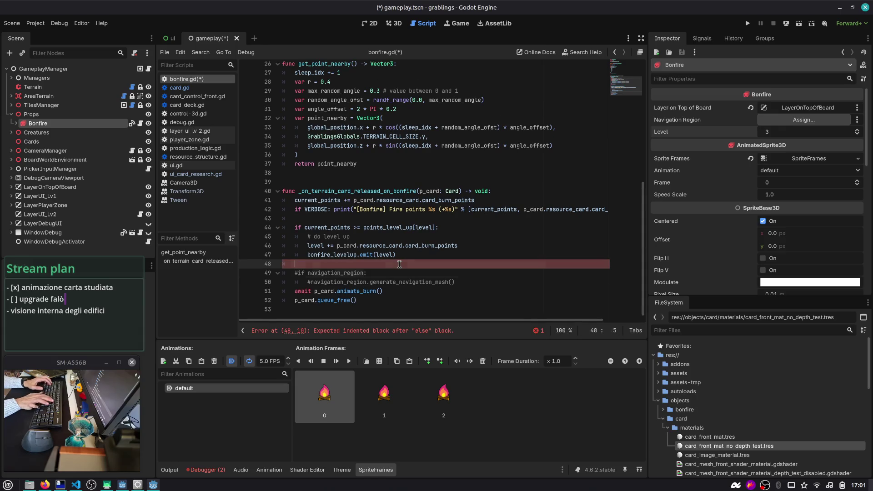
# - Undo the else: line and start a 'curr' line after the bonfire_levelup emit
pyautogui.hotkey('ctrl', 'z')
pyautogui.hotkey('ctrl', 'z')
pyautogui.hotkey('ctrl', 'z')
pyautogui.hotkey('ctrl', 'z')
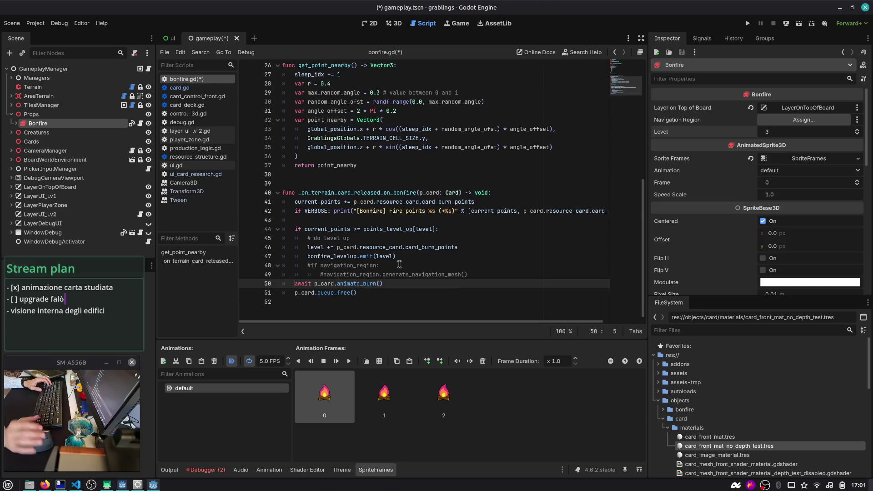
pyautogui.scroll(1, 399, 264)
pyautogui.click(325, 295)
pyautogui.doubleClick(347, 295)
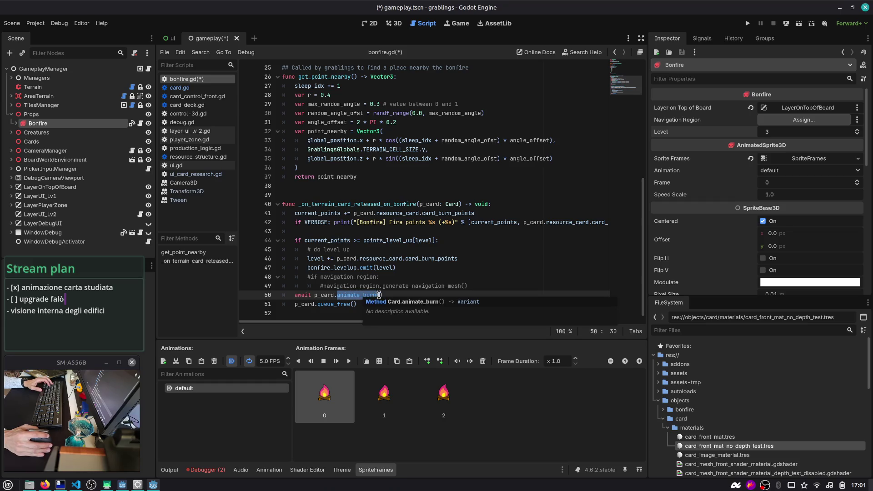
pyautogui.doubleClick(341, 304)
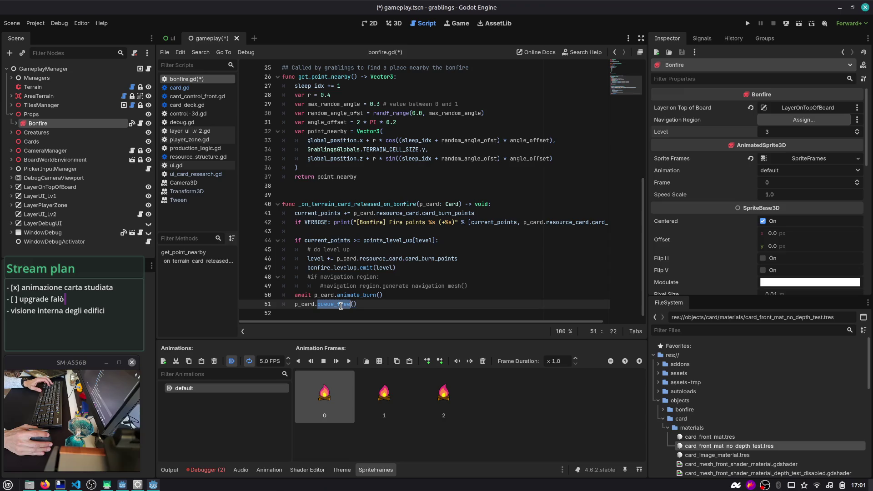
pyautogui.doubleClick(341, 241)
pyautogui.click(424, 267)
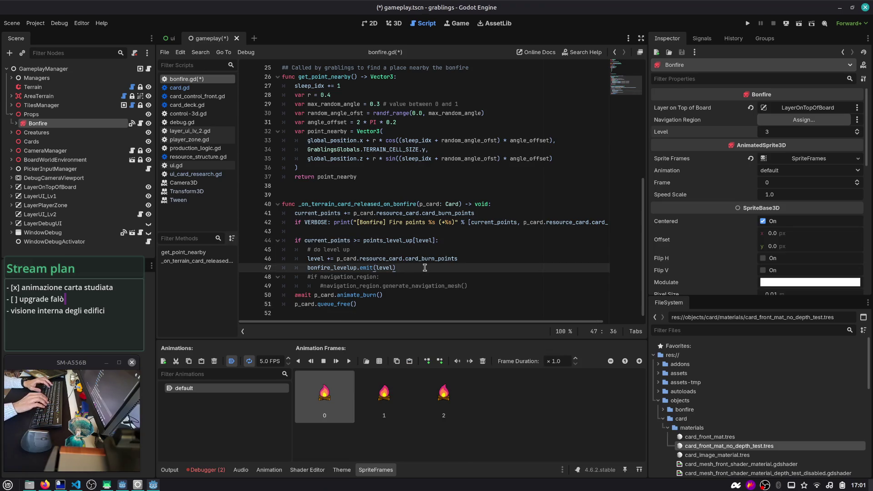
pyautogui.press('Return')
pyautogui.write('curr')
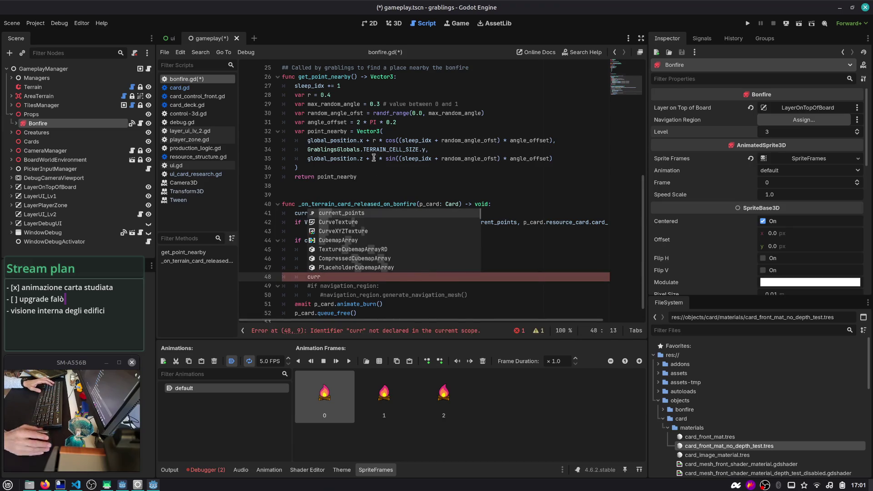
# - Add a '## points needed for next levelup' comment above the points_level_up array
pyautogui.scroll(7, 341, 150)
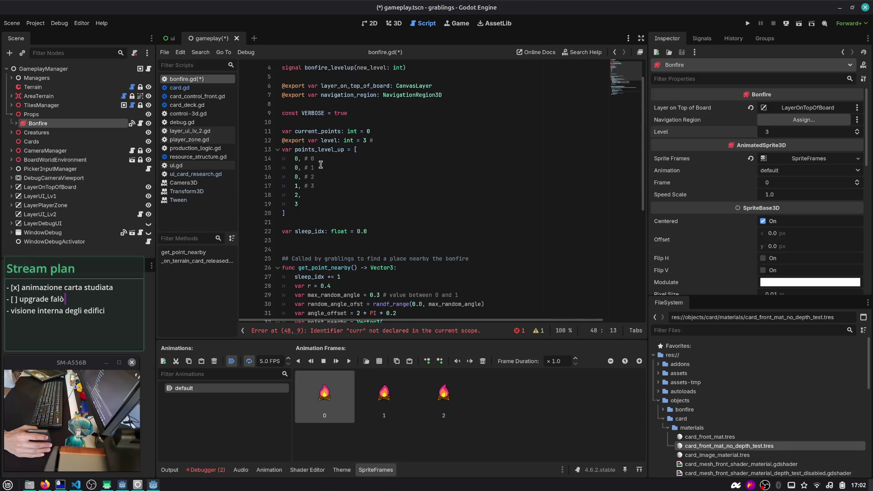
pyautogui.scroll(-3, 324, 150)
pyautogui.scroll(1, 313, 116)
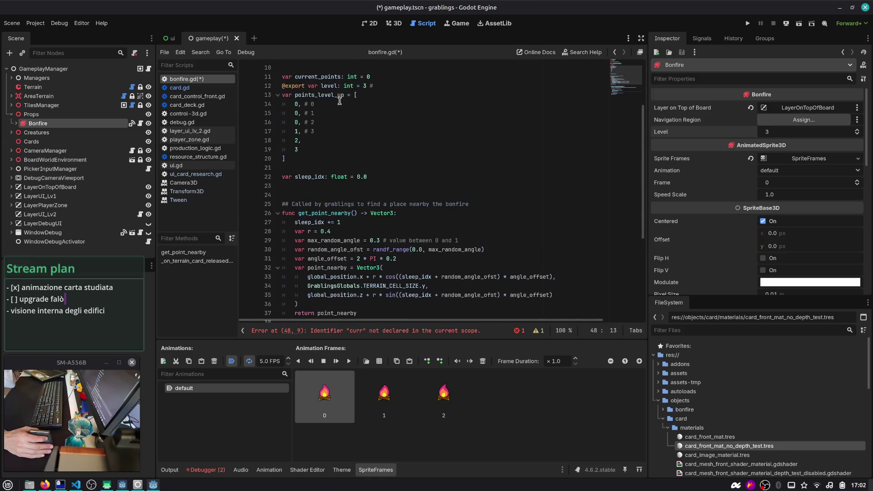
pyautogui.click(411, 88)
pyautogui.press('Return')
pyautogui.press('Return')
pyautogui.write('## p')
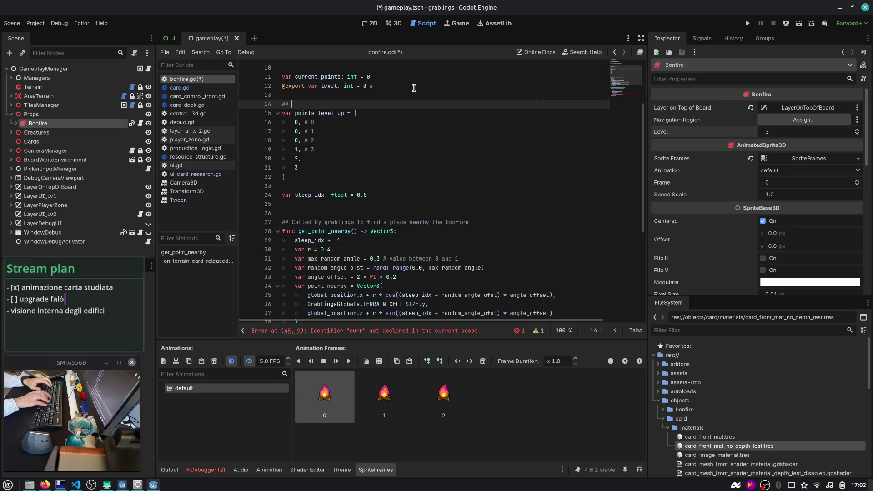
pyautogui.write('oints needed for next ')
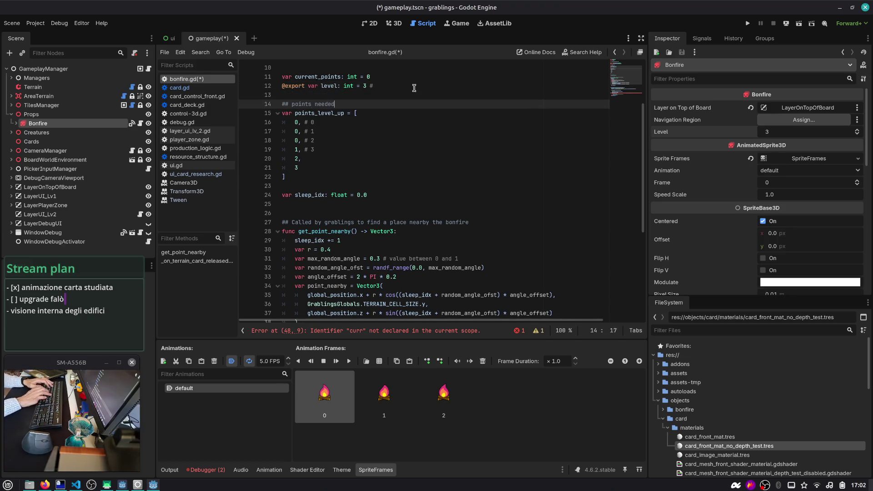
pyautogui.write('levelup')
# - Clear the blank lines below the points_level_up closing bracket and save bonfire.gd
pyautogui.press('Down')
pyautogui.press('Down')
pyautogui.press('Down')
pyautogui.hotkey('shift', 'Up')
pyautogui.hotkey('shift', 'Up')
pyautogui.hotkey('shift', 'Up')
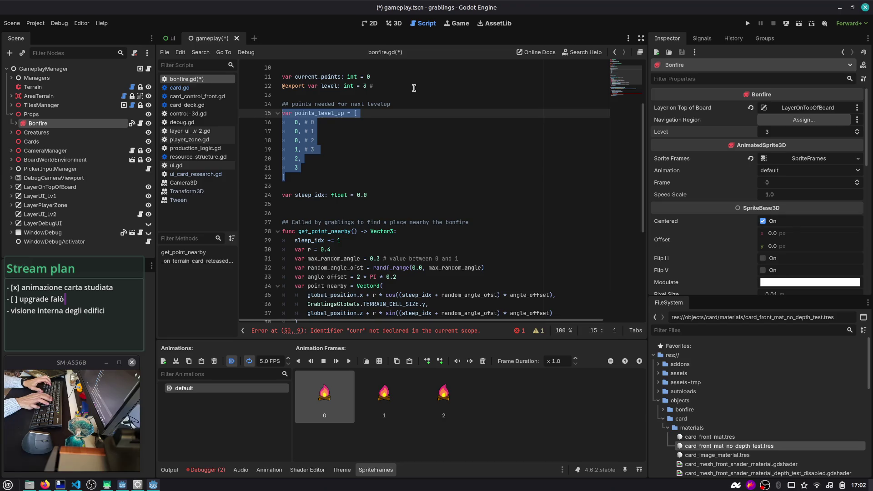
pyautogui.press('Down')
pyautogui.press('Down')
pyautogui.press('Down')
pyautogui.press('Left')
pyautogui.press('Return')
pyautogui.press('Return')
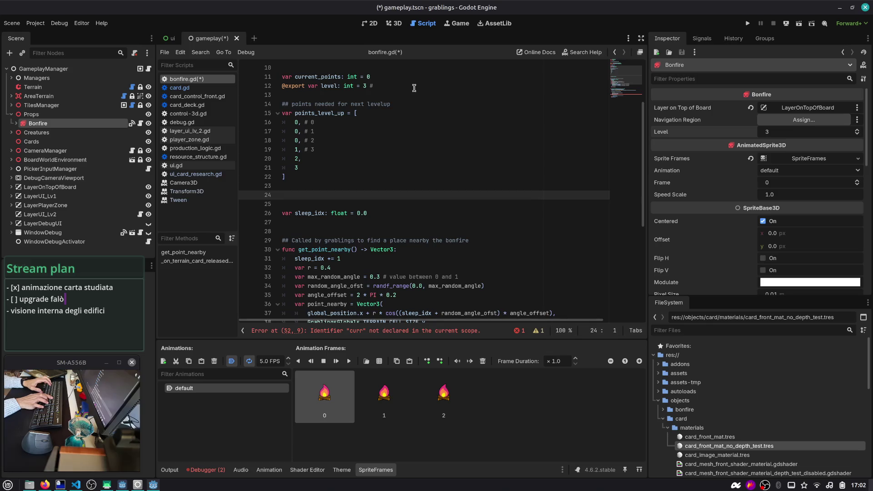
pyautogui.press('BackSpace')
pyautogui.press('BackSpace')
pyautogui.hotkey('ctrl', 's')
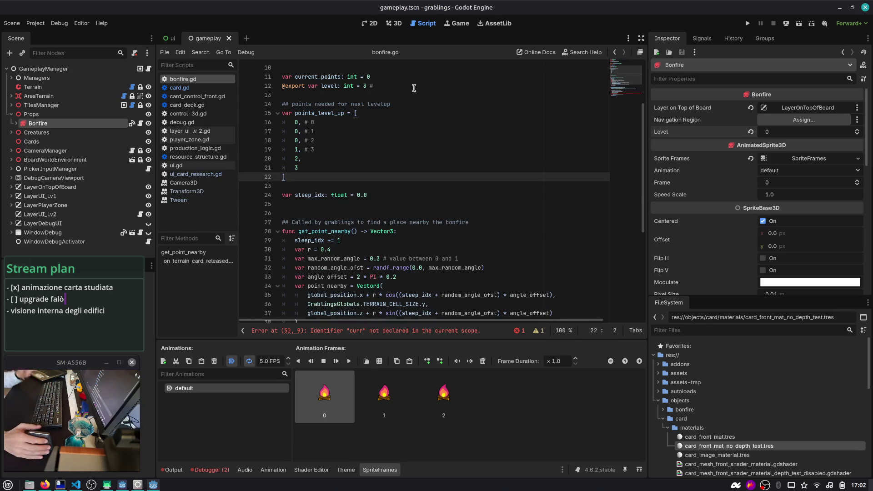
pyautogui.scroll(-2, 349, 162)
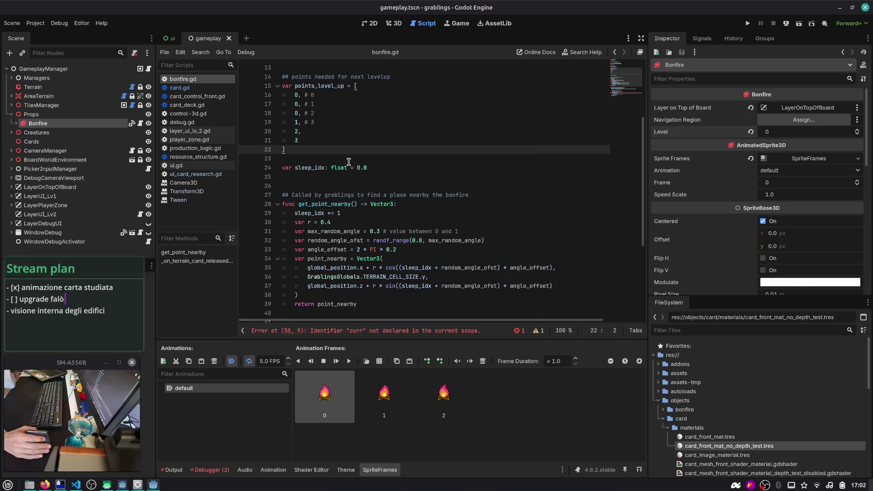
pyautogui.scroll(3, 326, 142)
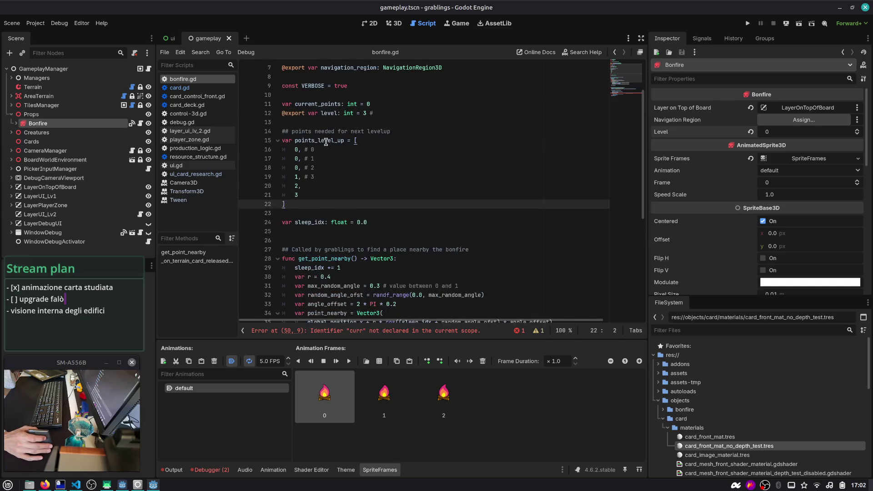
pyautogui.scroll(-7, 326, 141)
# - Replace the unfinished 'curr' on line 50 with 'current_points = 0' and save
pyautogui.click(344, 266)
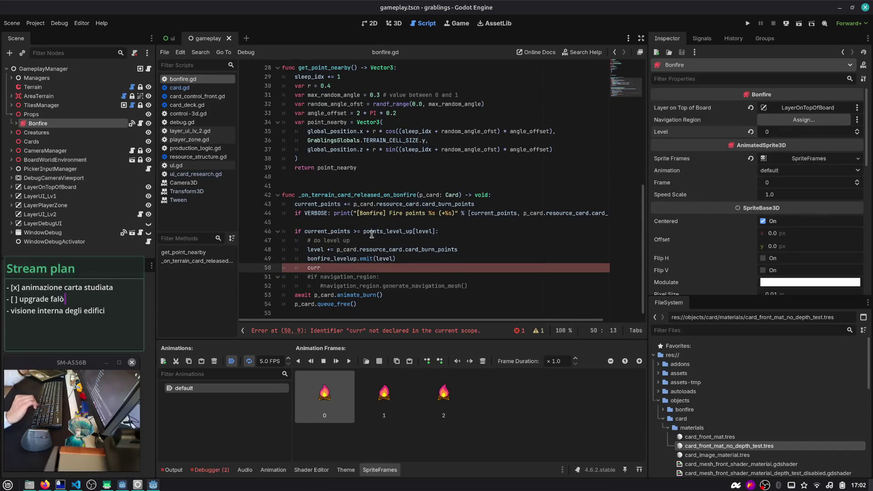
pyautogui.moveTo(371, 234)
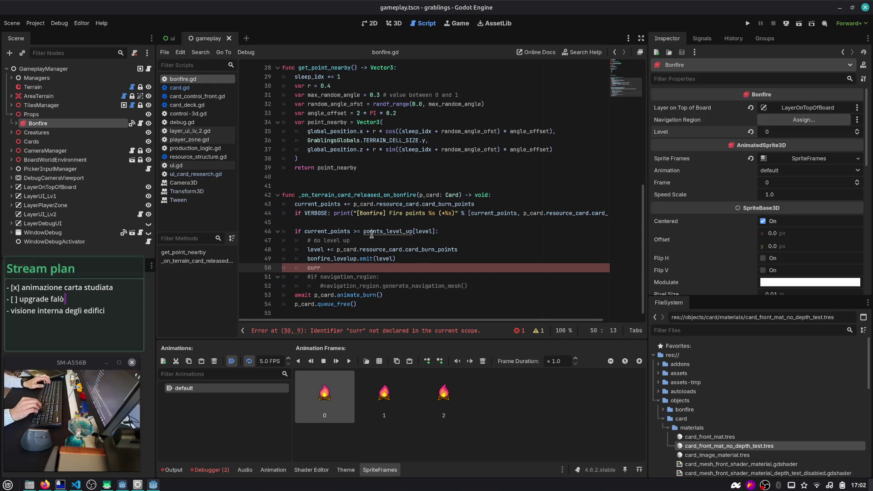
pyautogui.hotkey('ctrl', 'shift', 'Left')
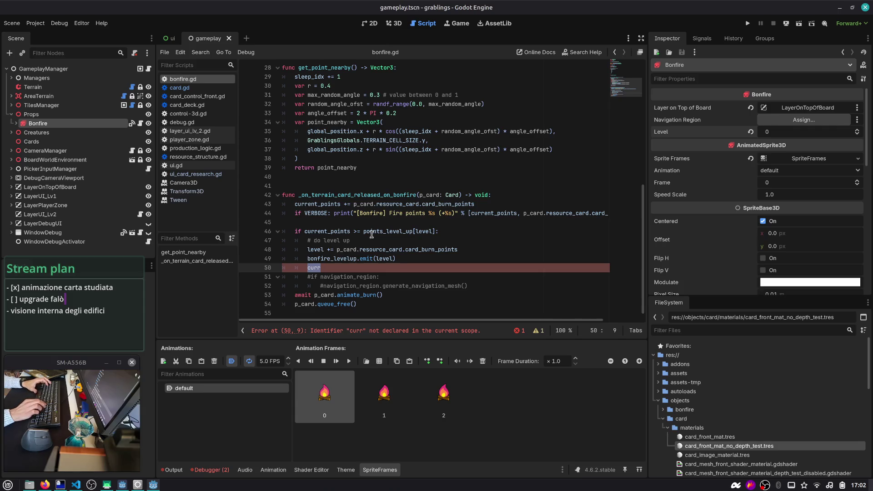
pyautogui.press('Right')
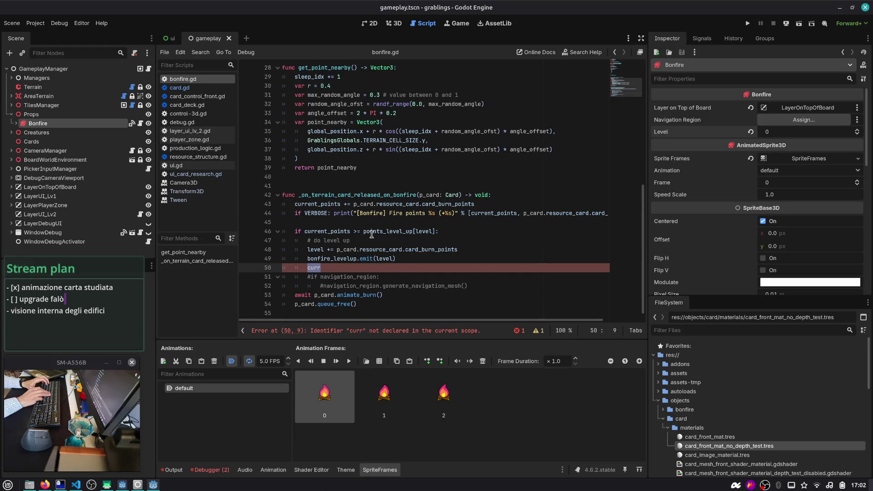
pyautogui.press('BackSpace')
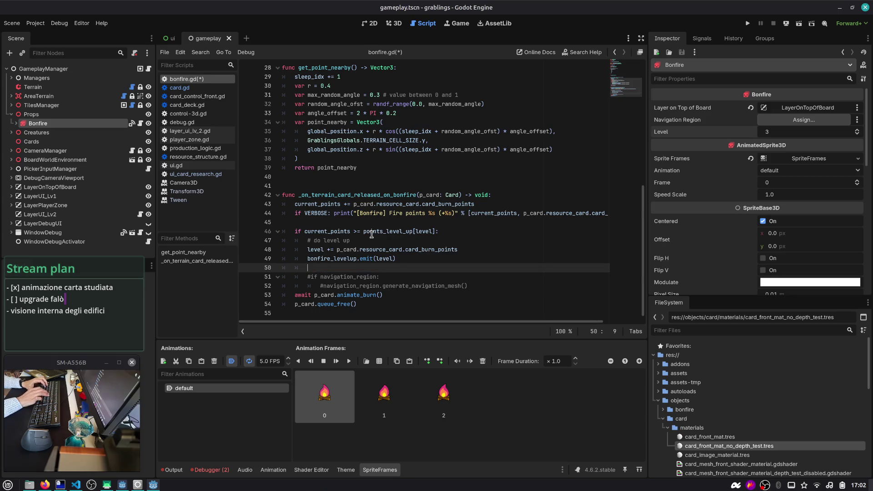
pyautogui.scroll(7, 371, 234)
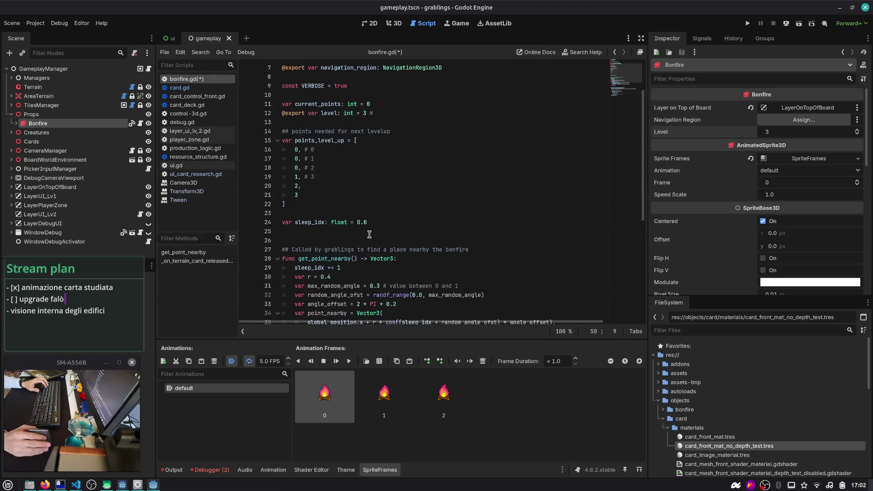
pyautogui.write('current_points =')
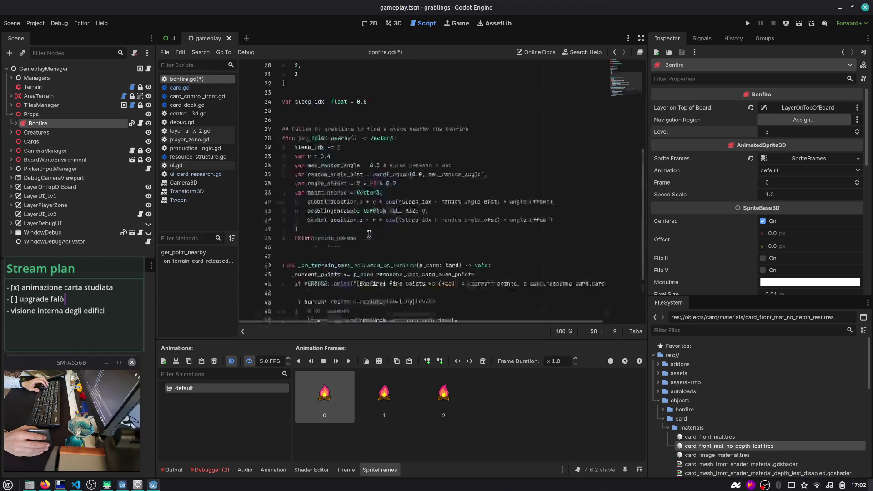
pyautogui.write(' 0')
pyautogui.hotkey('ctrl', 's')
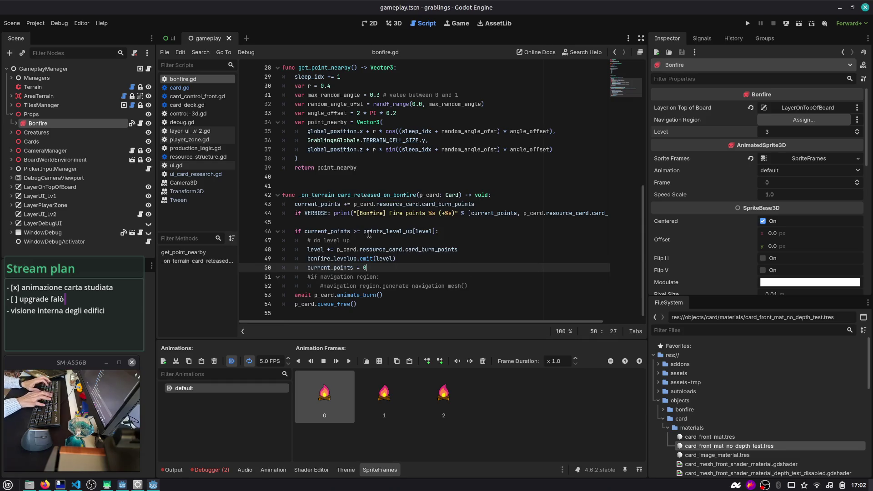
pyautogui.doubleClick(327, 231)
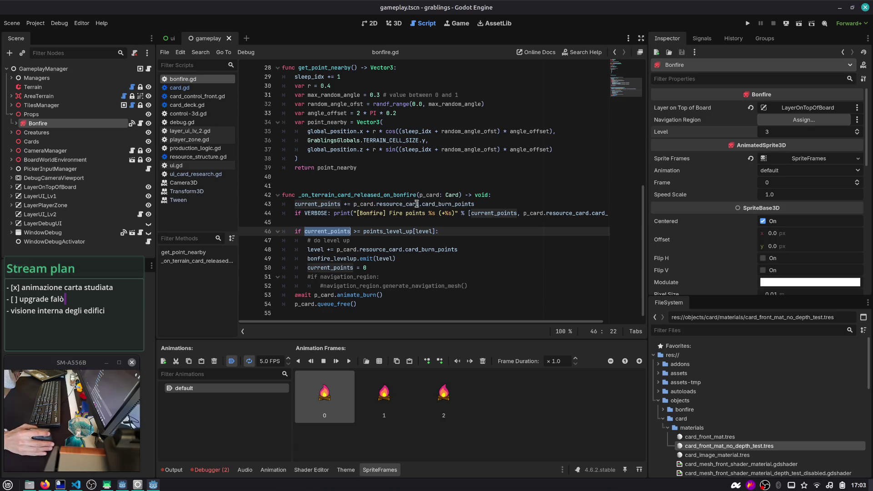
# - Review where card_burn_points and current_points are used in bonfire.gd
pyautogui.doubleClick(437, 203)
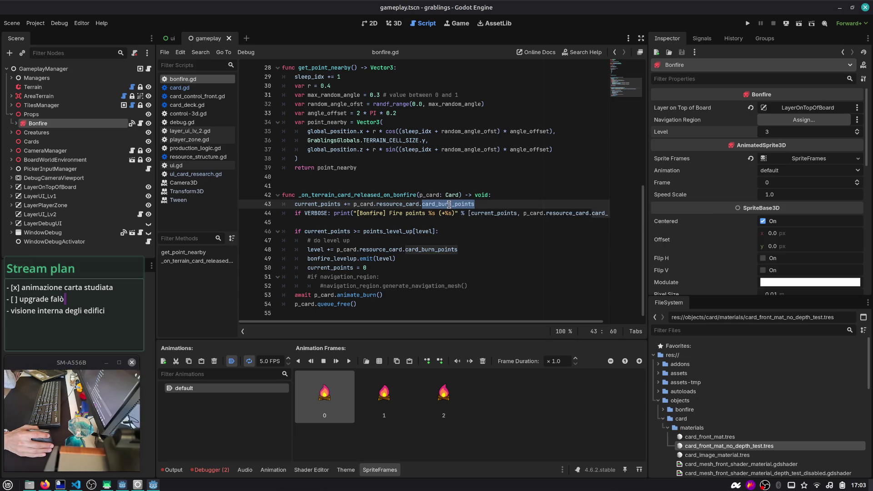
pyautogui.moveTo(449, 204)
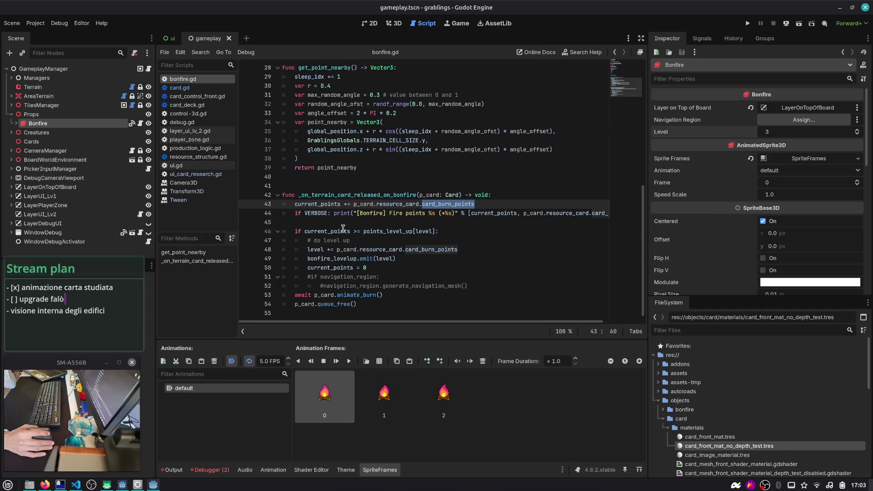
pyautogui.moveTo(340, 234)
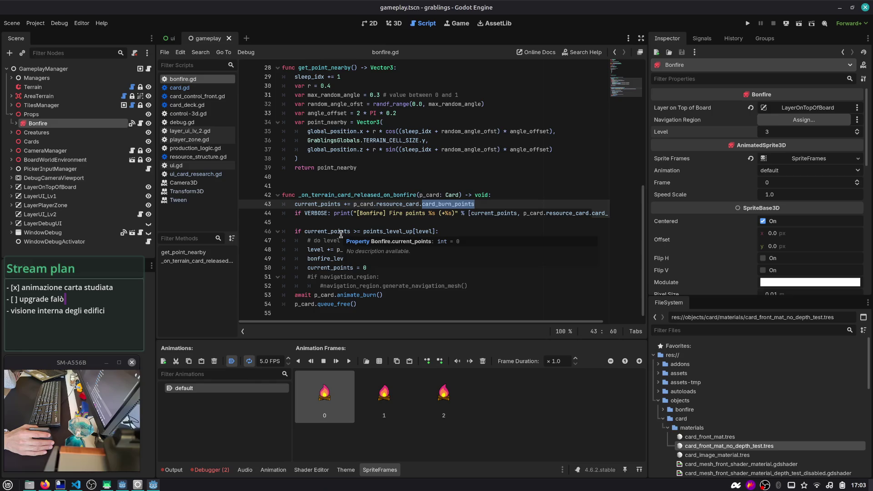
pyautogui.scroll(8, 311, 193)
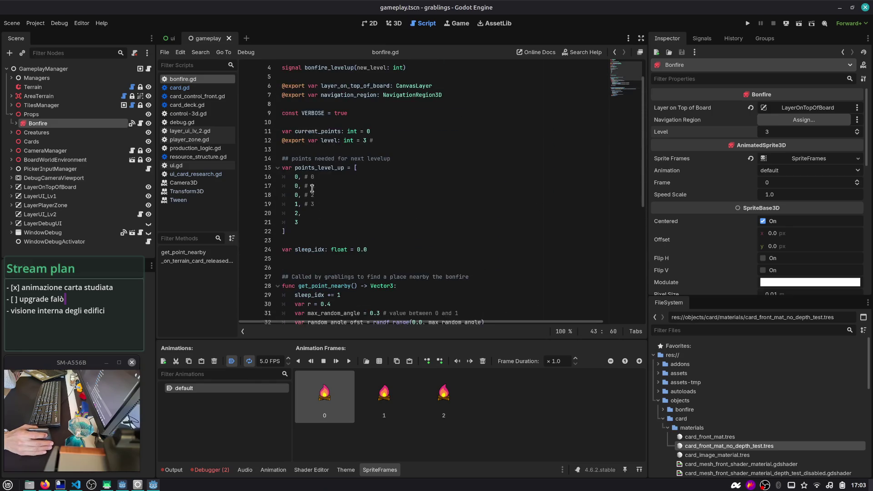
pyautogui.click(298, 204)
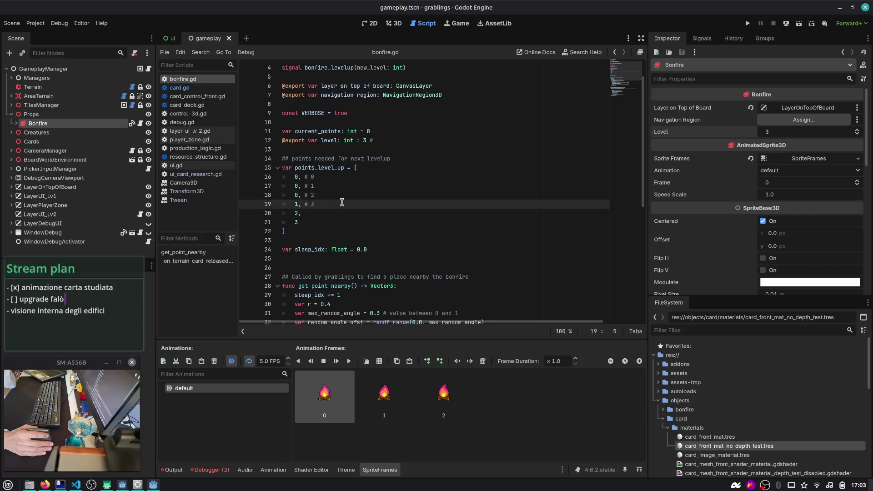
pyautogui.click(323, 129)
pyautogui.doubleClick(323, 130)
pyautogui.scroll(-8, 356, 261)
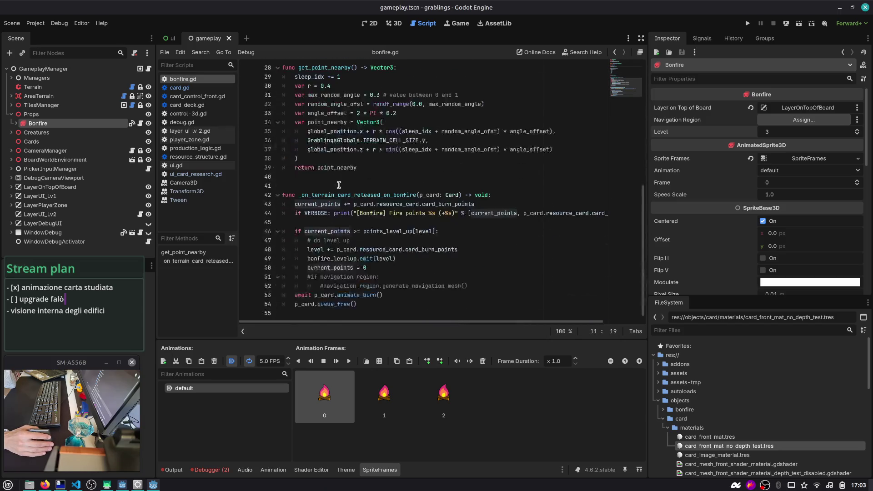
# - Delete the 'current_points = 0' statement, leaving line 50 empty
pyautogui.click(369, 267)
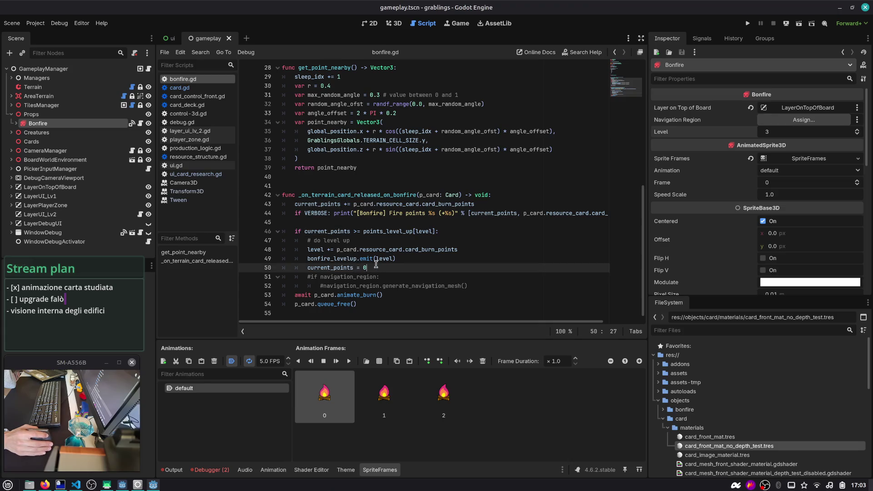
pyautogui.hotkey('shift', 'Home')
pyautogui.press('BackSpace')
pyautogui.scroll(8, 379, 263)
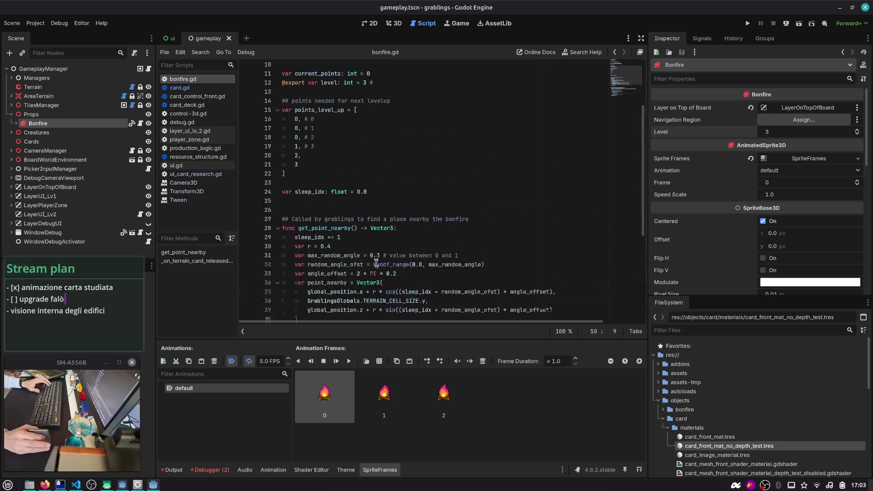
pyautogui.click(312, 213)
pyautogui.press('Up')
pyautogui.press('Left')
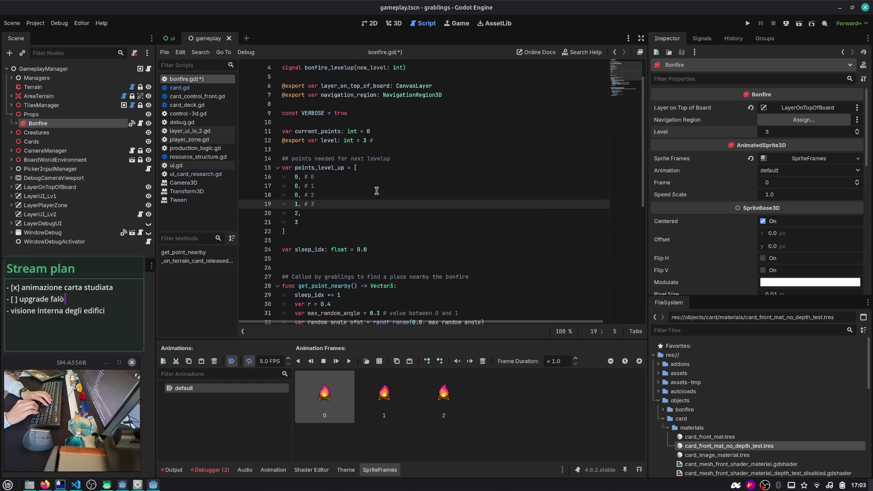
# - Change the line 19 points_level_up value from 1 to 0
pyautogui.press('BackSpace')
pyautogui.write('0')
pyautogui.press('Down')
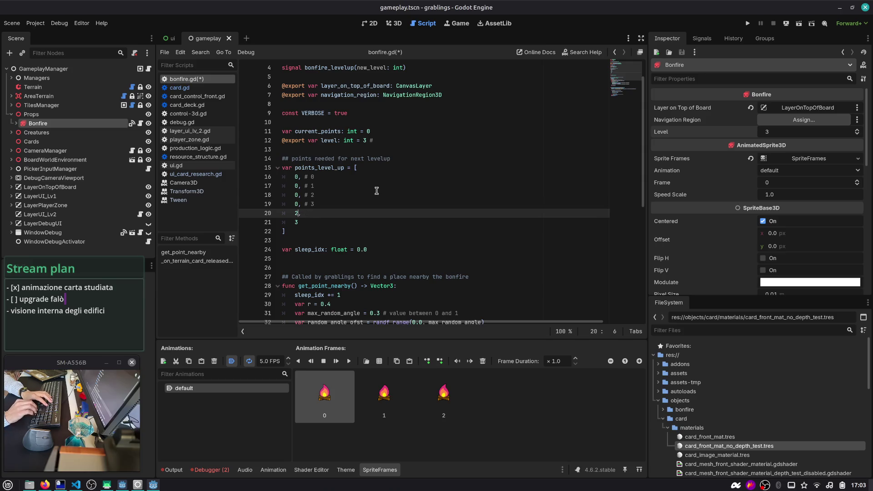
pyautogui.press('Down')
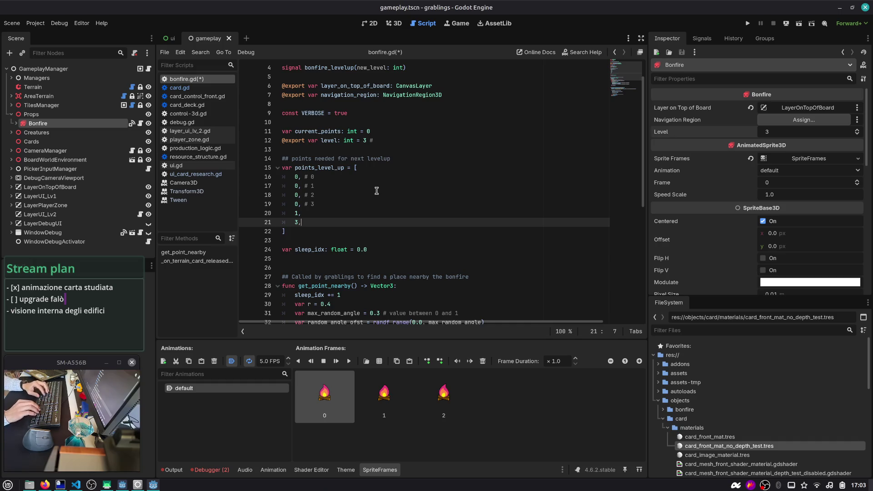
pyautogui.press('Up')
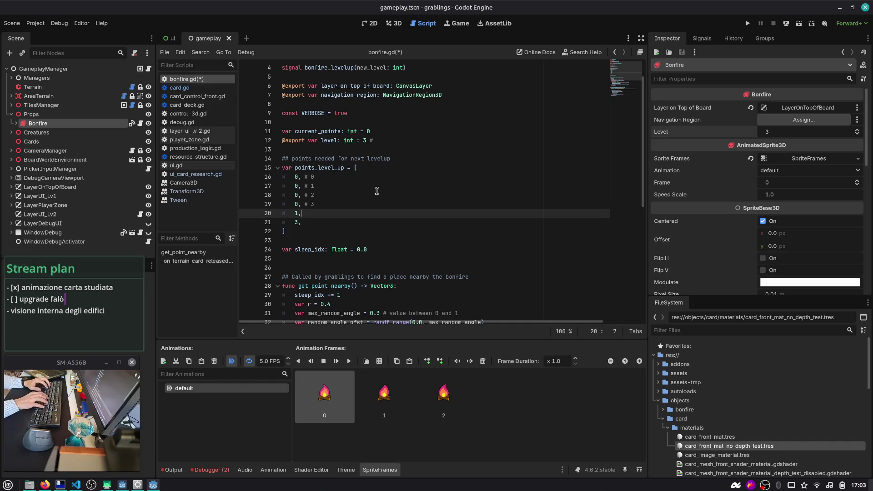
pyautogui.press('Up')
pyautogui.press('Right')
pyautogui.press('Right')
# - Prefix the points_level_up comments with 'lv' (lv 0 to lv 3) and save
pyautogui.write('lv')
pyautogui.press('Up')
pyautogui.press('Up')
pyautogui.press('Up')
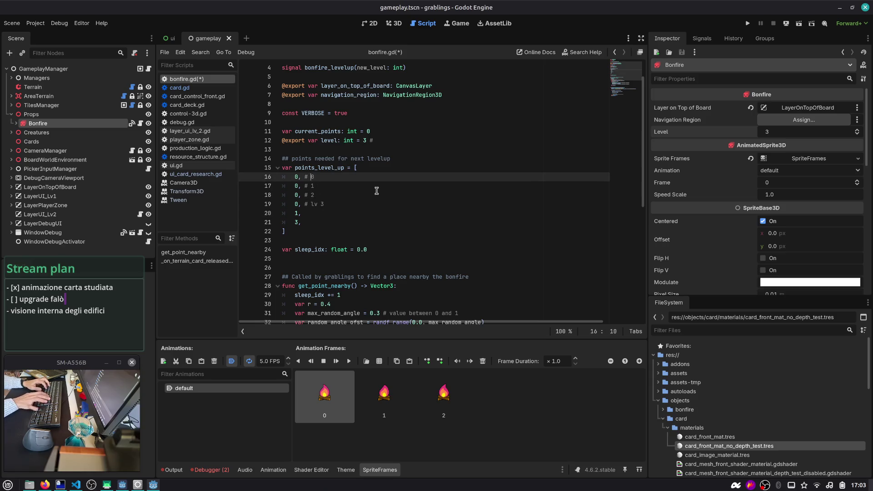
pyautogui.write('lv')
pyautogui.press('Down')
pyautogui.press('Down')
pyautogui.press('Up')
pyautogui.press('Left')
pyautogui.write('lv')
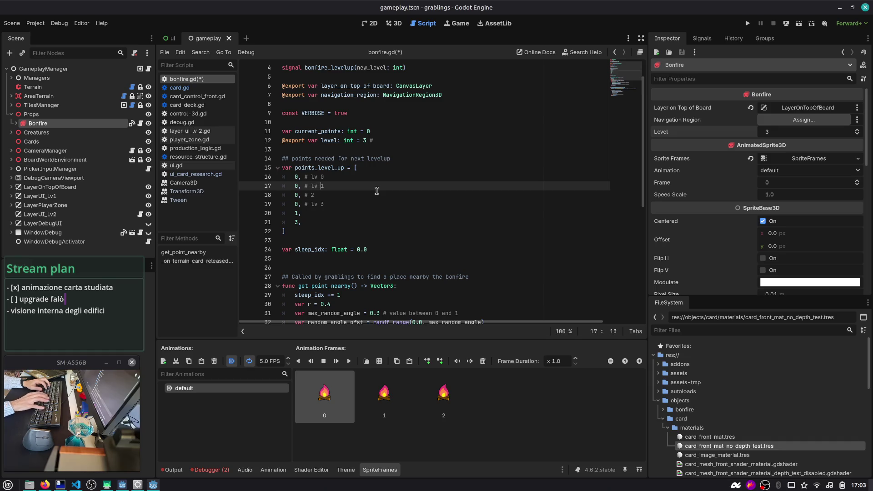
pyautogui.press('Down')
pyautogui.press('Left')
pyautogui.write('lv')
pyautogui.press('Down')
pyautogui.press('Down')
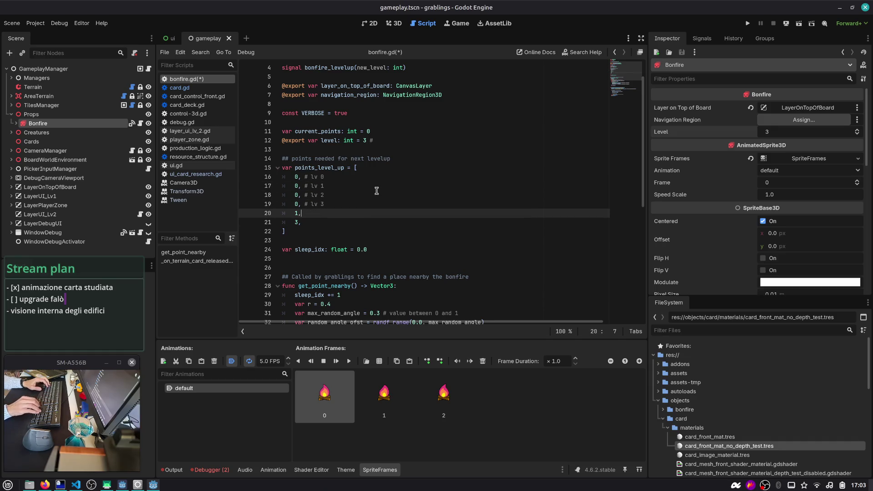
pyautogui.press('Down')
pyautogui.hotkey('ctrl', 's')
pyautogui.press('Down')
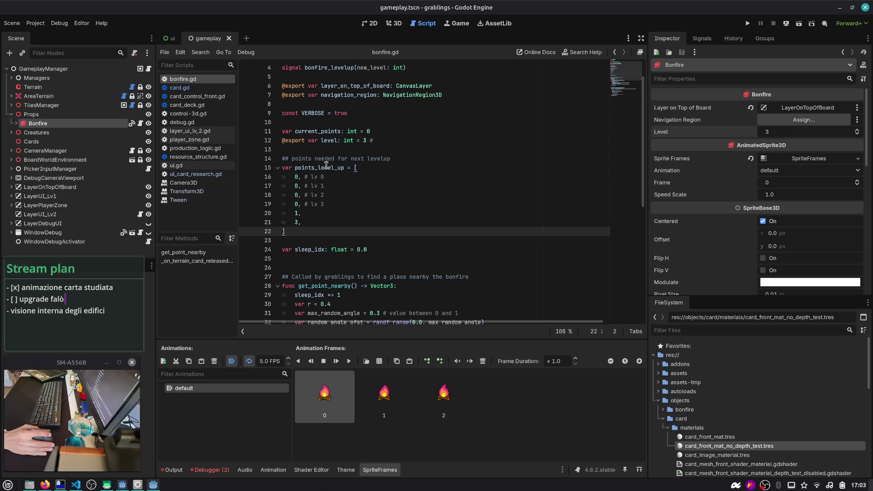
pyautogui.doubleClick(319, 131)
pyautogui.scroll(-8, 370, 229)
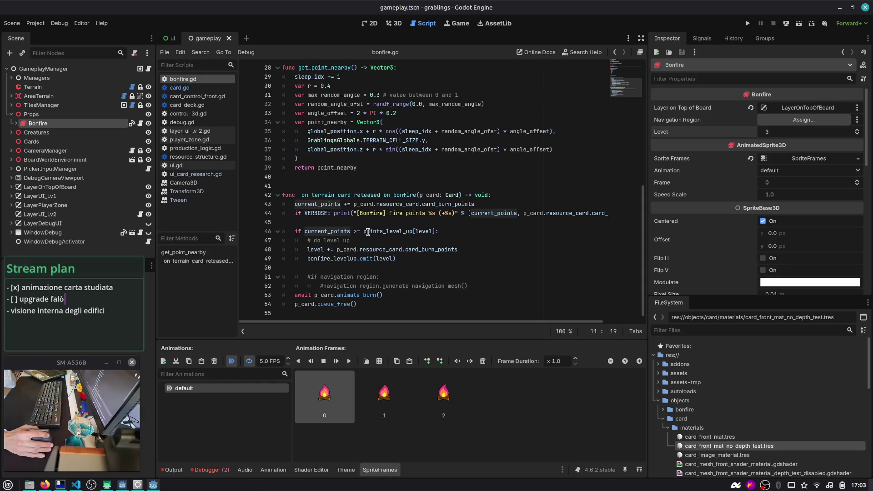
# - Declare 'var next_level = 0' above the level-up if check
pyautogui.doubleClick(339, 232)
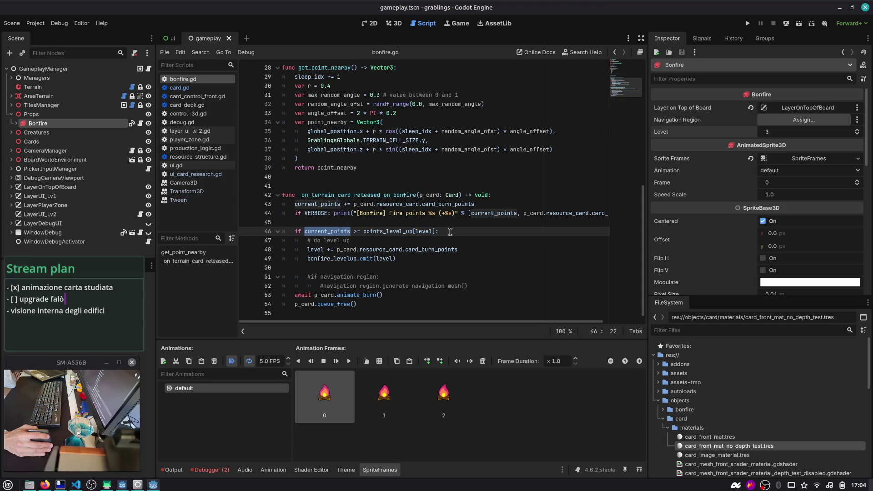
pyautogui.scroll(6, 433, 223)
pyautogui.scroll(-6, 323, 158)
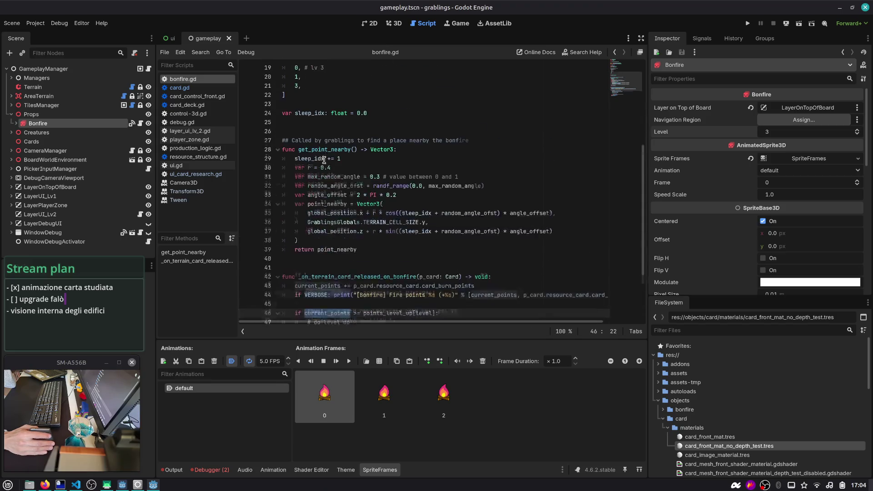
pyautogui.click(422, 231)
pyautogui.hotkey('ctrl', 'shift', 'Return')
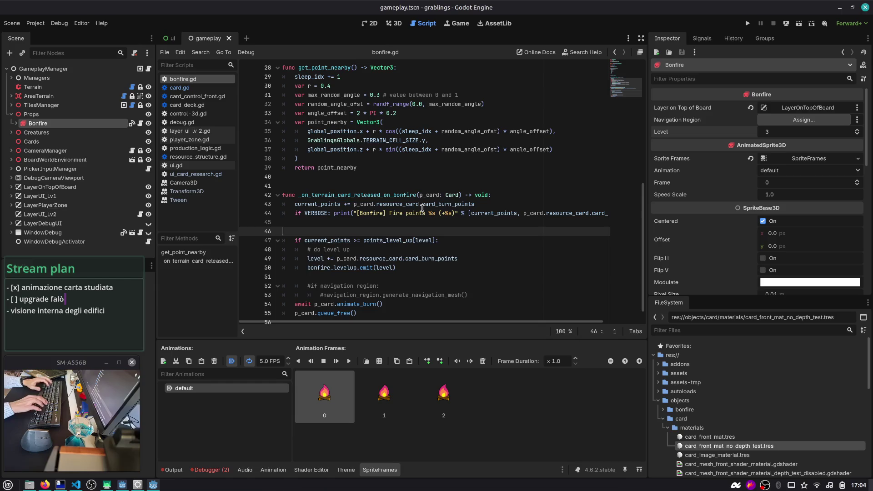
pyautogui.write('var next_level = ')
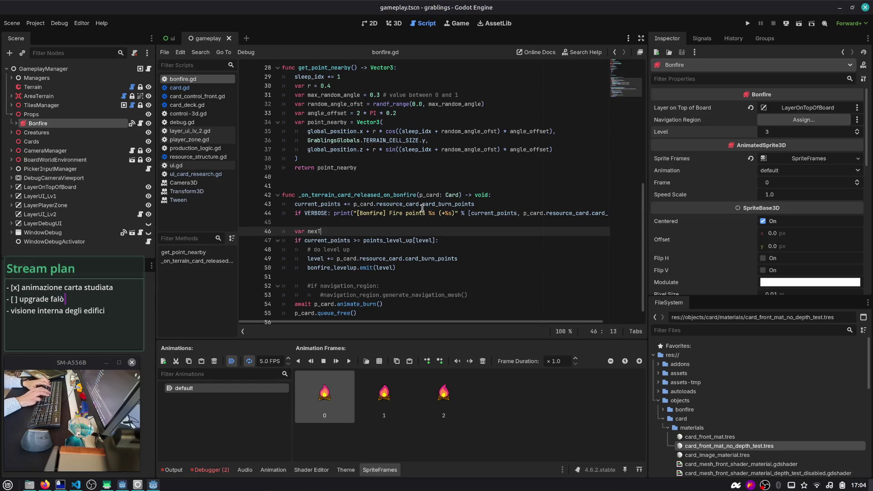
pyautogui.write('0')
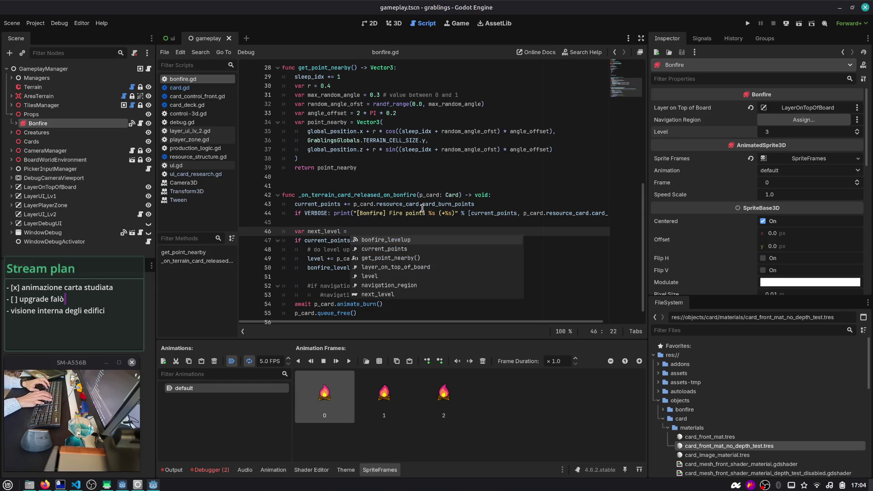
# - Start an unfinished 'while' line below it and look up the points_level_up array
pyautogui.press('Return')
pyautogui.write('while')
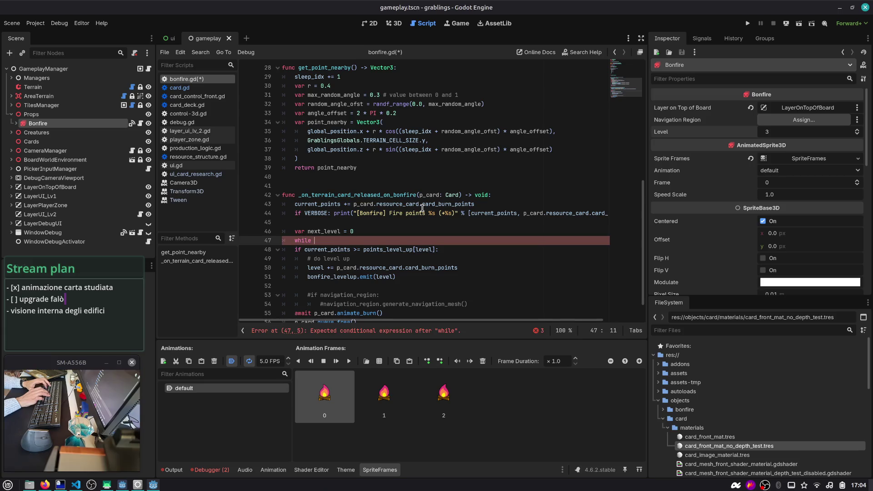
pyautogui.press('Down')
pyautogui.press('Up')
pyautogui.press('Up')
pyautogui.press('Down')
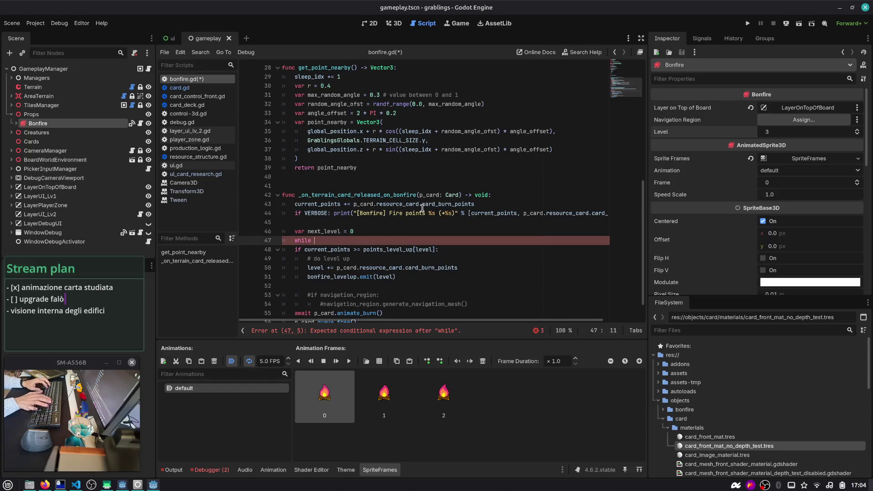
pyautogui.scroll(7, 335, 149)
pyautogui.doubleClick(334, 141)
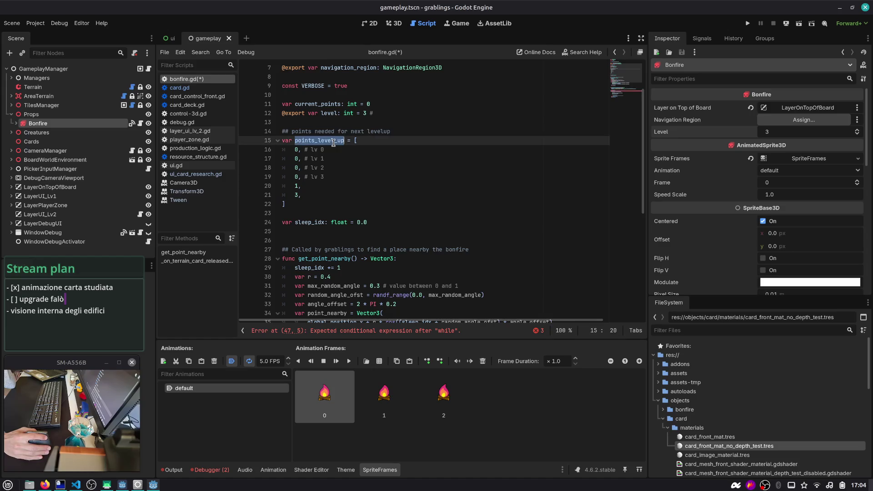
pyautogui.click(289, 149)
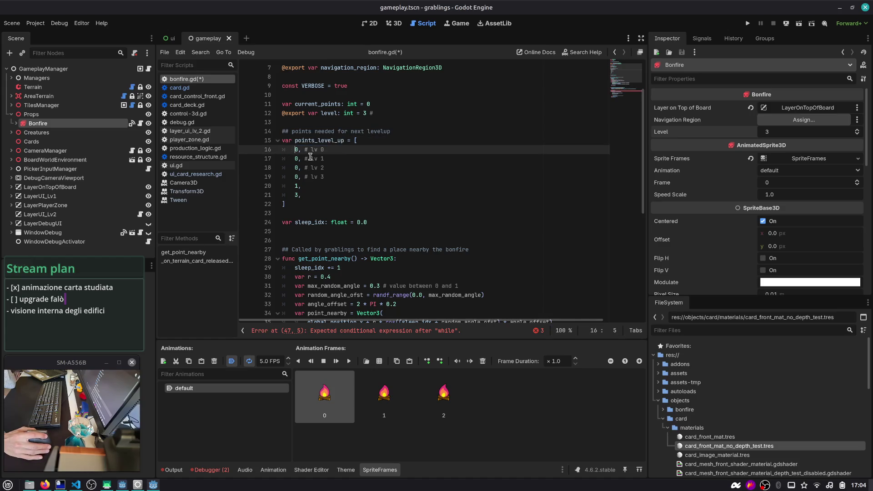
pyautogui.click(371, 141)
pyautogui.press('Return')
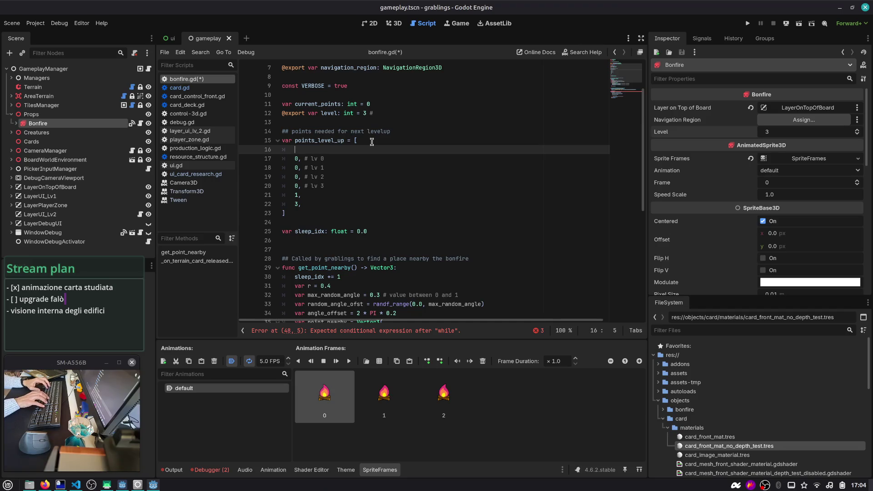
pyautogui.press('BackSpace')
pyautogui.press('BackSpace')
pyautogui.press('Down')
pyautogui.press('Down')
pyautogui.press('Down')
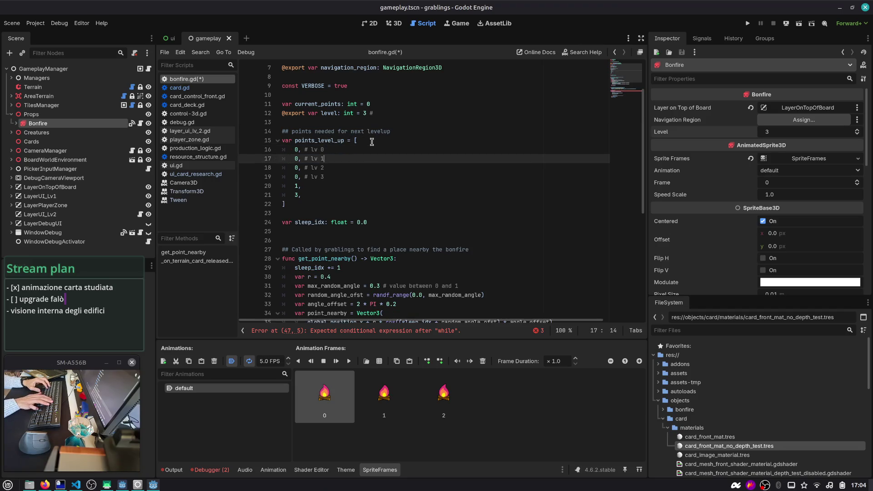
pyautogui.press('Up')
pyautogui.press('Up')
pyautogui.press('Up')
pyautogui.press('Down')
pyautogui.press('Down')
pyautogui.press('Up')
pyautogui.press('Left')
pyautogui.press('Left')
pyautogui.press('Left')
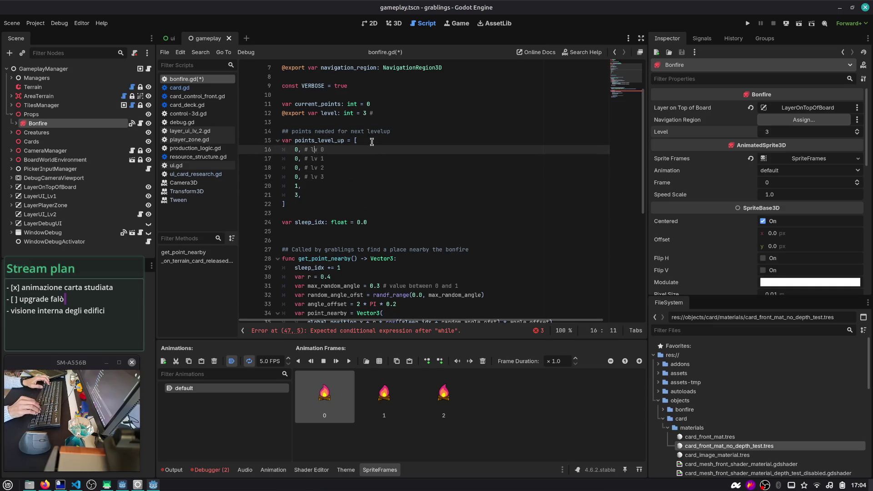
pyautogui.press('Down')
pyautogui.press('Down')
pyautogui.press('Up')
pyautogui.press('Left')
pyautogui.press('Left')
pyautogui.press('Down')
pyautogui.press('Down')
pyautogui.press('Down')
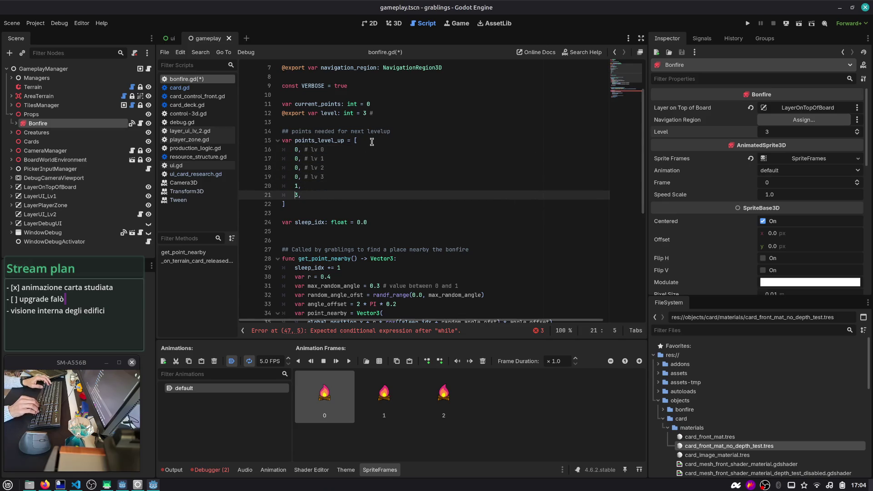
pyautogui.press('Up')
pyautogui.press('Up')
pyautogui.press('Down')
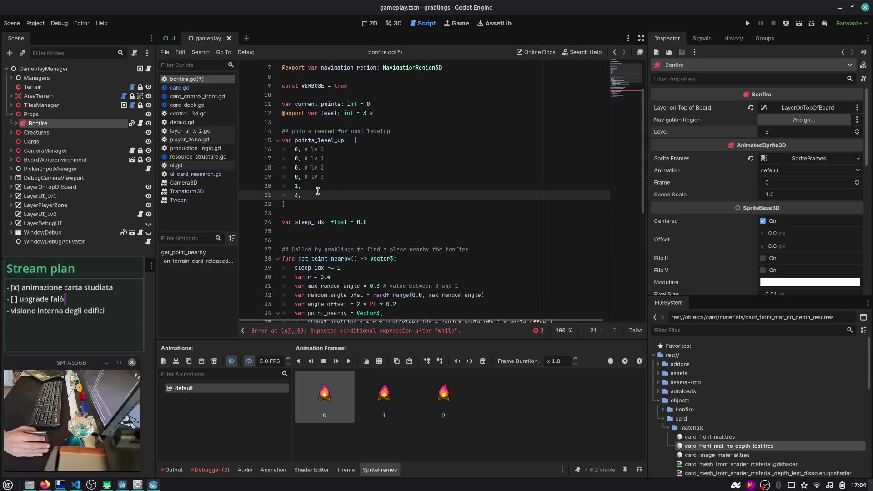
pyautogui.scroll(-6, 332, 218)
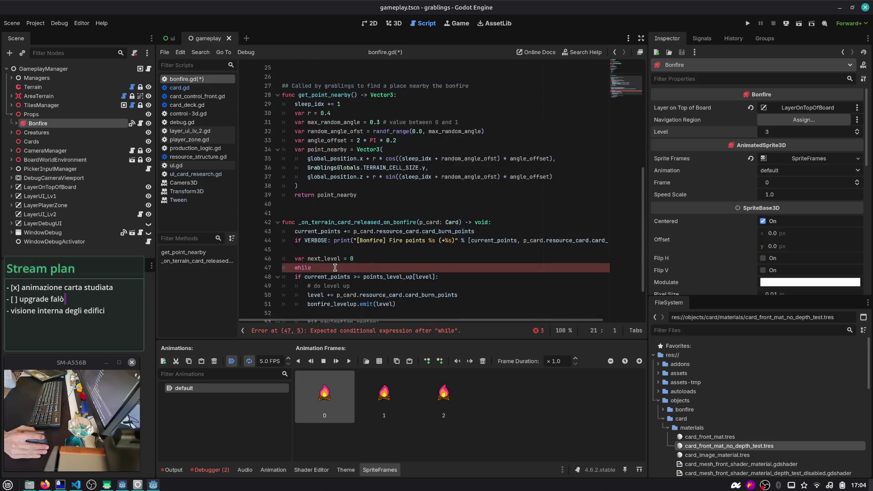
# - Delete the stray unfinished 'while' keyword above the level-up if statement
pyautogui.rightClick(369, 260)
pyautogui.scroll(-2, 369, 257)
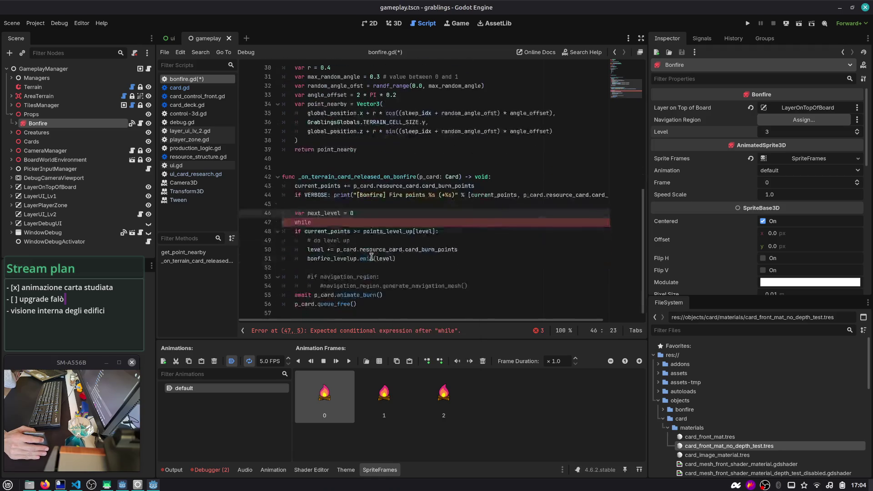
pyautogui.doubleClick(335, 213)
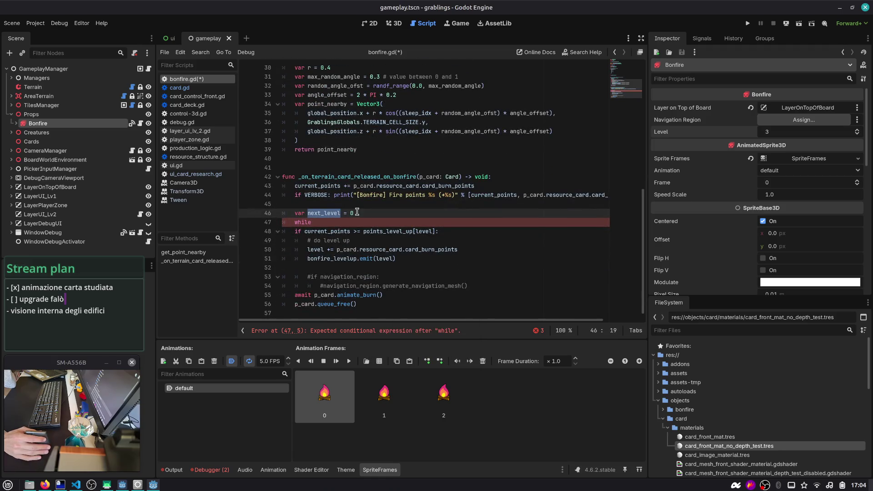
pyautogui.click(356, 223)
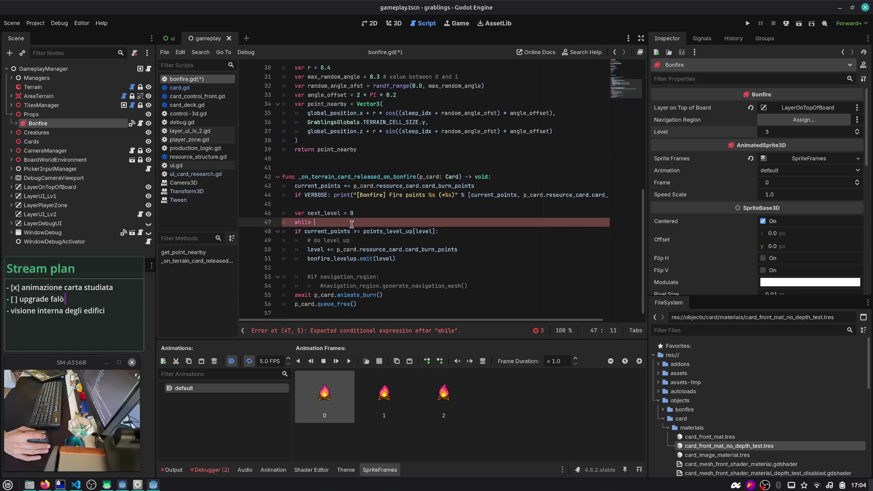
pyautogui.press('BackSpace')
pyautogui.press('BackSpace')
pyautogui.press('BackSpace')
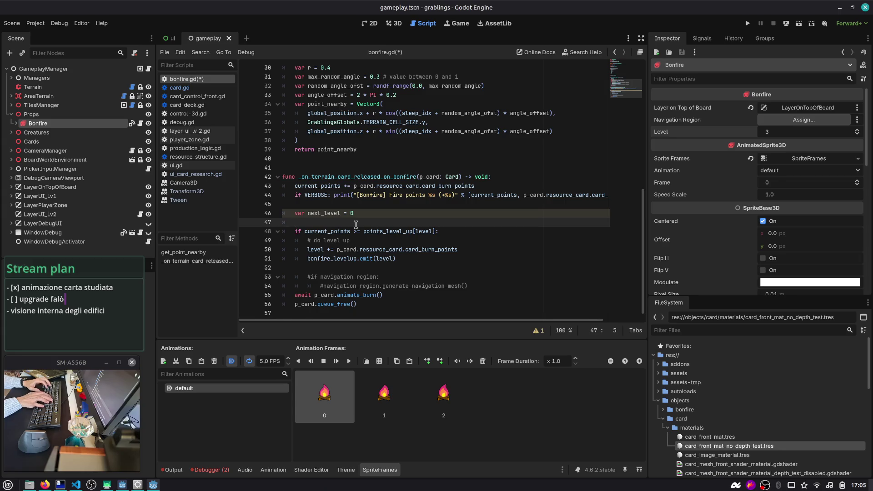
# - Write the header 'while points_level_up[level] < current_points:' with autocomplete
pyautogui.press('Return')
pyautogui.write('while current_points')
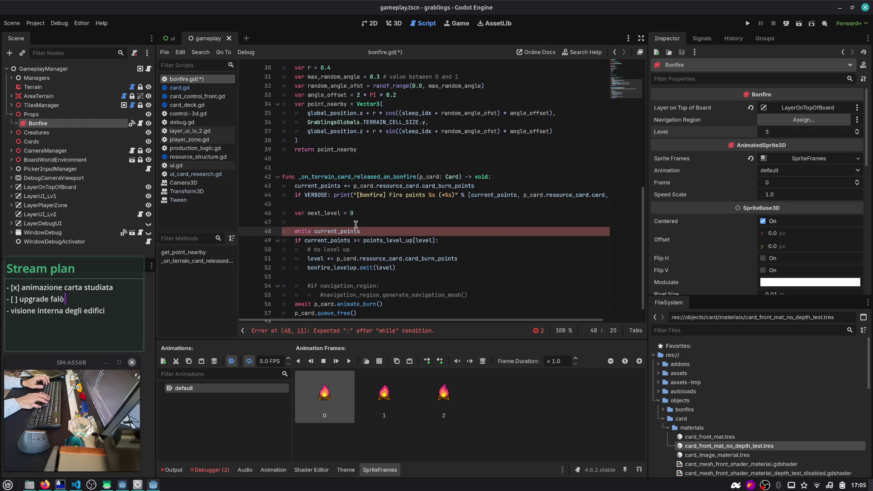
pyautogui.press('BackSpace')
pyautogui.press('BackSpace')
pyautogui.press('BackSpace')
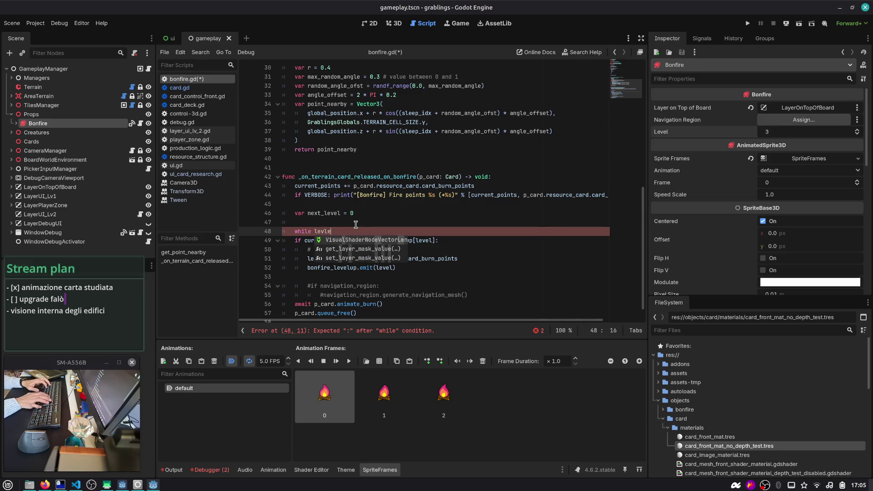
pyautogui.write('poi')
pyautogui.press('Return')
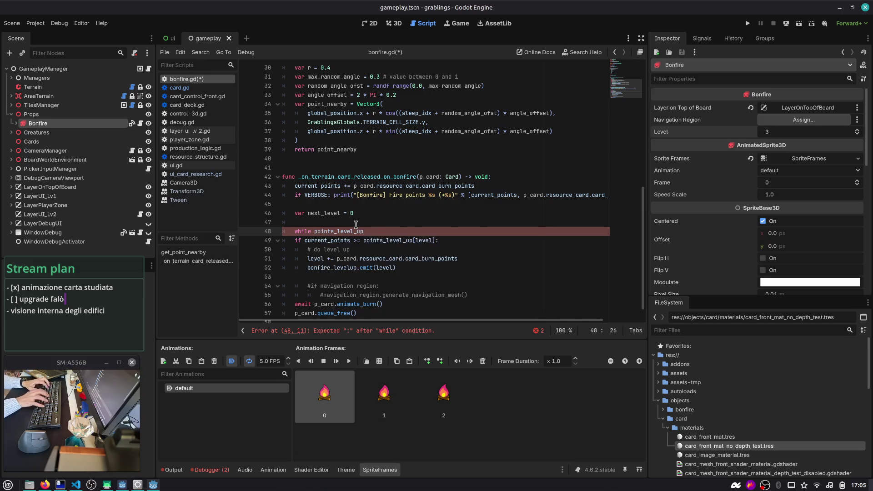
pyautogui.write('level')
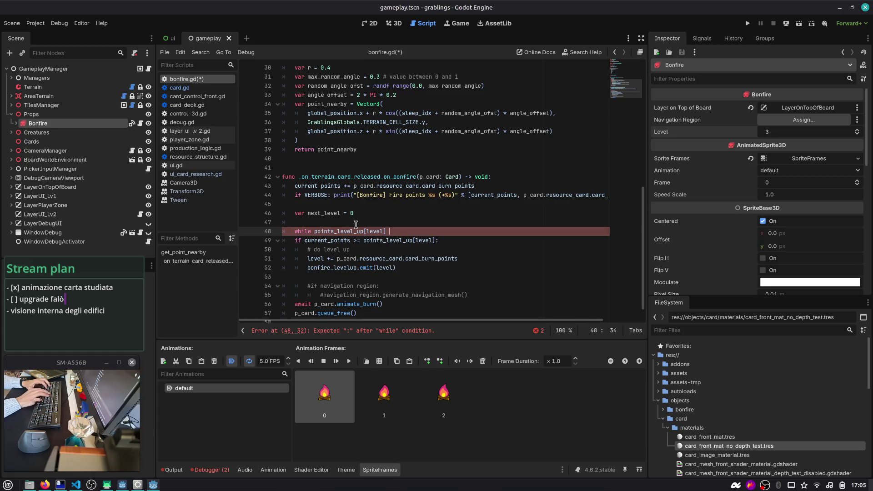
pyautogui.press('Return')
pyautogui.write(':')
# - Open an empty line below the while header and review its condition terms
pyautogui.press('Return')
pyautogui.press('Up')
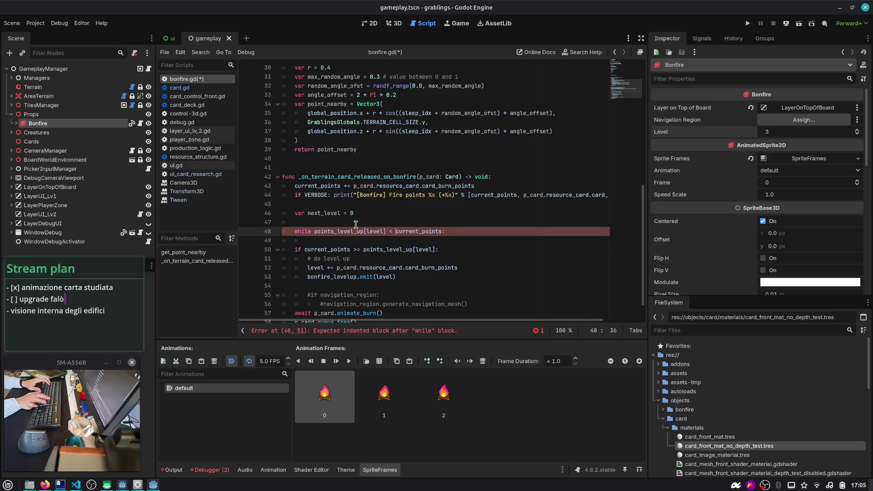
pyautogui.hotkey('ctrl', 'shift', 'Right')
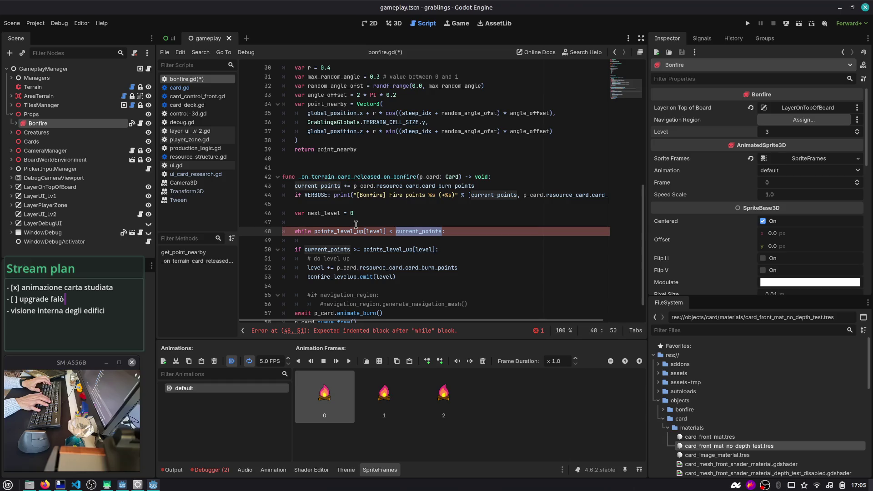
pyautogui.press('Left')
pyautogui.hotkey('ctrl', 'shift', 'Left')
pyautogui.hotkey('ctrl', 'shift', 'Left')
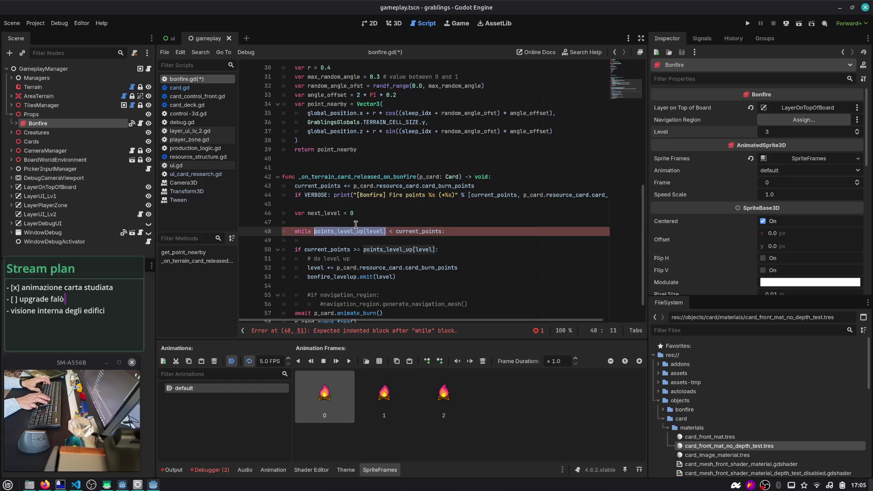
pyautogui.scroll(7, 355, 224)
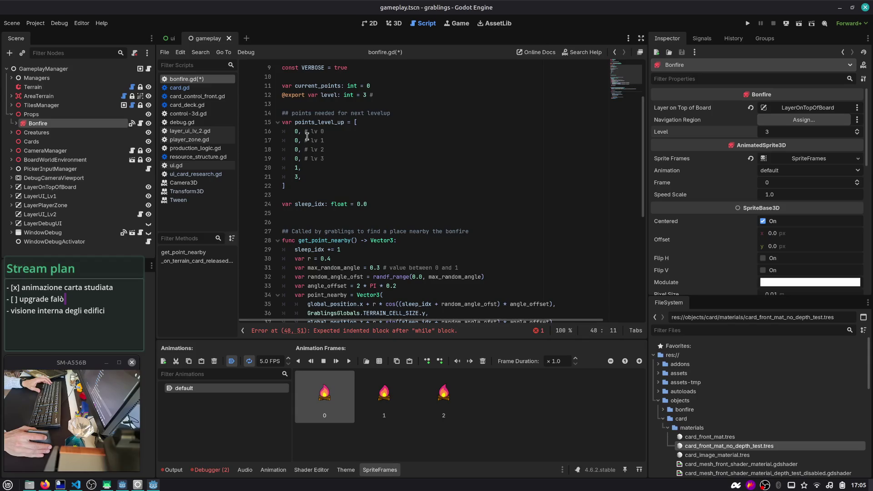
# - Change the while condition's array index from level to next_level
pyautogui.scroll(-6, 311, 128)
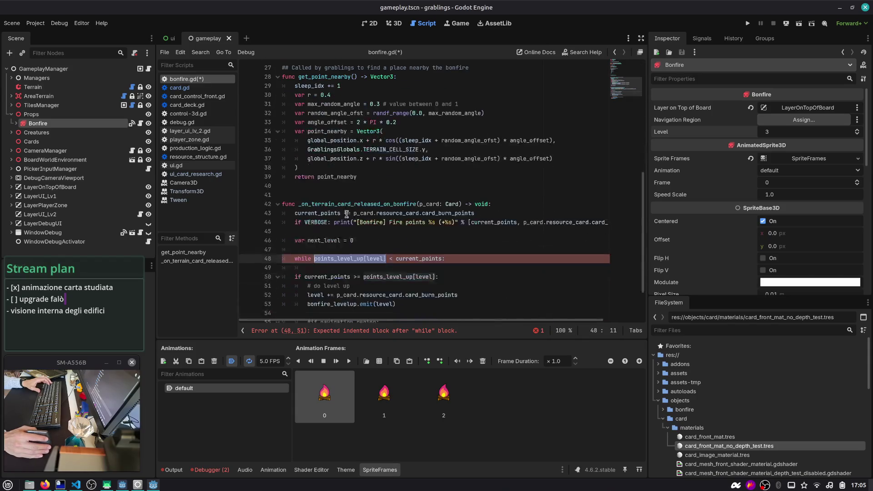
pyautogui.click(371, 258)
pyautogui.press('Up')
pyautogui.press('Up')
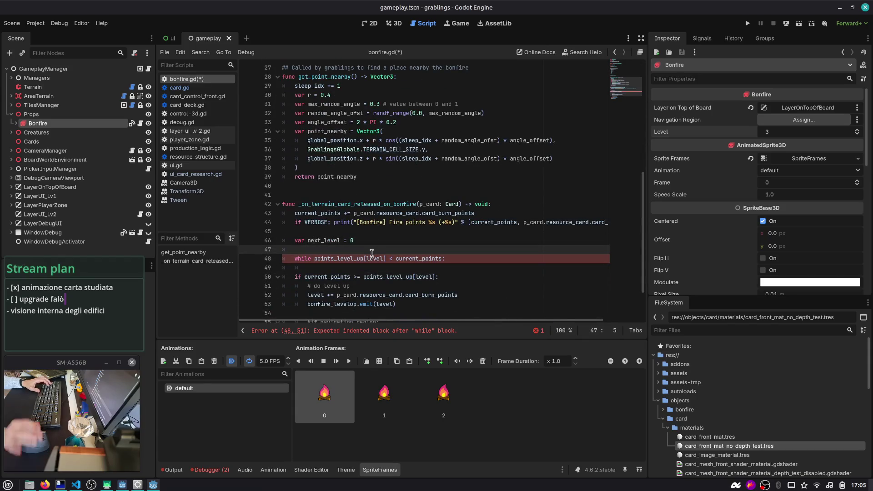
pyautogui.doubleClick(371, 254)
pyautogui.write('nex')
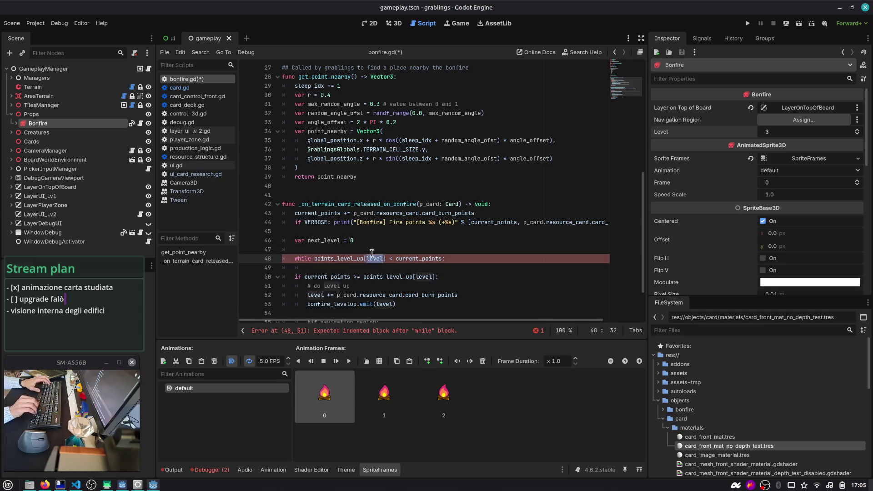
pyautogui.press('Return')
# - Initialize next_level to level instead of 0 and remove the blank line above the loop
pyautogui.press('Up')
pyautogui.press('Up')
pyautogui.press('BackSpace')
pyautogui.write('level')
pyautogui.press('Escape')
pyautogui.press('Down')
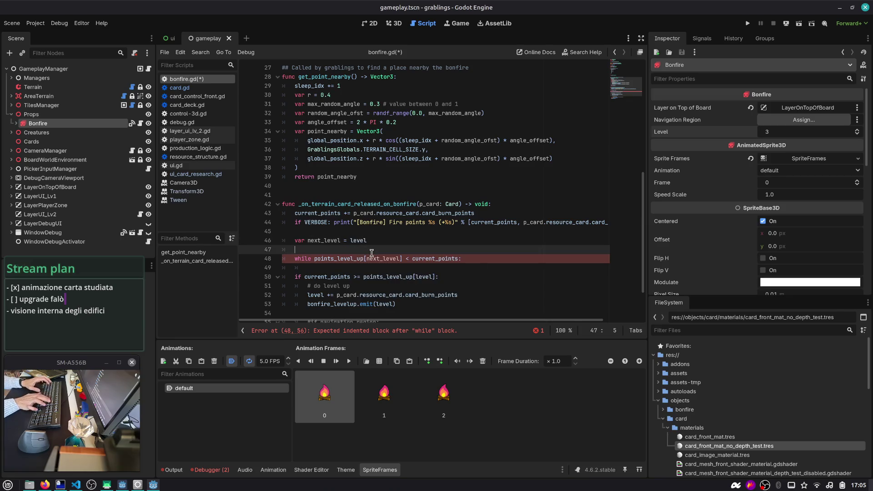
pyautogui.press('BackSpace')
pyautogui.press('BackSpace')
pyautogui.scroll(7, 325, 159)
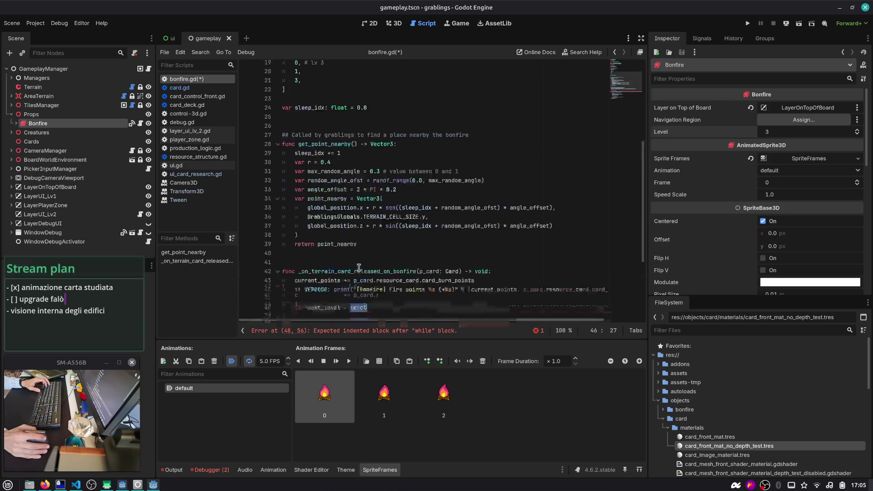
pyautogui.scroll(-2, 306, 157)
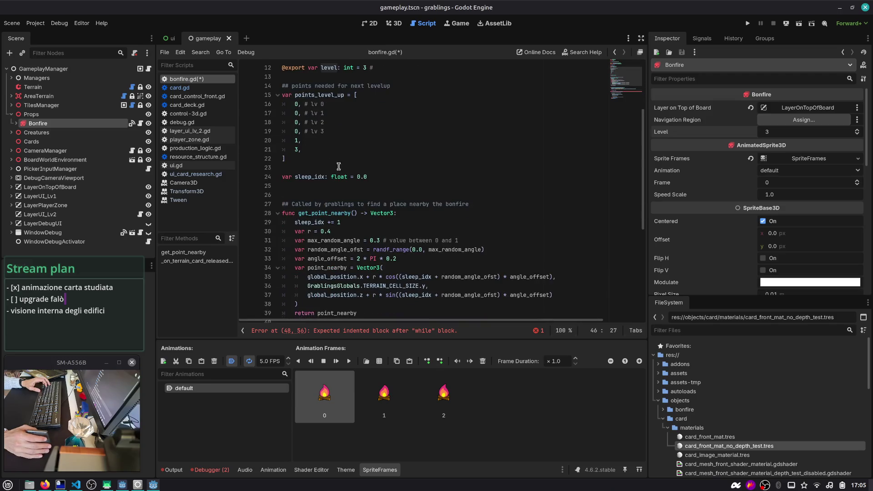
pyautogui.scroll(2, 307, 156)
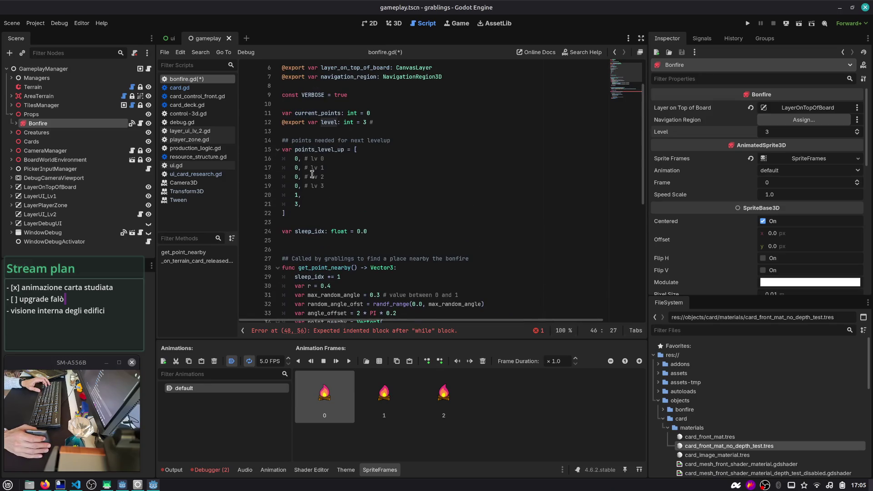
pyautogui.click(298, 186)
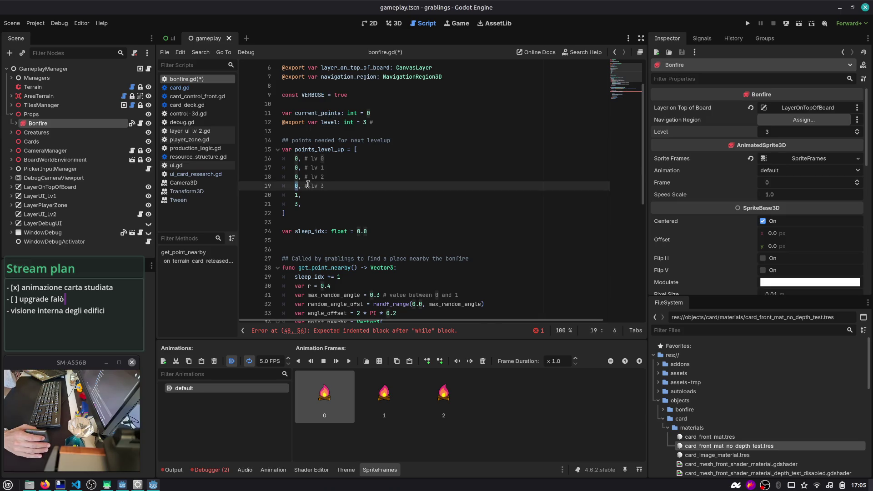
pyautogui.scroll(-6, 308, 184)
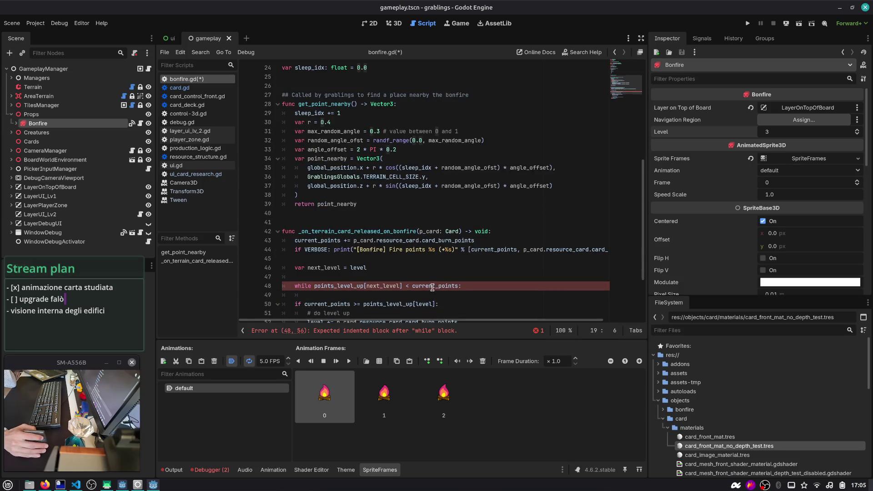
# - Add the loop body 'next_level += 1', remove the extra blank line, and save
pyautogui.keyDown('shift'); pyautogui.click(432, 287); pyautogui.keyUp('shift')
pyautogui.press('End')
pyautogui.press('Return')
pyautogui.write('next_level += 1')
pyautogui.press('Return')
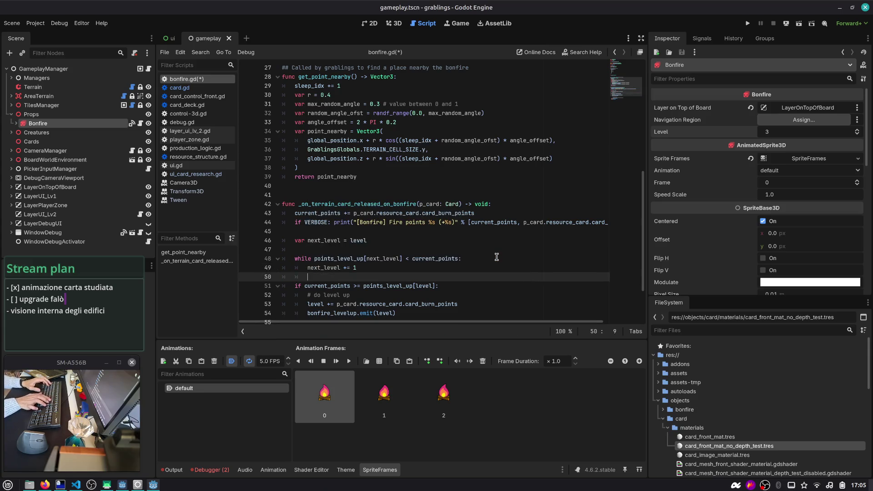
pyautogui.press('BackSpace')
pyautogui.press('Up')
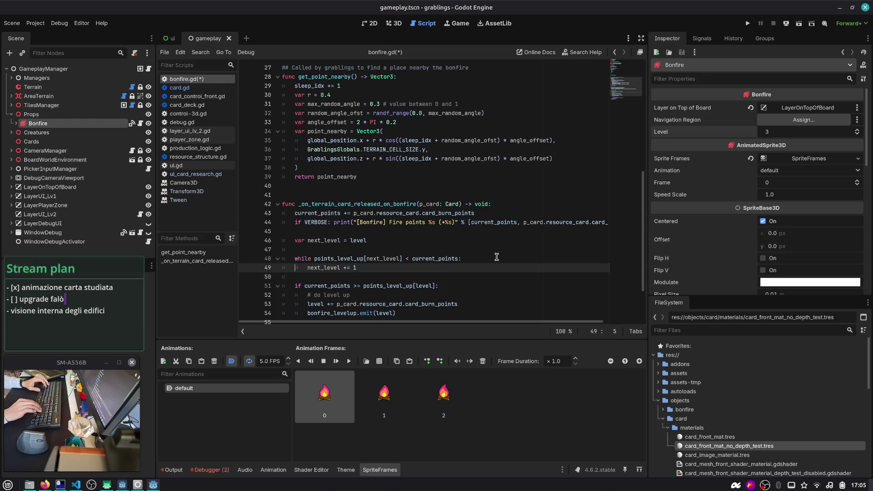
pyautogui.press('Up')
pyautogui.press('Up')
pyautogui.press('BackSpace')
pyautogui.press('BackSpace')
pyautogui.hotkey('ctrl', 's')
pyautogui.moveTo(356, 258); pyautogui.dragTo(283, 243)
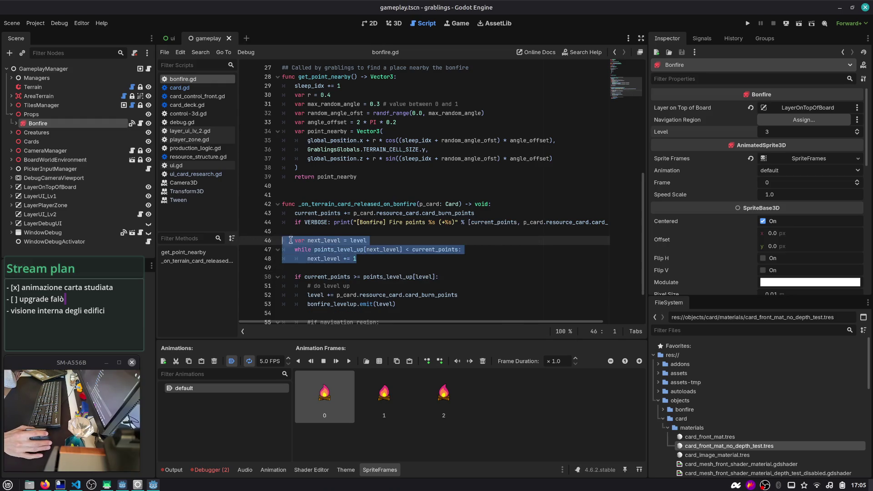
# - Review where current_points, next_level and points_level_up are used in the script
pyautogui.click(317, 240)
pyautogui.doubleClick(434, 249)
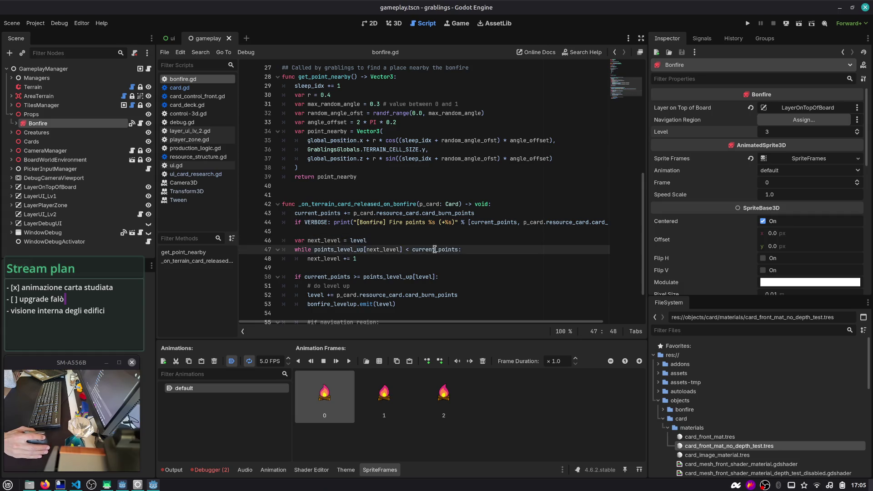
pyautogui.doubleClick(333, 214)
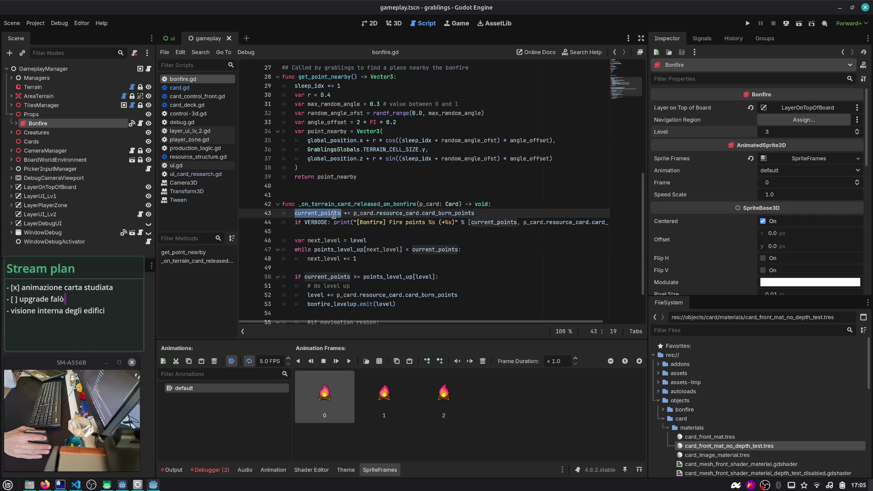
pyautogui.doubleClick(432, 249)
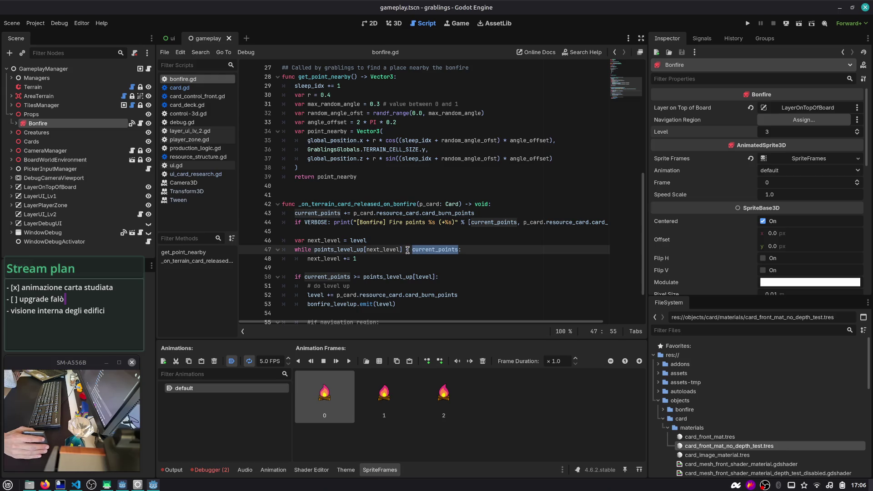
pyautogui.doubleClick(385, 250)
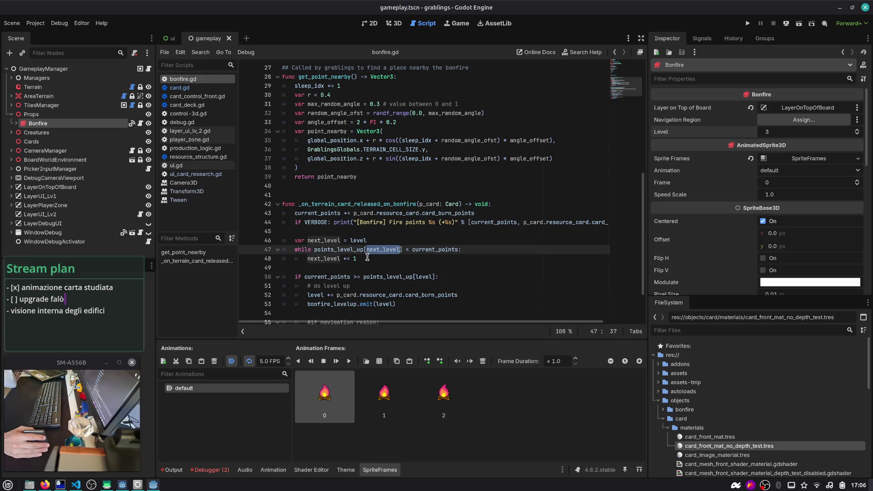
pyautogui.scroll(7, 430, 256)
pyautogui.click(312, 203)
pyautogui.doubleClick(315, 150)
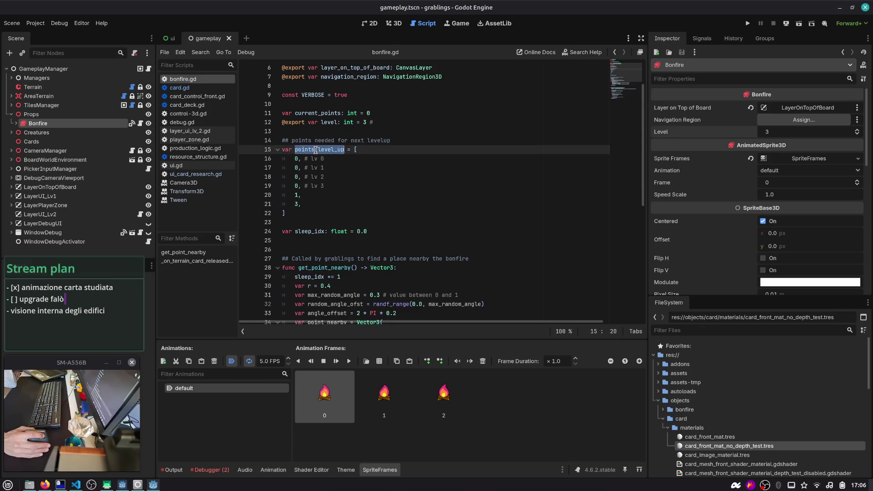
pyautogui.scroll(-4, 321, 185)
pyautogui.scroll(-2, 354, 252)
# - Add 'next_level < points_level_up.size() and' to the while condition and save
pyautogui.doubleClick(382, 204)
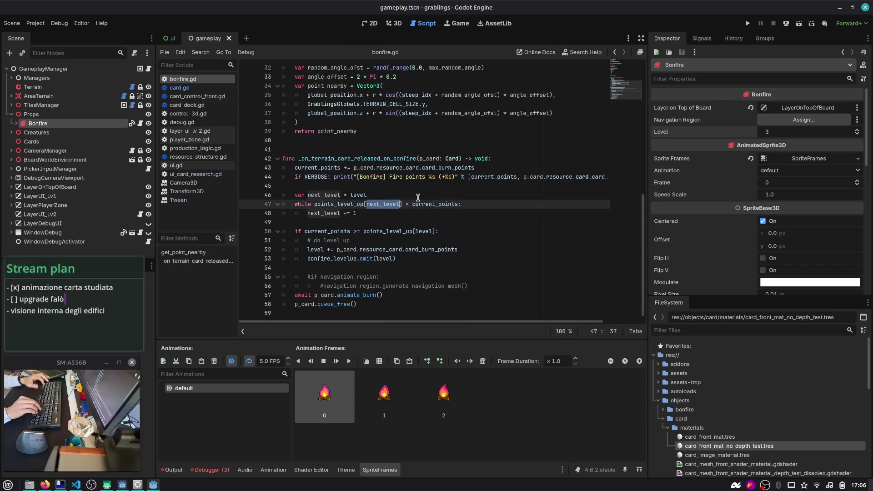
pyautogui.press('End')
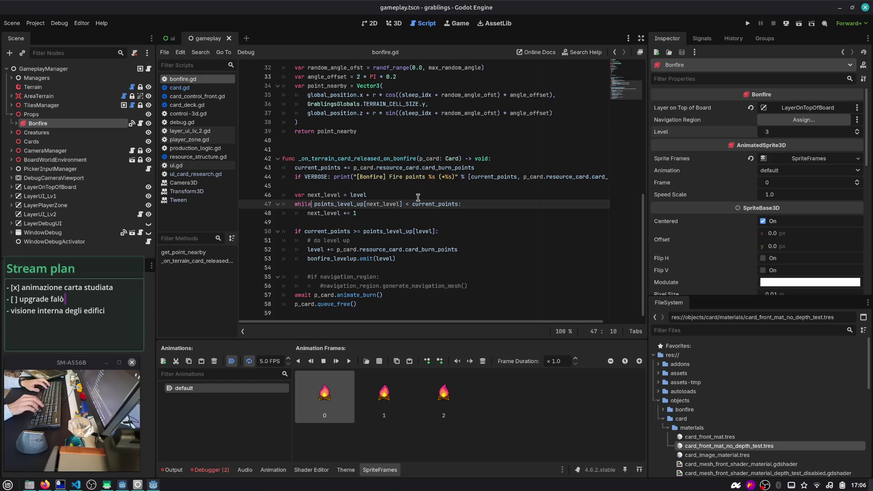
pyautogui.write('next_level ')
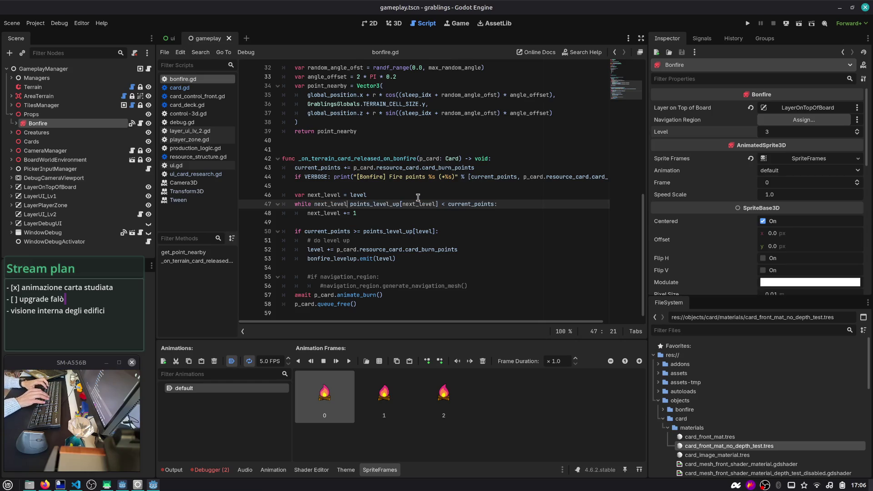
pyautogui.write('< ')
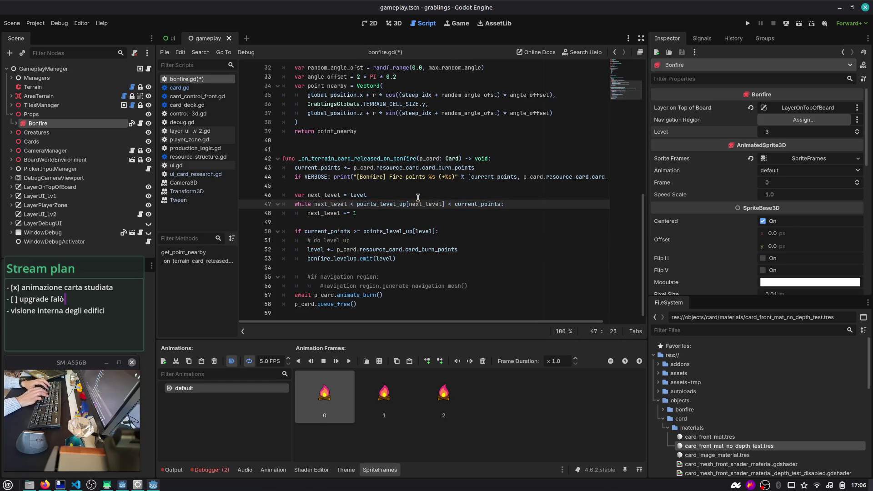
pyautogui.write('points_level_up')
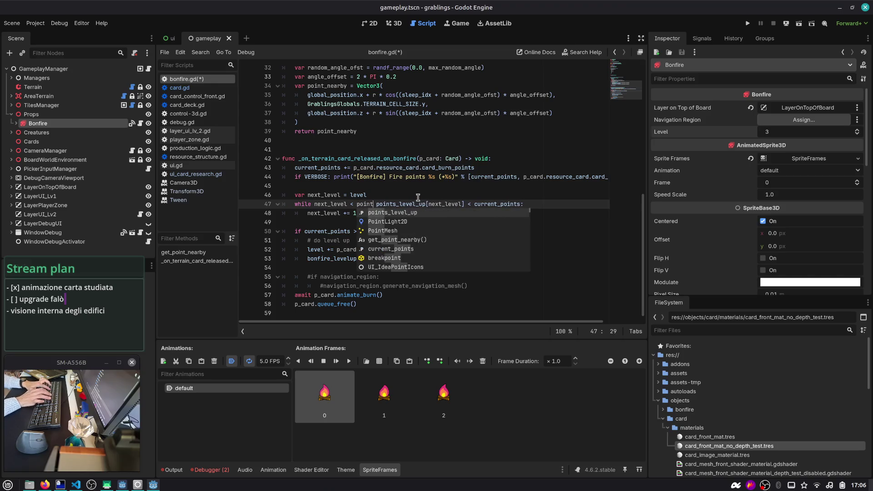
pyautogui.press('BackSpace')
pyautogui.write('.size() and')
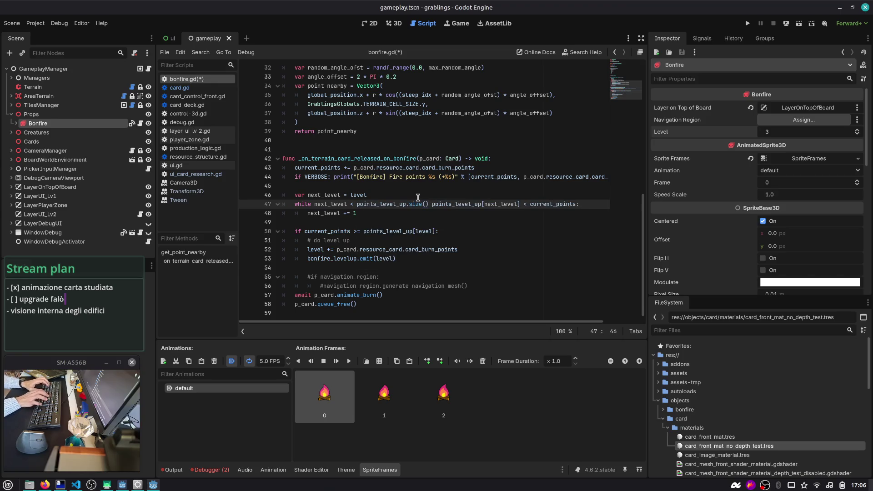
pyautogui.hotkey('ctrl', 's')
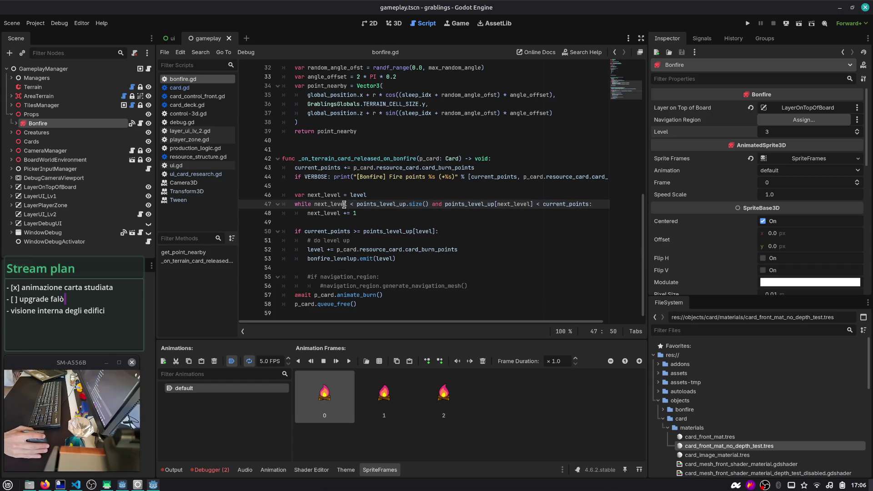
pyautogui.doubleClick(338, 204)
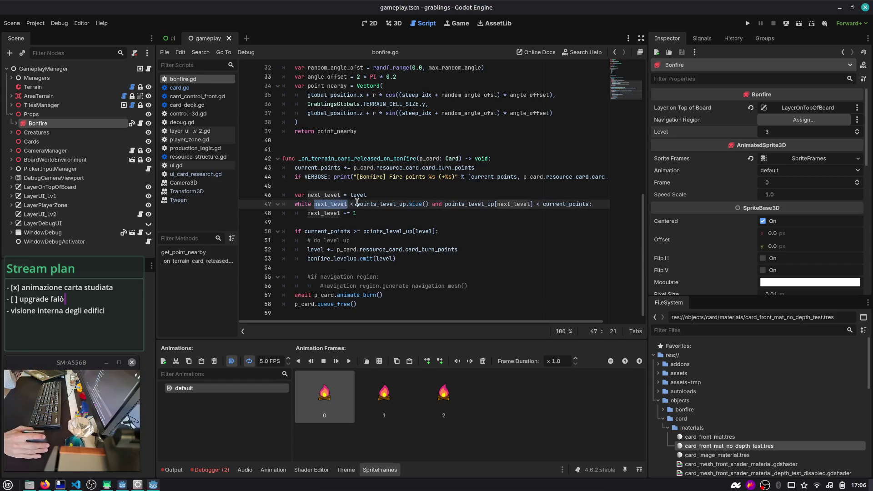
pyautogui.doubleClick(326, 212)
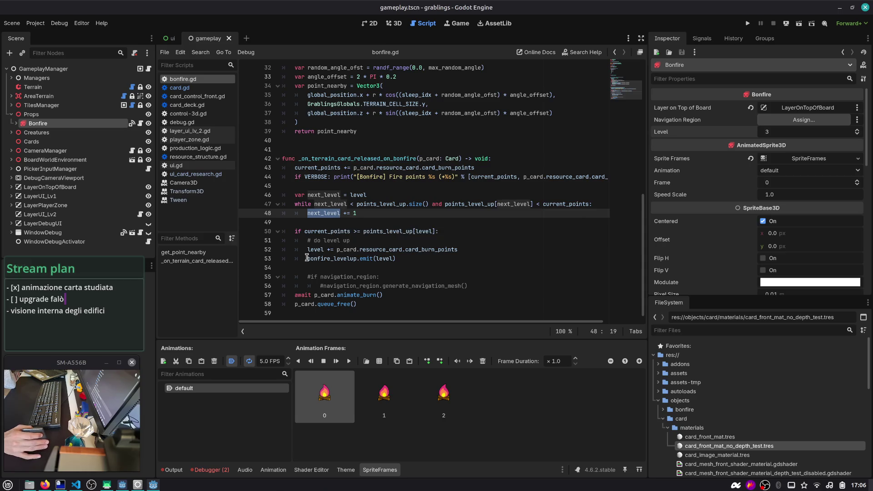
pyautogui.click(366, 222)
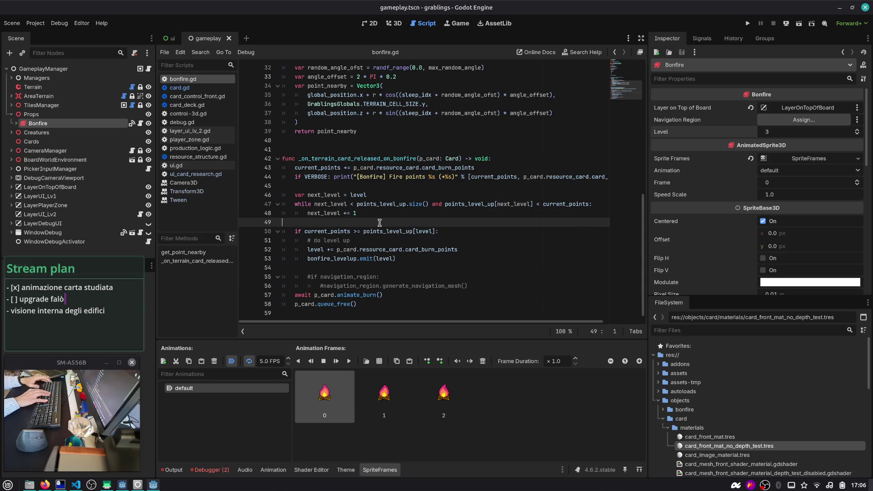
# - Change the if condition to 'next_level != level:' and save
pyautogui.press('Down')
pyautogui.hotkey('ctrl', 'Right')
pyautogui.press('Right')
pyautogui.hotkey('shift', 'End')
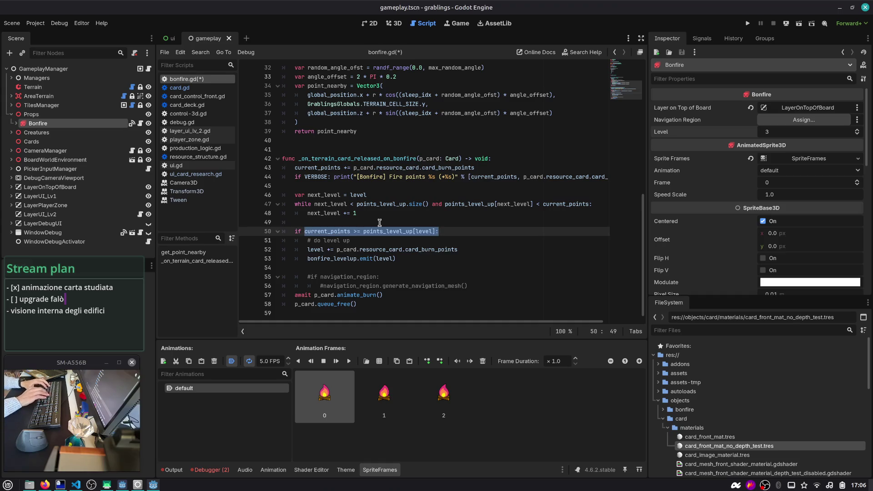
pyautogui.write('lee')
pyautogui.press('BackSpace')
pyautogui.press('BackSpace')
pyautogui.press('BackSpace')
pyautogui.write('nex')
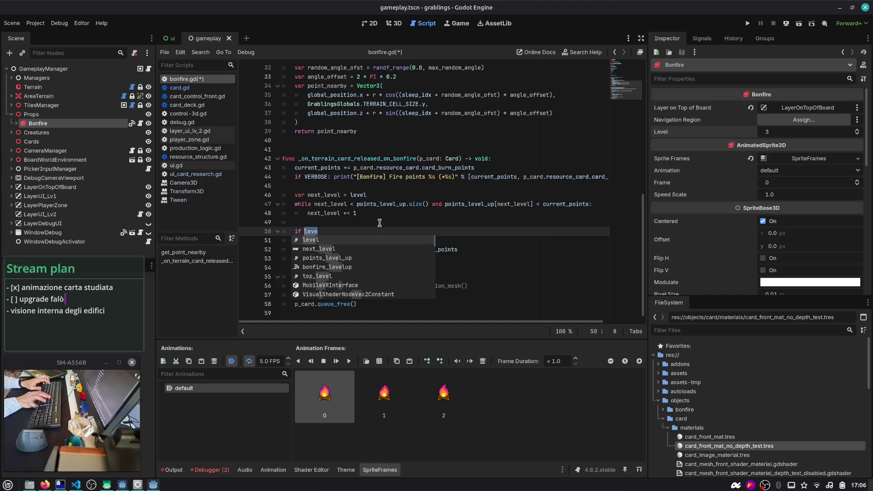
pyautogui.press('Return')
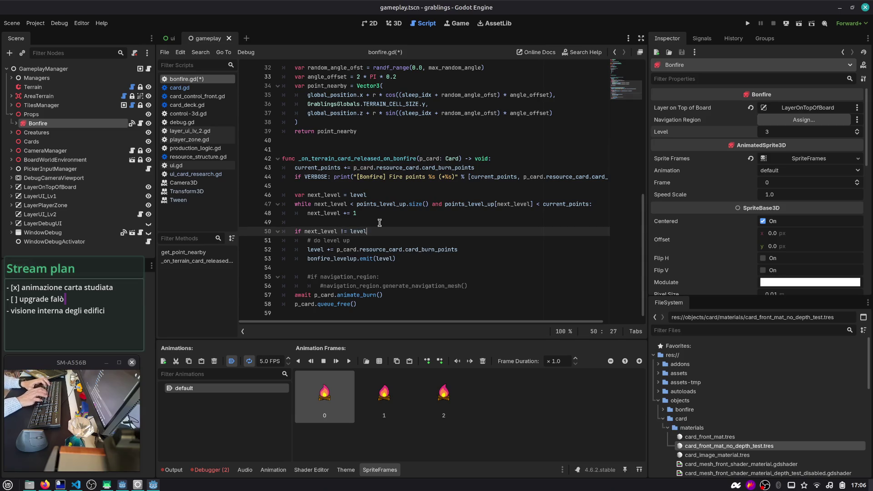
pyautogui.press('Down')
pyautogui.press('Down')
pyautogui.press('Down')
pyautogui.hotkey('ctrl', 's')
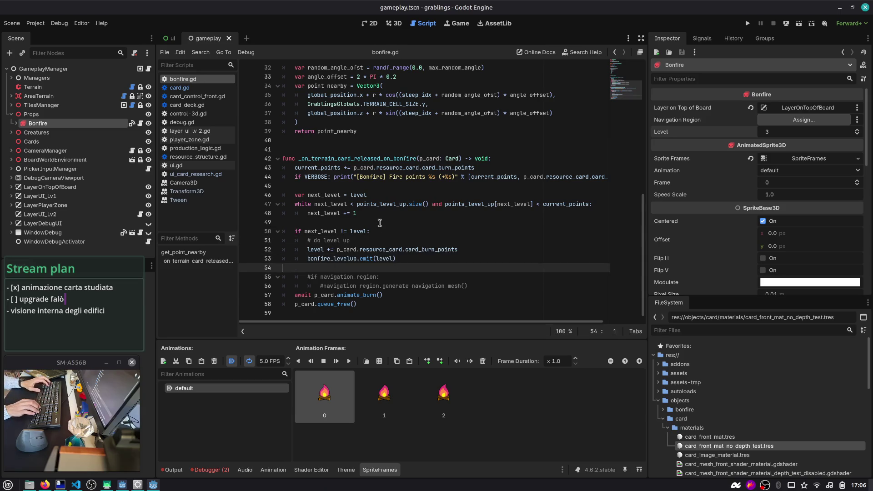
# - Delete the blank line after the emit while keeping the '# do level up' comment
pyautogui.hotkey('ctrl', 'shift', 'k')
pyautogui.press('Up')
pyautogui.press('Up')
pyautogui.press('Up')
pyautogui.hotkey('ctrl', 'shift', 'k')
pyautogui.hotkey('ctrl', 'z')
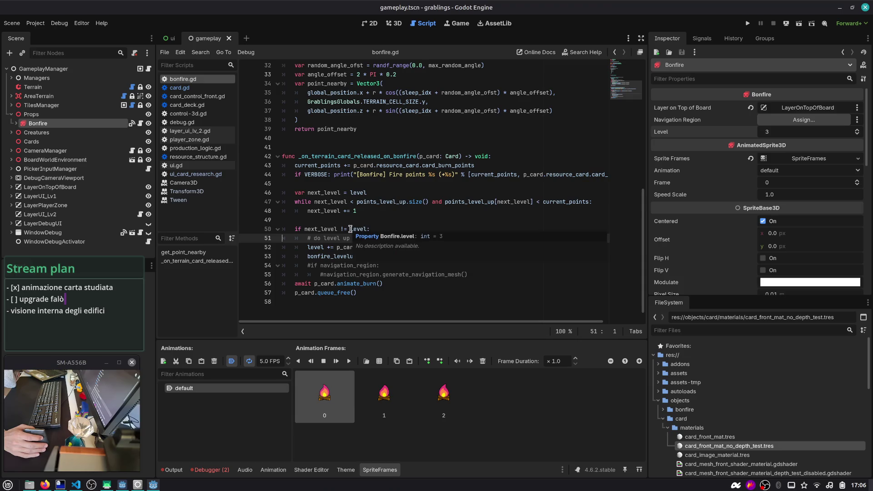
pyautogui.hotkey('ctrl', 'alt', 'Right')
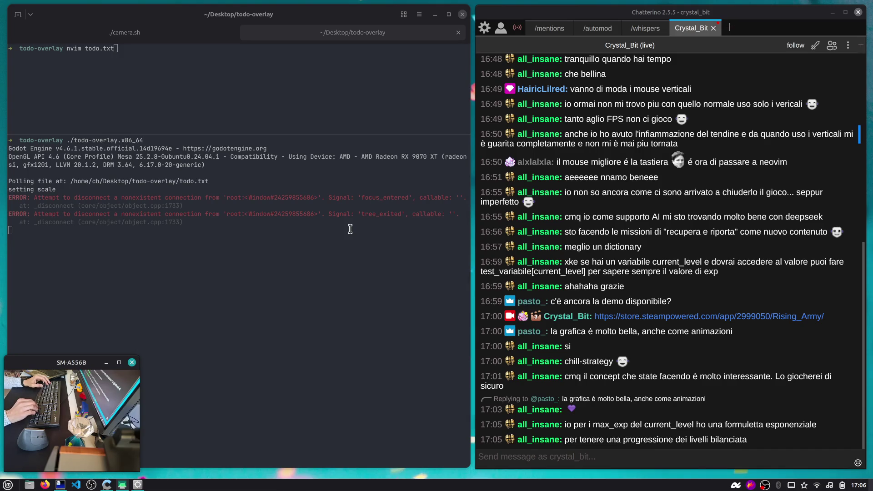
pyautogui.hotkey('ctrl', 'alt', 'Left')
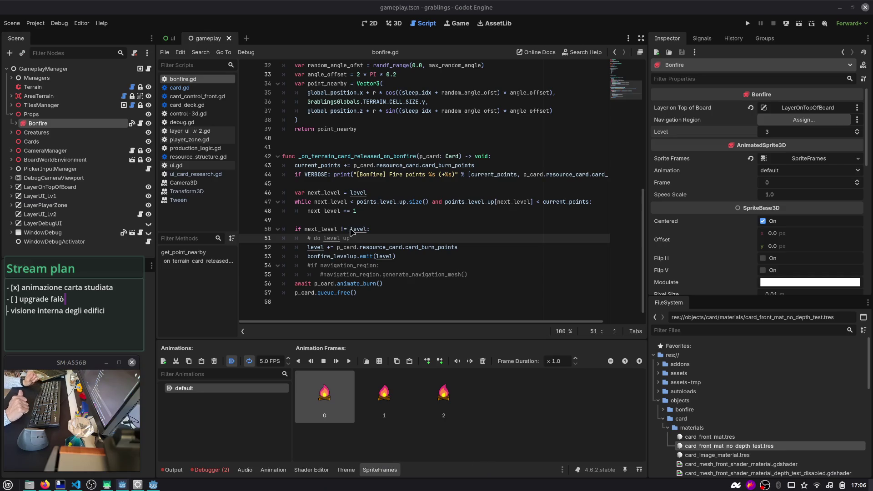
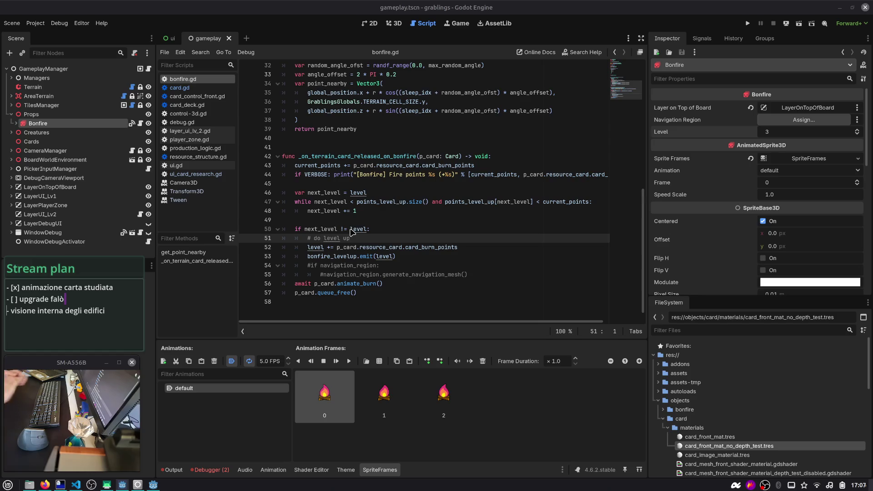
# - Review the card-burning and level-up lines 47–56 of bonfire.gd
pyautogui.click(360, 228)
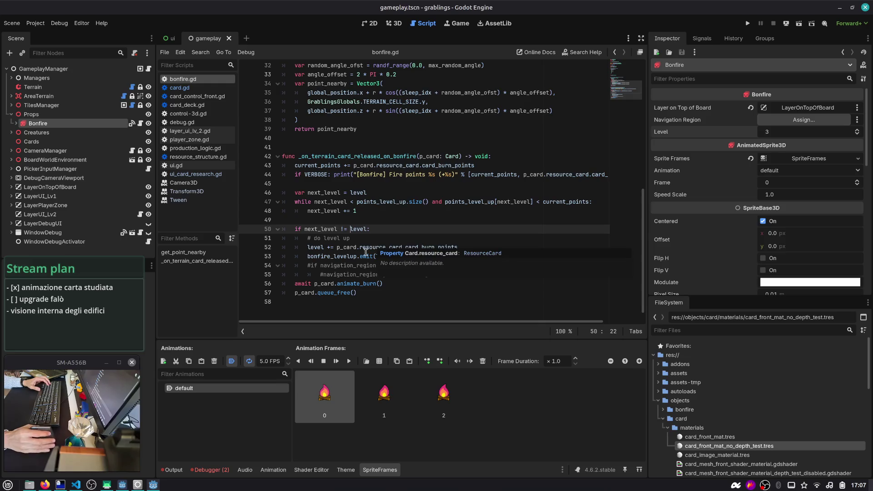
pyautogui.scroll(1, 378, 254)
pyautogui.click(398, 296)
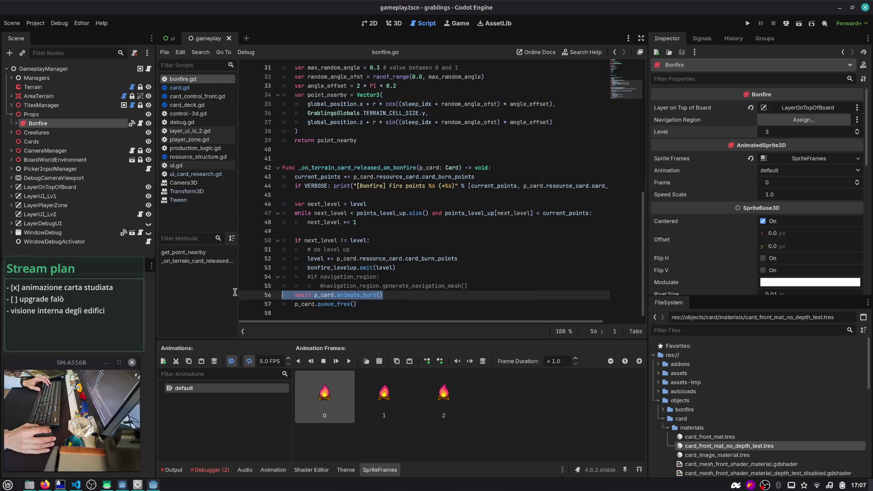
pyautogui.click(311, 249)
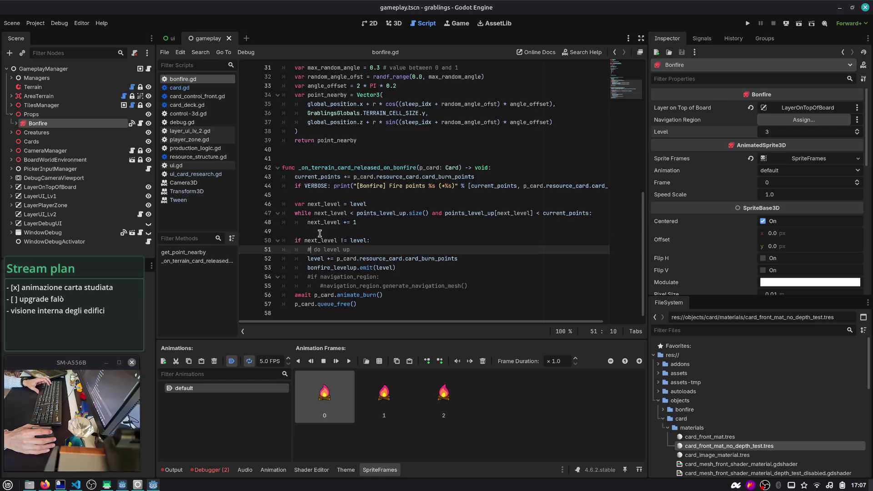
pyautogui.click(319, 232)
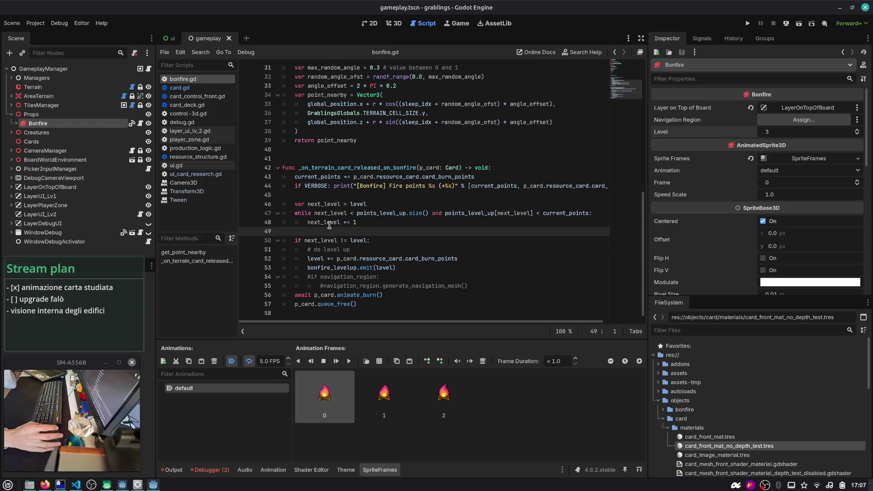
pyautogui.moveTo(329, 225)
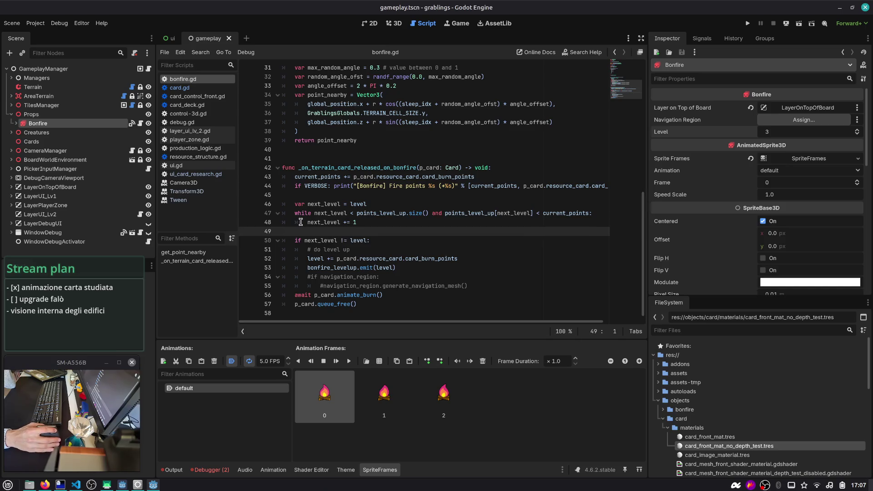
# - Highlight the uses of next_level and bonfire_levelup, then run the project
pyautogui.doubleClick(323, 213)
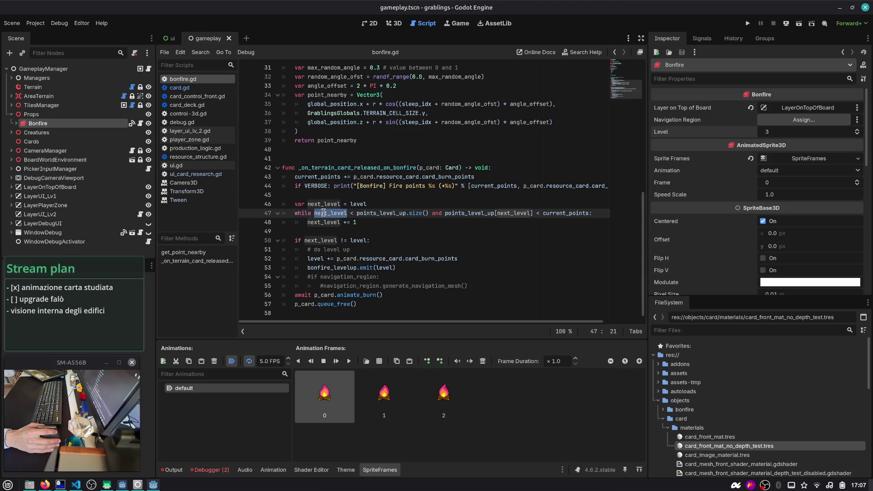
pyautogui.click(330, 222)
pyautogui.click(331, 231)
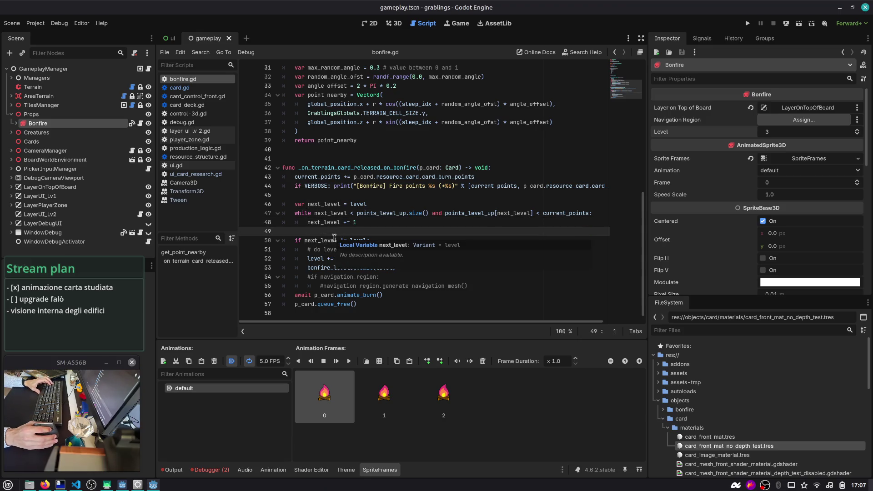
pyautogui.doubleClick(324, 240)
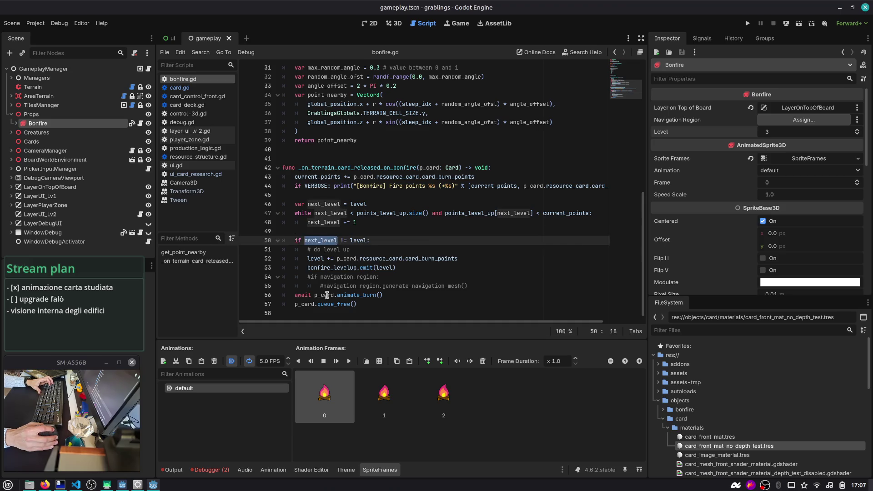
pyautogui.doubleClick(331, 268)
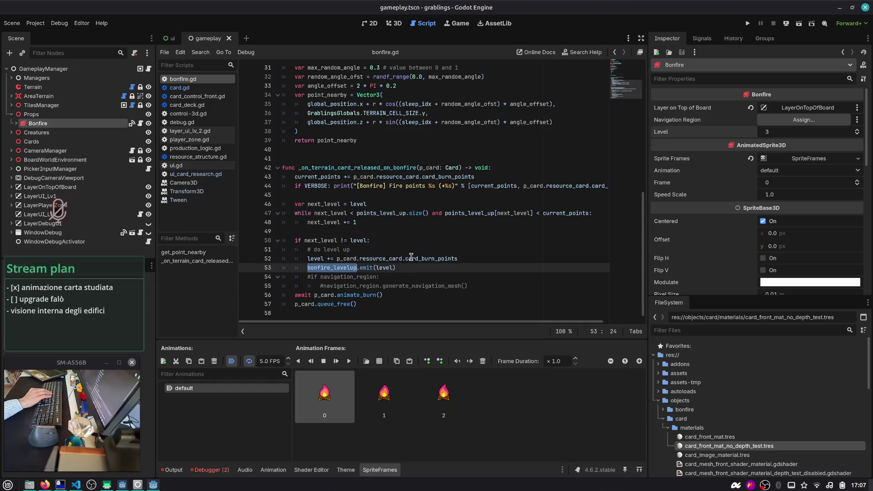
pyautogui.click(432, 258)
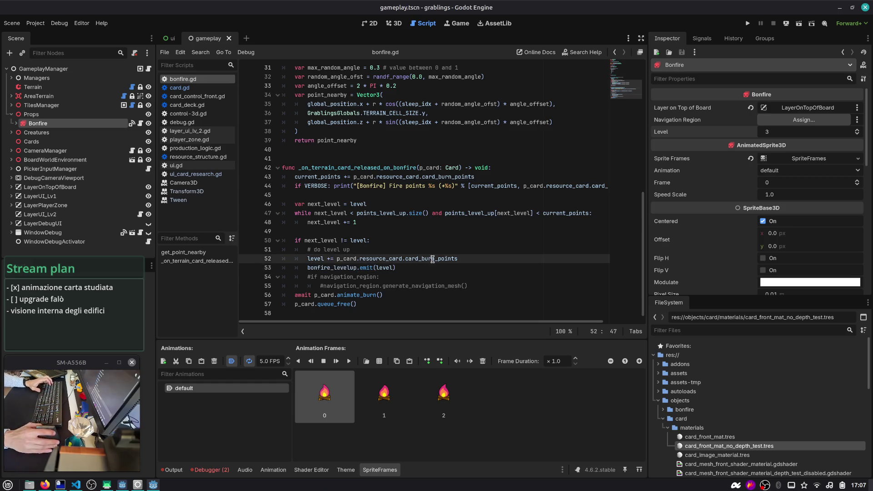
pyautogui.click(379, 304)
pyautogui.scroll(2, 379, 304)
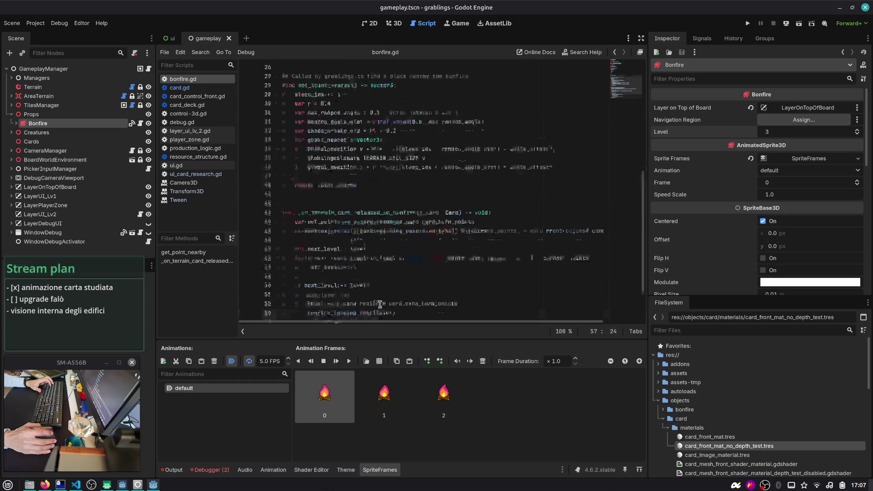
pyautogui.scroll(5, 381, 299)
pyautogui.scroll(-10, 372, 245)
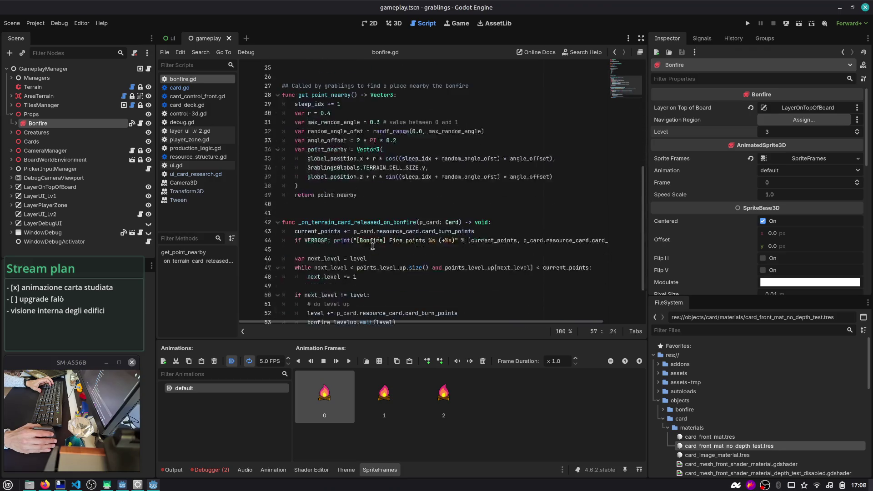
pyautogui.press('F5')
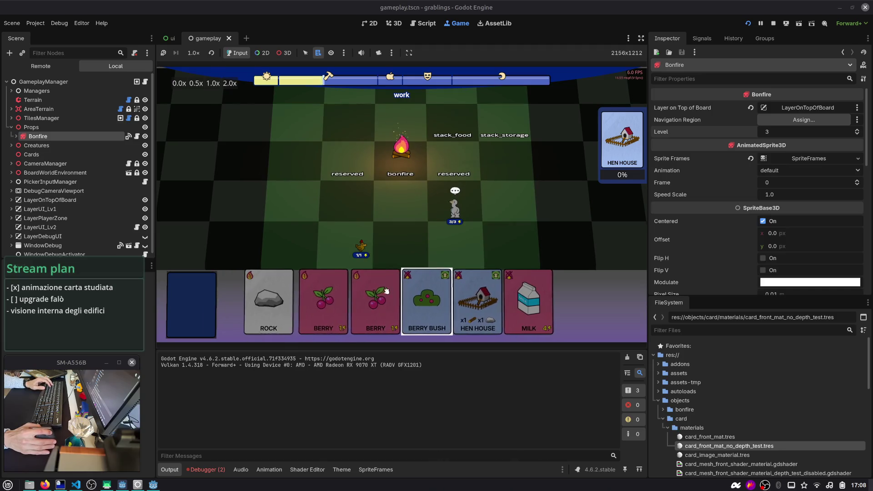
# - Burn a BERRY card on the bonfire, then go back to the Fire points print on line 44
pyautogui.moveTo(376, 290); pyautogui.dragTo(409, 159)
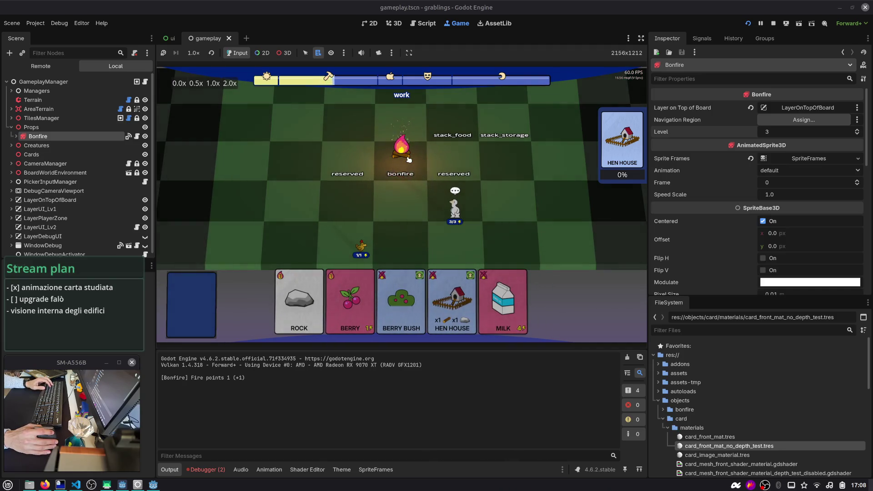
pyautogui.click(414, 24)
pyautogui.click(318, 195)
pyautogui.click(435, 196)
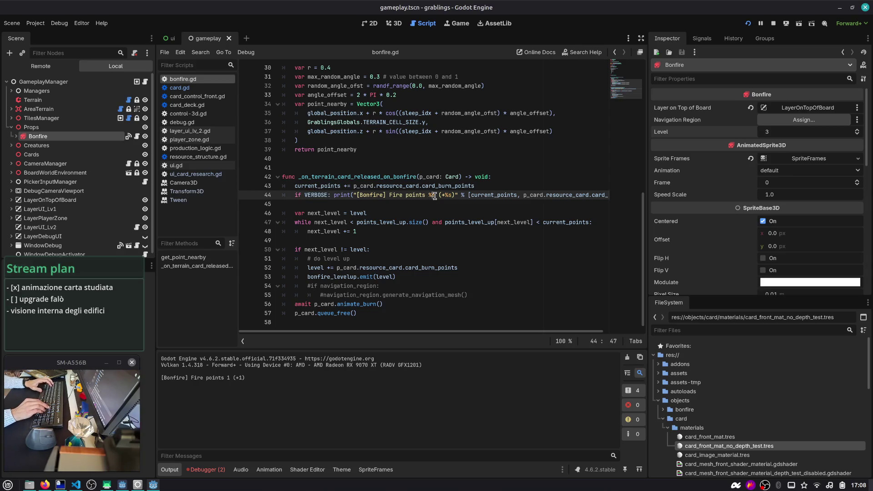
# - Duplicate the verbose Fire points print line on line 44
pyautogui.moveTo(225, 378); pyautogui.dragTo(240, 379)
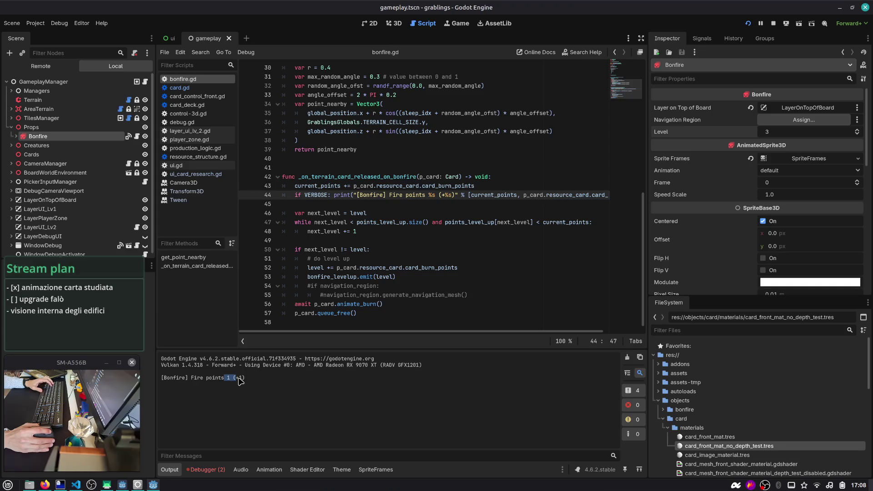
pyautogui.scroll(6, 301, 138)
pyautogui.click(300, 139)
pyautogui.scroll(-6, 301, 138)
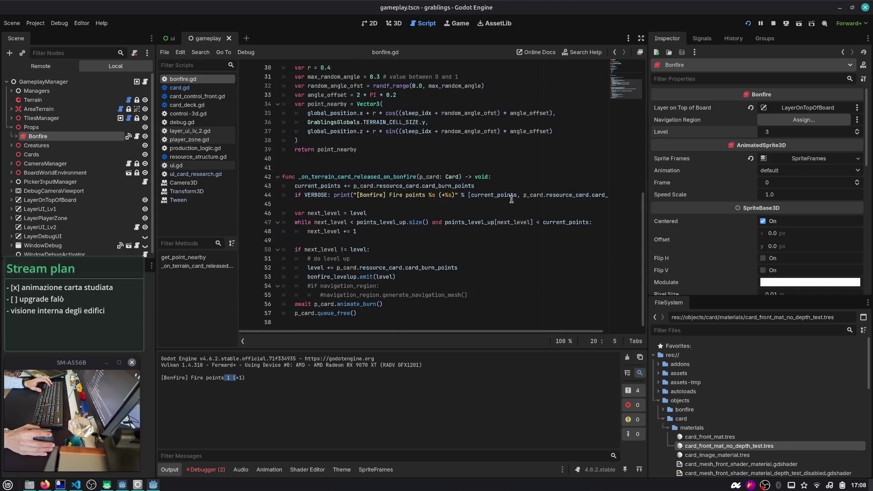
pyautogui.click(544, 196)
pyautogui.tripleClick(548, 195)
pyautogui.press('Down')
pyautogui.press('Down')
pyautogui.press('Down')
pyautogui.press('Down')
pyautogui.press('Return')
pyautogui.write('if VERBOSE: print("[Bonfire] Fire points %s (+%s)" % [current_points, p_card.resource_card.card_burn_points])')
pyautogui.hotkey('ctrl', 'Left')
pyautogui.hotkey('ctrl', 'Left')
pyautogui.hotkey('ctrl', 'Left')
pyautogui.hotkey('ctrl', 'Left')
# - Edit the copied print to log "Level up to %s" % [level]
pyautogui.hotkey('ctrl', 'shift', 'Right')
pyautogui.hotkey('ctrl', 'shift', 'Right')
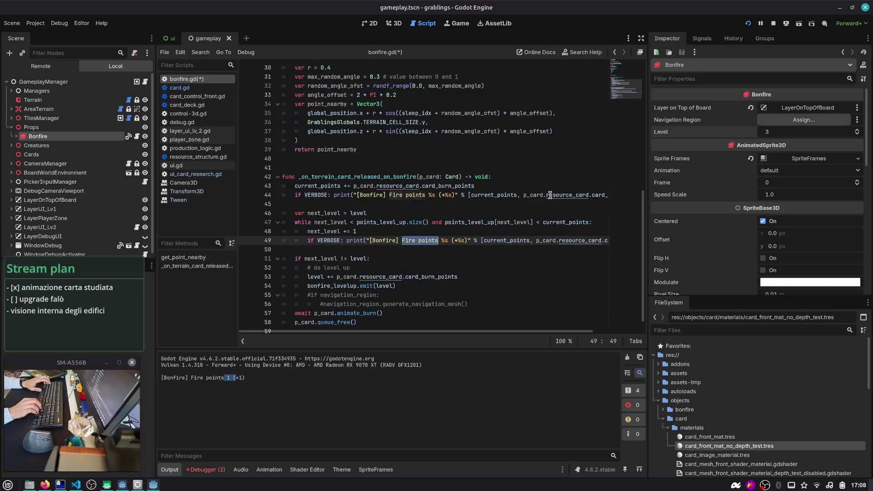
pyautogui.write('Level up to')
pyautogui.press('Delete')
pyautogui.press('Delete')
pyautogui.press('Delete')
pyautogui.press('Right')
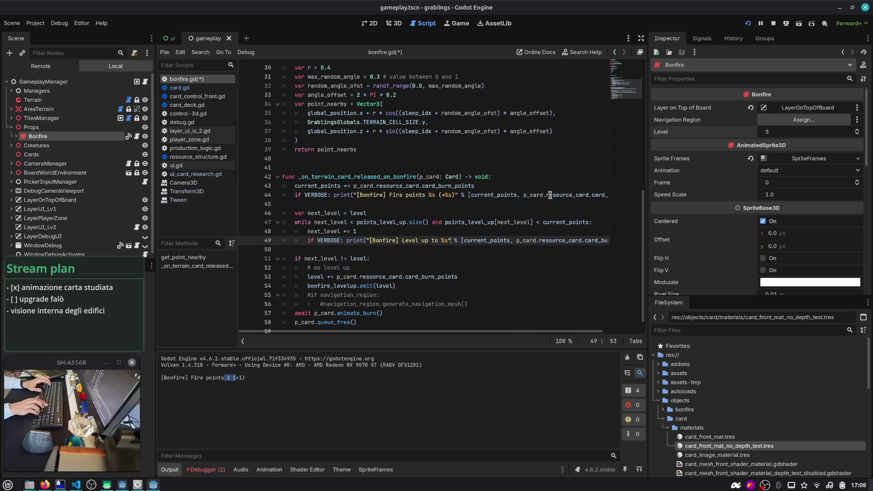
pyautogui.hotkey('shift', 'End')
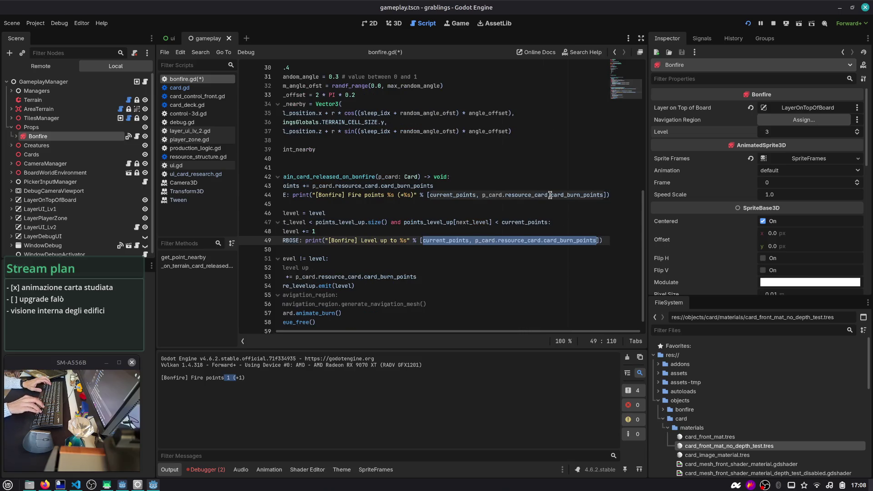
pyautogui.press('BackSpace')
# - Change the level update to level = next_level and move the Level up print below it
pyautogui.hotkey('ctrl', 'shift', 'k')
pyautogui.press('Down')
pyautogui.press('Down')
pyautogui.press('Down')
pyautogui.press('End')
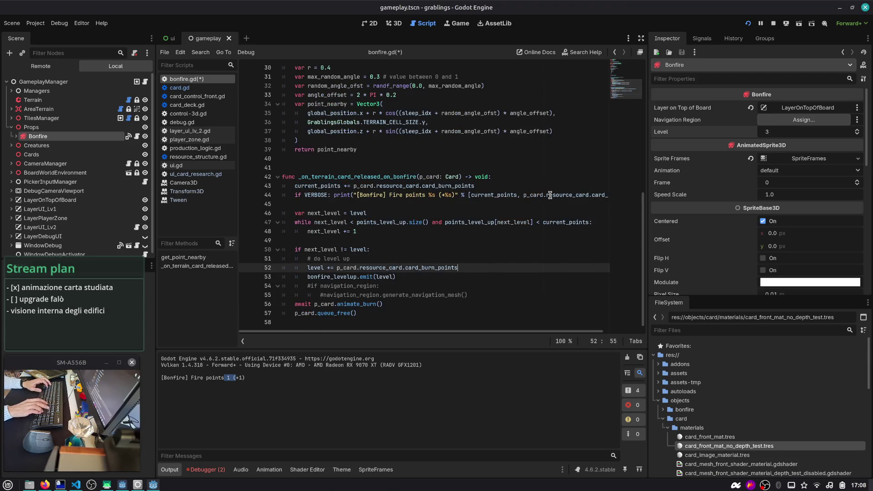
pyautogui.hotkey('ctrl', 'shift', 'Left')
pyautogui.hotkey('ctrl', 'shift', 'Left')
pyautogui.hotkey('ctrl', 'shift', 'Left')
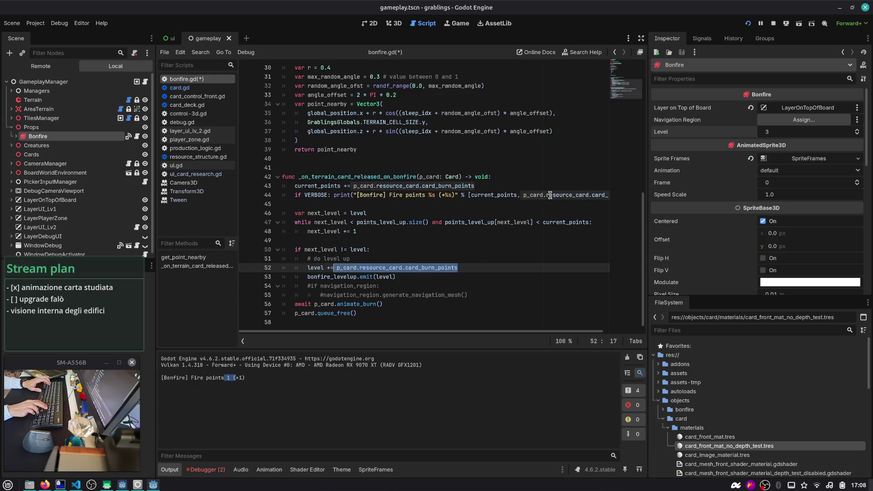
pyautogui.press('BackSpace')
pyautogui.press('Return')
pyautogui.press('Return')
pyautogui.write('if VERBOSE: print("[Bonfire] Level up to %s" % [level])')
pyautogui.press('Up')
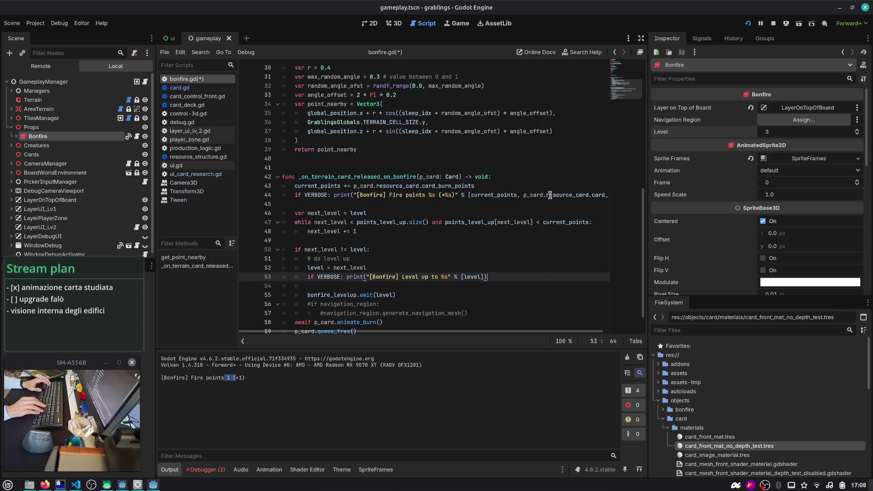
# - Remove the leftover empty line, save bonfire.gd, and relaunch the game
pyautogui.press('Down')
pyautogui.hotkey('ctrl', 'shift', 'k')
pyautogui.hotkey('ctrl', 's')
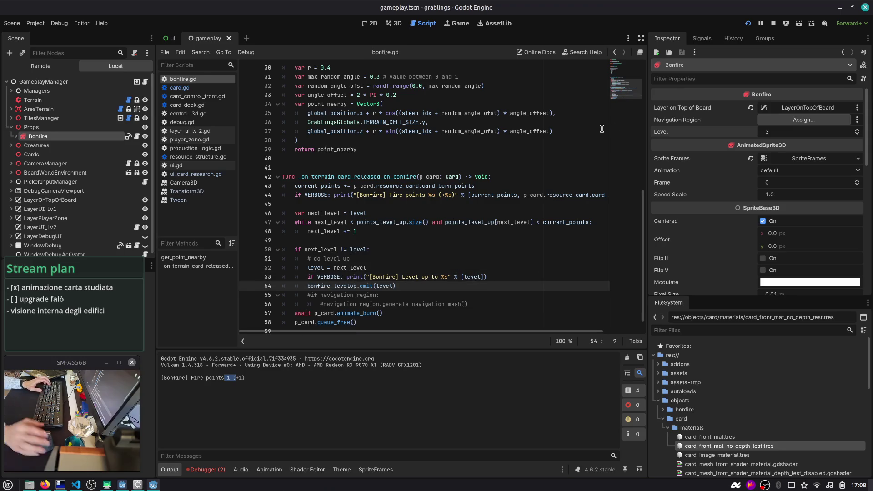
pyautogui.click(748, 23)
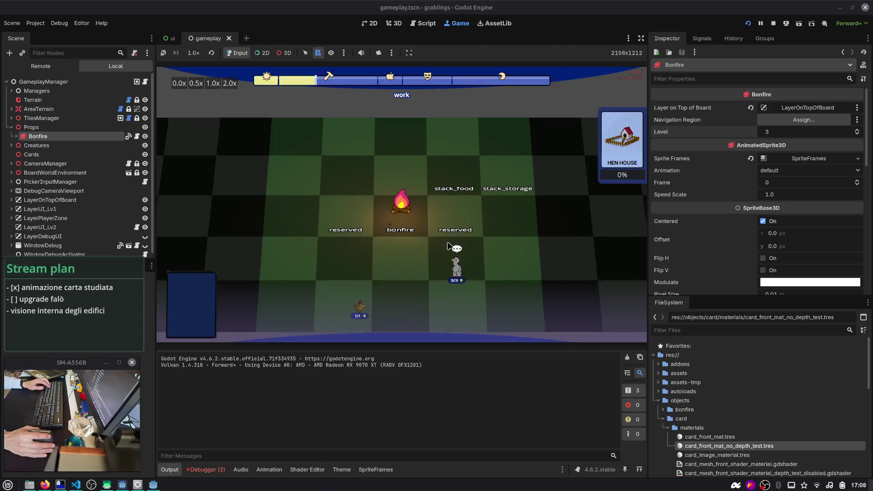
# - Restart the game and burn Berry cards so the bonfire levels up to 4, then 5
pyautogui.press('F8')
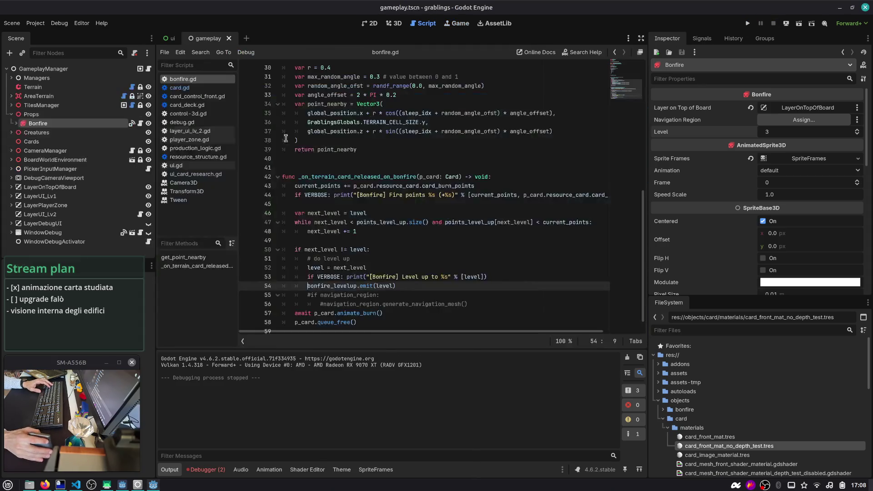
pyautogui.click(747, 23)
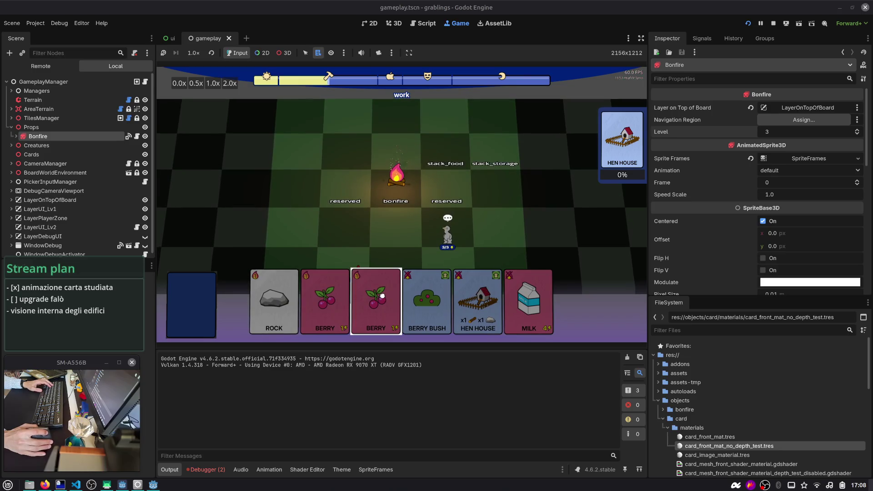
pyautogui.moveTo(381, 296); pyautogui.dragTo(399, 182)
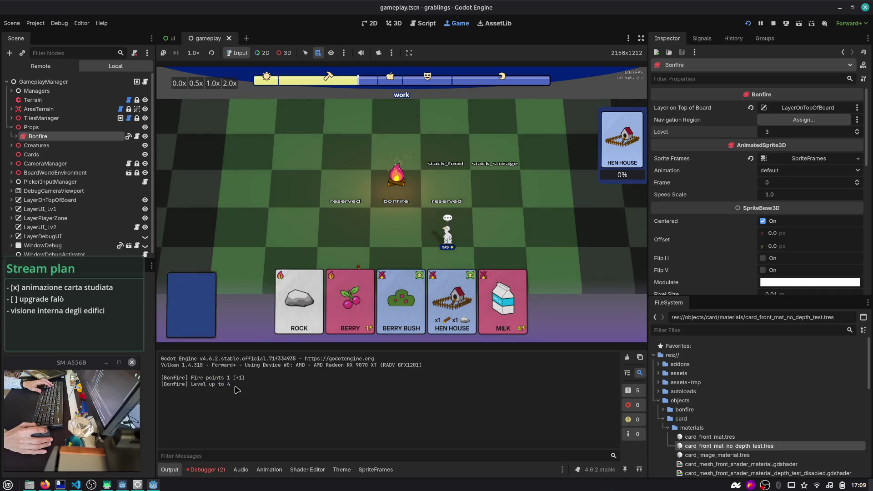
pyautogui.moveTo(350, 300); pyautogui.dragTo(363, 236)
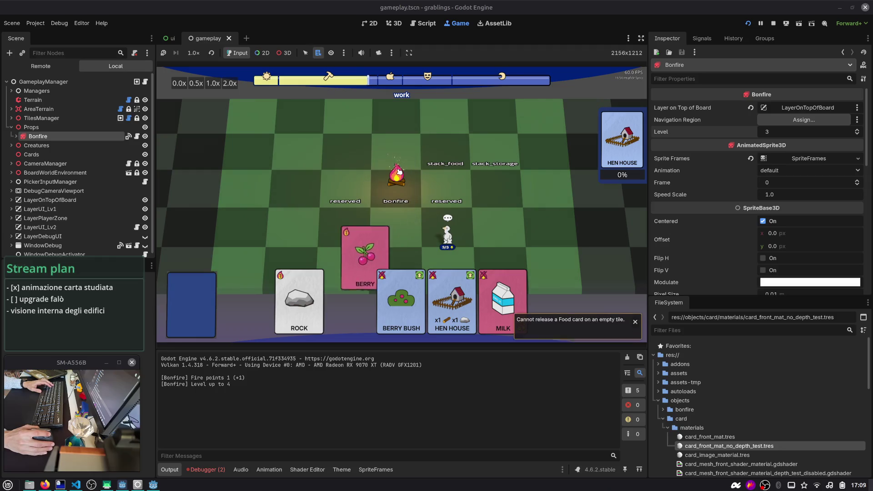
pyautogui.moveTo(350, 300); pyautogui.dragTo(395, 182)
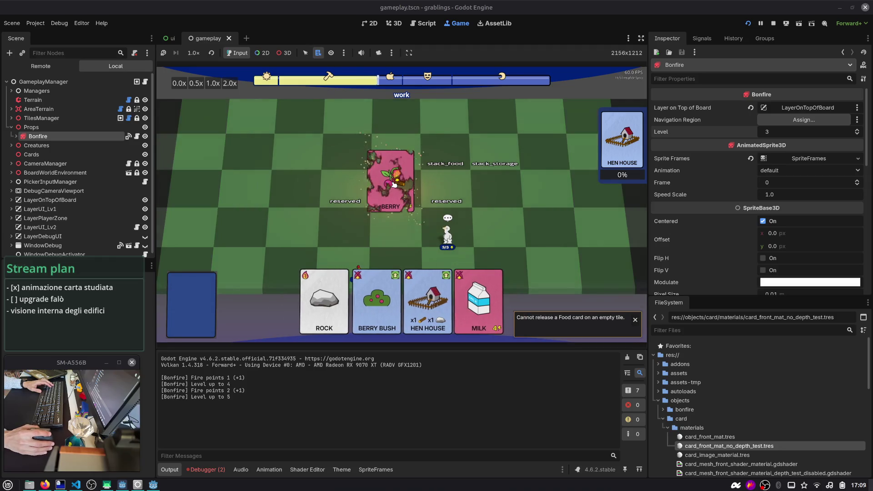
# - Select the level-up text in the log and return to bonfire.gd
pyautogui.moveTo(210, 397); pyautogui.dragTo(244, 390)
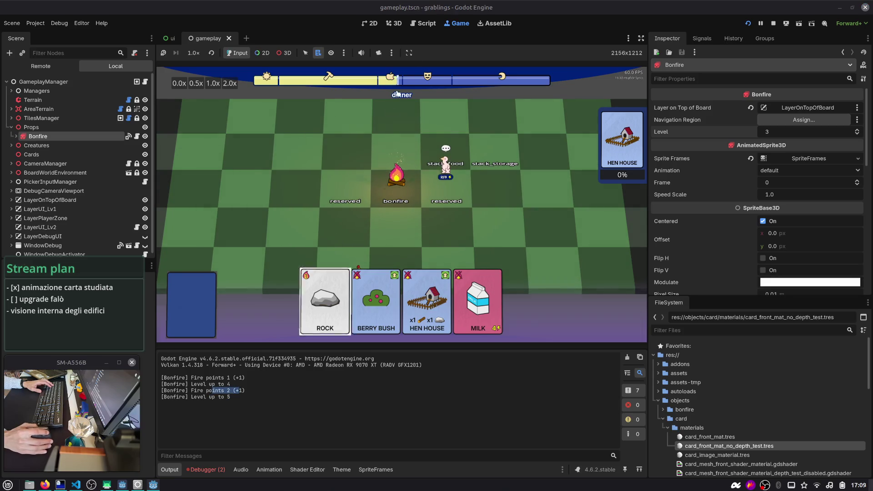
pyautogui.click(425, 23)
pyautogui.scroll(10, 302, 243)
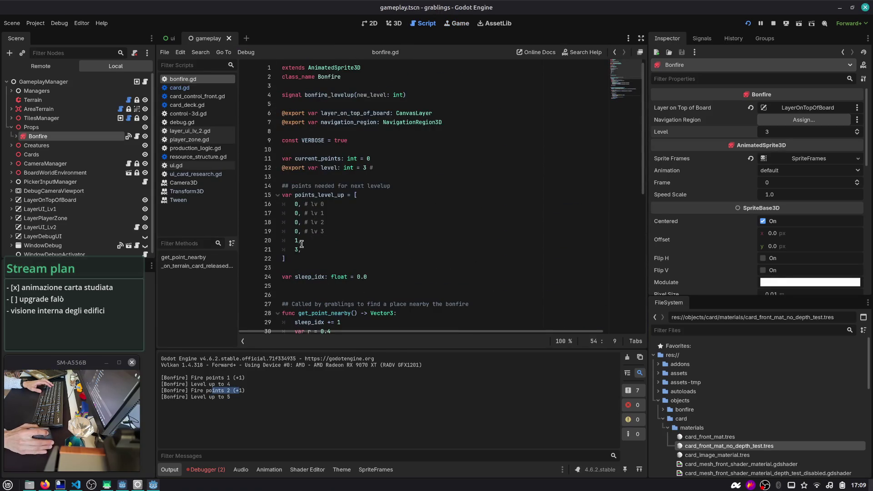
# - Inspect the points list, the next_level while-loop condition and the size() documentation
pyautogui.moveTo(309, 252); pyautogui.dragTo(273, 250)
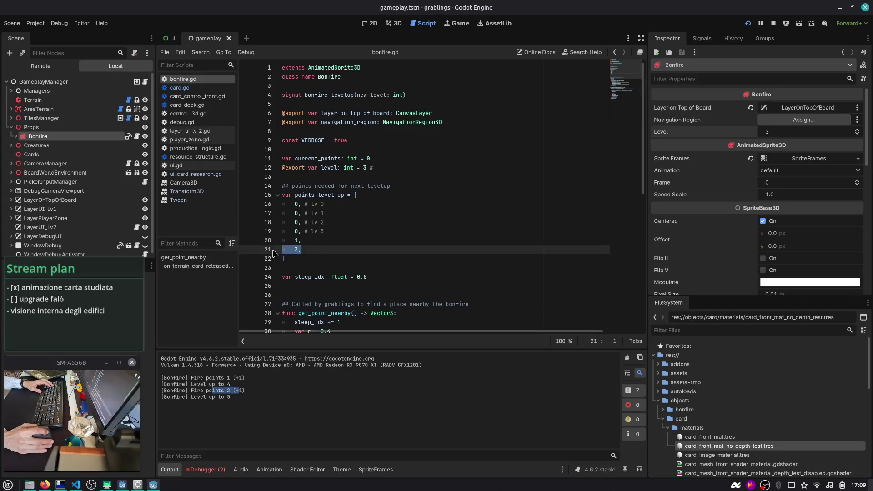
pyautogui.click(305, 213)
pyautogui.scroll(-4, 305, 213)
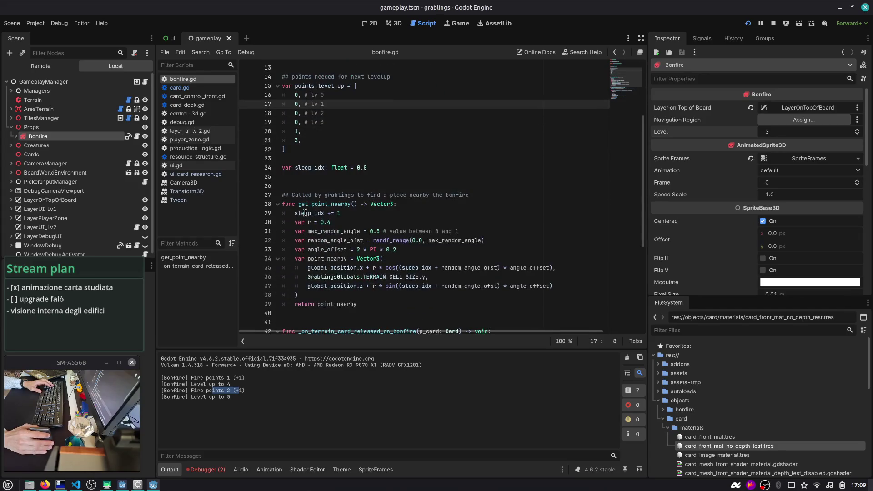
pyautogui.scroll(-5, 304, 213)
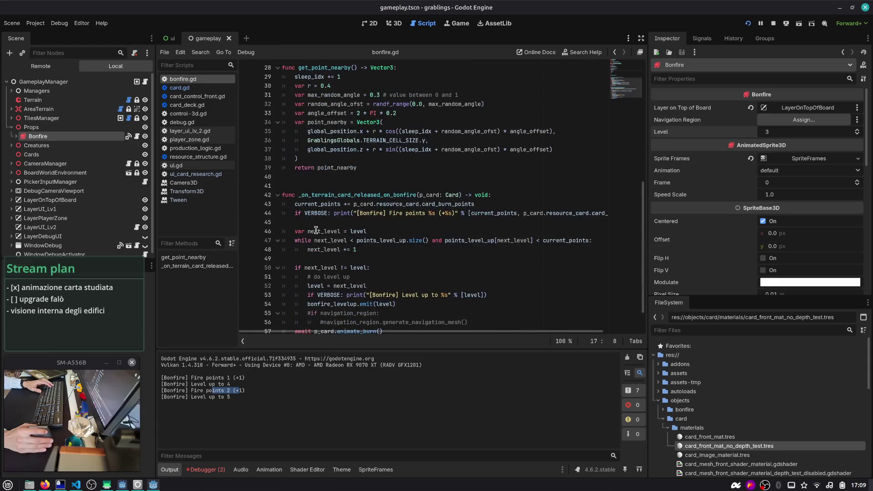
pyautogui.scroll(2, 324, 222)
pyautogui.scroll(-3, 327, 191)
pyautogui.click(331, 206)
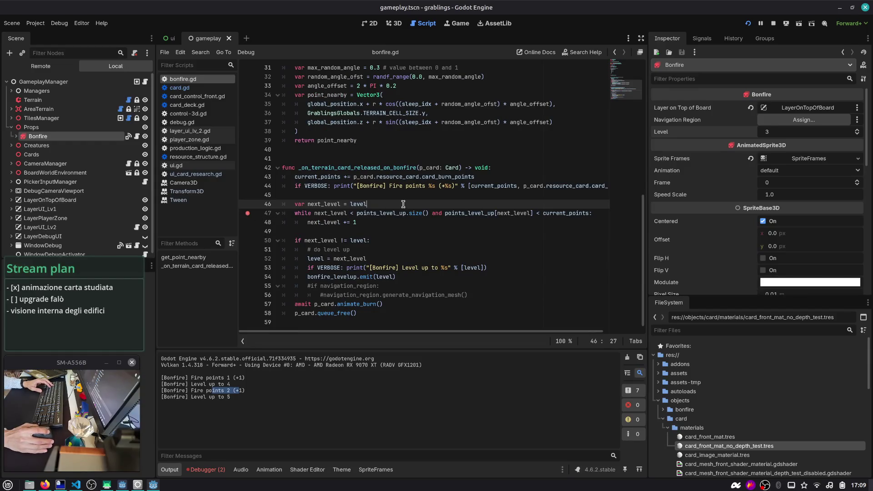
pyautogui.click(374, 210)
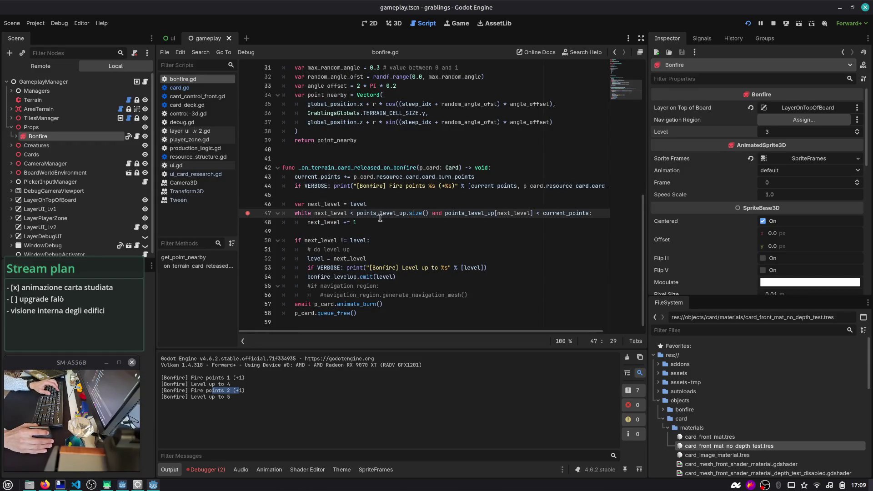
pyautogui.doubleClick(332, 214)
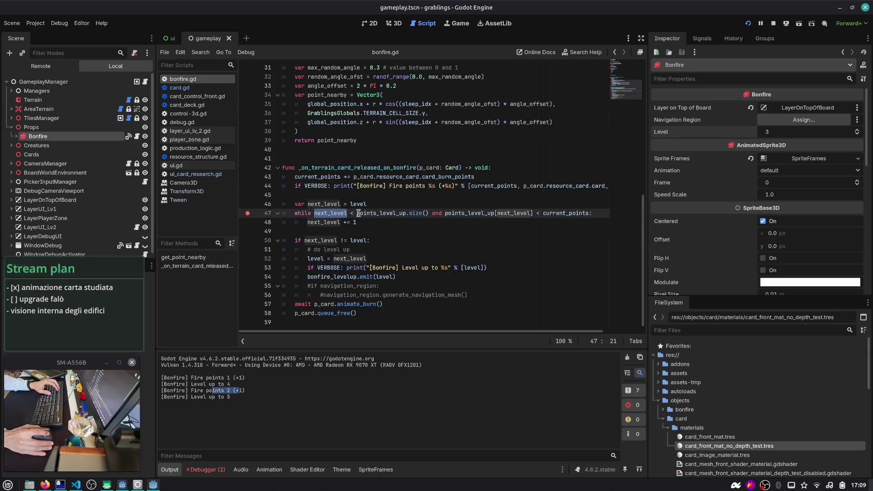
pyautogui.click(426, 213)
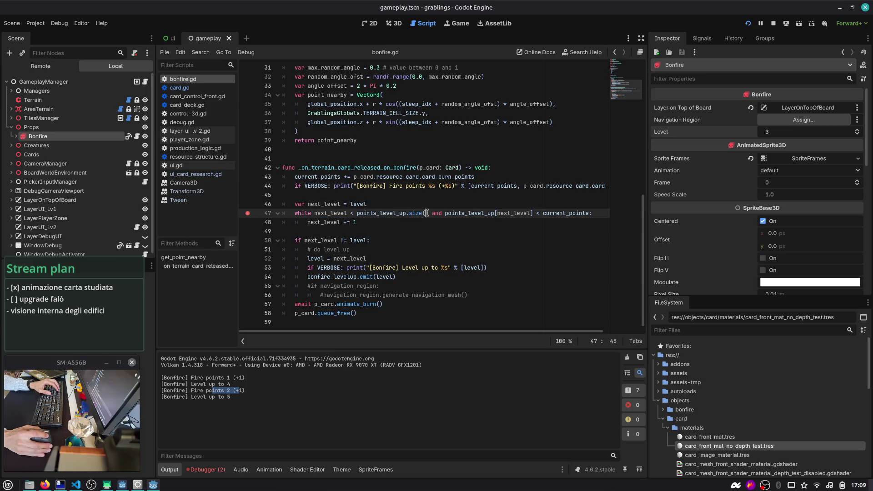
pyautogui.doubleClick(419, 213)
pyautogui.scroll(2, 326, 146)
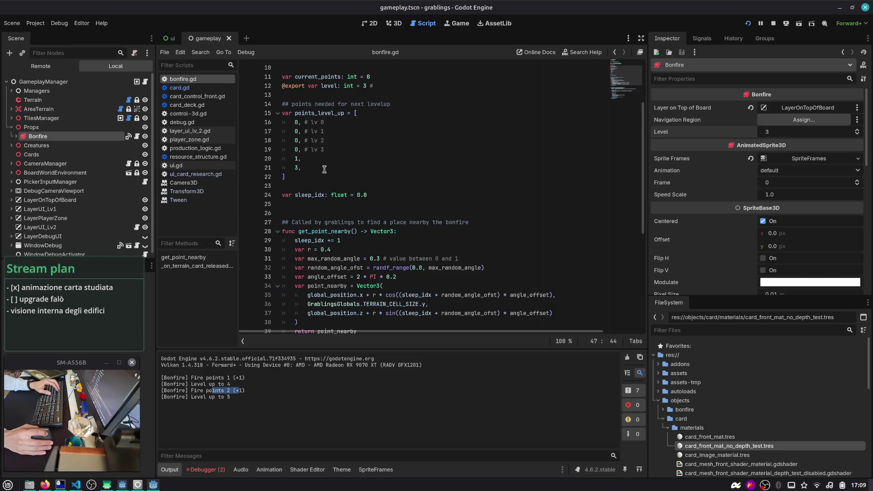
pyautogui.scroll(-6, 324, 169)
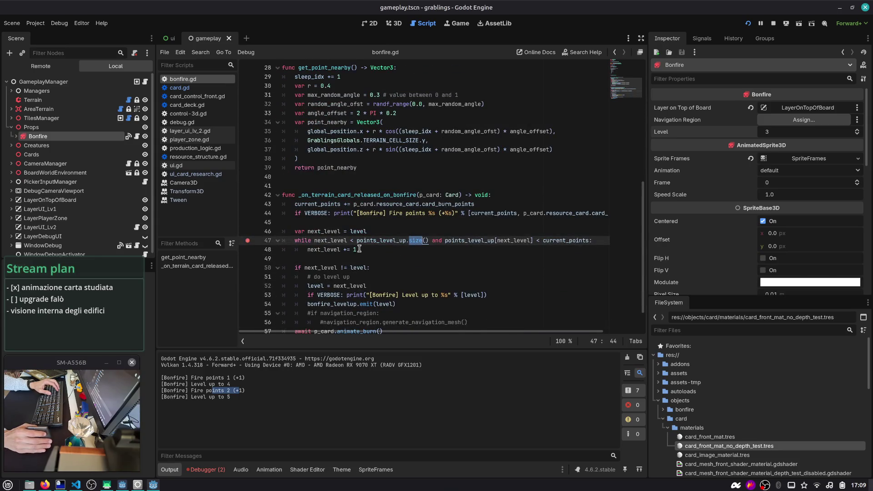
# - Trace the uses of next_level, current_points and level in the script
pyautogui.doubleClick(337, 240)
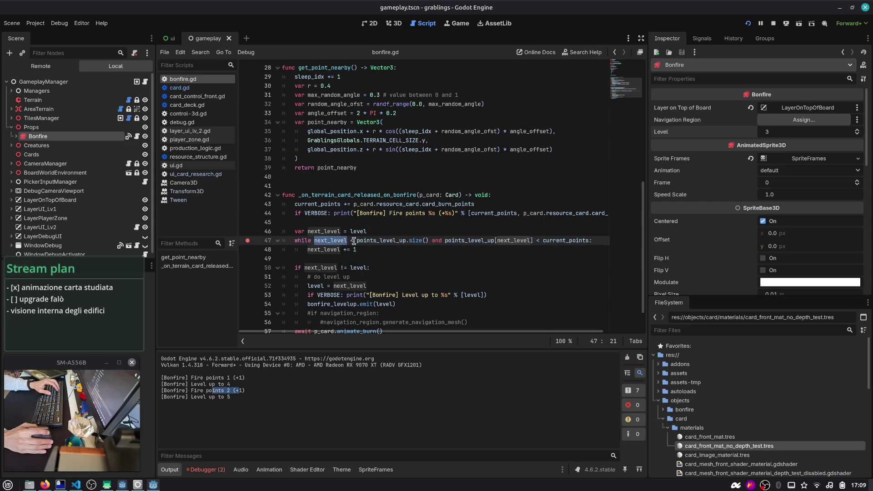
pyautogui.scroll(8, 353, 241)
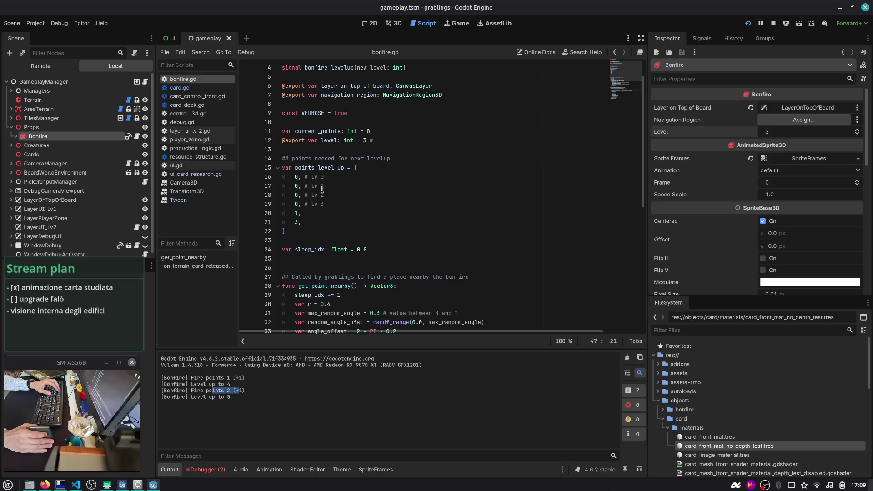
pyautogui.scroll(-7, 301, 225)
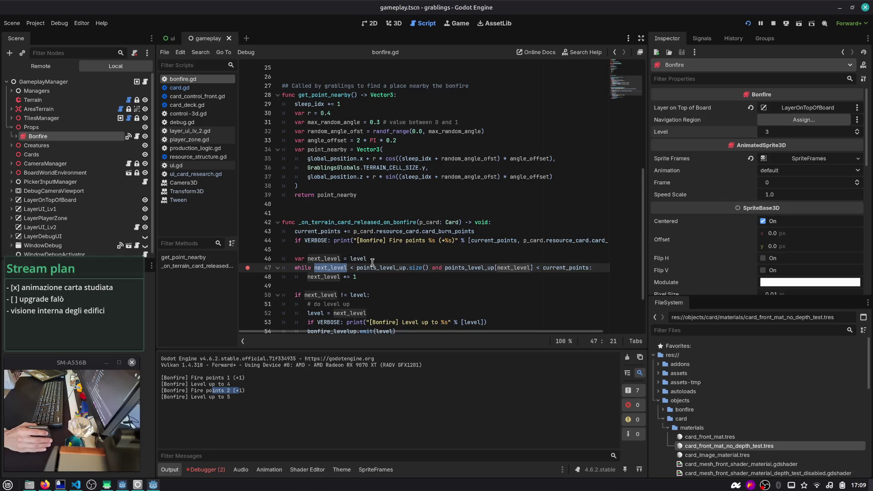
pyautogui.scroll(-1, 373, 262)
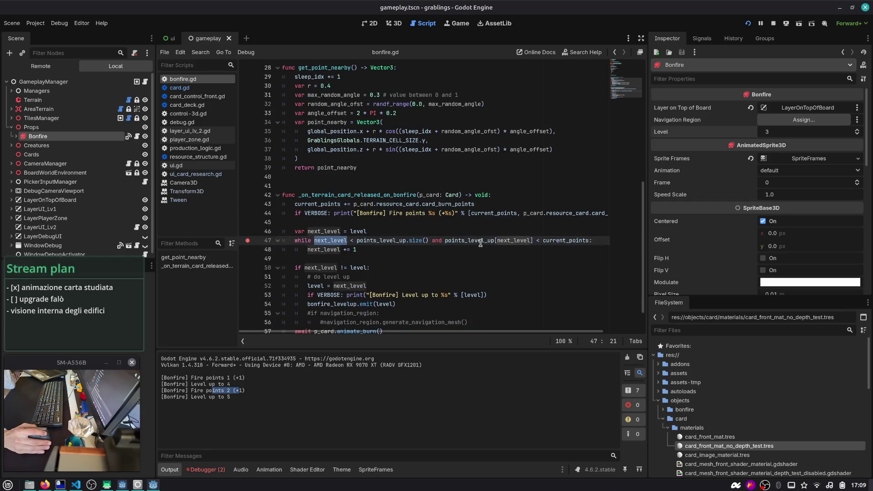
pyautogui.doubleClick(566, 241)
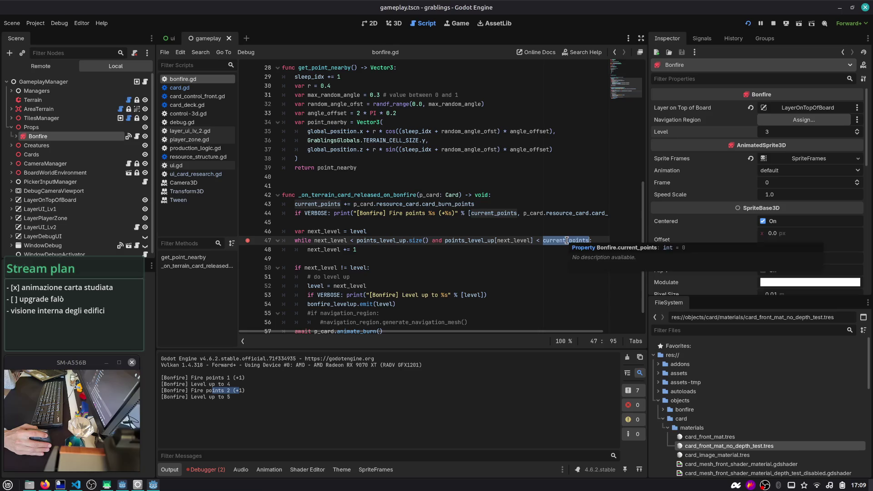
pyautogui.scroll(6, 448, 207)
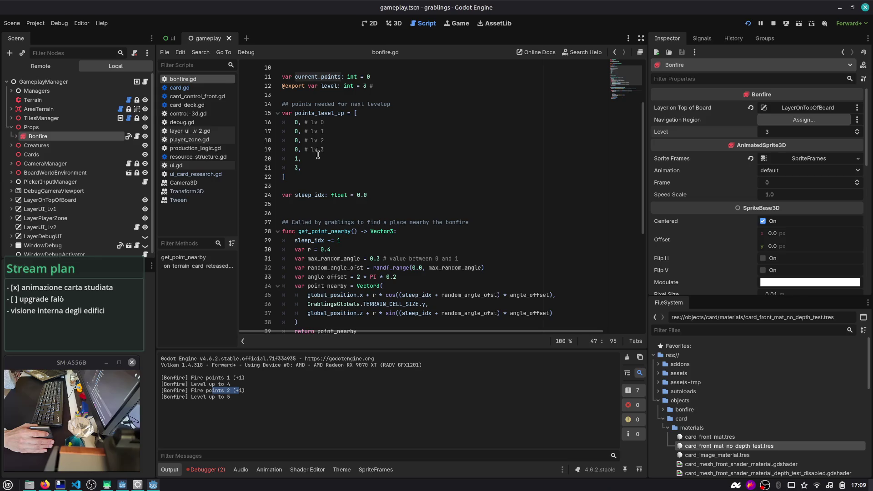
pyautogui.click(203, 396)
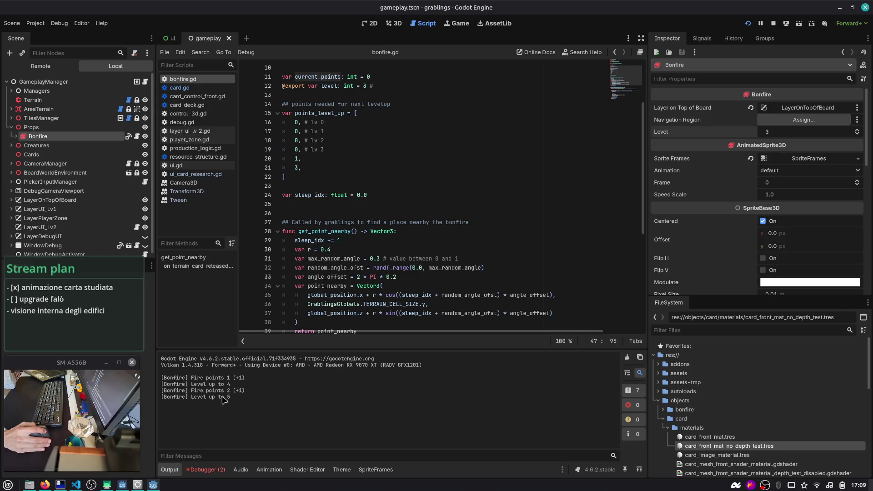
pyautogui.scroll(-7, 413, 226)
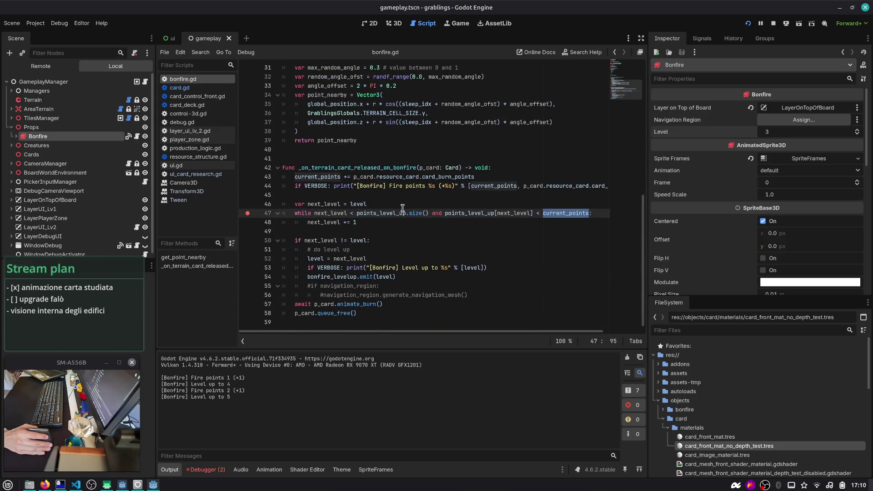
pyautogui.doubleClick(359, 204)
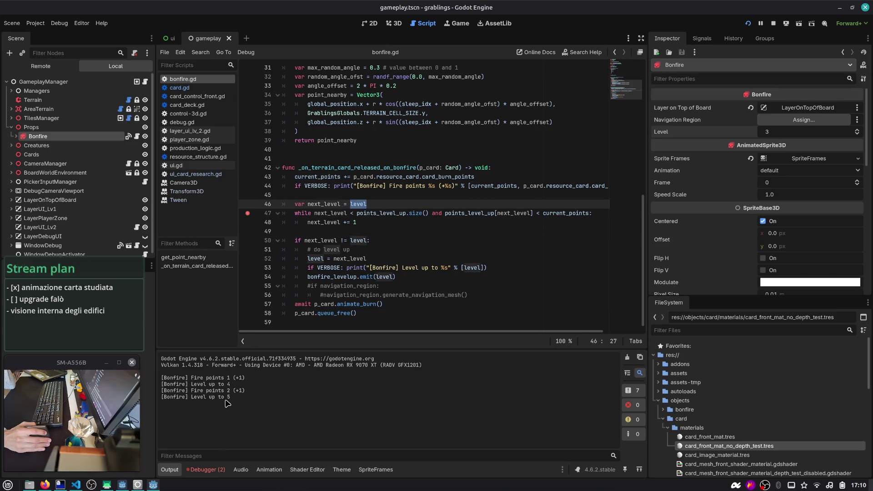
pyautogui.doubleClick(510, 213)
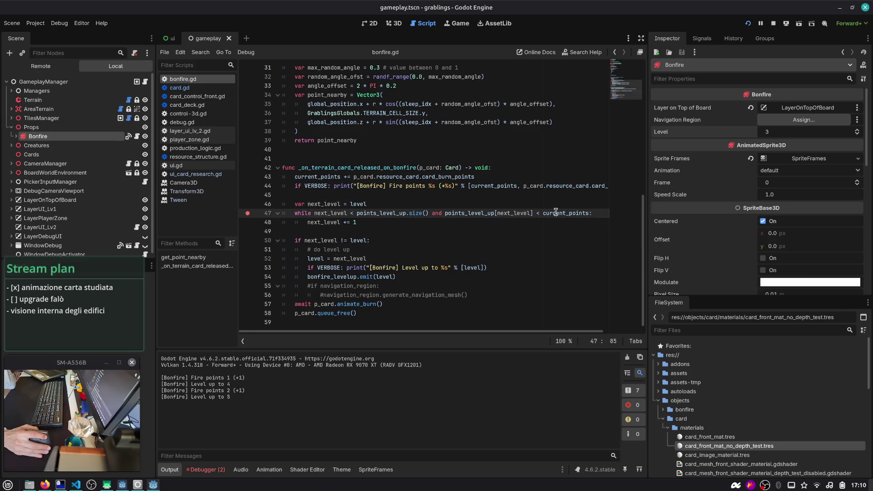
pyautogui.doubleClick(566, 213)
pyautogui.scroll(7, 354, 157)
pyautogui.scroll(1, 355, 158)
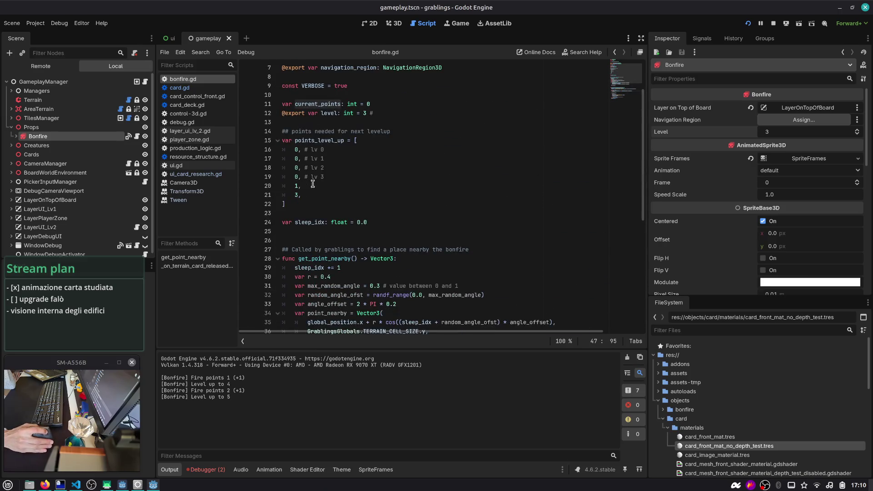
# - Annotate the 1 entry of points_level_up with the comment '# lv 4'
pyautogui.click(313, 184)
pyautogui.write('# lv')
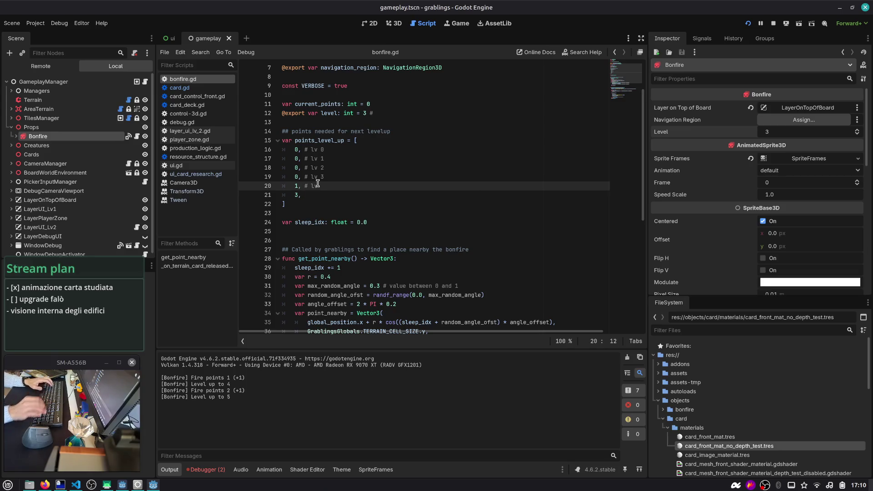
pyautogui.write(' 4')
pyautogui.scroll(-7, 509, 248)
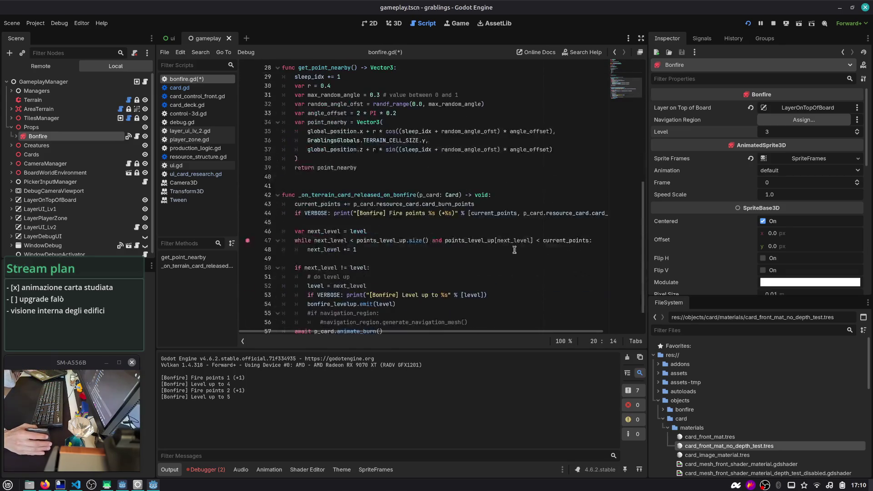
# - Add a temporary print line in the while loop, delete it, and run the game
pyautogui.doubleClick(549, 244)
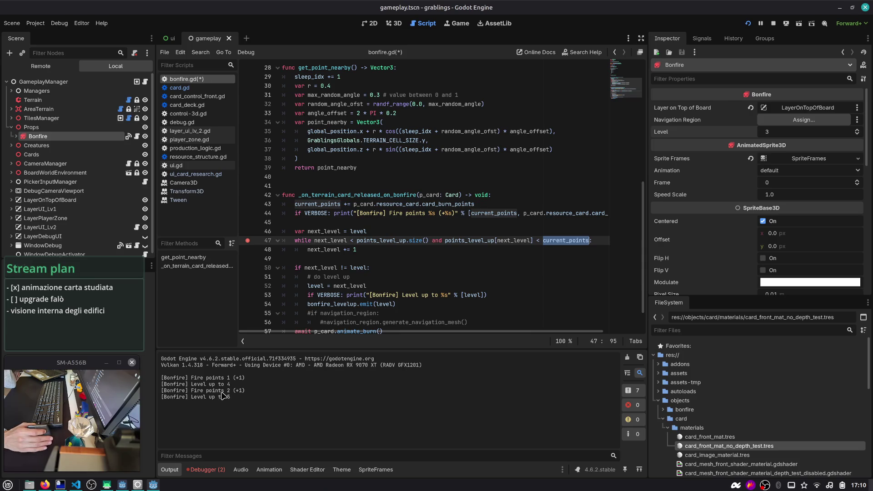
pyautogui.click(374, 249)
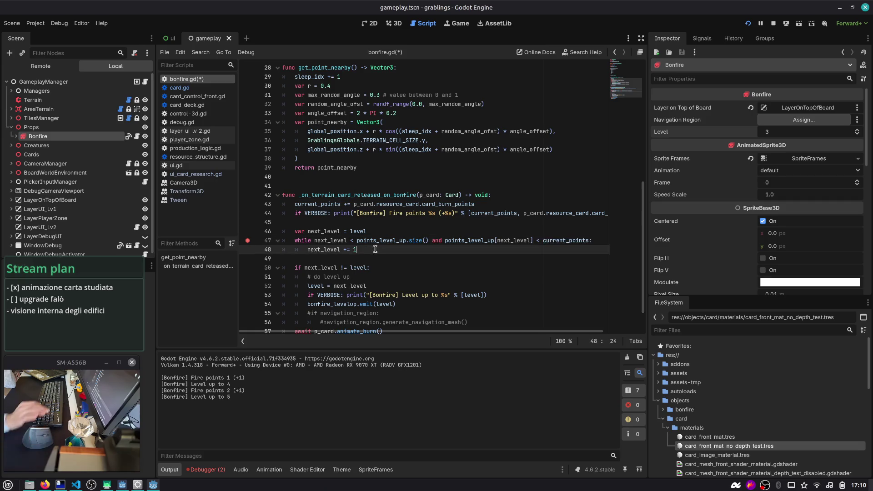
pyautogui.press('Return')
pyautogui.write('print("')
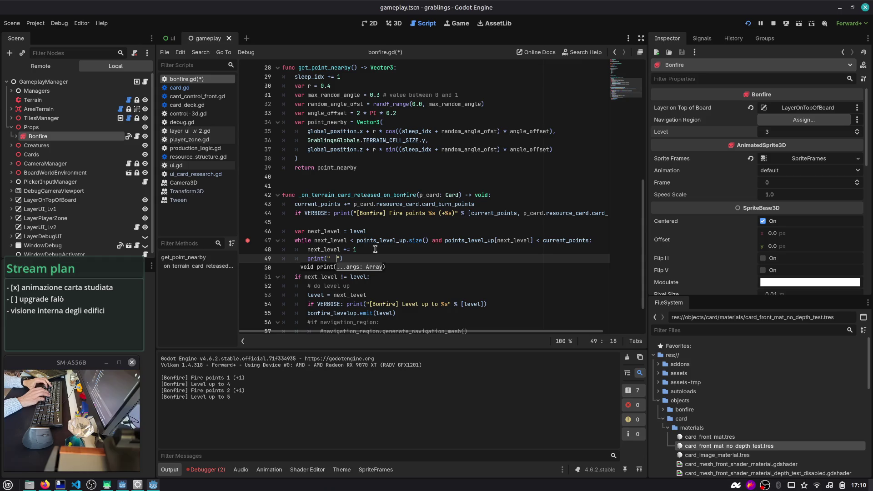
pyautogui.press('End')
pyautogui.hotkey('shift', 'Home')
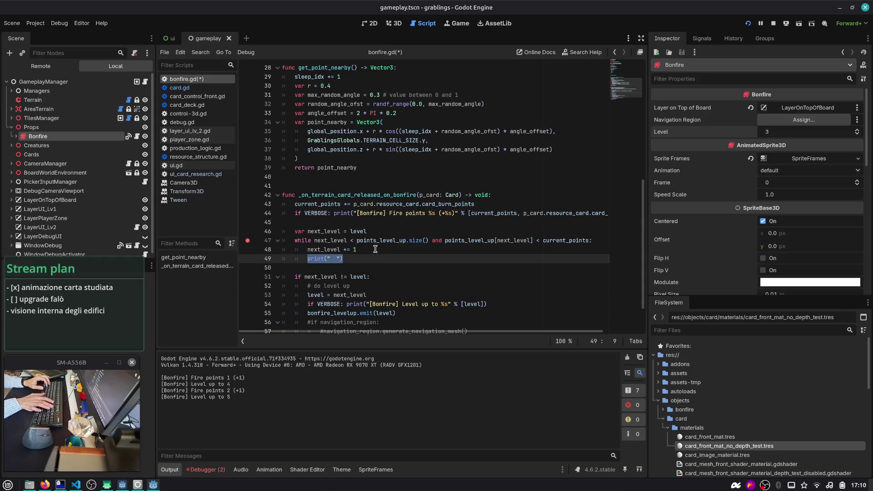
pyautogui.press('BackSpace')
pyautogui.press('F5')
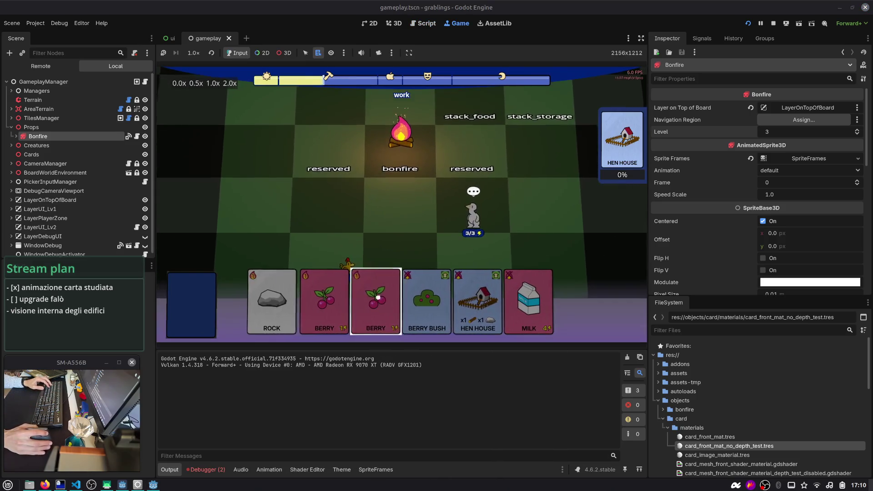
# - Burn a card, step over the level-up breakpoint twice, then stop the debug session
pyautogui.moveTo(390, 309); pyautogui.dragTo(391, 152)
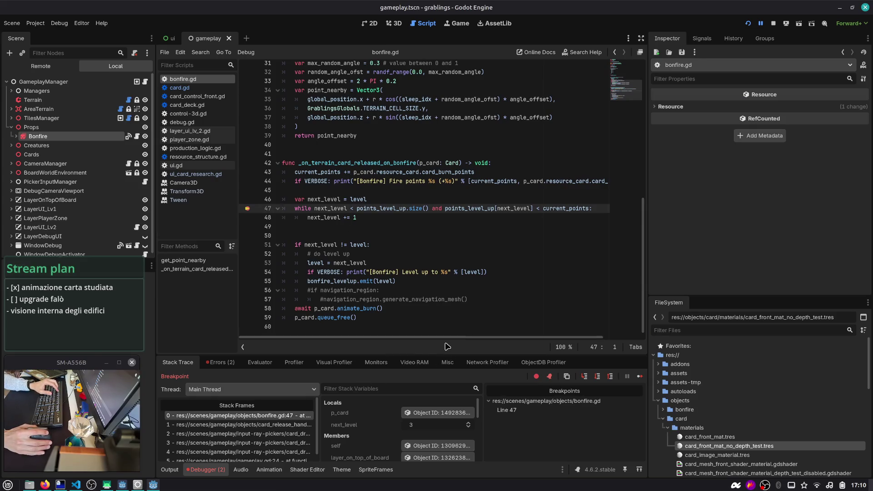
pyautogui.moveTo(430, 353); pyautogui.dragTo(427, 324)
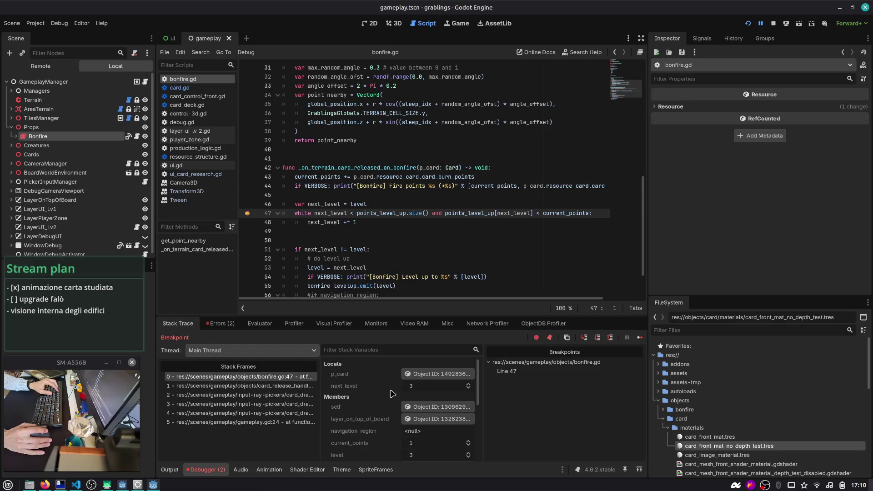
pyautogui.press('F5')
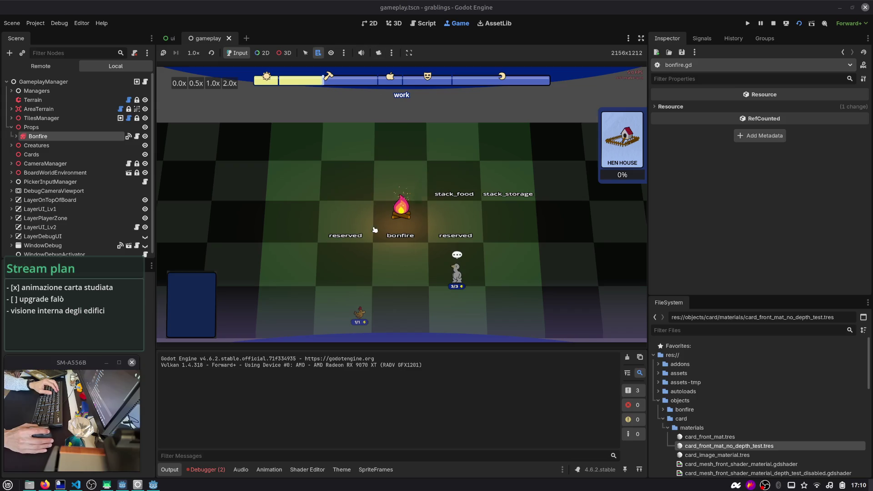
pyautogui.moveTo(382, 293); pyautogui.dragTo(400, 213)
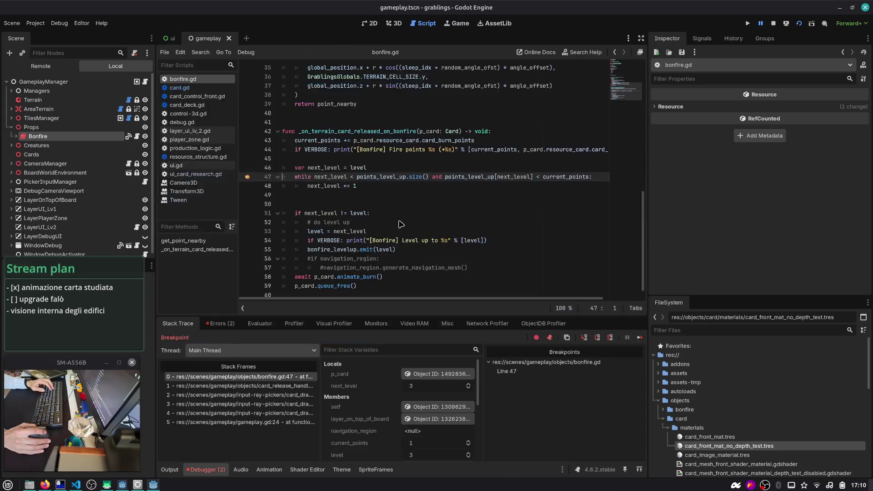
pyautogui.press('F10')
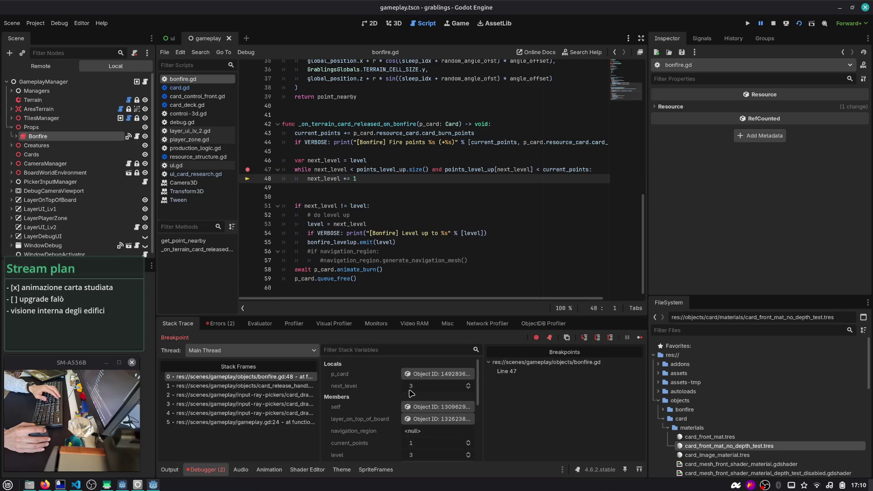
pyautogui.press('F10')
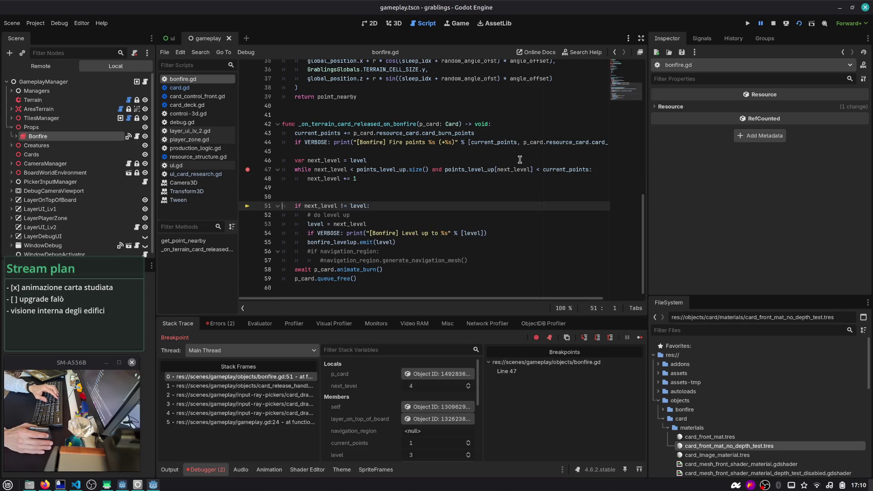
pyautogui.scroll(-1, 383, 439)
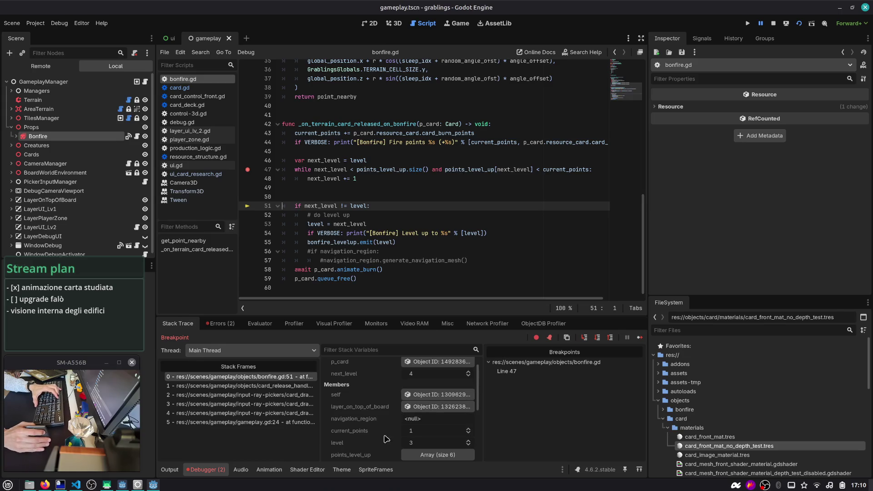
pyautogui.scroll(8, 378, 222)
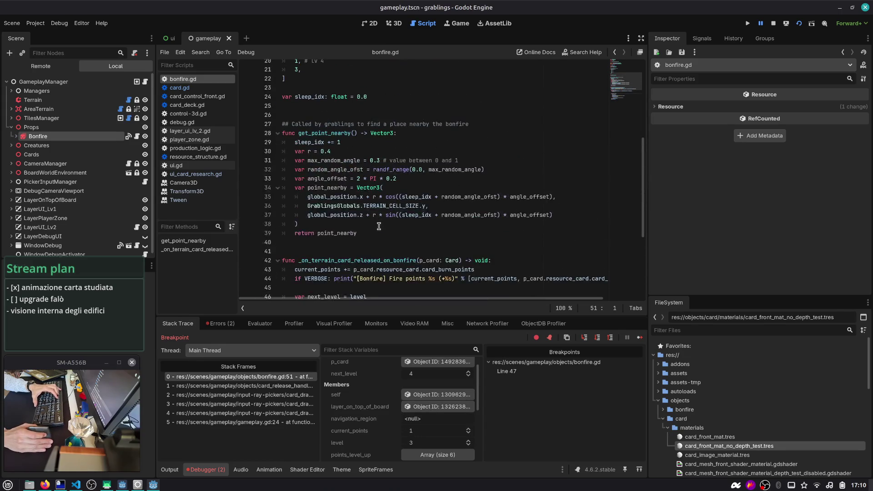
pyautogui.scroll(-4, 398, 389)
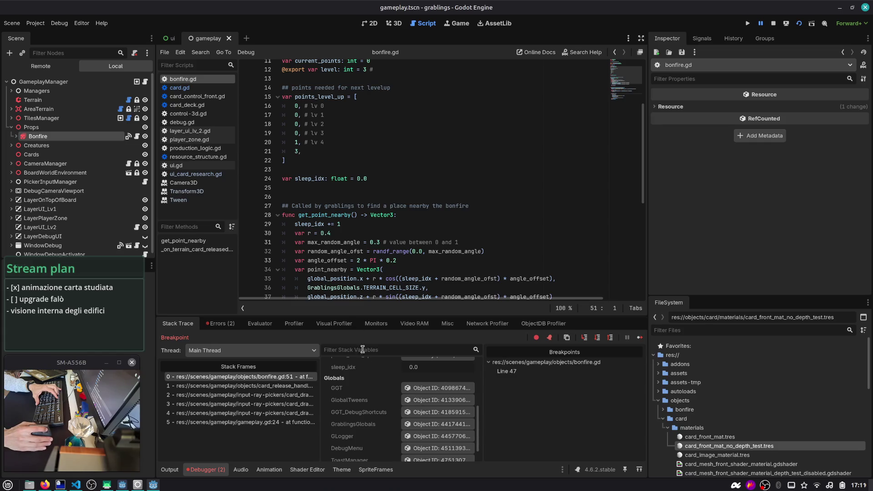
pyautogui.click(773, 23)
# - Extend the points_level_up array so it ends with thresholds 5 and 10
pyautogui.click(296, 153)
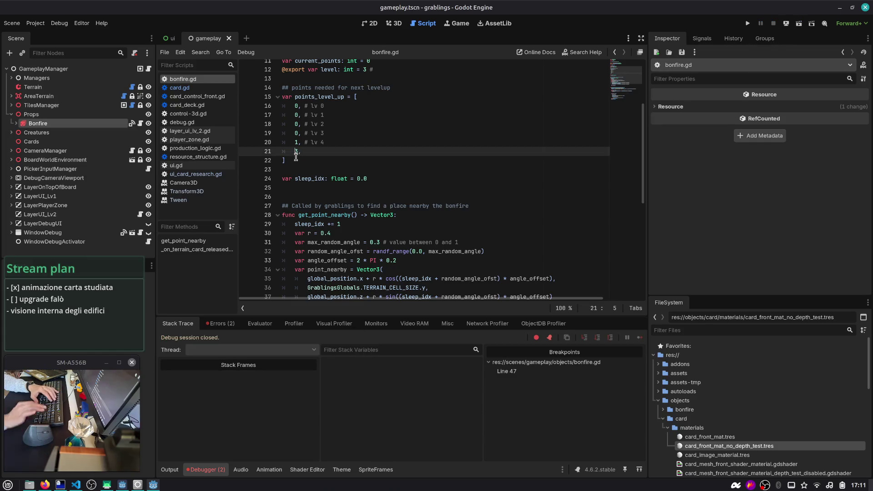
pyautogui.press('End')
pyautogui.press('Return')
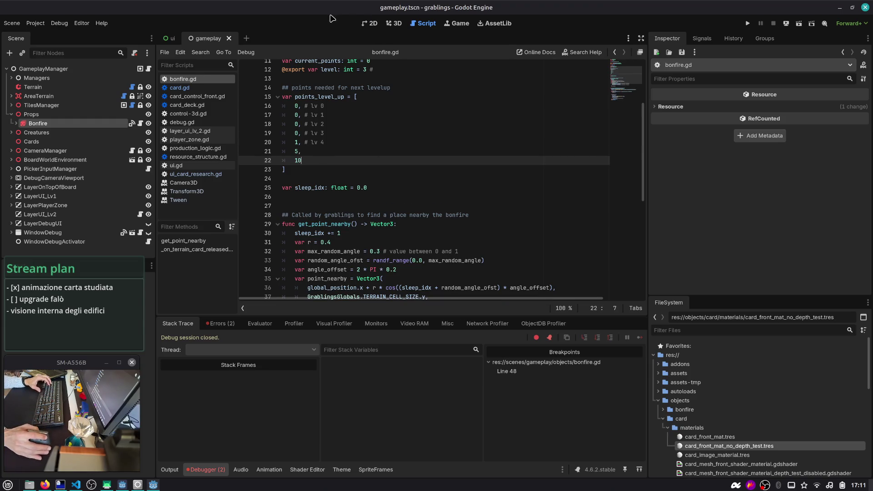
pyautogui.click(39, 96)
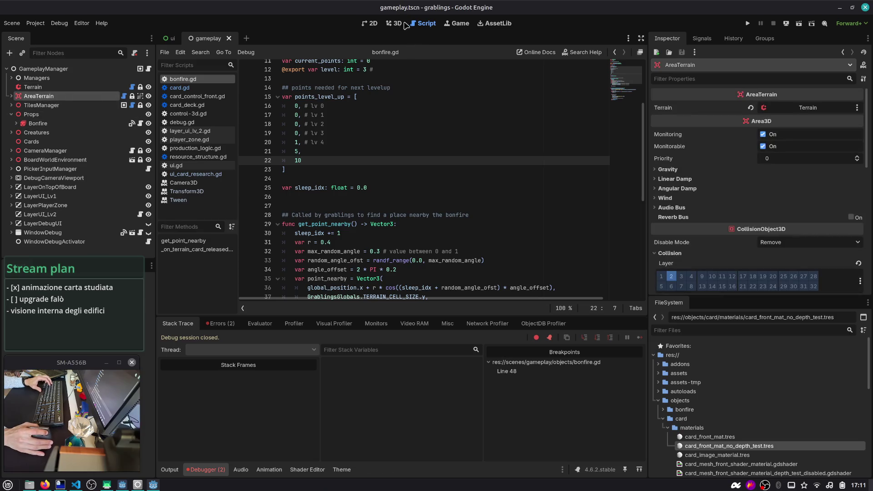
# - Switch to the 3D view and select the Terrain GridMap under AreaTerrain
pyautogui.click(395, 23)
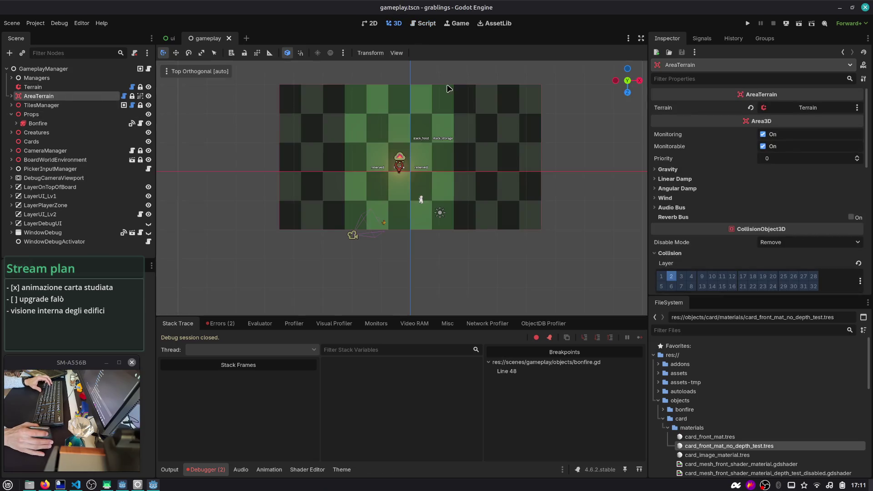
pyautogui.click(11, 105)
pyautogui.click(11, 96)
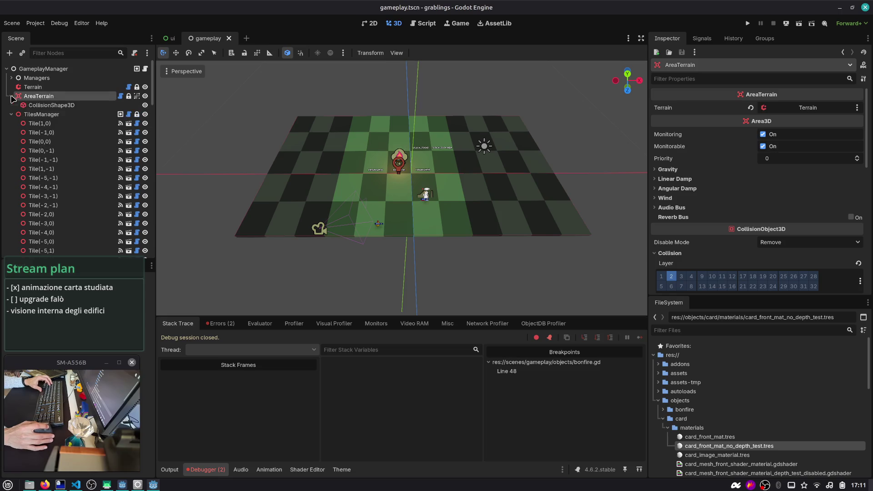
pyautogui.click(12, 96)
pyautogui.click(33, 87)
pyautogui.scroll(-3, 218, 337)
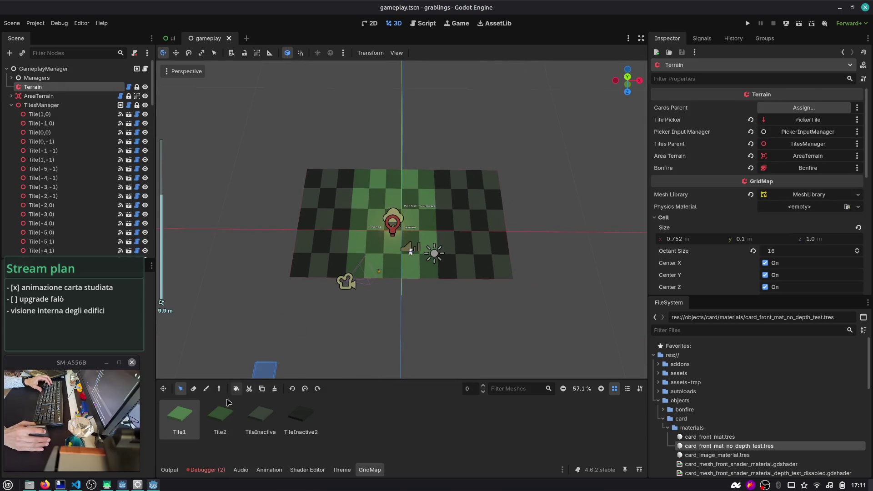
pyautogui.moveTo(345, 162)
pyautogui.mouseDown()
pyautogui.moveTo(506, 171)
pyautogui.moveTo(516, 204)
pyautogui.moveTo(513, 290)
pyautogui.mouseUp()
pyautogui.click(528, 292)
# - Paint Tile2 cells around the board, undoing a misplaced stroke, then run the game
pyautogui.click(206, 388)
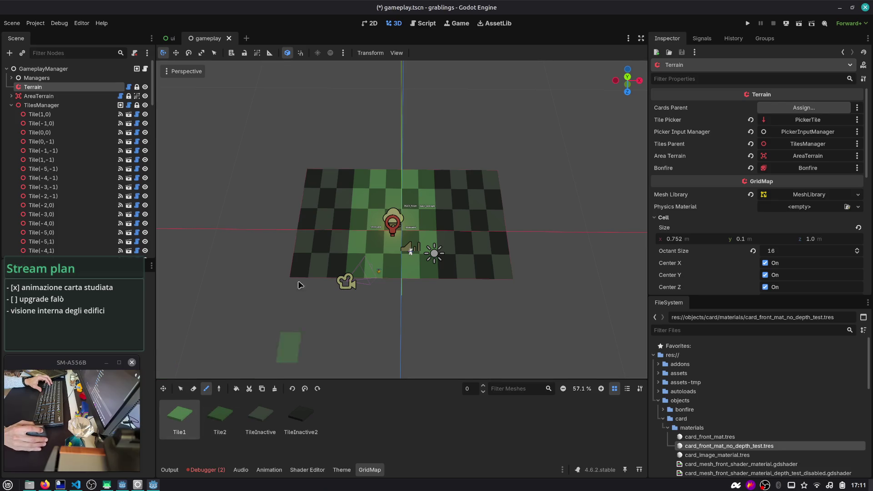
pyautogui.click(229, 409)
pyautogui.moveTo(277, 270)
pyautogui.mouseDown()
pyautogui.moveTo(339, 226)
pyautogui.moveTo(318, 205)
pyautogui.moveTo(291, 209)
pyautogui.moveTo(290, 281)
pyautogui.moveTo(528, 291)
pyautogui.moveTo(513, 181)
pyautogui.moveTo(514, 225)
pyautogui.moveTo(489, 156)
pyautogui.moveTo(291, 166)
pyautogui.moveTo(272, 290)
pyautogui.moveTo(266, 265)
pyautogui.moveTo(336, 319)
pyautogui.moveTo(527, 320)
pyautogui.moveTo(543, 293)
pyautogui.moveTo(534, 201)
pyautogui.moveTo(520, 162)
pyautogui.moveTo(474, 149)
pyautogui.moveTo(303, 149)
pyautogui.moveTo(277, 159)
pyautogui.moveTo(239, 331)
pyautogui.moveTo(261, 340)
pyautogui.moveTo(567, 339)
pyautogui.mouseUp()
pyautogui.hotkey('ctrl', 'z')
pyautogui.moveTo(547, 197)
pyautogui.mouseDown()
pyautogui.moveTo(542, 258)
pyautogui.moveTo(563, 313)
pyautogui.moveTo(554, 244)
pyautogui.mouseUp()
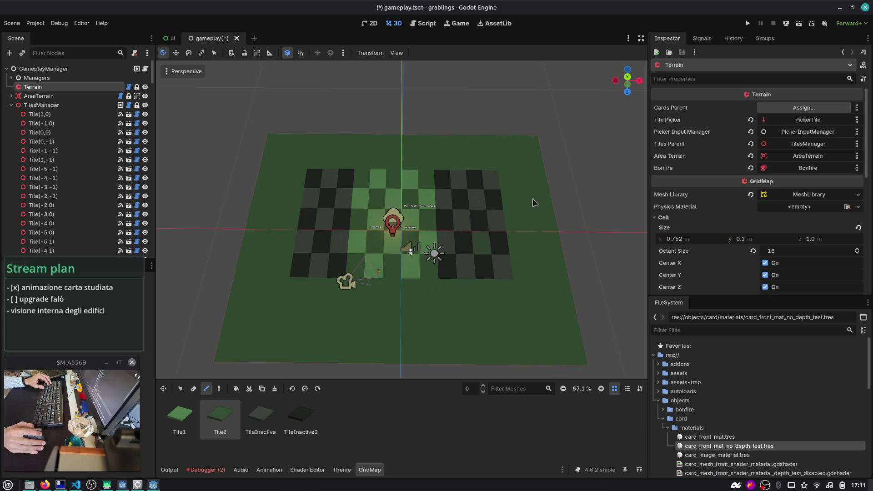
pyautogui.click(749, 23)
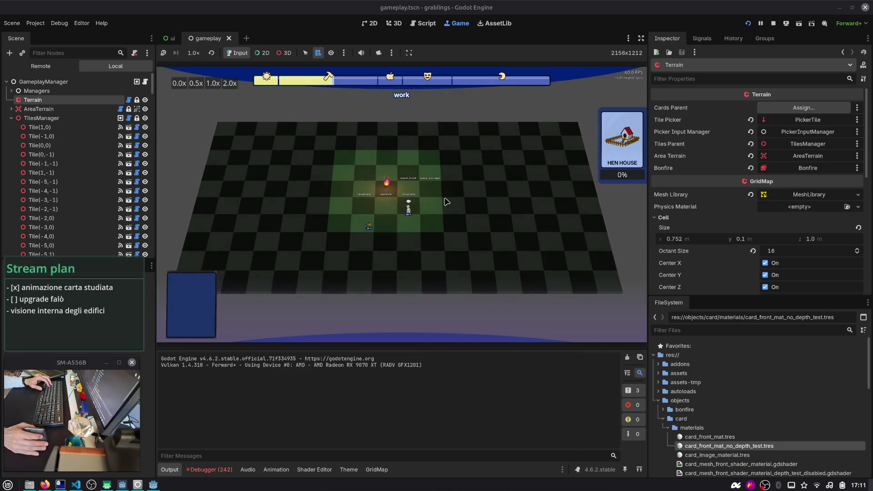
# - Drop a card on the bonfire, resume past the breakpoint, and feed it the BERRY card
pyautogui.scroll(3, 446, 230)
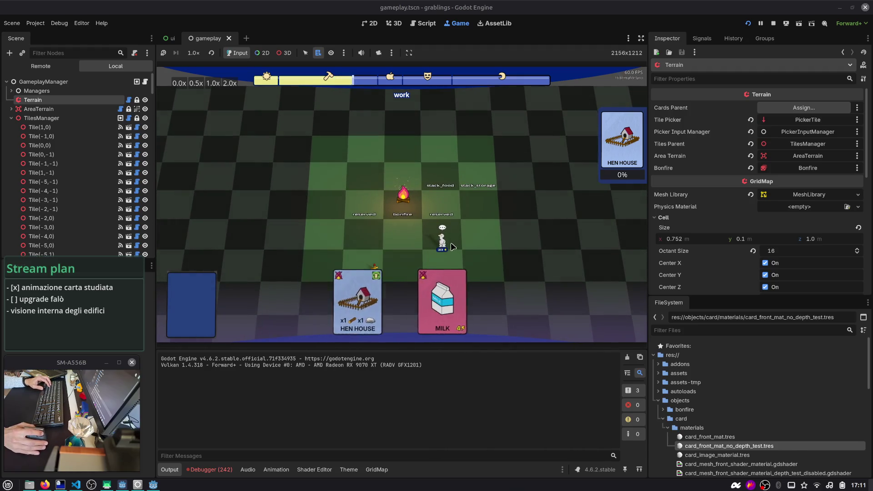
pyautogui.moveTo(389, 294); pyautogui.dragTo(411, 208)
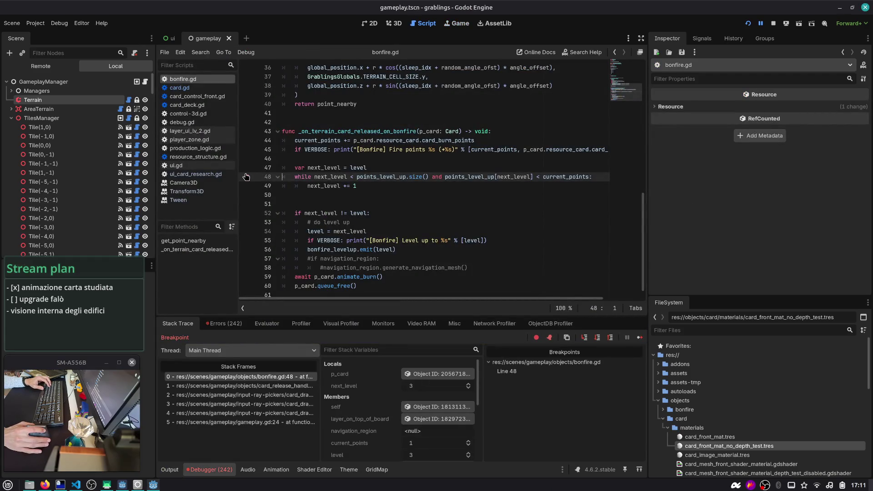
pyautogui.click(760, 23)
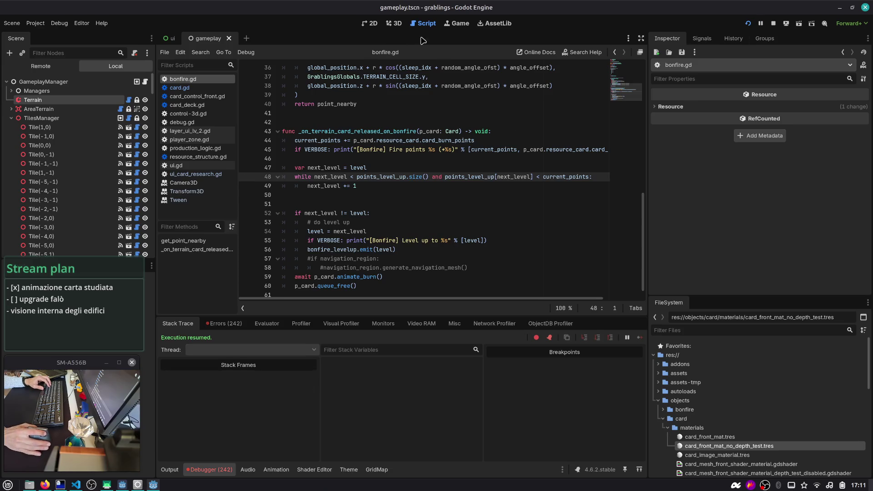
pyautogui.click(457, 23)
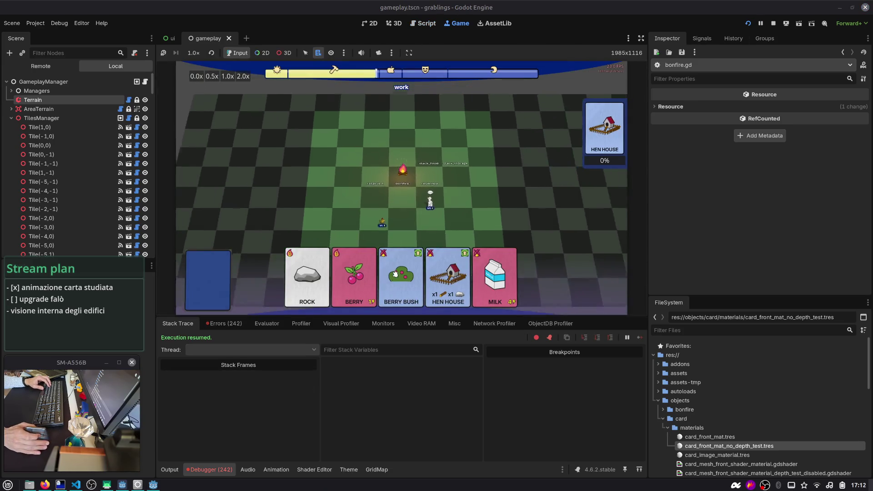
pyautogui.moveTo(355, 275); pyautogui.dragTo(401, 178)
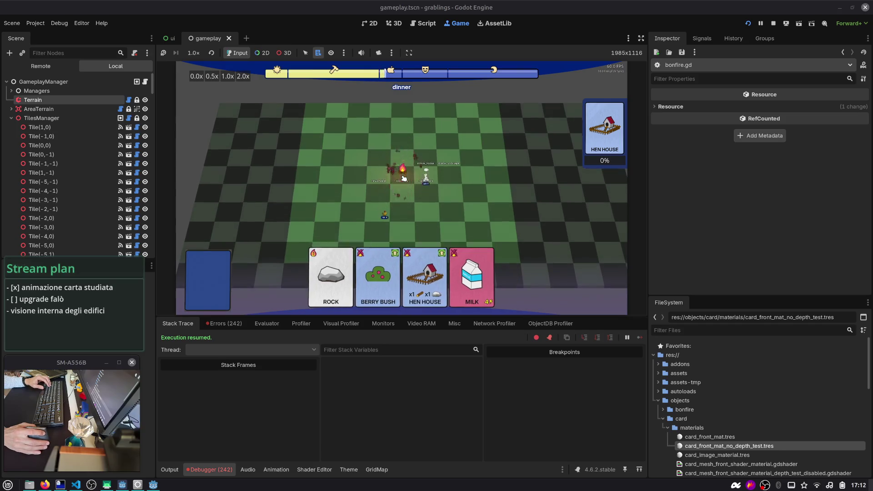
# - Check the output log and runtime errors, clear the errors, and restart the game
pyautogui.click(170, 469)
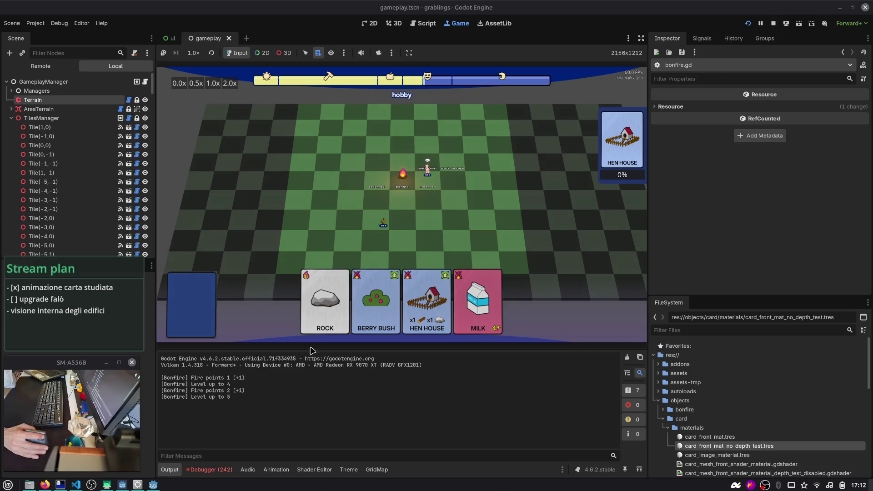
pyautogui.click(207, 469)
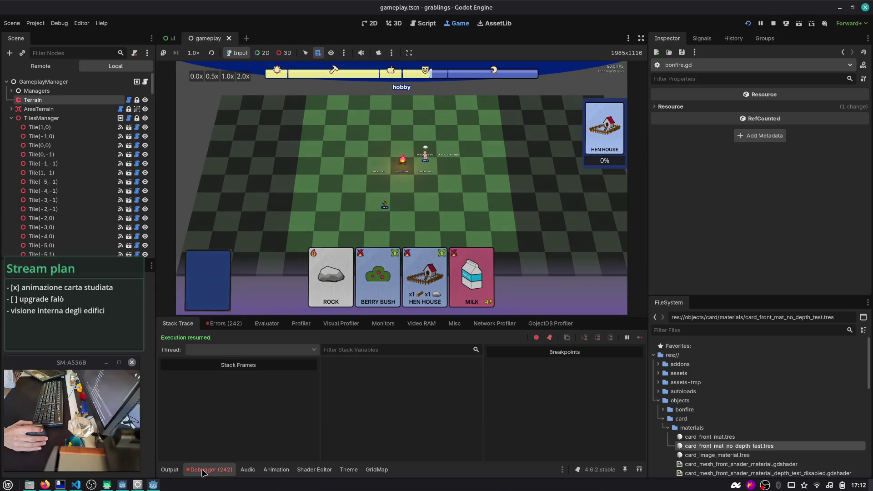
pyautogui.click(223, 323)
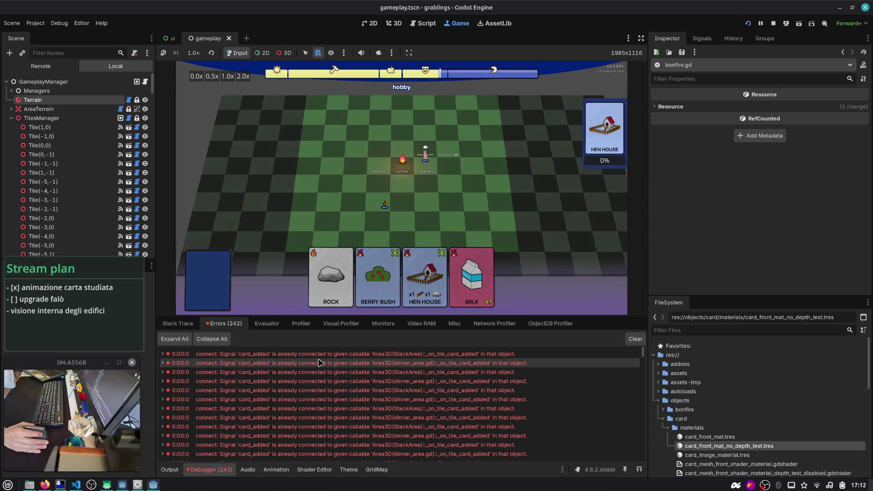
pyautogui.scroll(-5, 377, 370)
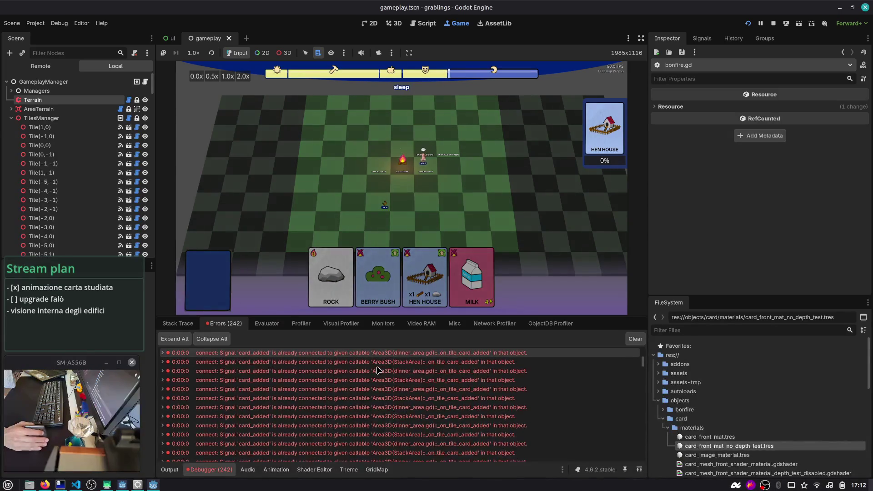
pyautogui.click(635, 338)
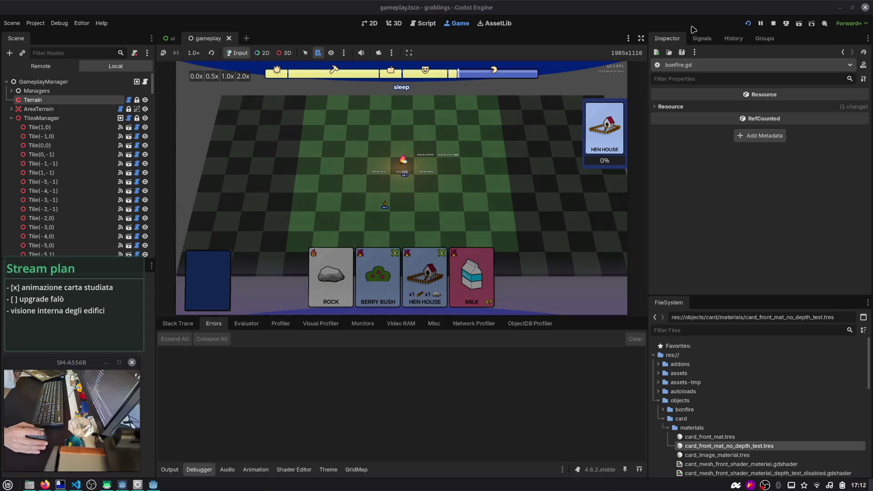
pyautogui.click(771, 24)
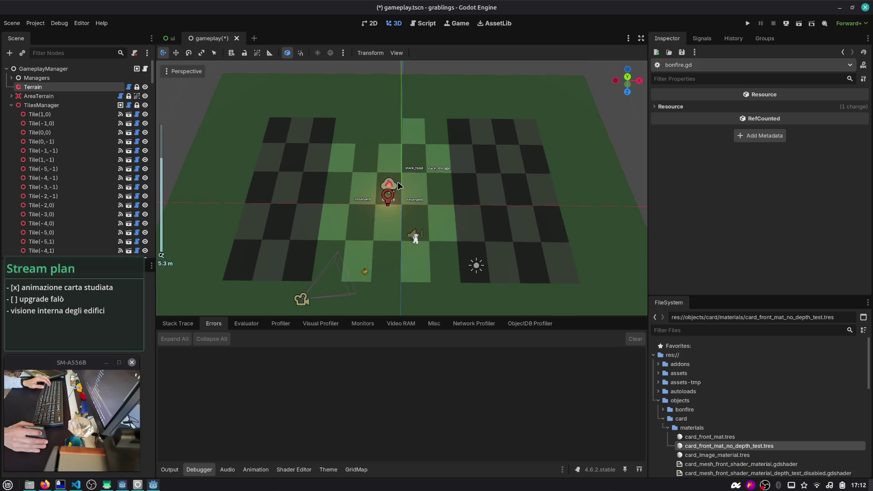
pyautogui.click(747, 23)
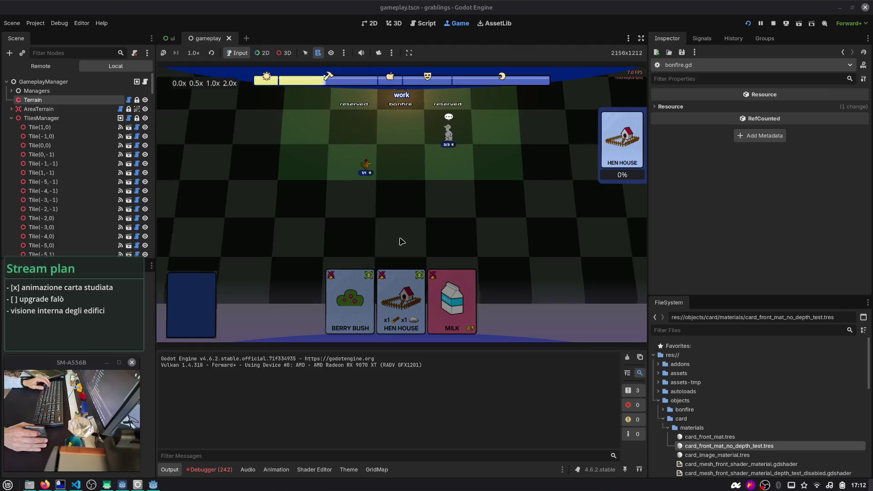
# - Drag a berry card onto the bonfire in the running game view
pyautogui.moveTo(376, 295); pyautogui.dragTo(405, 139)
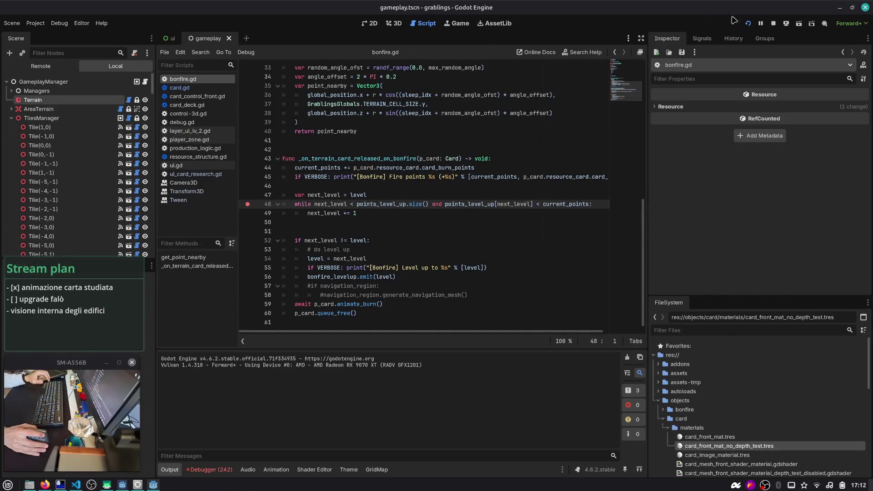
pyautogui.click(456, 23)
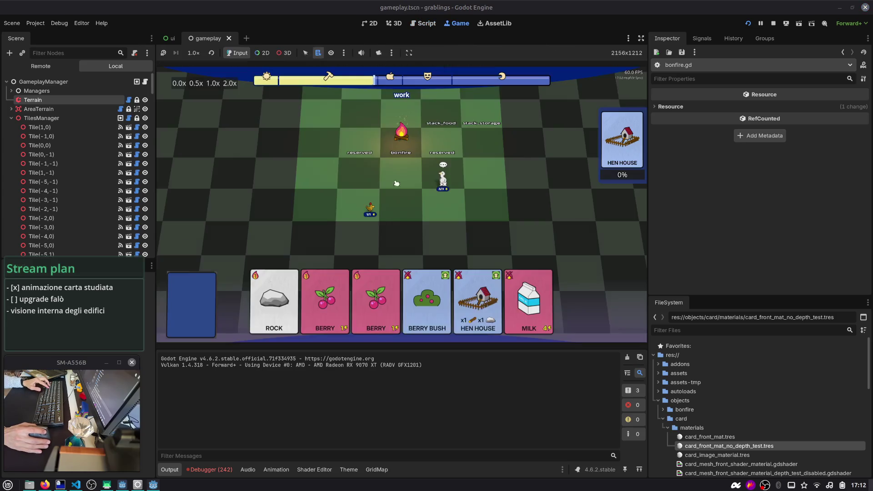
pyautogui.moveTo(327, 291); pyautogui.dragTo(395, 137)
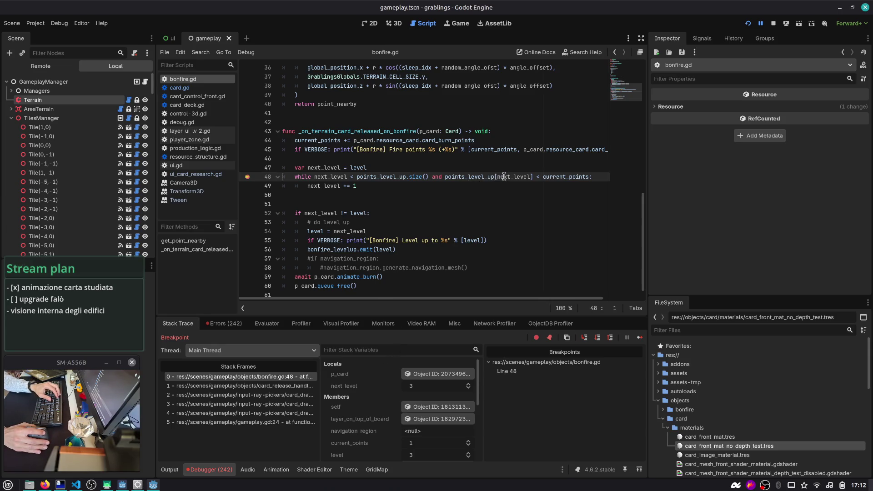
# - Inspect next_level and points_level_up at the line 48 breakpoint in bonfire.gd
pyautogui.moveTo(503, 176)
pyautogui.doubleClick(475, 176)
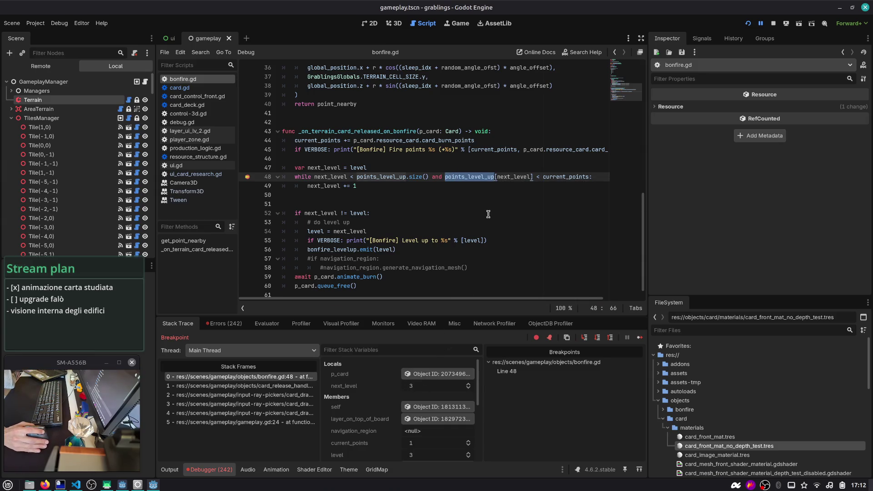
pyautogui.moveTo(648, 132); pyautogui.dragTo(697, 133)
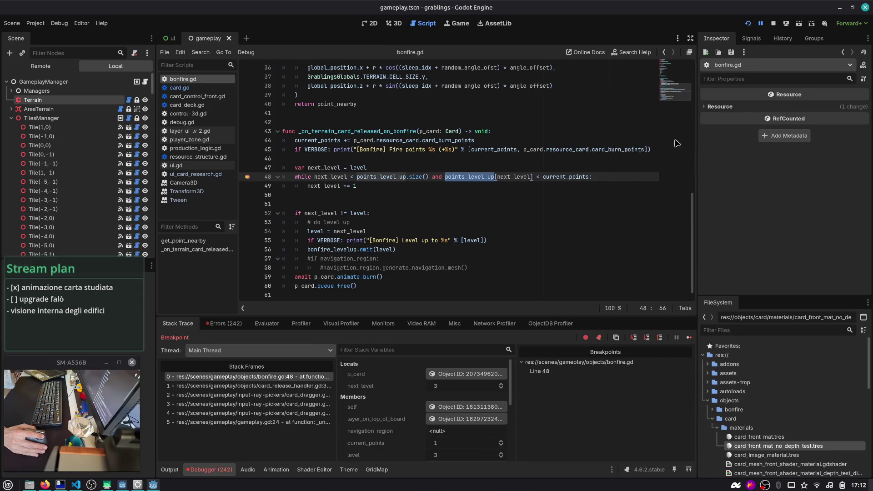
pyautogui.scroll(5, 675, 143)
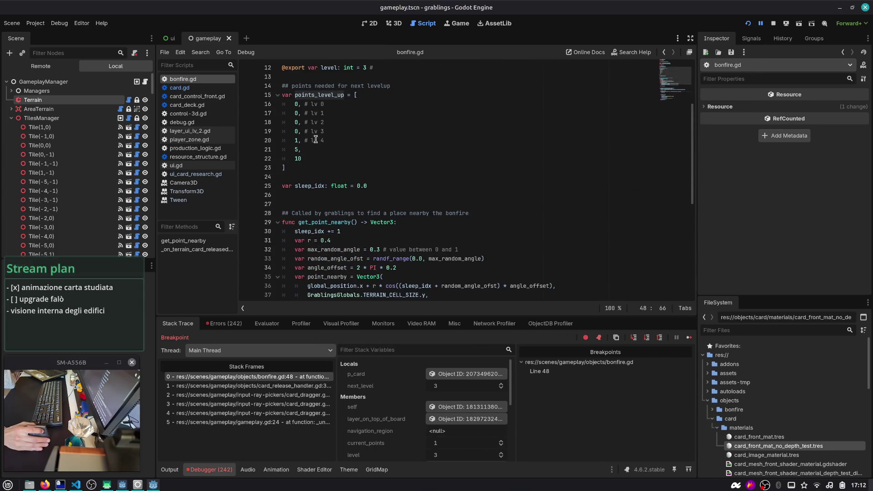
pyautogui.scroll(-4, 449, 226)
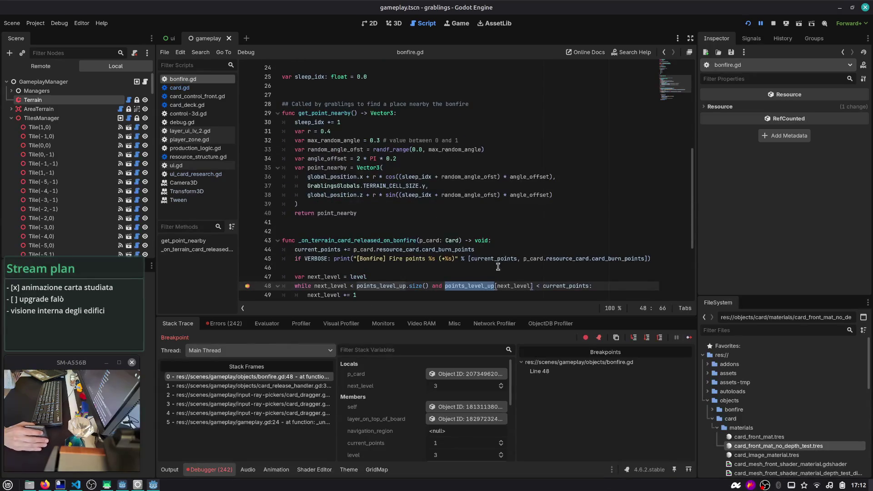
pyautogui.scroll(-1, 498, 266)
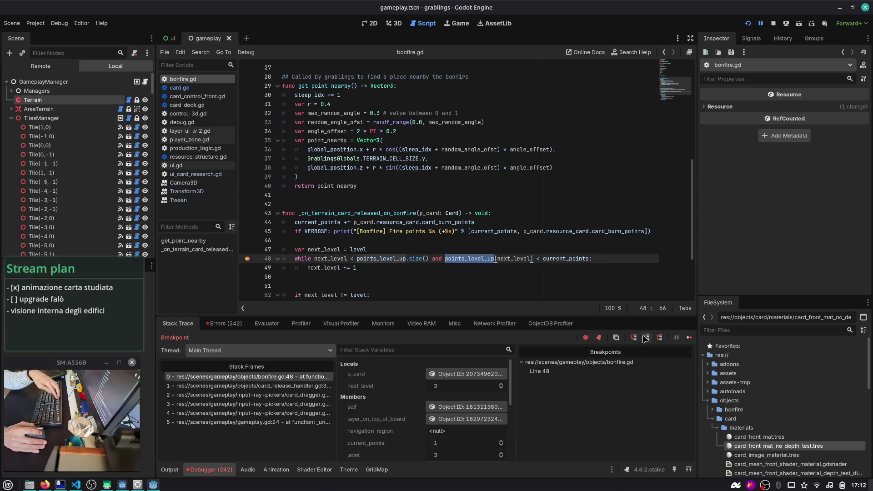
# - Step over lines 49–56 until next_level and level reach 4, then resume the game
pyautogui.press('F10')
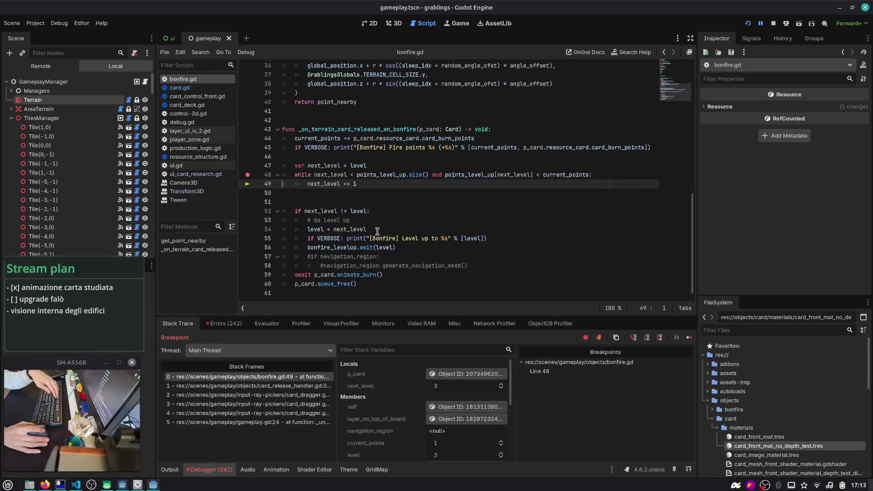
pyautogui.press('F10')
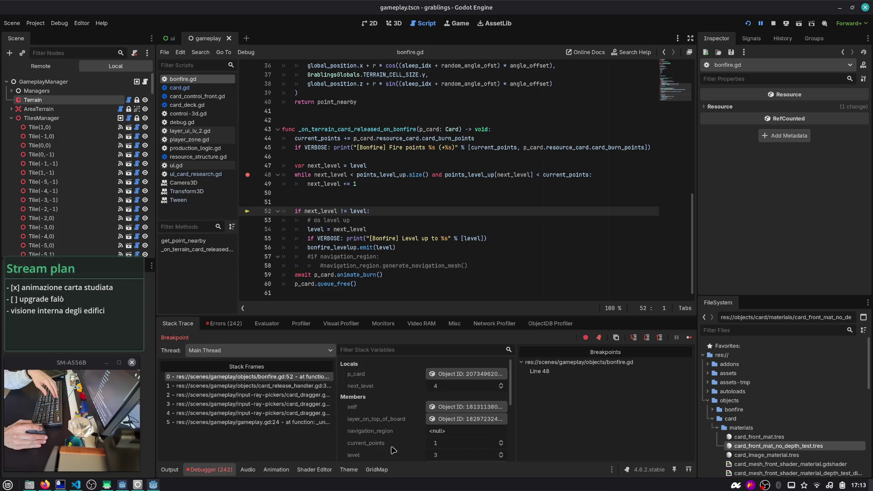
pyautogui.press('F10')
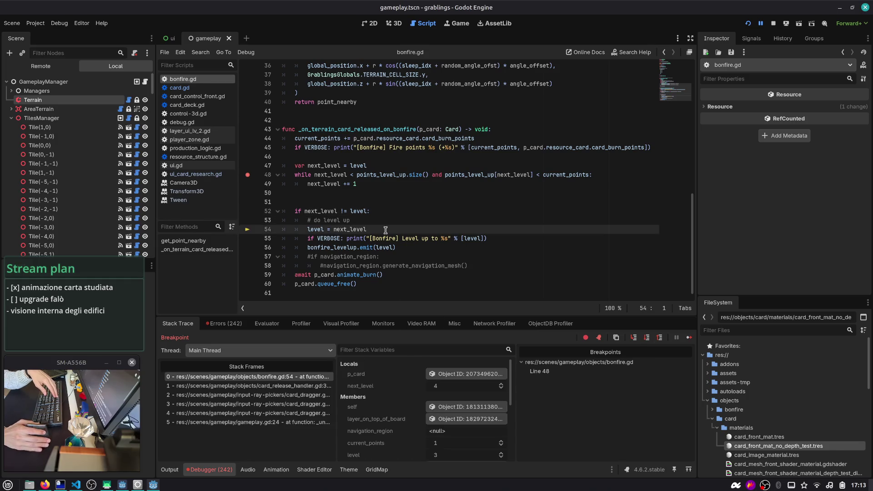
pyautogui.press('F10')
pyautogui.press('F10')
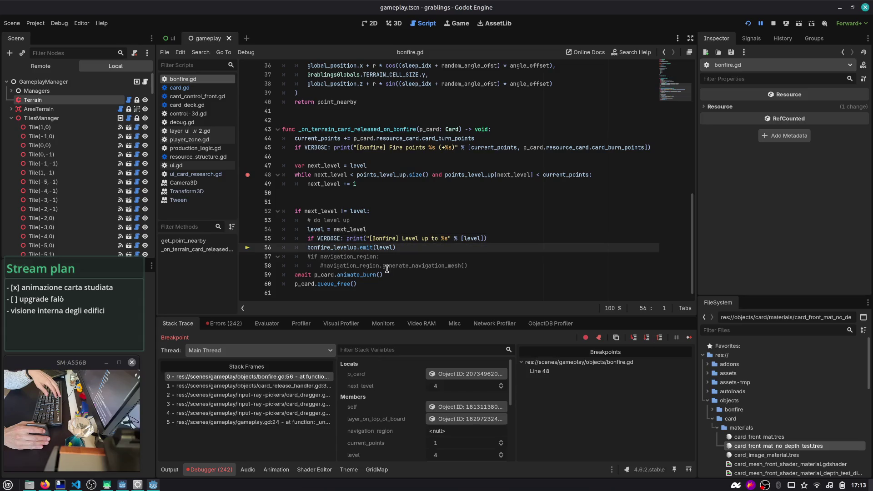
pyautogui.press('F12')
pyautogui.click(457, 23)
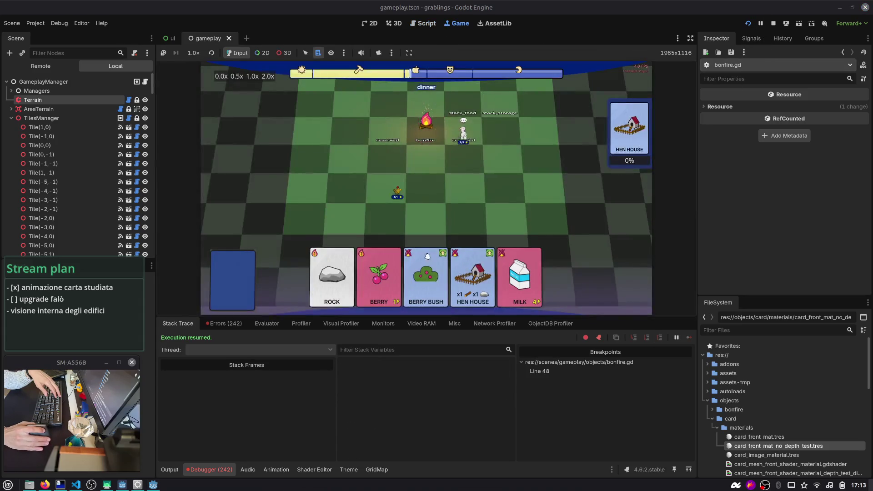
# - Burn a berry on the bonfire and delete the empty line 50 after the loop
pyautogui.click(426, 120)
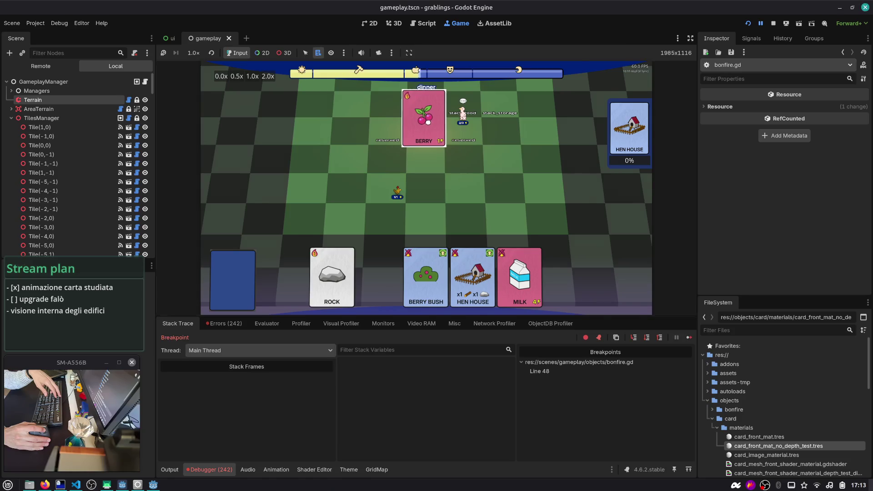
pyautogui.click(353, 195)
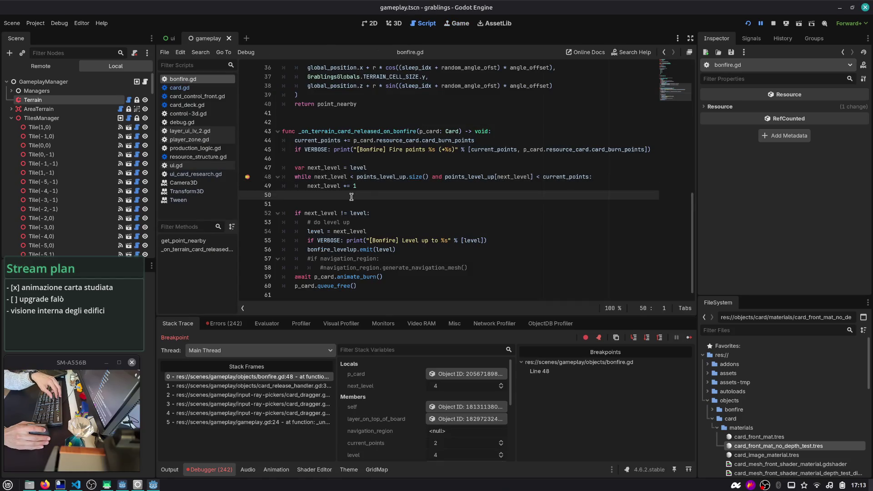
pyautogui.press('BackSpace')
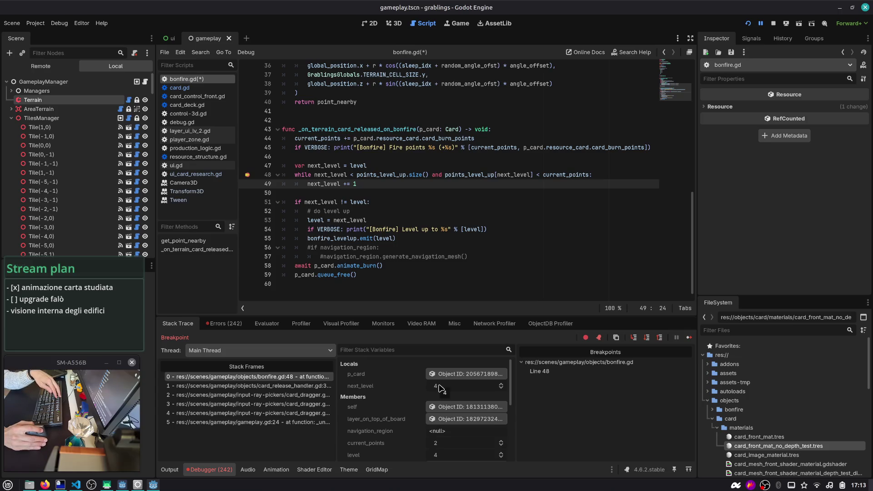
pyautogui.scroll(7, 324, 141)
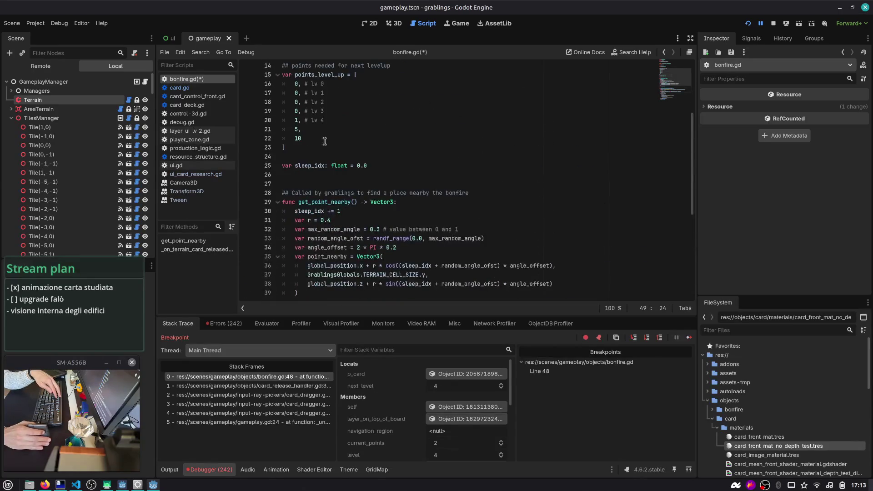
pyautogui.scroll(-6, 410, 259)
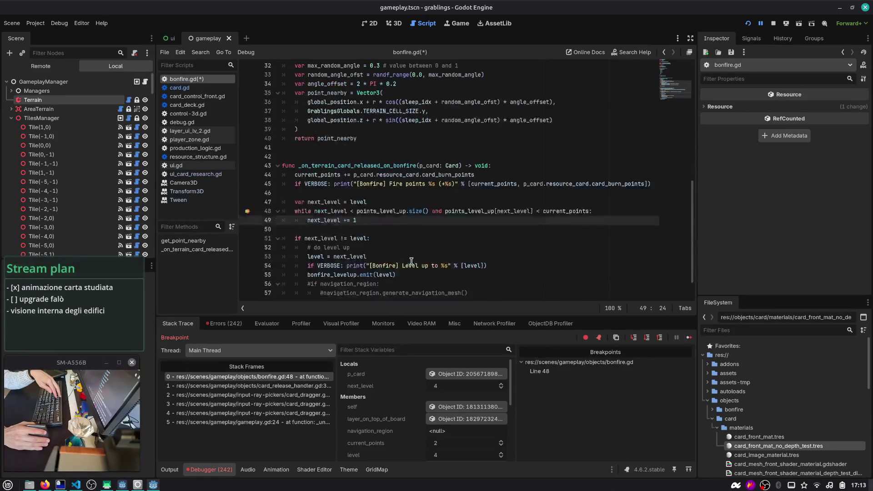
# - Examine line 48's while condition, next_level < points_level_up.size() and its index
pyautogui.click(368, 211)
pyautogui.moveTo(431, 211); pyautogui.dragTo(356, 211)
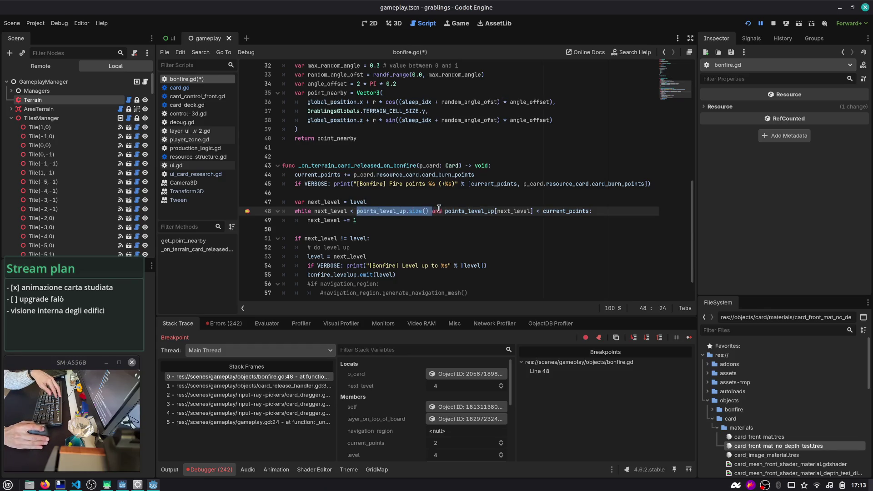
pyautogui.click(329, 211)
pyautogui.moveTo(314, 211); pyautogui.dragTo(429, 210)
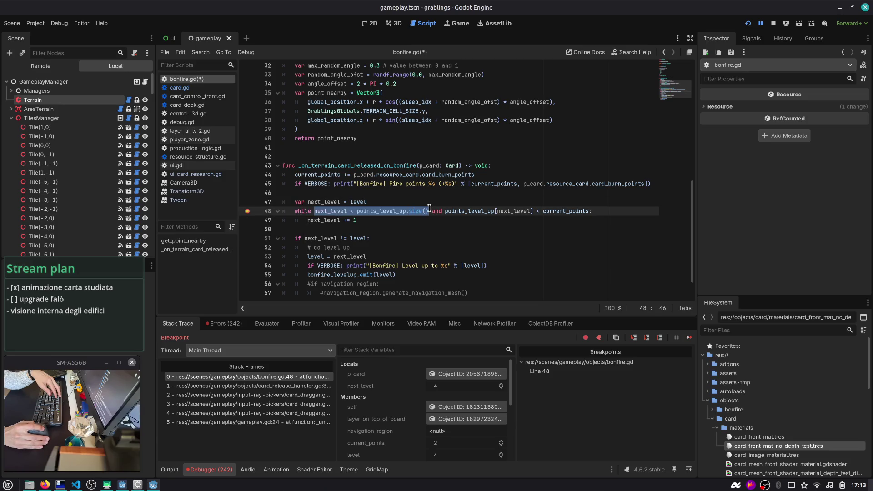
pyautogui.click(449, 211)
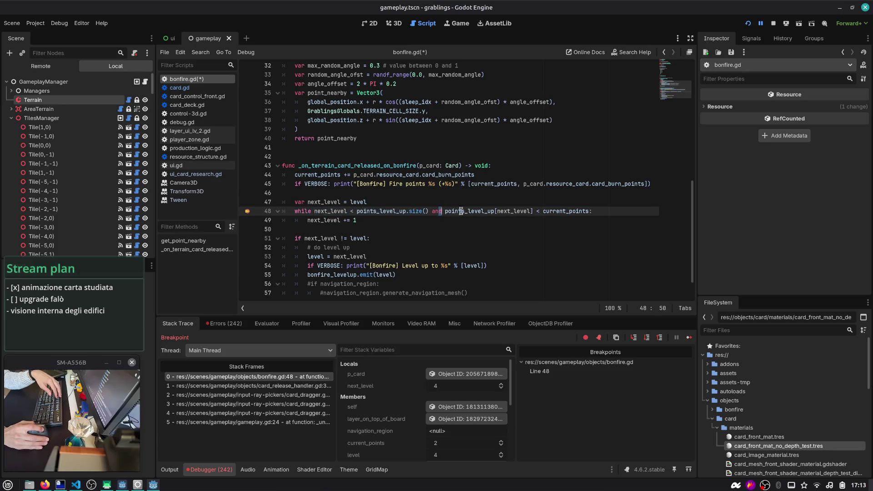
pyautogui.doubleClick(468, 211)
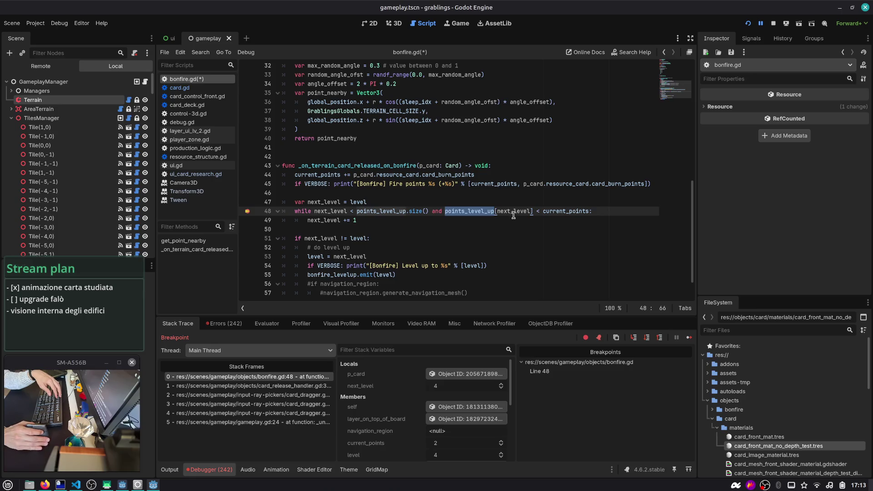
pyautogui.doubleClick(512, 211)
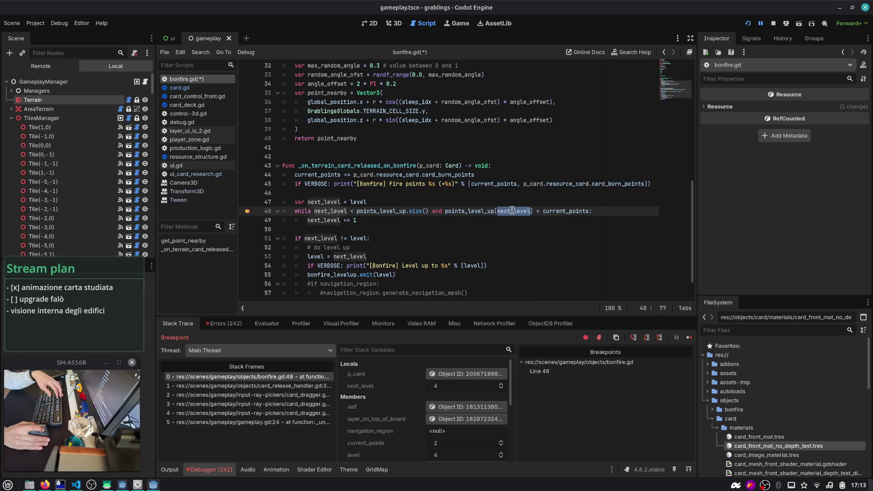
pyautogui.scroll(6, 330, 154)
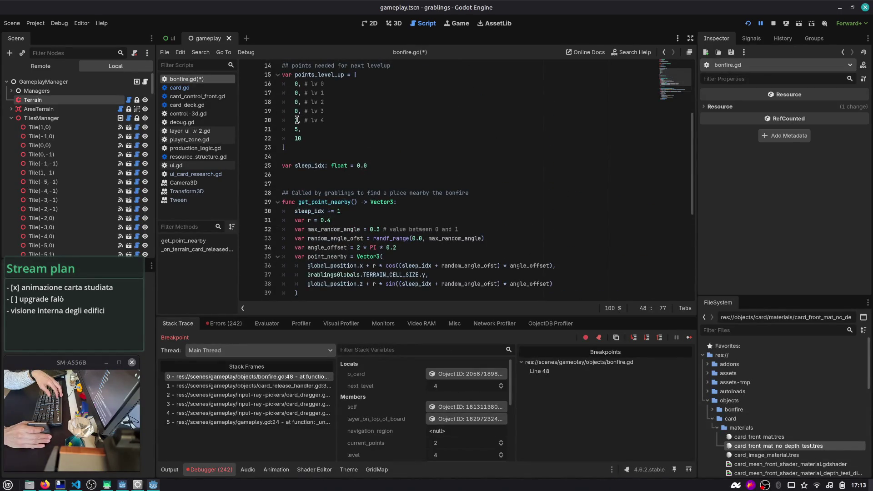
pyautogui.scroll(-4, 511, 206)
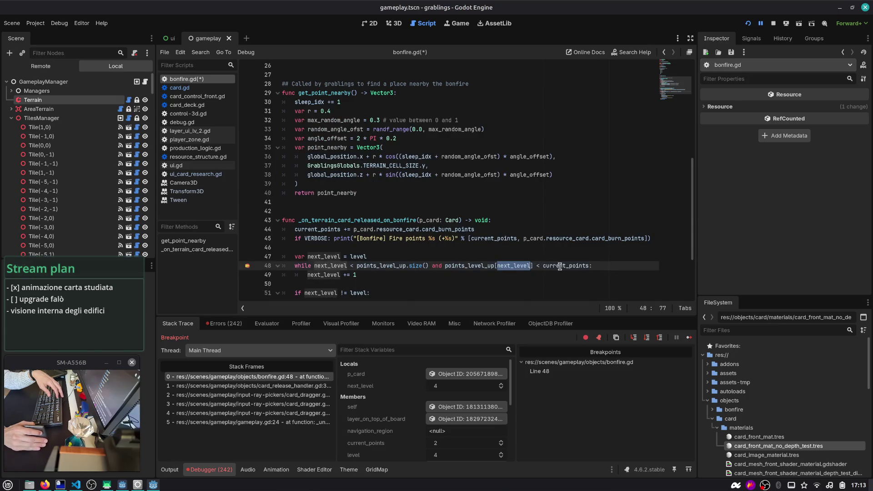
pyautogui.scroll(4, 559, 266)
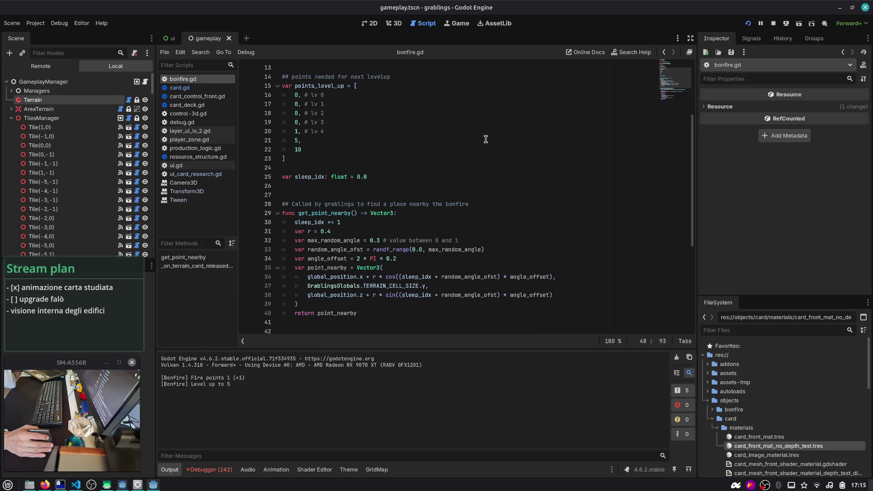
# - Relaunch the game and burn a card, a Berry and a Rock on the bonfire
pyautogui.click(747, 24)
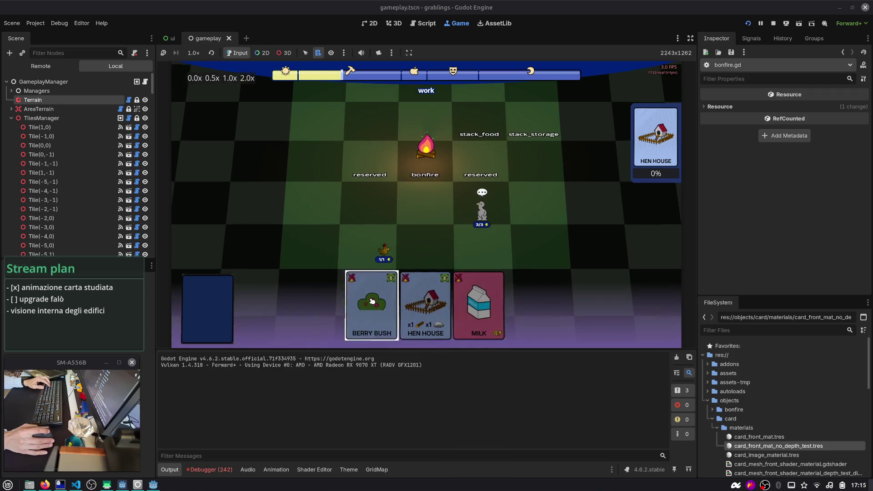
pyautogui.moveTo(371, 301)
pyautogui.mouseDown()
pyautogui.moveTo(420, 156)
pyautogui.moveTo(429, 163)
pyautogui.mouseUp()
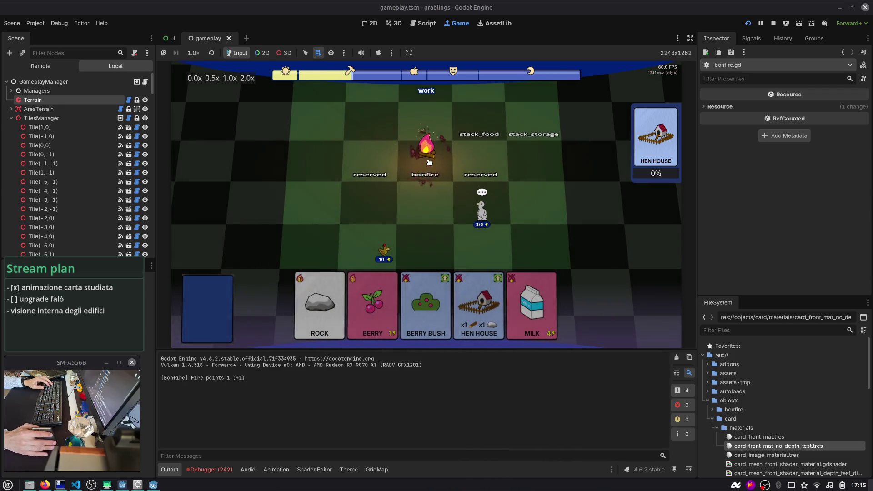
pyautogui.moveTo(373, 305)
pyautogui.mouseDown()
pyautogui.moveTo(415, 157)
pyautogui.moveTo(427, 160)
pyautogui.mouseUp()
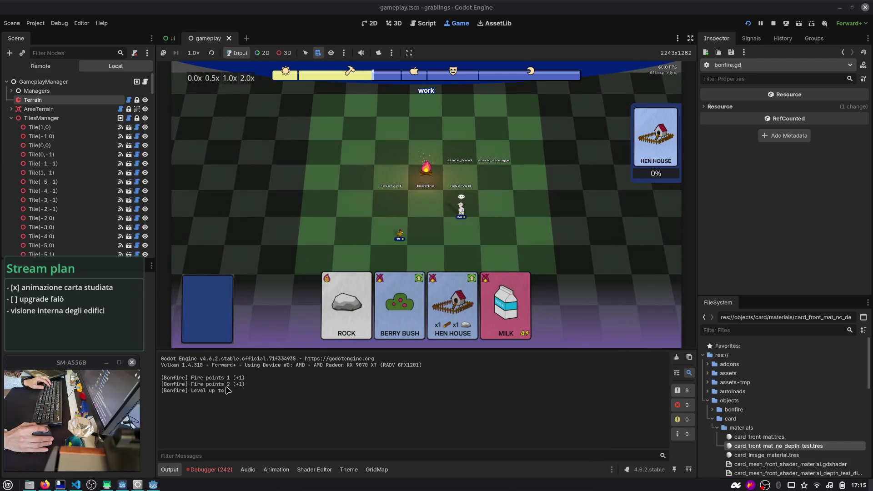
pyautogui.moveTo(347, 304); pyautogui.dragTo(429, 170)
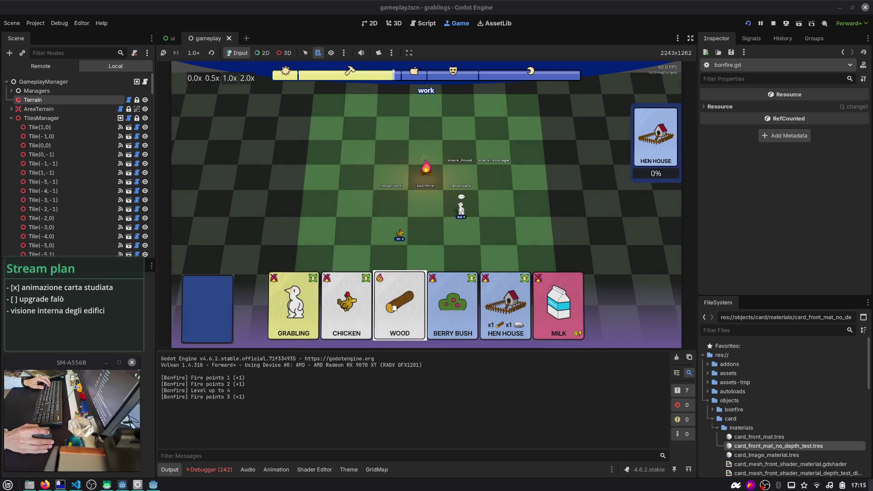
# - Check bonfire.gd, then burn the Wood and Rock cards until level 5 is logged
pyautogui.hotkey('ctrl', 'F3')
pyautogui.scroll(5, 319, 204)
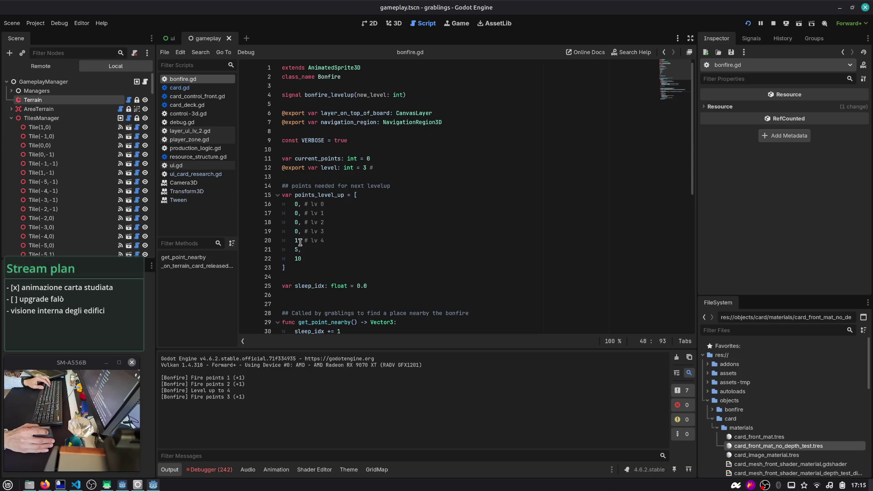
pyautogui.click(449, 23)
pyautogui.moveTo(399, 304); pyautogui.dragTo(430, 174)
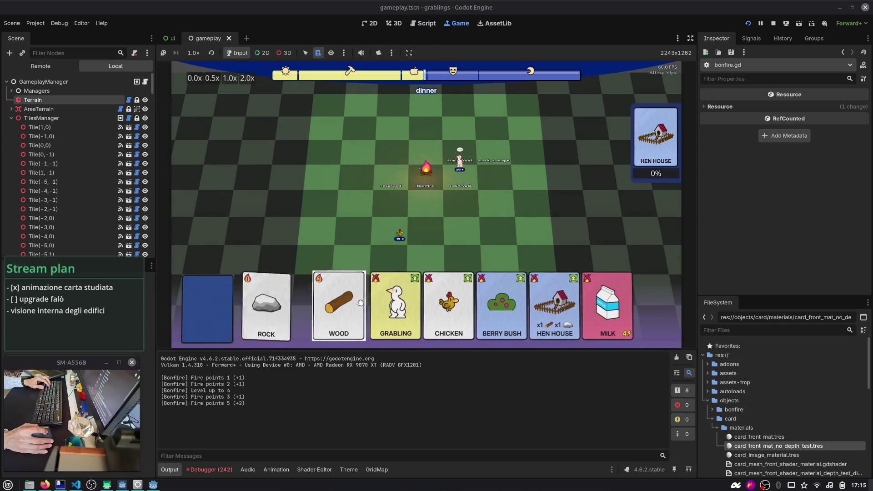
pyautogui.moveTo(293, 304); pyautogui.dragTo(425, 177)
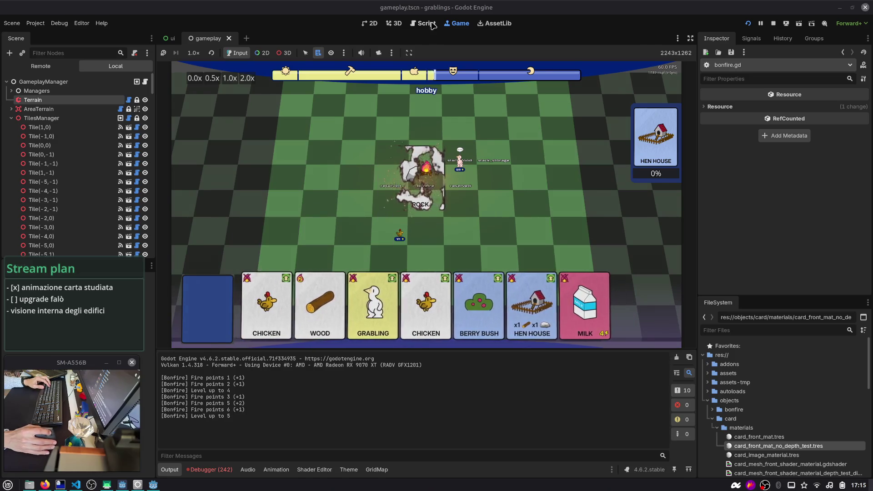
pyautogui.hotkey('ctrl', 'F3')
pyautogui.scroll(-8, 574, 228)
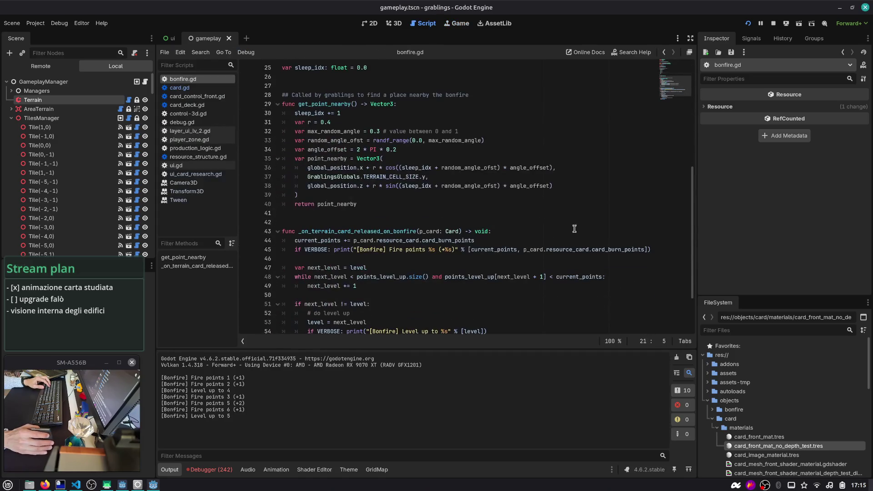
# - Change line 48's current_points comparison from < to <=
pyautogui.click(552, 276)
pyautogui.write('=')
pyautogui.click(520, 231)
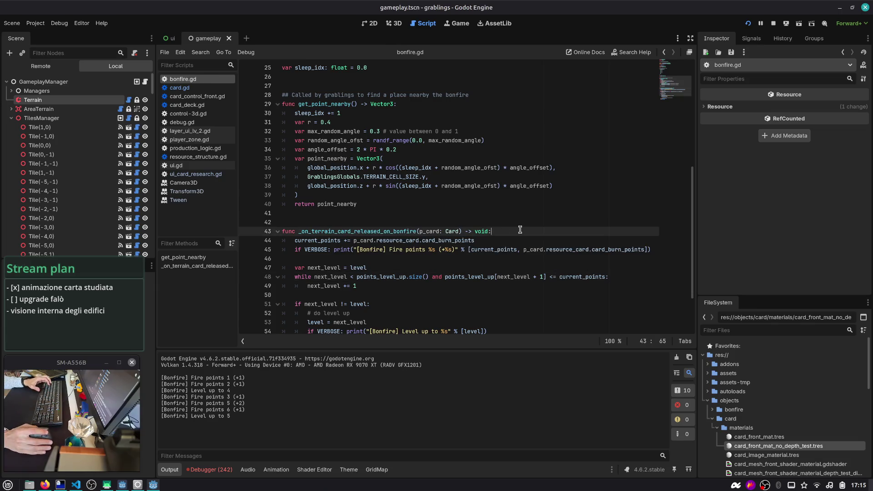
pyautogui.doubleClick(336, 278)
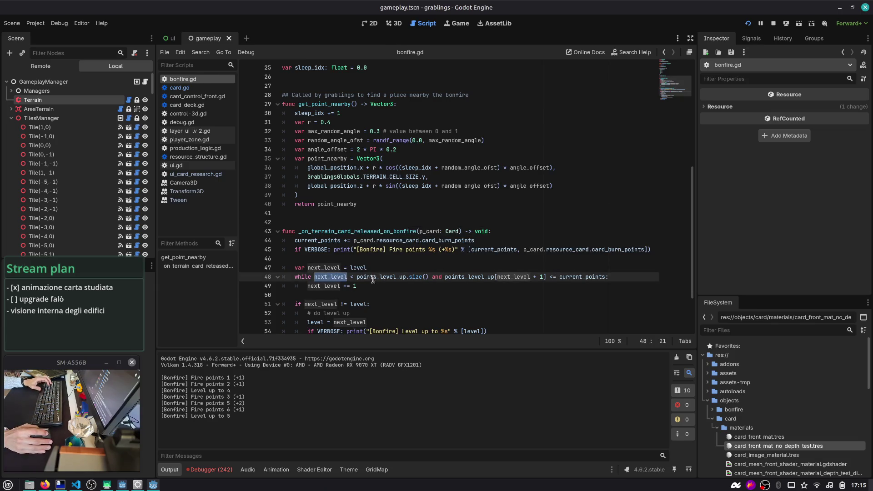
pyautogui.click(376, 278)
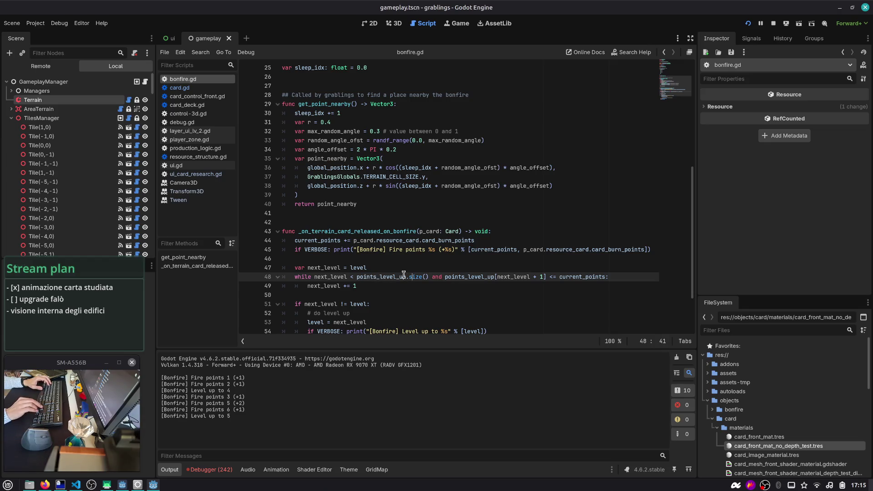
pyautogui.hotkey('shift', 'Right')
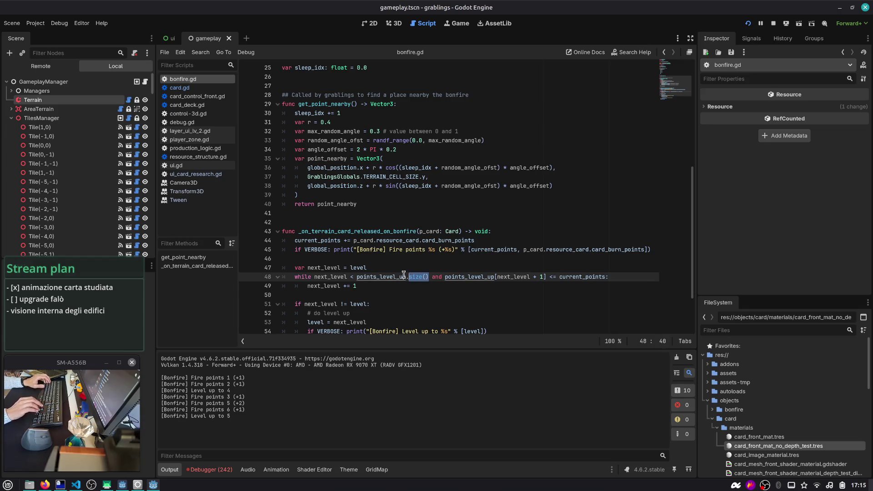
# - Wrap next_level as (next_level + 1) in the size check and relaunch the game
pyautogui.doubleClick(338, 277)
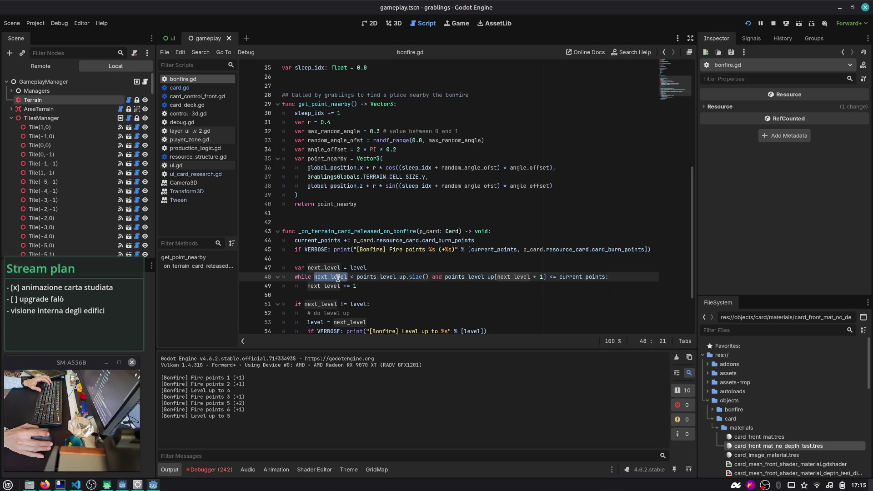
pyautogui.click(347, 277)
pyautogui.write('+ 1')
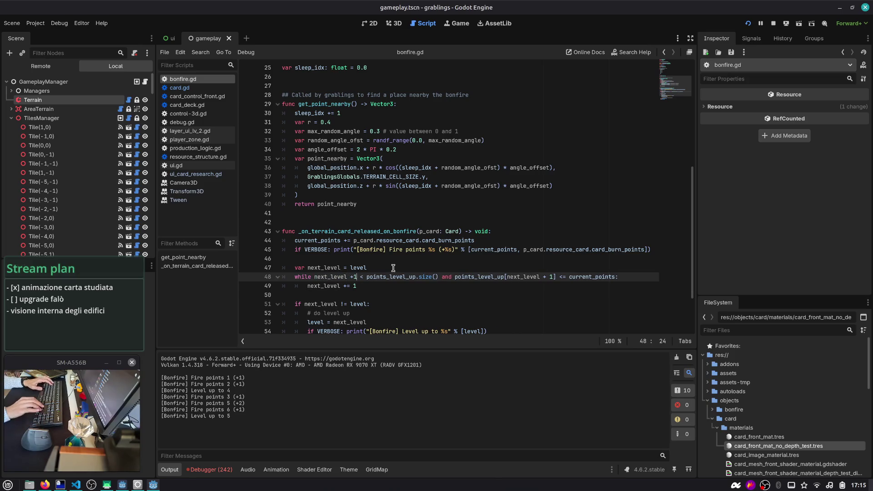
pyautogui.write(')')
pyautogui.hotkey('ctrl', 'Left')
pyautogui.hotkey('ctrl', 'Left')
pyautogui.hotkey('ctrl', 'Left')
pyautogui.write('(')
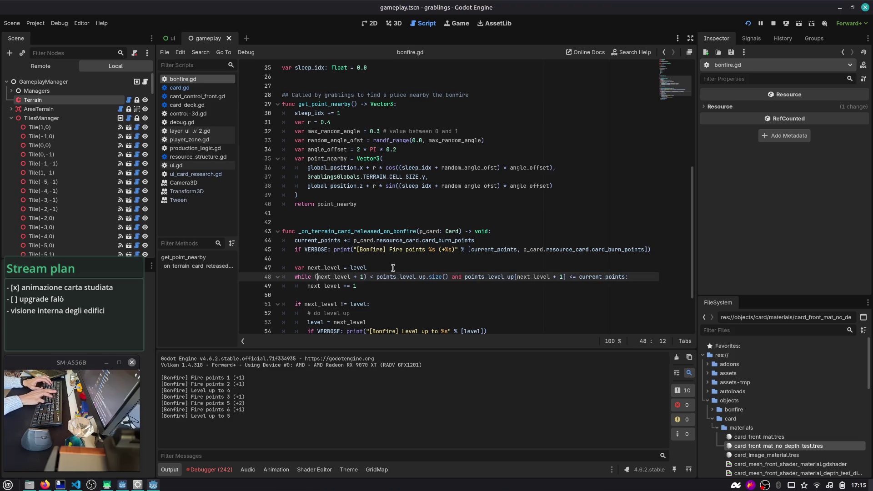
pyautogui.scroll(-1, 393, 268)
pyautogui.click(402, 258)
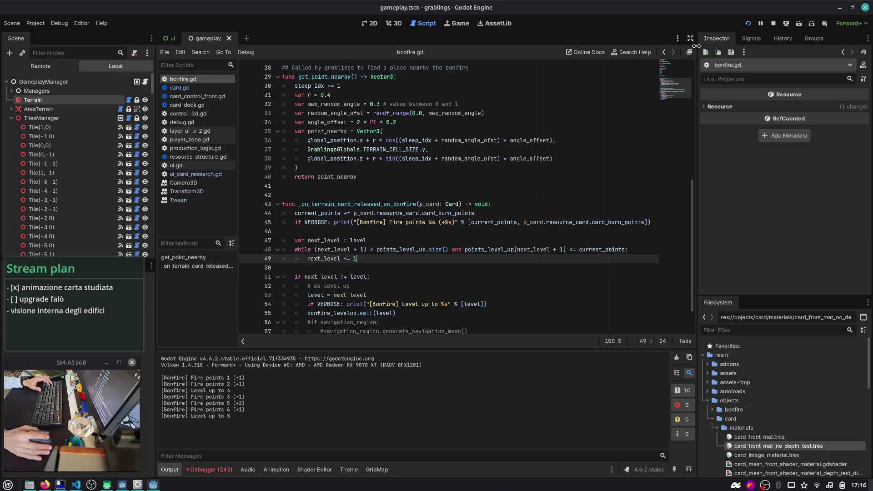
pyautogui.click(748, 24)
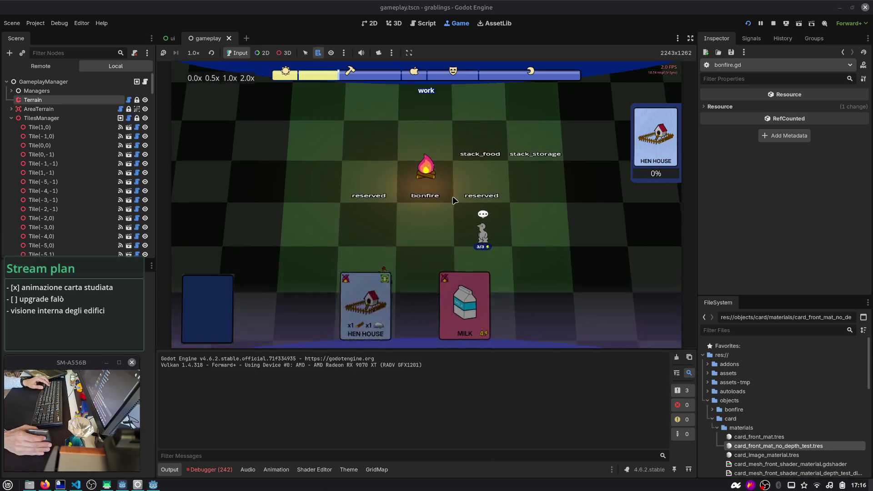
# - Burn a Berry card, hold the Rock over the bonfire, and check the Fire points log
pyautogui.moveTo(396, 300)
pyautogui.mouseDown()
pyautogui.moveTo(398, 240)
pyautogui.moveTo(415, 175)
pyautogui.moveTo(425, 184)
pyautogui.mouseUp()
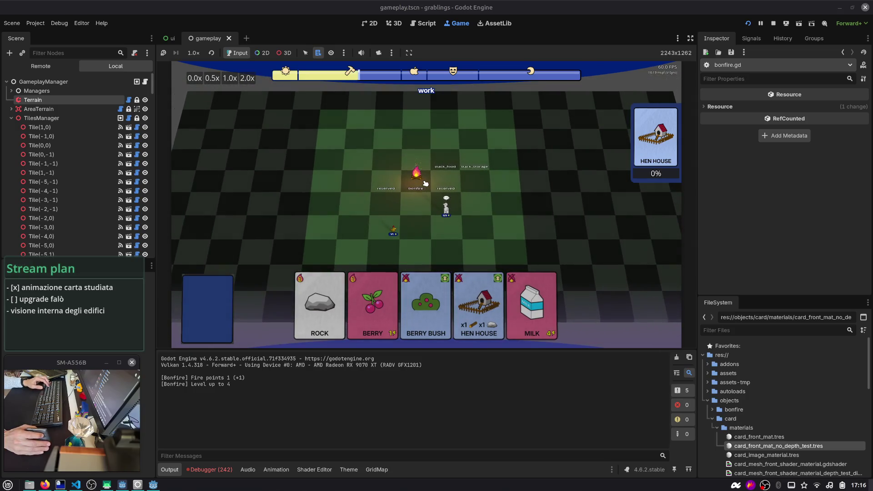
pyautogui.moveTo(397, 300); pyautogui.dragTo(416, 176)
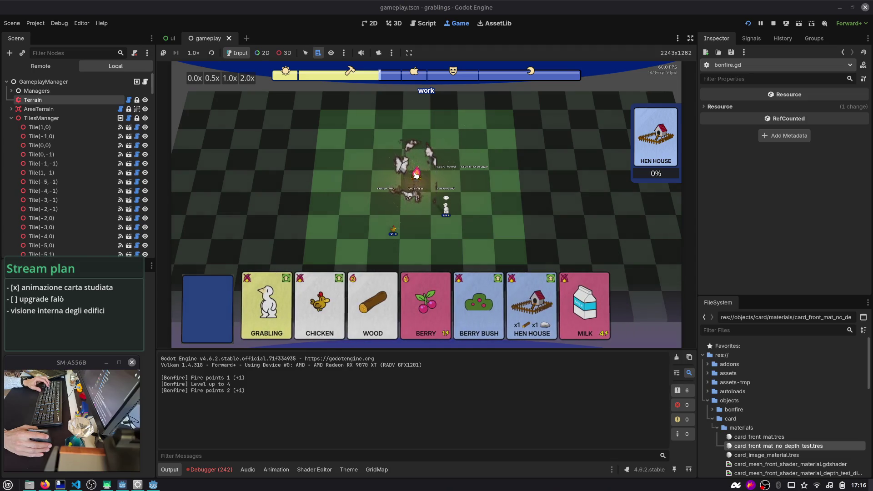
pyautogui.moveTo(207, 390); pyautogui.dragTo(223, 391)
pyautogui.click(235, 391)
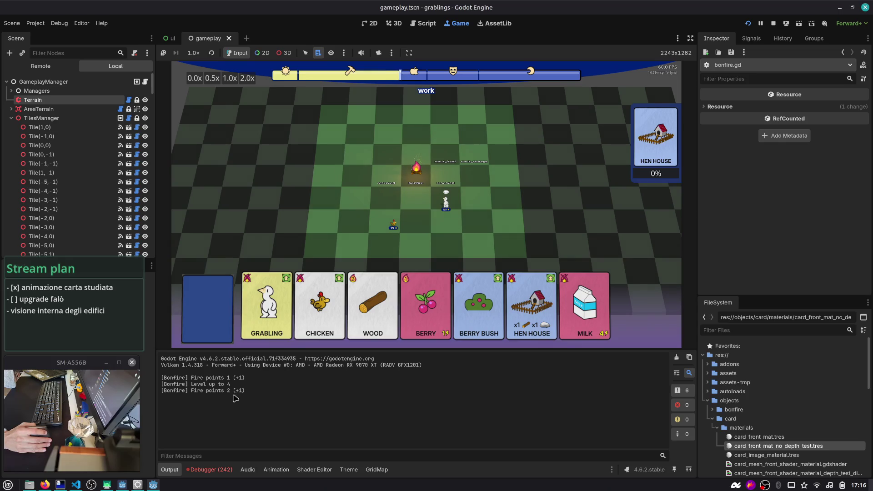
# - Check the 5 threshold on line 21, then burn Berry and Wood cards to reach level 5
pyautogui.click(423, 23)
pyautogui.scroll(7, 327, 154)
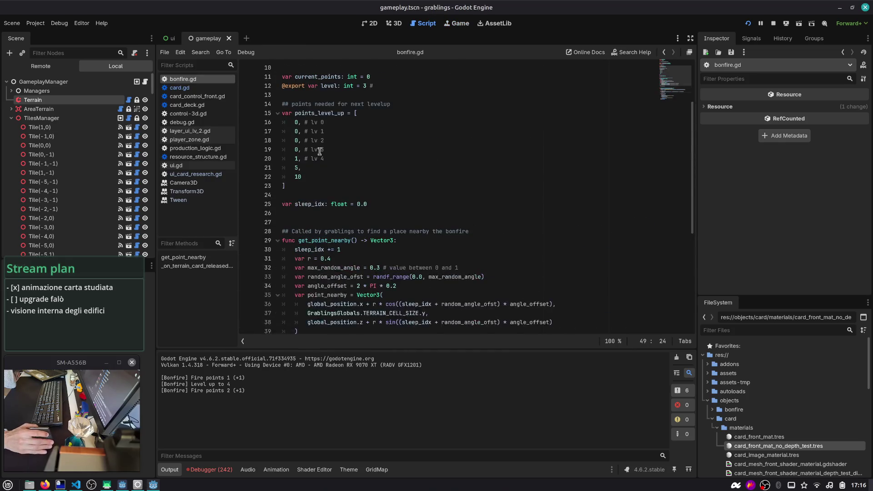
pyautogui.moveTo(294, 167); pyautogui.dragTo(301, 167)
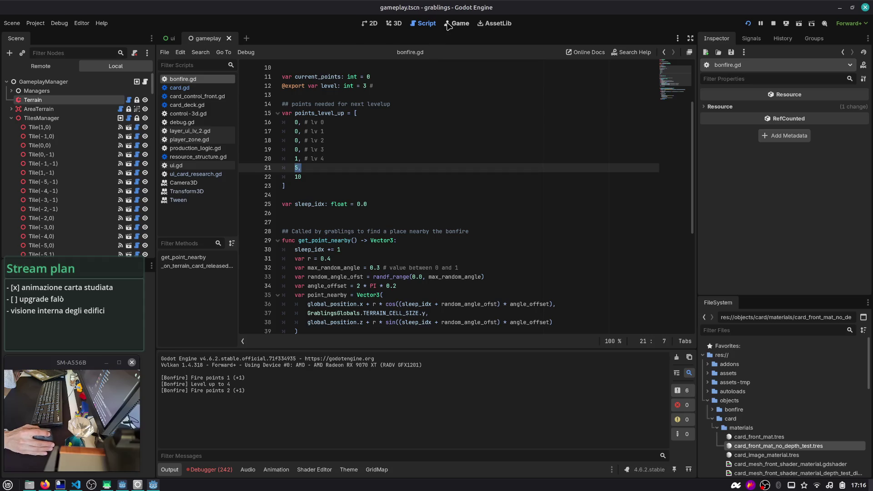
pyautogui.click(449, 24)
pyautogui.moveTo(424, 305); pyautogui.dragTo(420, 173)
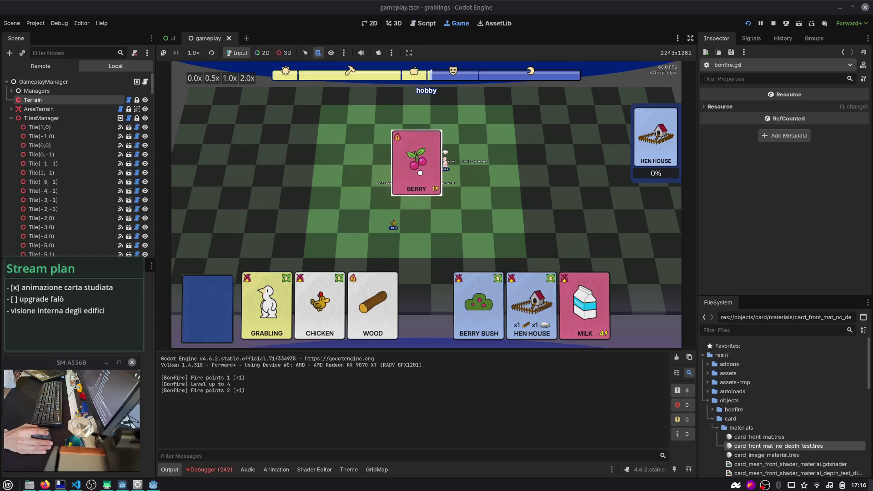
pyautogui.moveTo(400, 304); pyautogui.dragTo(418, 168)
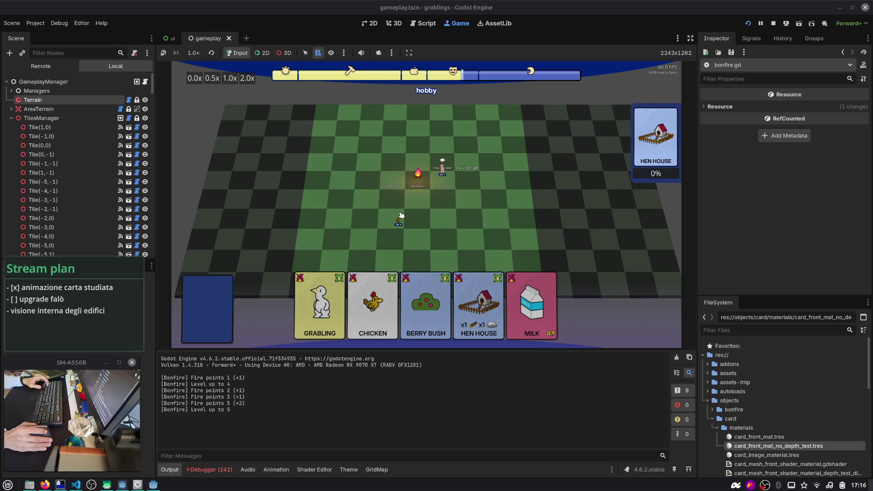
pyautogui.click(423, 24)
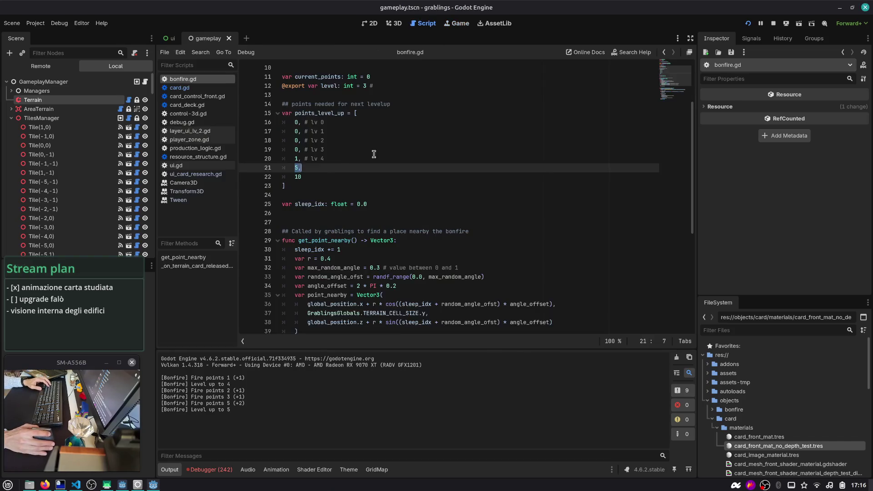
# - Change line 22's threshold from 10 to 6 and comment lines 21 and 22 as '# lv 5' and '# lv 6'
pyautogui.click(318, 176)
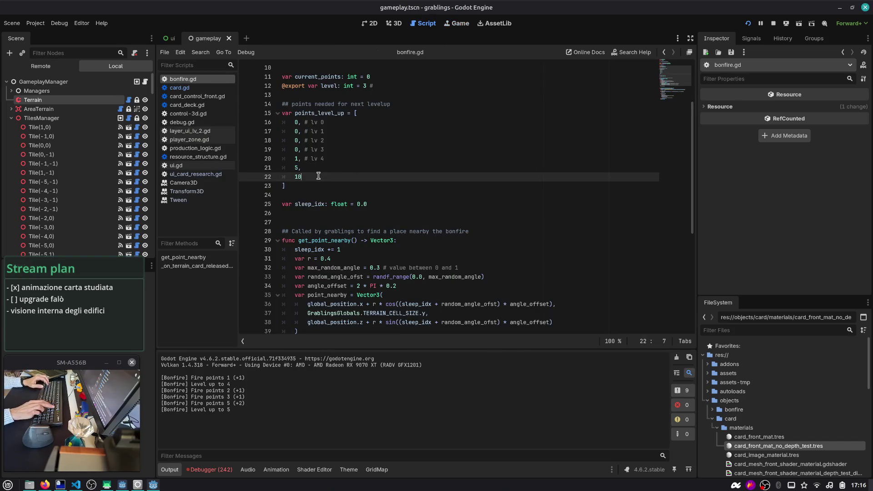
pyautogui.press('BackSpace')
pyautogui.press('BackSpace')
pyautogui.write('69')
pyautogui.press('BackSpace')
pyautogui.write('#')
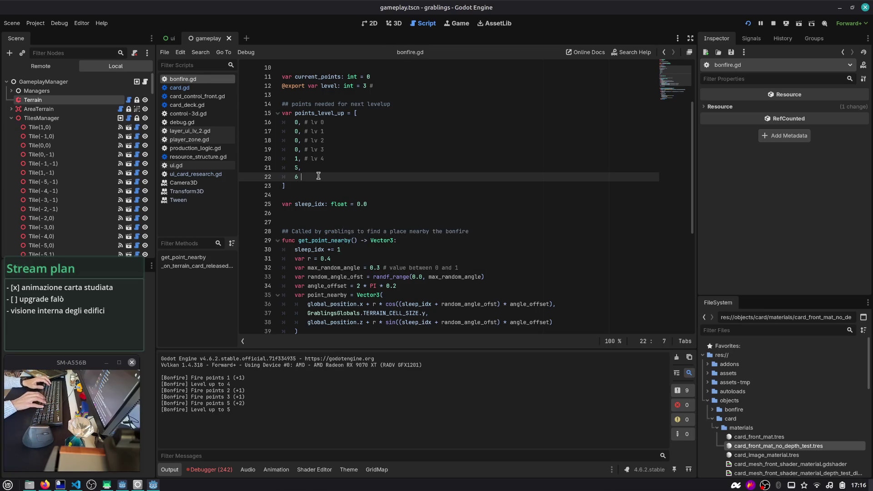
pyautogui.write(' lv')
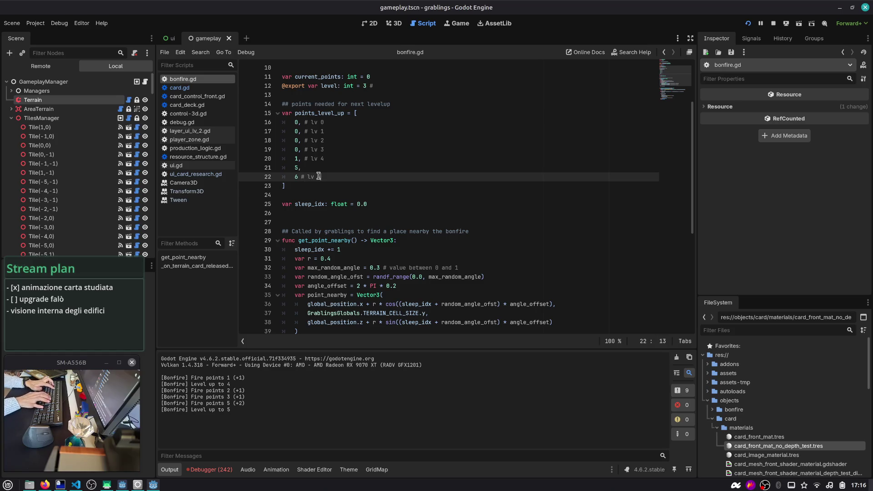
pyautogui.press('Up')
pyautogui.write('#')
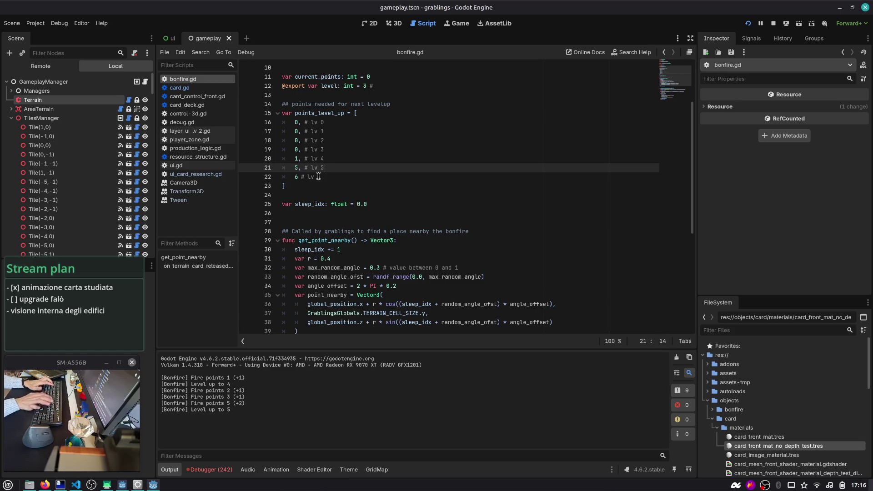
pyautogui.press('Down')
pyautogui.write('6')
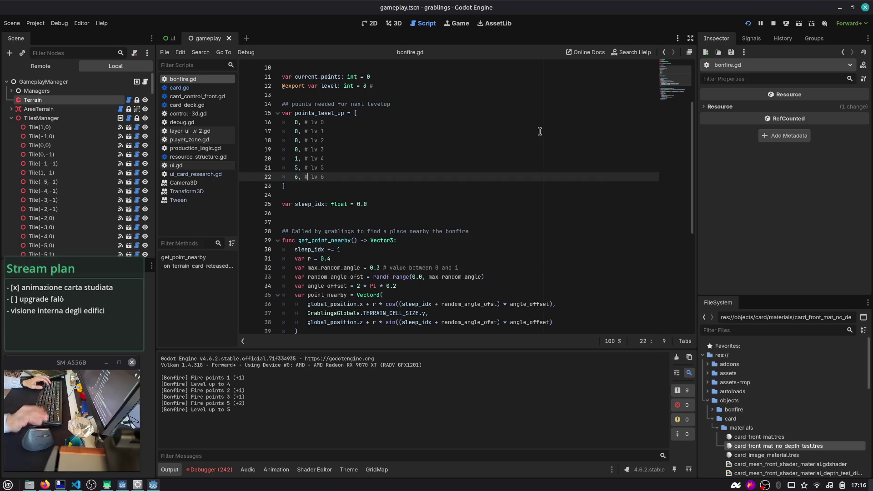
pyautogui.doubleClick(297, 178)
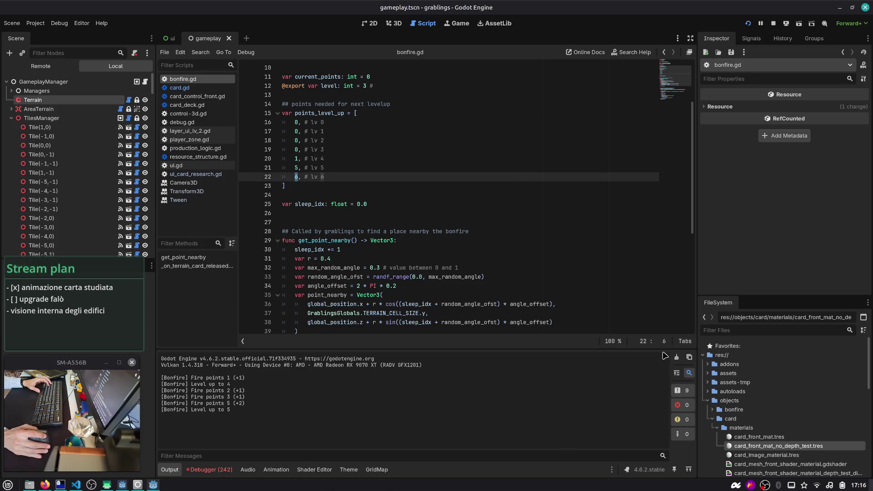
pyautogui.click(747, 23)
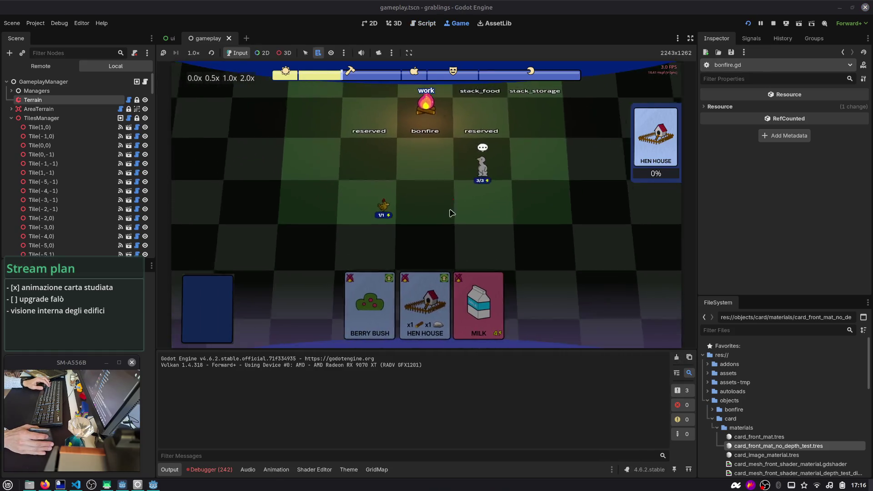
# - Burn Berry, Rock and Wood cards until the bonfire levels up to 6, then stop the game
pyautogui.moveTo(400, 305)
pyautogui.mouseDown()
pyautogui.moveTo(411, 207)
pyautogui.moveTo(424, 181)
pyautogui.mouseUp()
pyautogui.moveTo(363, 304); pyautogui.dragTo(422, 181)
pyautogui.moveTo(345, 305); pyautogui.dragTo(421, 178)
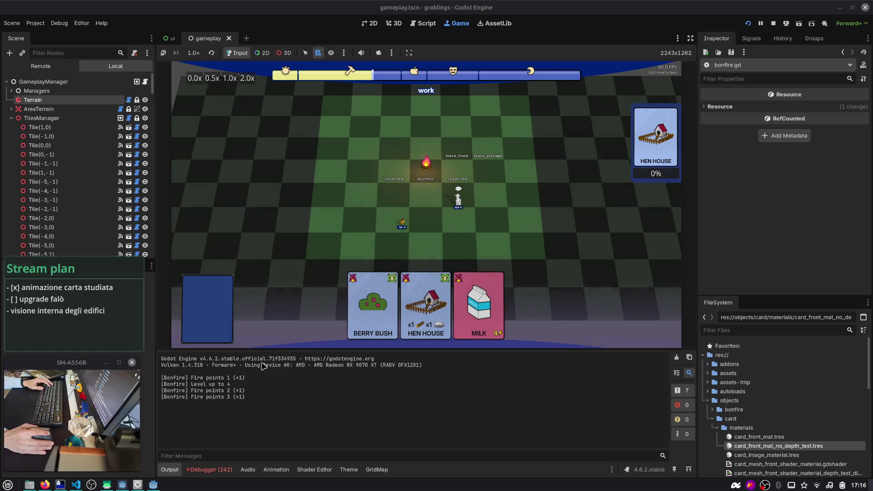
pyautogui.moveTo(400, 304); pyautogui.dragTo(424, 167)
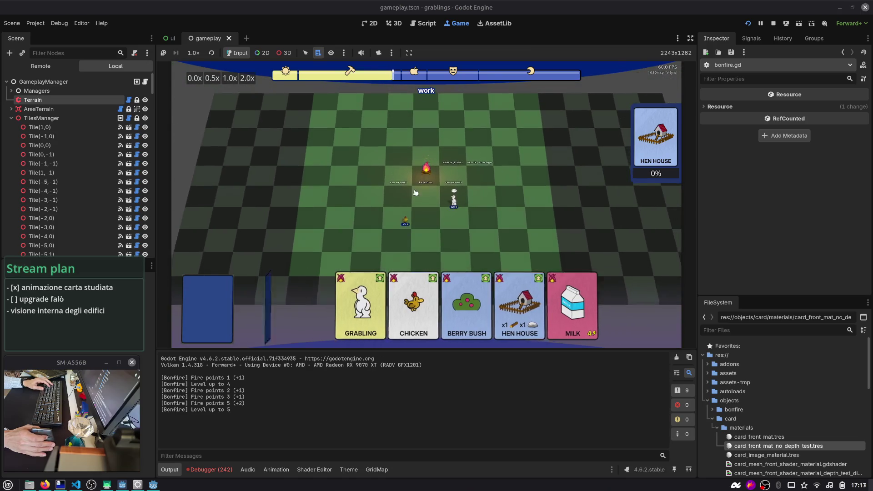
pyautogui.moveTo(289, 300); pyautogui.dragTo(427, 176)
pyautogui.moveTo(318, 304); pyautogui.dragTo(415, 183)
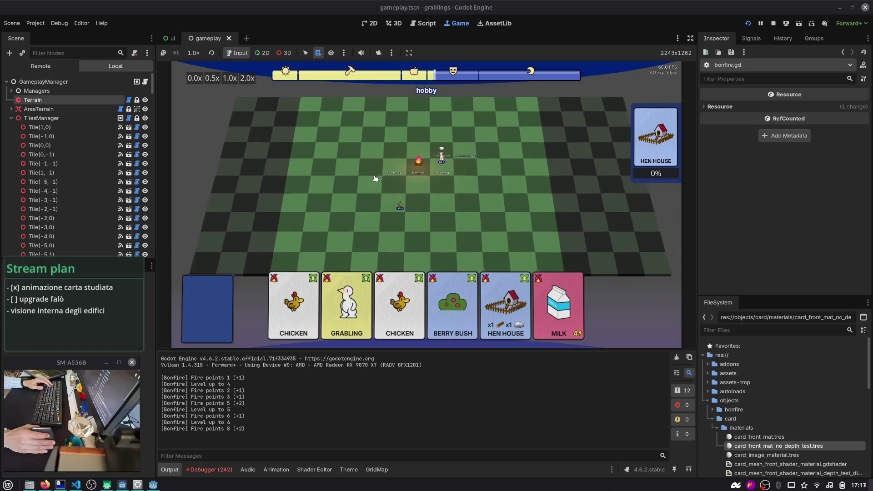
pyautogui.click(773, 23)
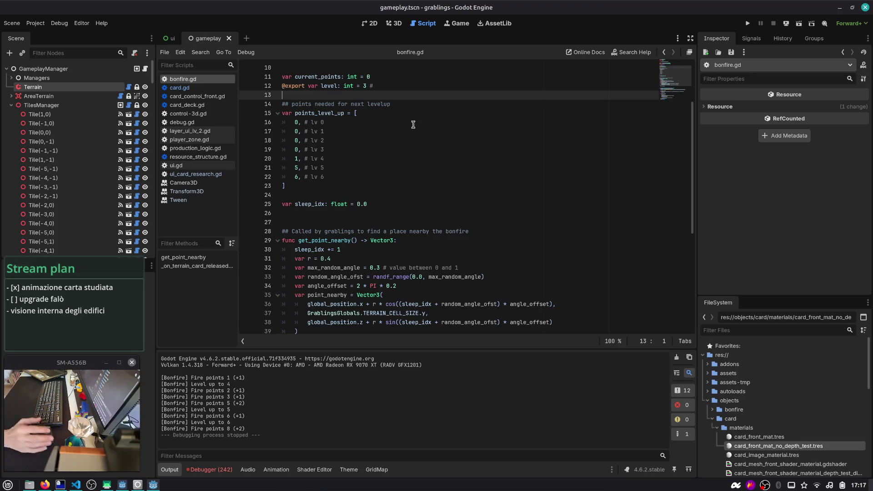
pyautogui.scroll(-1, 366, 271)
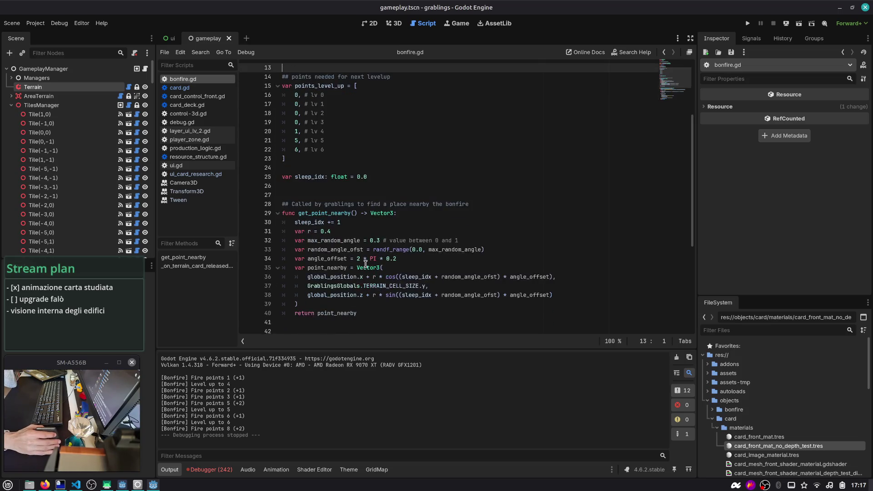
pyautogui.scroll(-2, 319, 256)
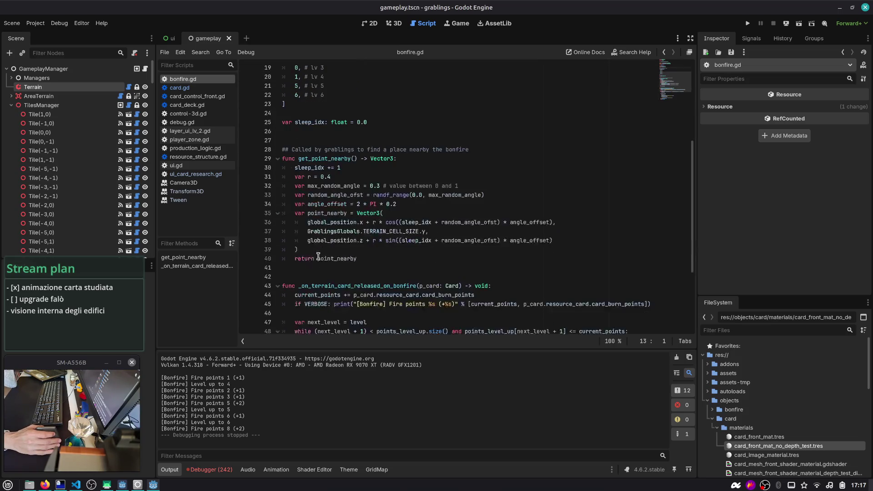
pyautogui.scroll(-4, 318, 256)
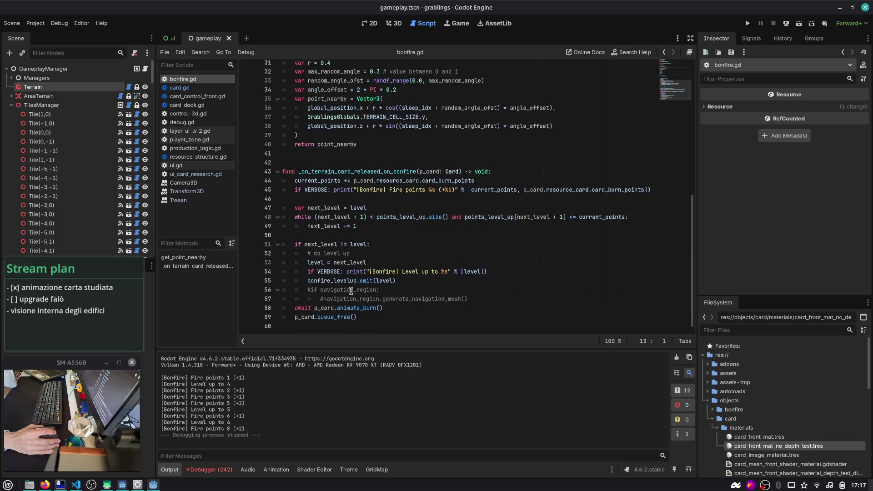
pyautogui.doubleClick(350, 253)
pyautogui.scroll(10, 339, 312)
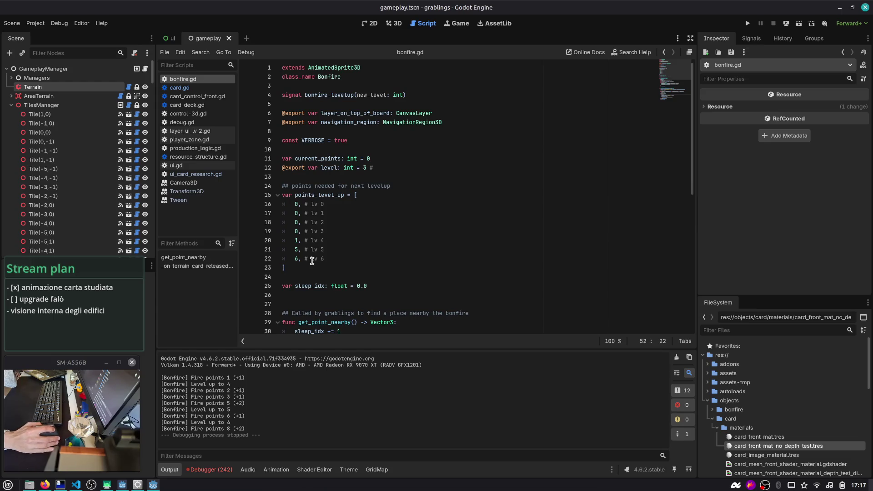
pyautogui.doubleClick(315, 195)
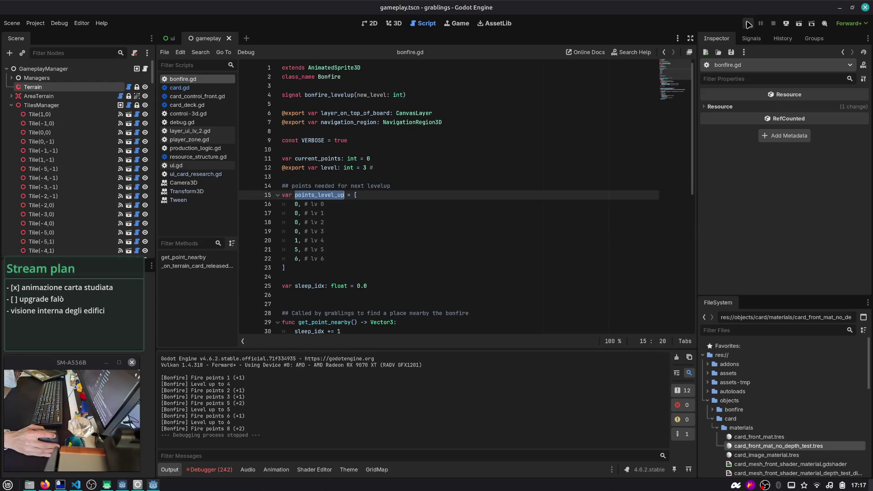
pyautogui.click(282, 195)
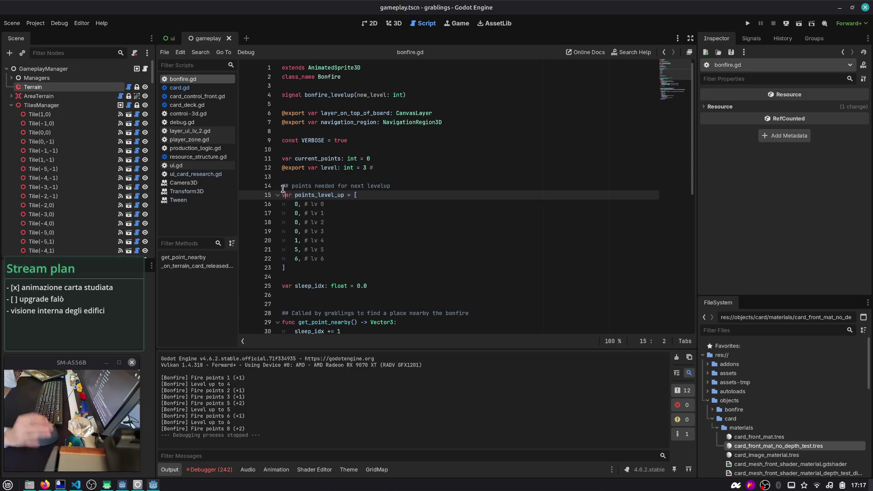
pyautogui.write('@export')
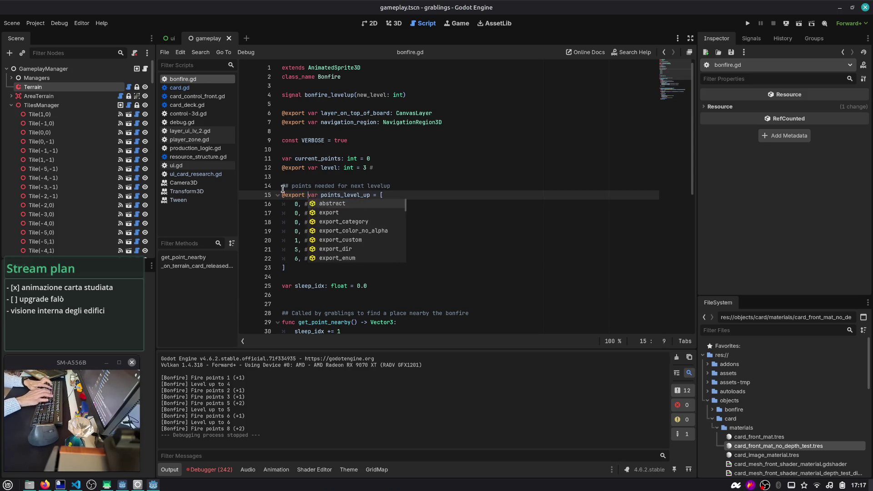
pyautogui.press('Return')
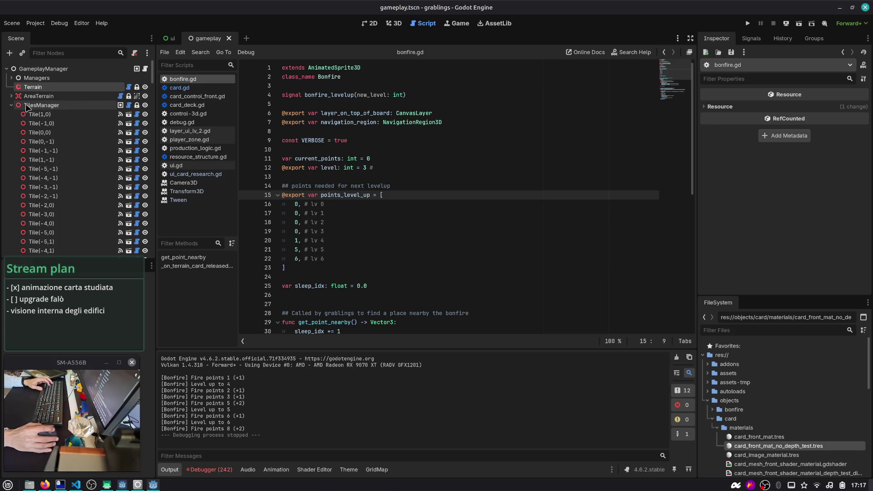
pyautogui.click(11, 105)
# - Select Props > Bonfire in 3D, expand its 7-value Points Level Up array, then reopen bonfire.gd
pyautogui.click(394, 23)
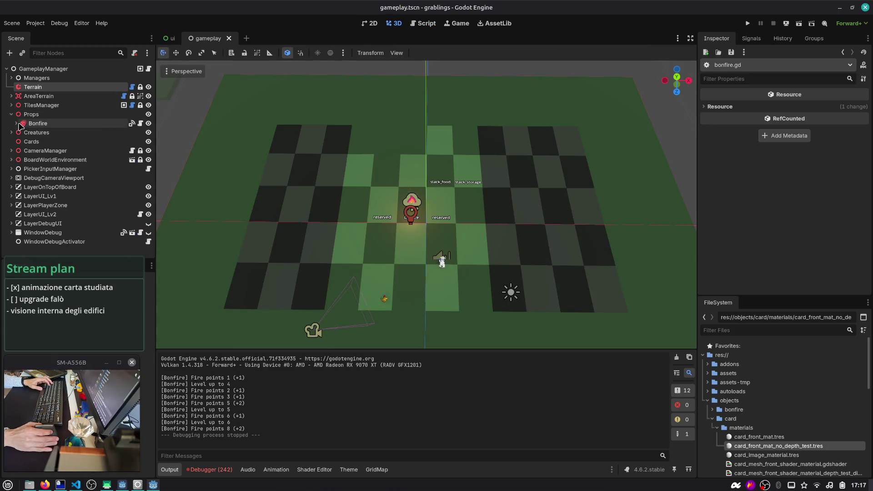
pyautogui.click(32, 126)
pyautogui.click(794, 144)
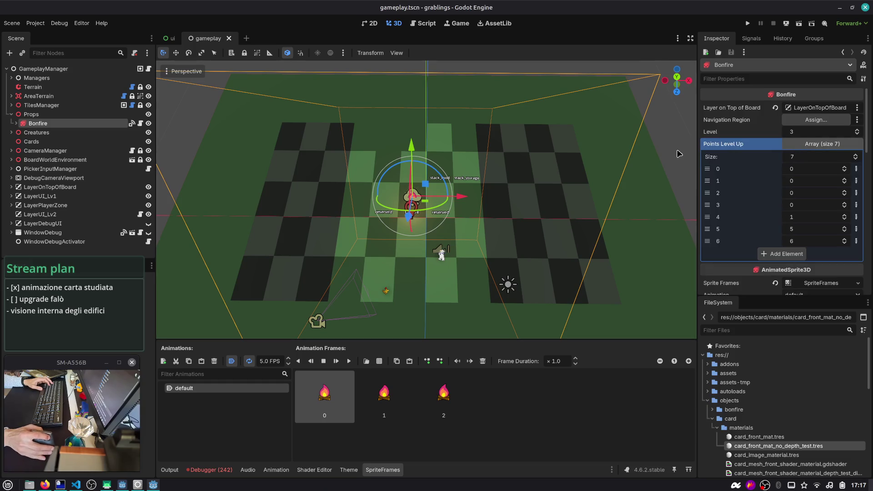
pyautogui.moveTo(697, 141); pyautogui.dragTo(657, 141)
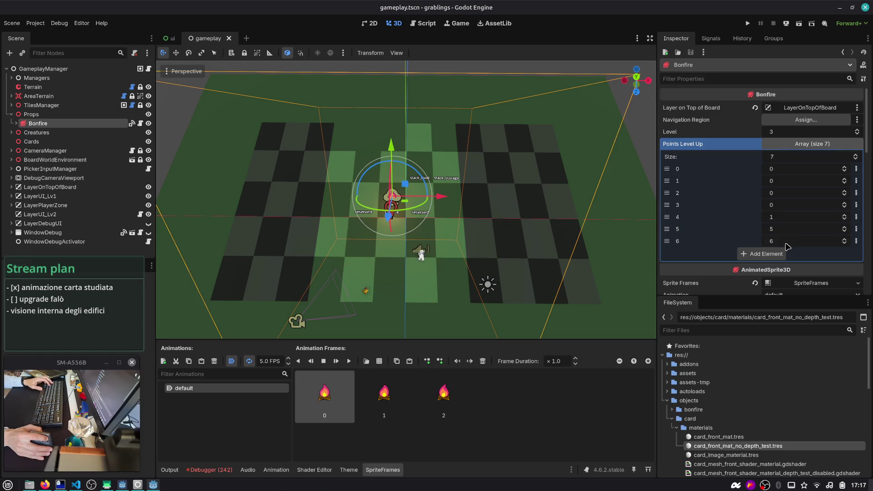
pyautogui.click(141, 124)
pyautogui.scroll(-3, 351, 214)
pyautogui.doubleClick(314, 205)
pyautogui.scroll(-4, 314, 205)
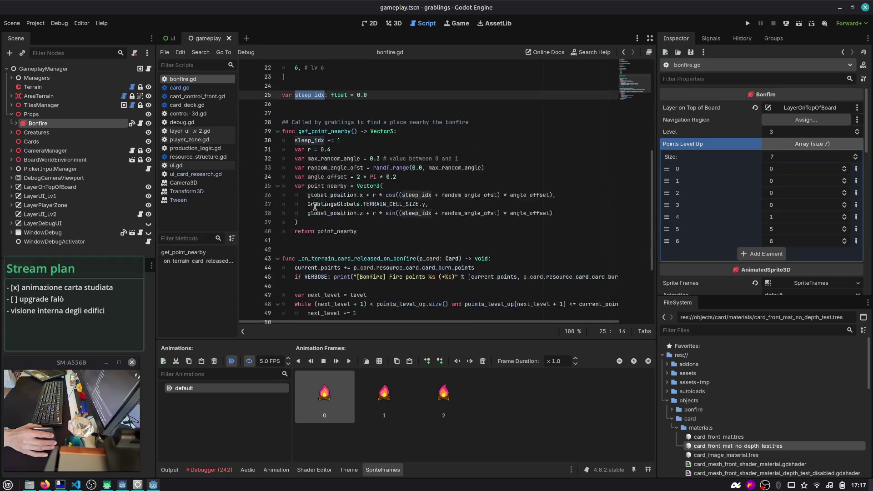
# - Fold get_point_nearby, select bonfire.gd from line 57 to the top, and switch to Firefox
pyautogui.scroll(-2, 314, 212)
pyautogui.click(276, 76)
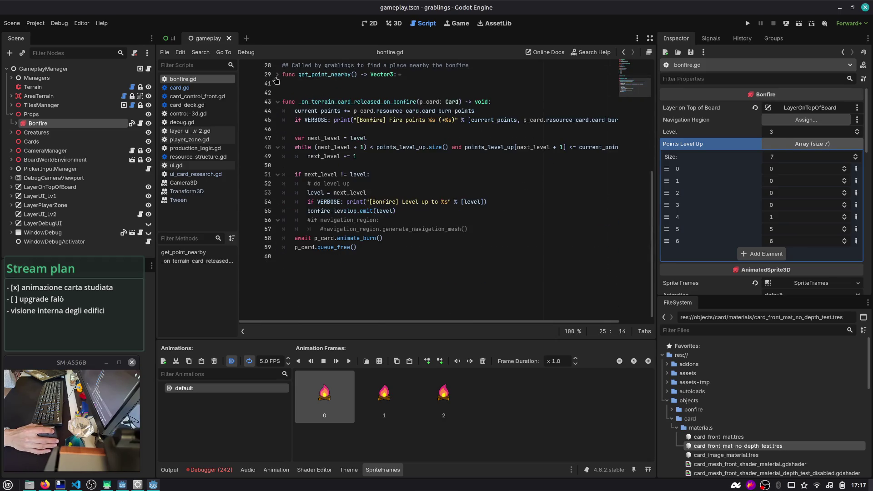
pyautogui.doubleClick(348, 148)
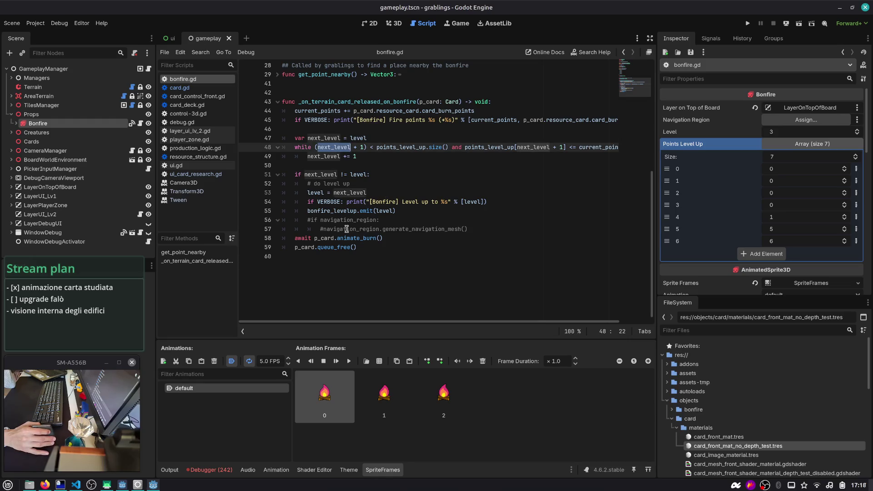
pyautogui.click(467, 229)
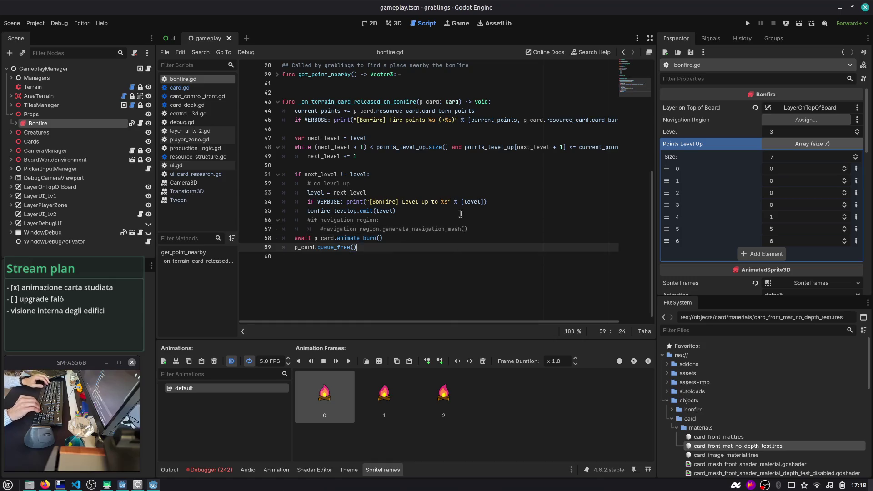
pyautogui.scroll(9, 460, 214)
pyautogui.keyDown('shift'); pyautogui.click(275, 86); pyautogui.keyUp('shift')
pyautogui.hotkey('ctrl', 'shift', 'Home')
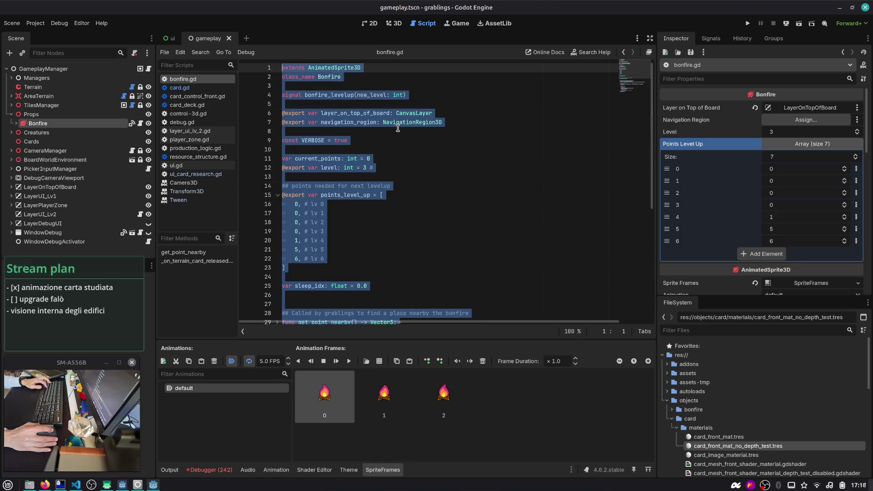
pyautogui.hotkey('alt', 'Tab')
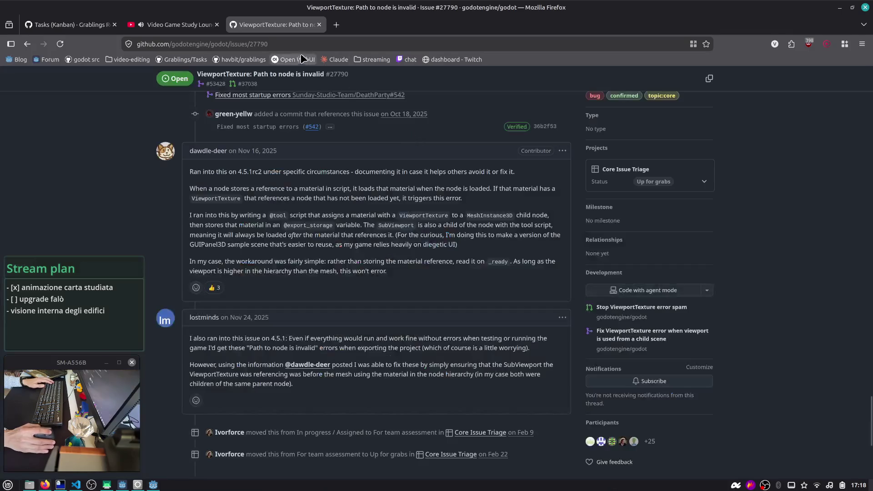
# - Sign in to Open WebUI and write a request to check the bonfire.gd level-up logic, pasting the script
pyautogui.middleClick(295, 60)
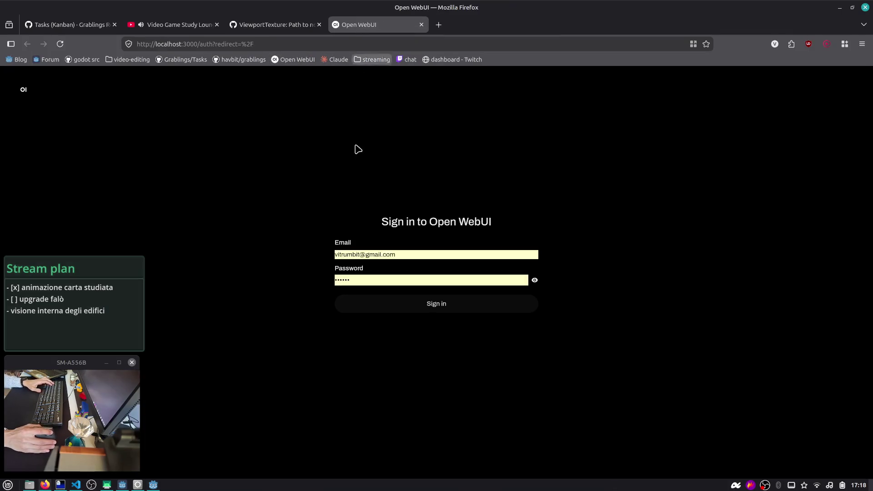
pyautogui.click(399, 307)
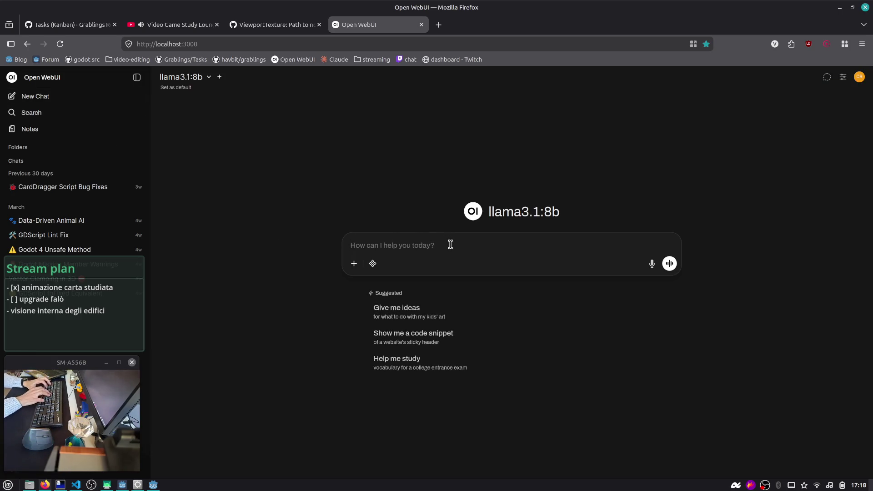
pyautogui.write('Check thi')
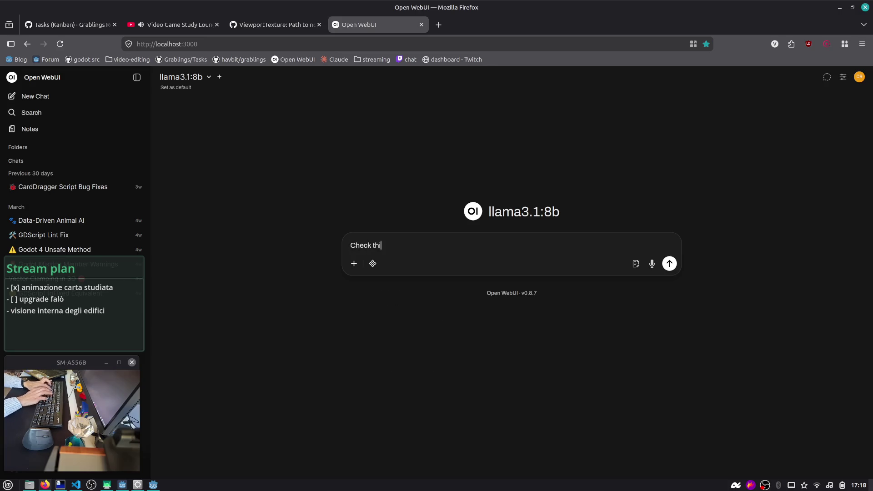
pyautogui.press('BackSpace')
pyautogui.press('BackSpace')
pyautogui.write('for the level up logic of the bon')
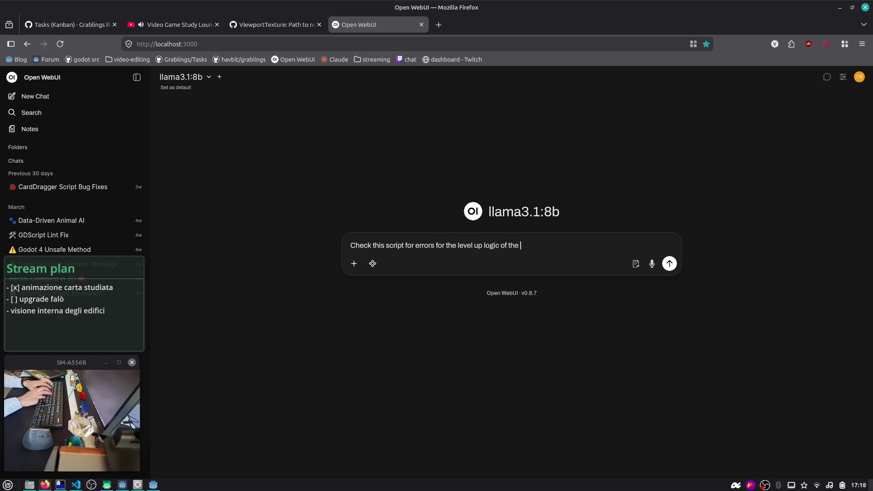
pyautogui.write('fire.')
pyautogui.hotkey('shift', 'Return')
pyautogui.hotkey('shift', 'Return')
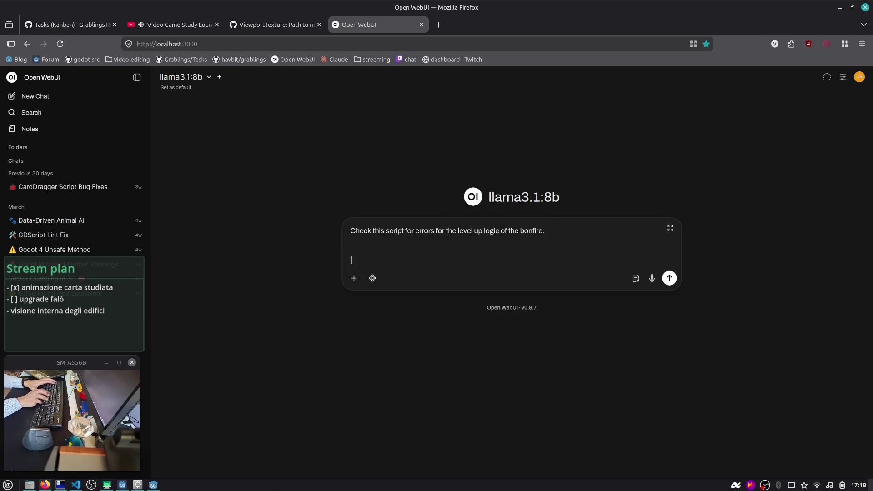
pyautogui.write('gd')
pyautogui.hotkey('ctrl', 'v')
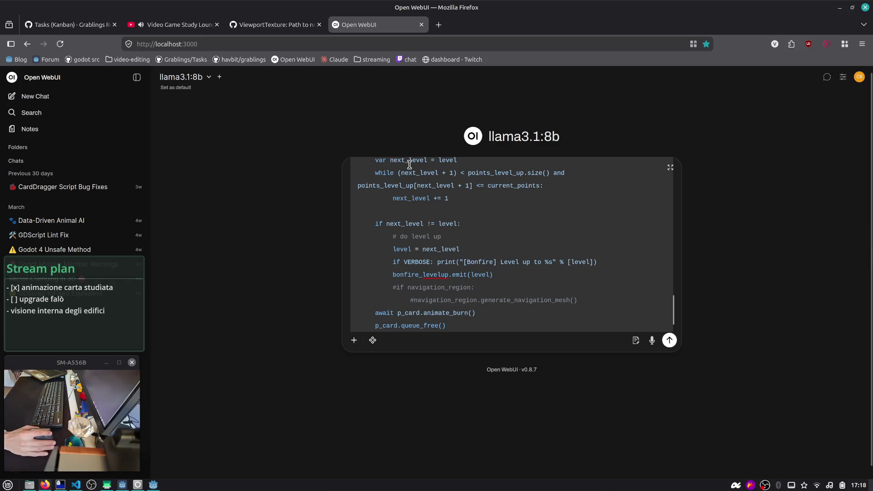
# - Switch the chat model to qwen3.5:9b and send the message
pyautogui.click(208, 78)
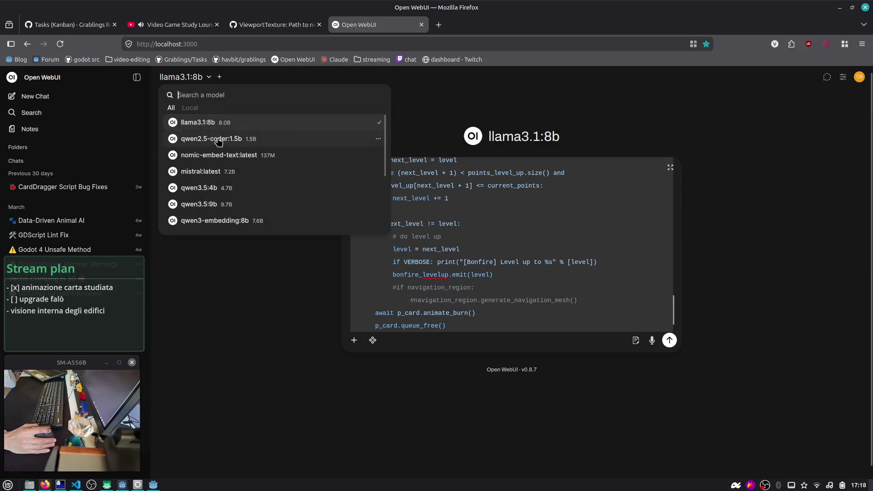
pyautogui.click(217, 205)
pyautogui.click(669, 341)
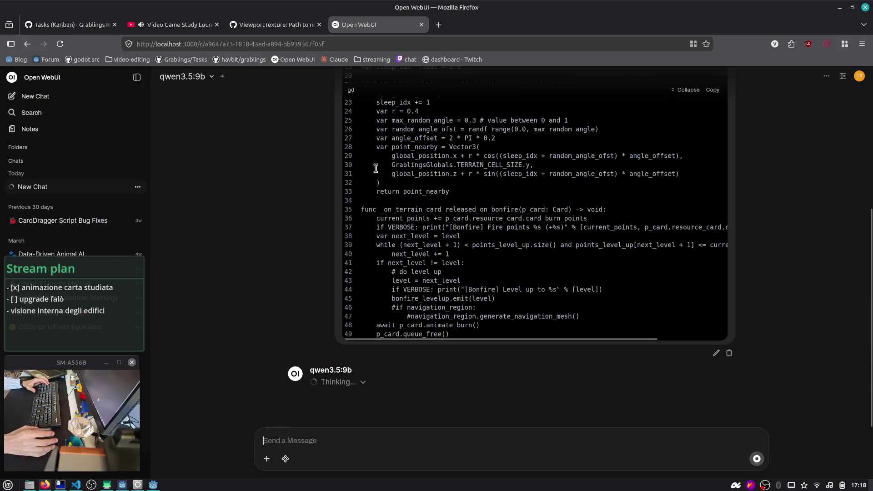
# - Cycle through the open windows, glance at the Godot gameplay scene, and return to the browser
pyautogui.hotkey('alt', 'Tab')
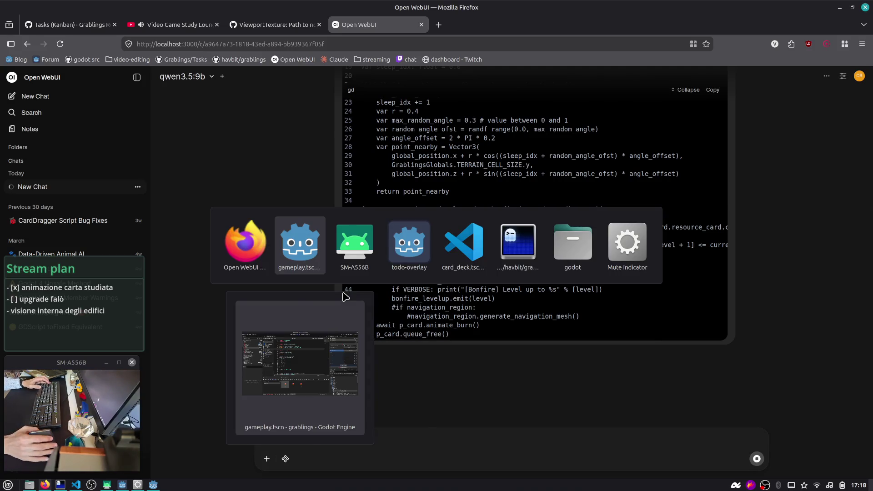
pyautogui.hotkey('alt', 'Tab')
pyautogui.hotkey('alt', 'Tab')
pyautogui.hotkey('alt', 'Tab')
pyautogui.press('Escape')
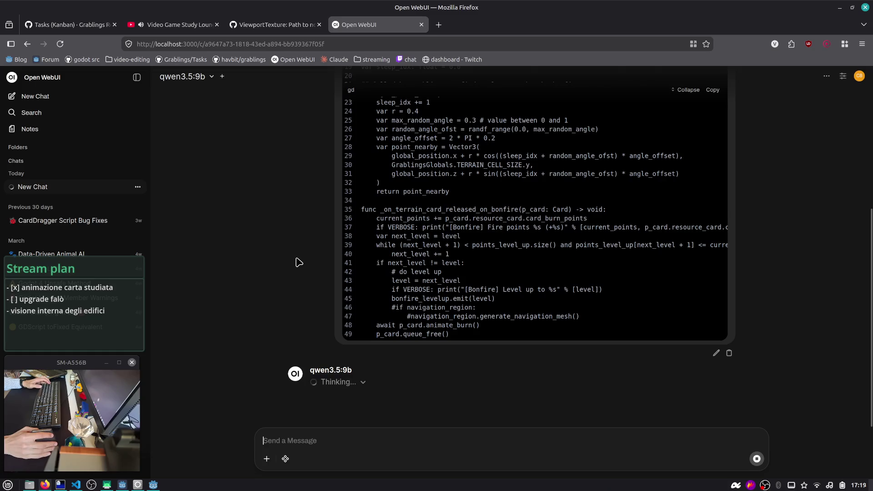
pyautogui.hotkey('alt', 'Tab')
pyautogui.hotkey('alt', 'Tab')
pyautogui.hotkey('alt', 'Tab')
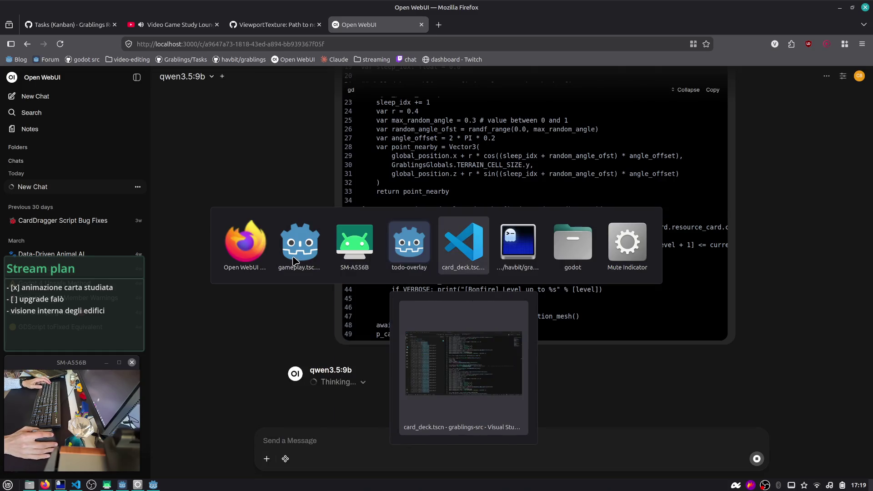
pyautogui.hotkey('alt', 'Tab')
pyautogui.hotkey('alt', 'Tab')
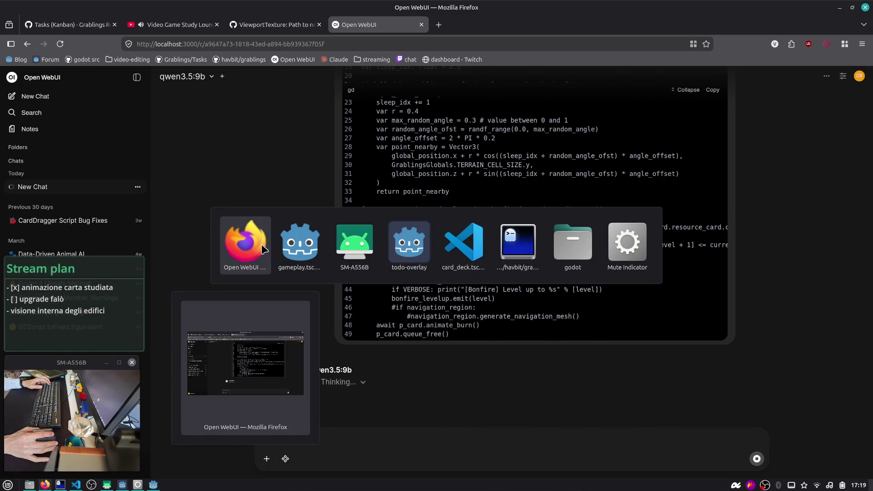
pyautogui.click(288, 253)
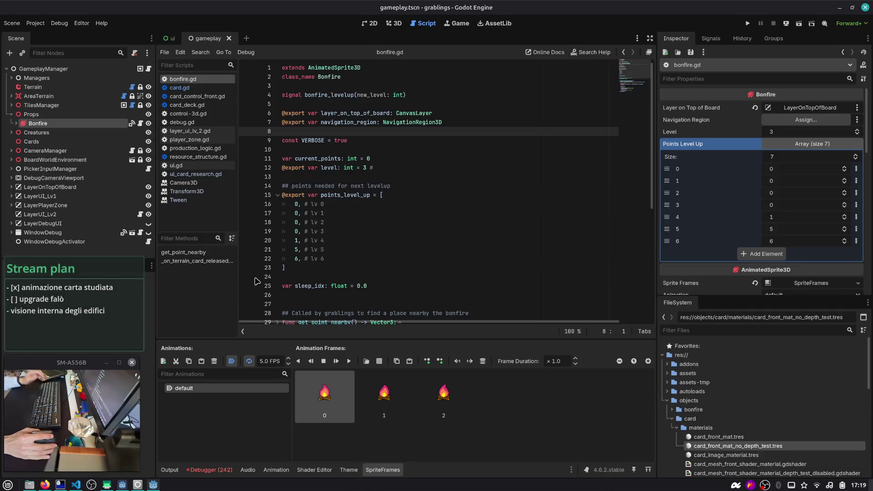
pyautogui.scroll(-7, 287, 252)
pyautogui.hotkey('alt', 'Tab')
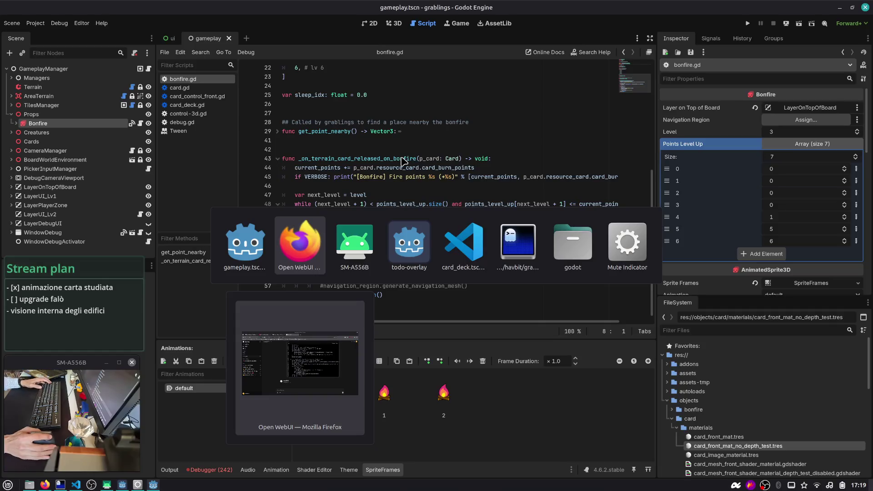
# - Open the 'Bonfire: refined level up' issue and reread its requirement text, including the bonfire label requirement
pyautogui.click(82, 24)
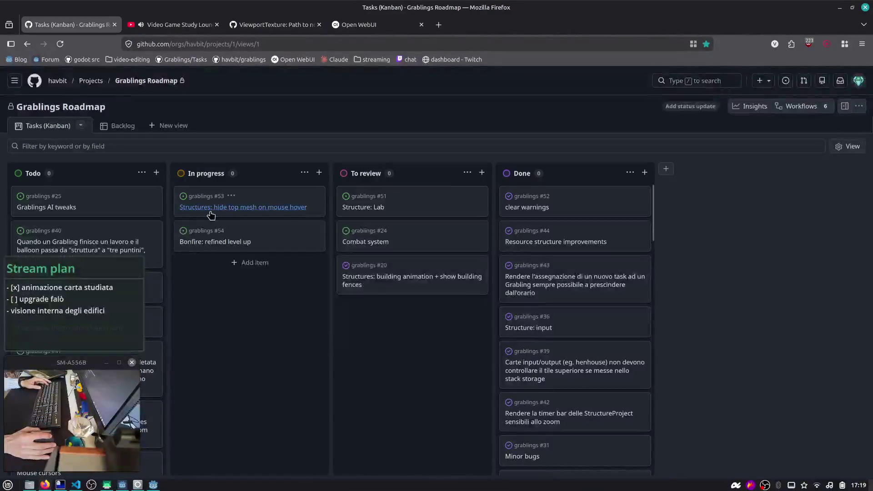
pyautogui.click(215, 241)
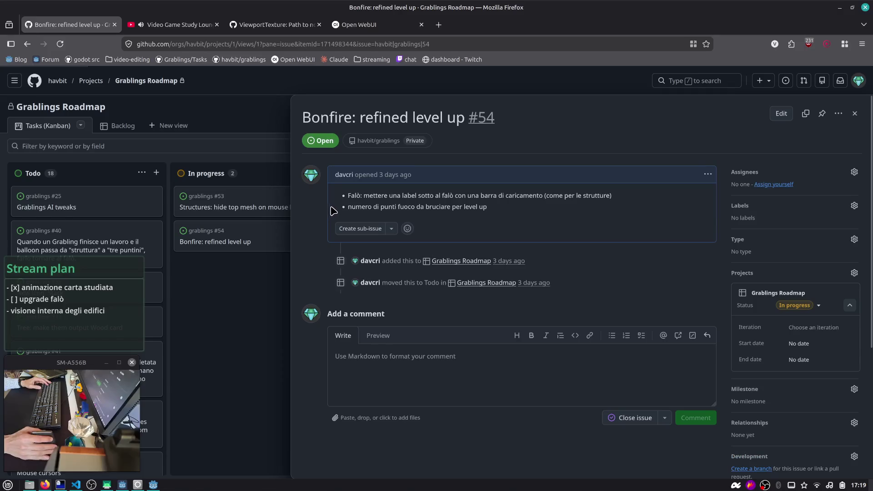
pyautogui.moveTo(391, 196); pyautogui.dragTo(528, 208)
pyautogui.hotkey('alt', 'Tab')
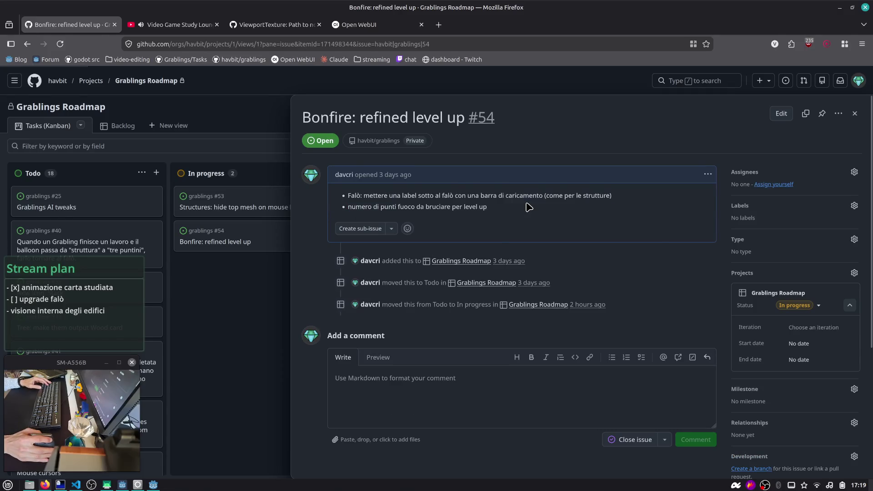
pyautogui.hotkey('alt', 'Tab')
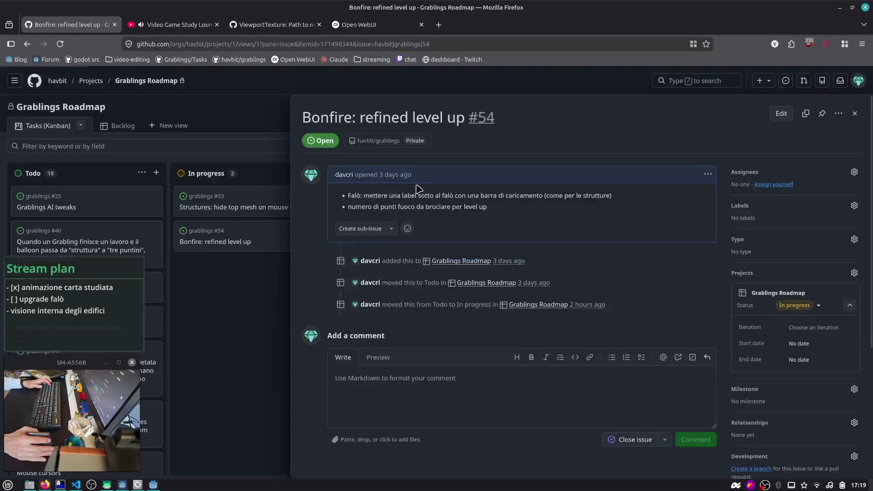
pyautogui.moveTo(411, 195); pyautogui.dragTo(603, 195)
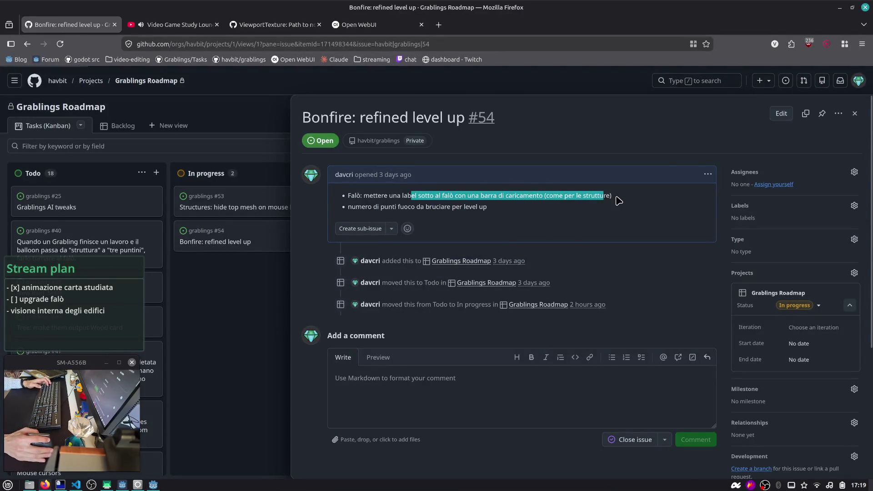
pyautogui.hotkey('alt', 'Tab')
pyautogui.click(395, 23)
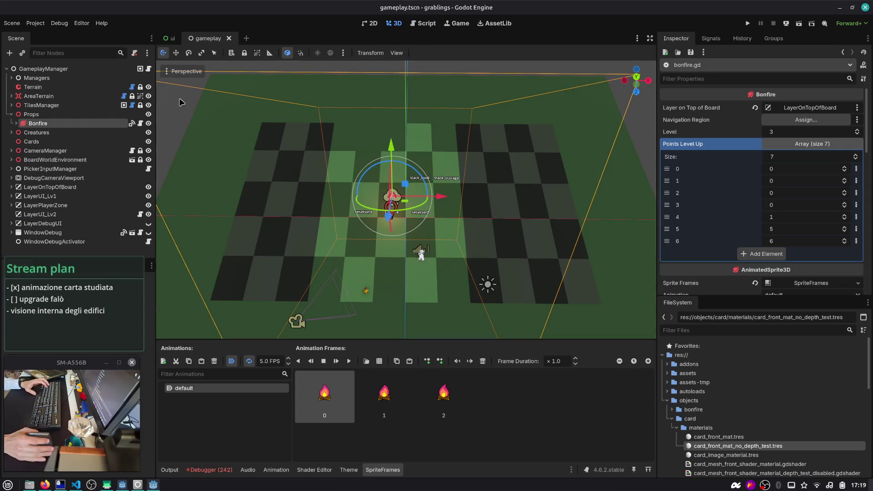
# - Frame the Bonfire in the 3D view and briefly inspect its child nodes
pyautogui.doubleClick(77, 126)
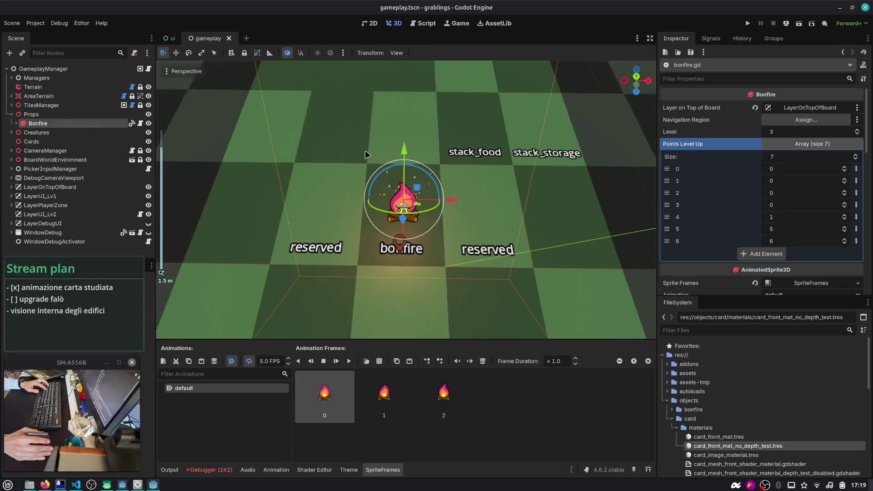
pyautogui.scroll(3, 366, 155)
pyautogui.scroll(-2, 366, 155)
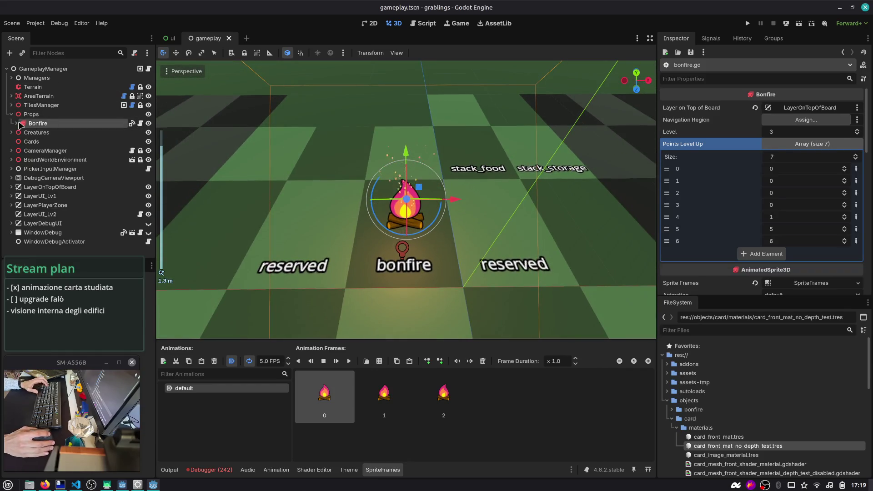
pyautogui.click(19, 123)
pyautogui.click(17, 124)
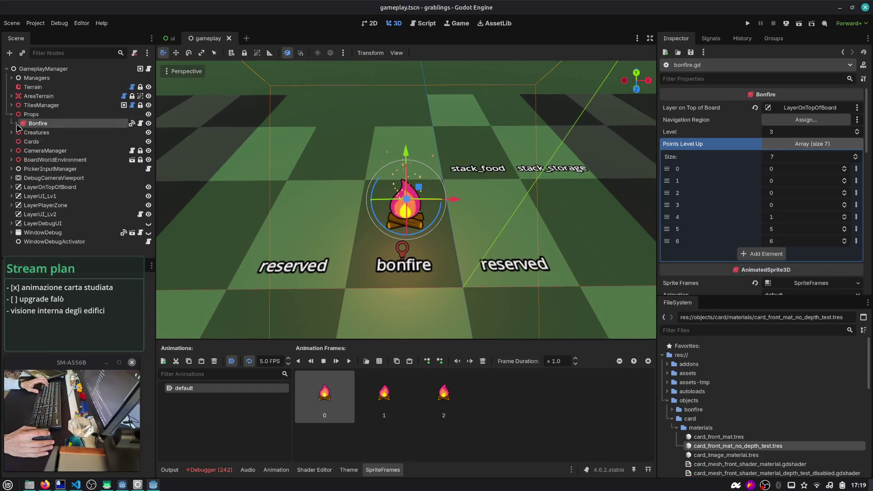
# - Quick-open ui_progress_attack.tscn by searching 'ui_prog'
pyautogui.click(23, 53)
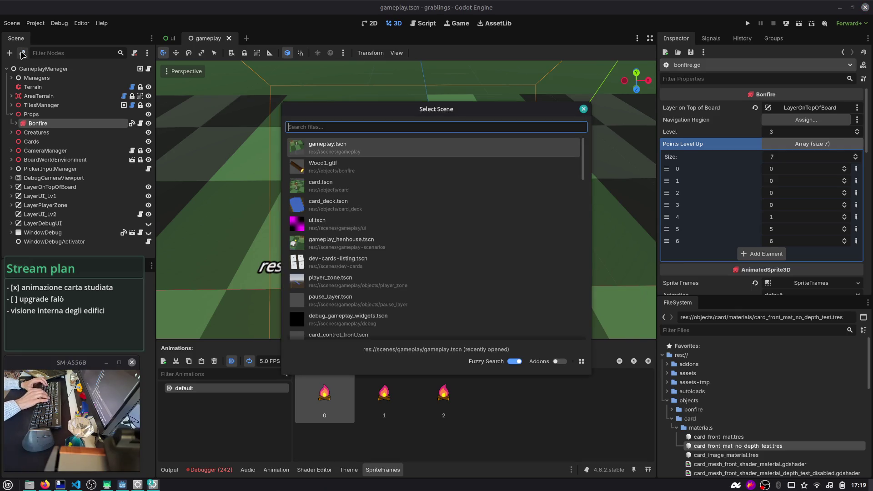
pyautogui.write('sprite')
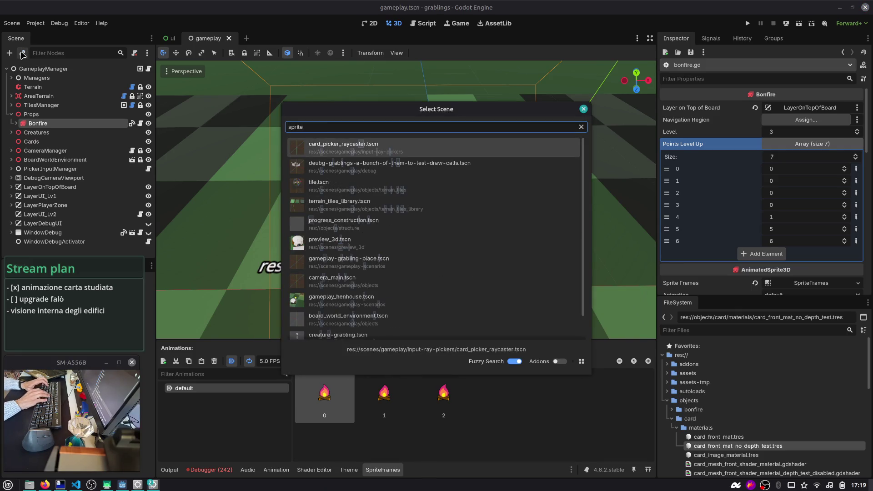
pyautogui.write('progres')
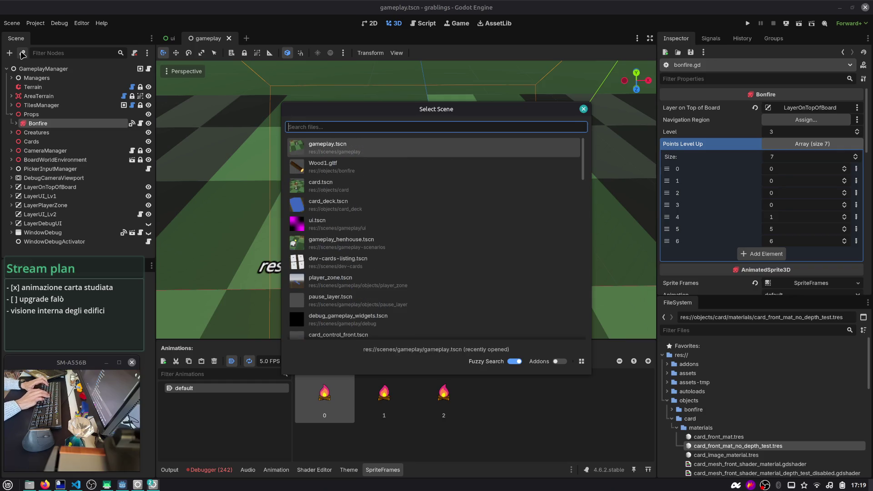
pyautogui.press('Escape')
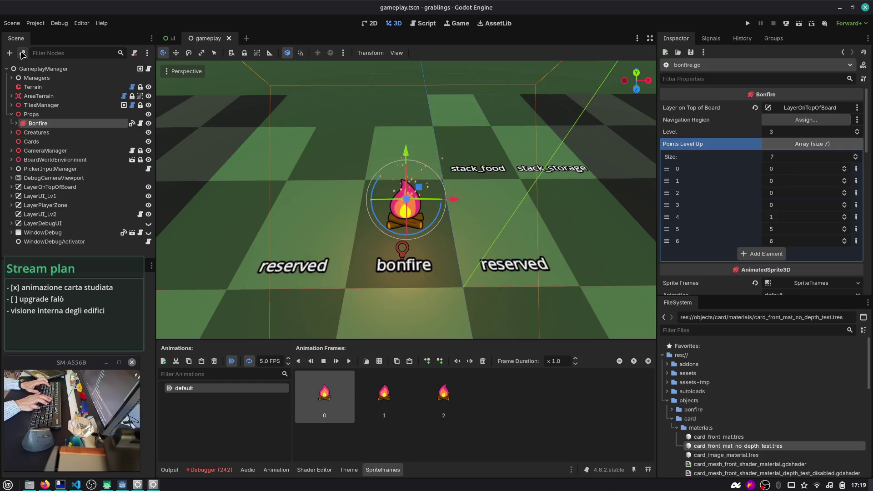
pyautogui.click(22, 53)
pyautogui.write('ui_prog')
pyautogui.press('Return')
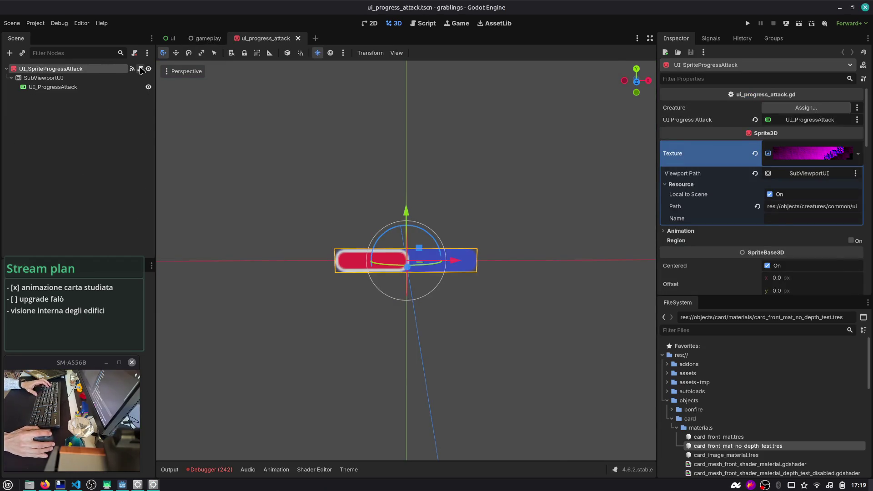
# - Open ui_progress_attack.gd, inspect the sprite's Texture and Viewport Path settings, then run the game
pyautogui.click(140, 69)
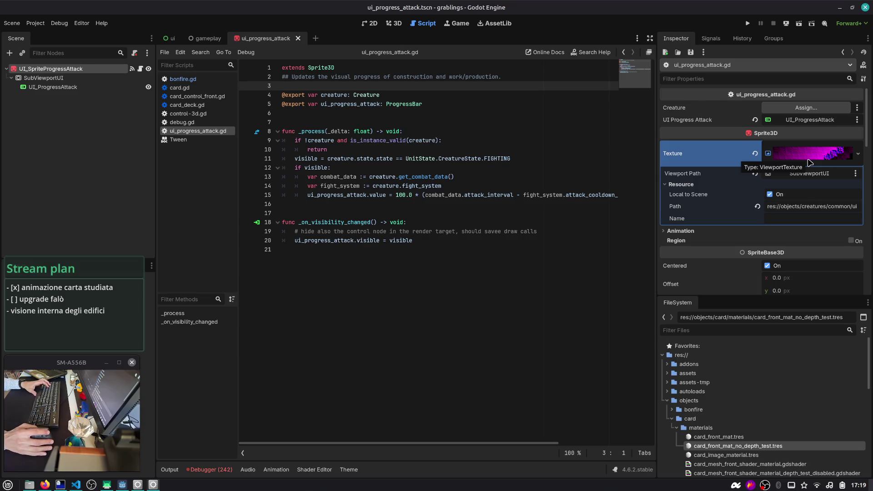
pyautogui.click(810, 156)
pyautogui.click(817, 159)
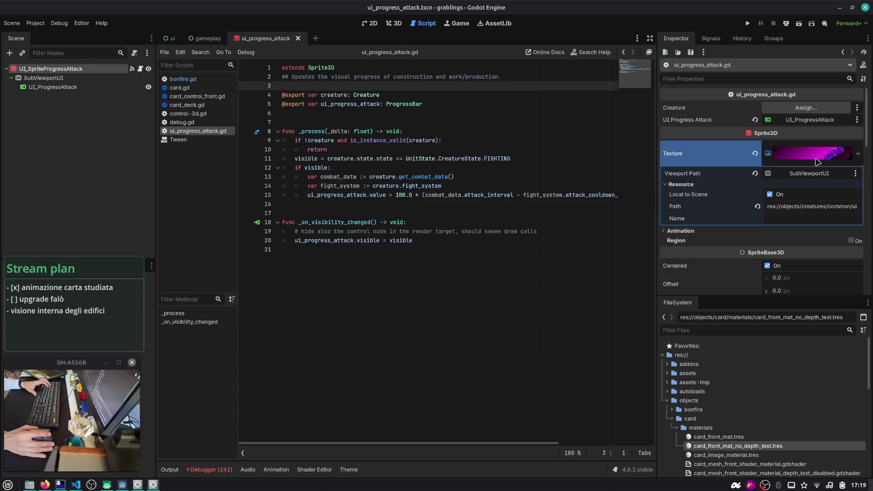
pyautogui.click(815, 174)
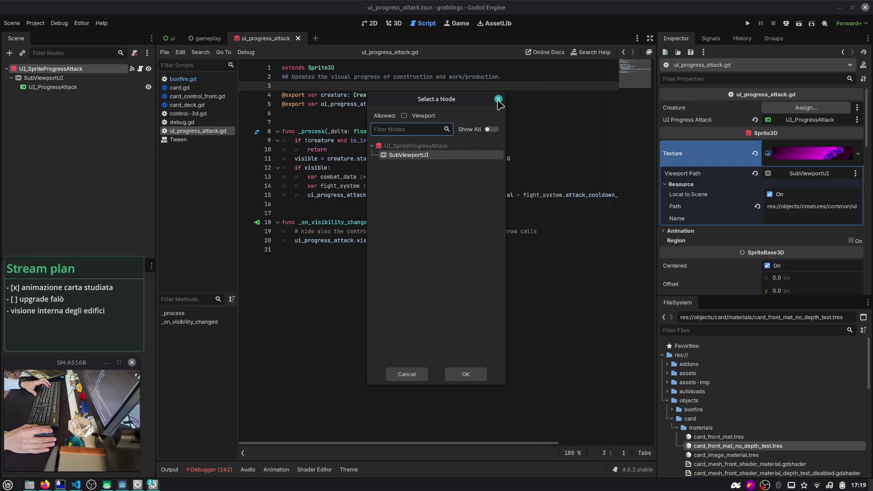
pyautogui.click(499, 99)
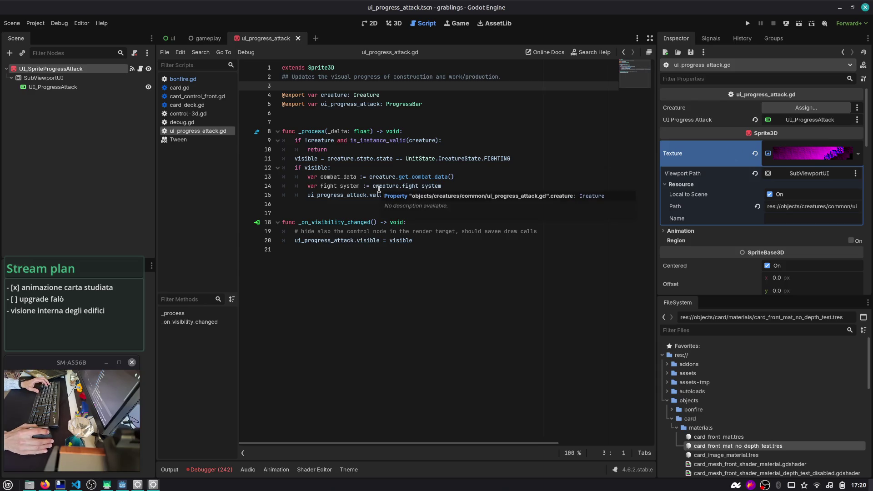
pyautogui.click(746, 26)
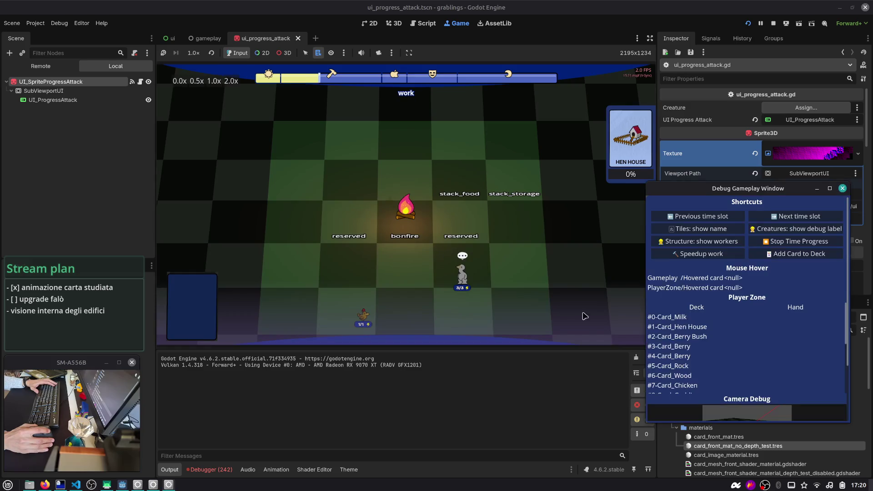
pyautogui.scroll(-10, 800, 273)
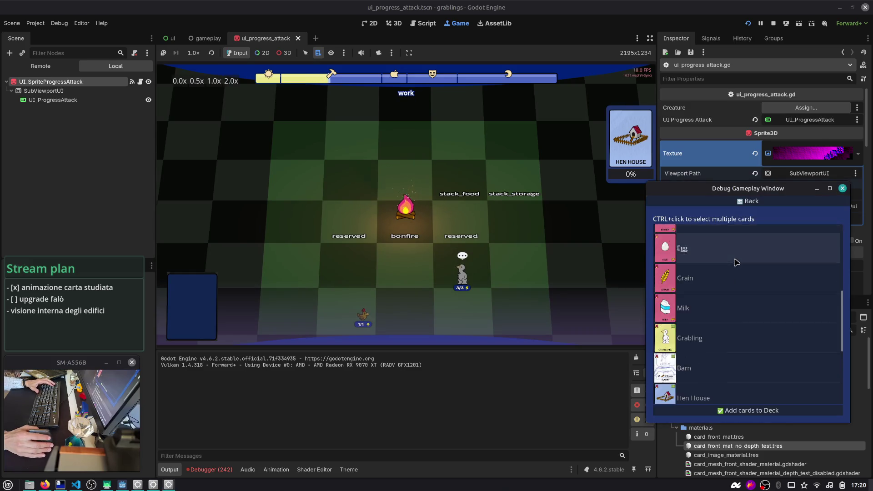
pyautogui.moveTo(742, 189); pyautogui.dragTo(573, 175)
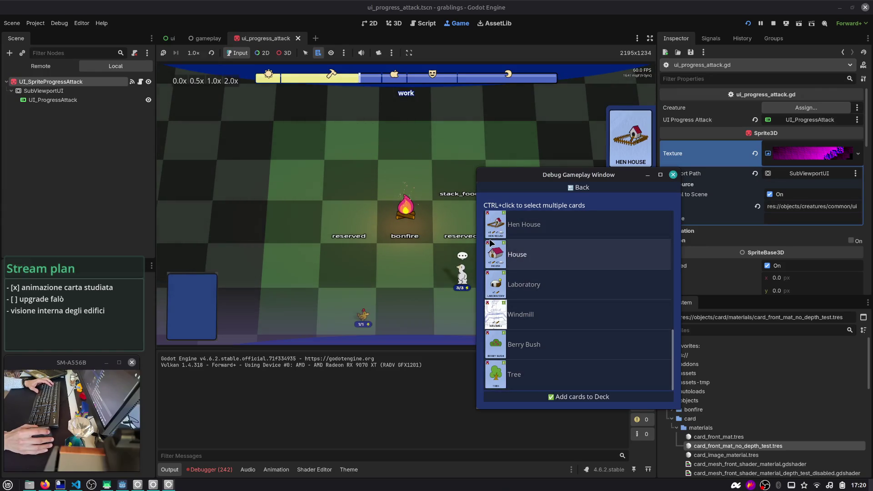
pyautogui.scroll(3, 502, 225)
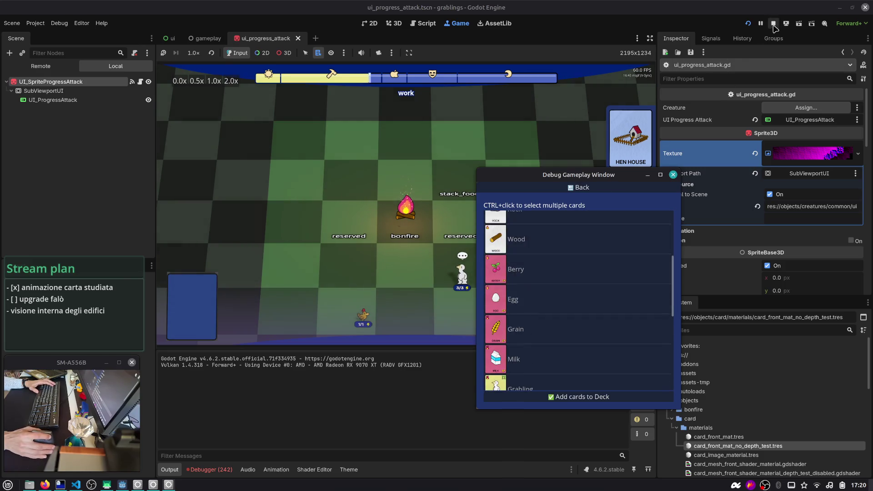
pyautogui.click(773, 23)
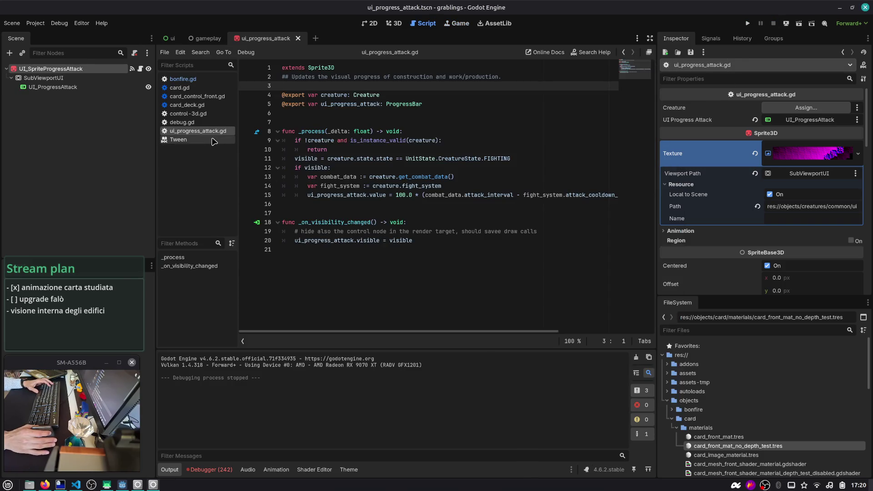
# - Open the deubg-grablings draw-calls test scene and browse its Grabling child nodes
pyautogui.click(327, 150)
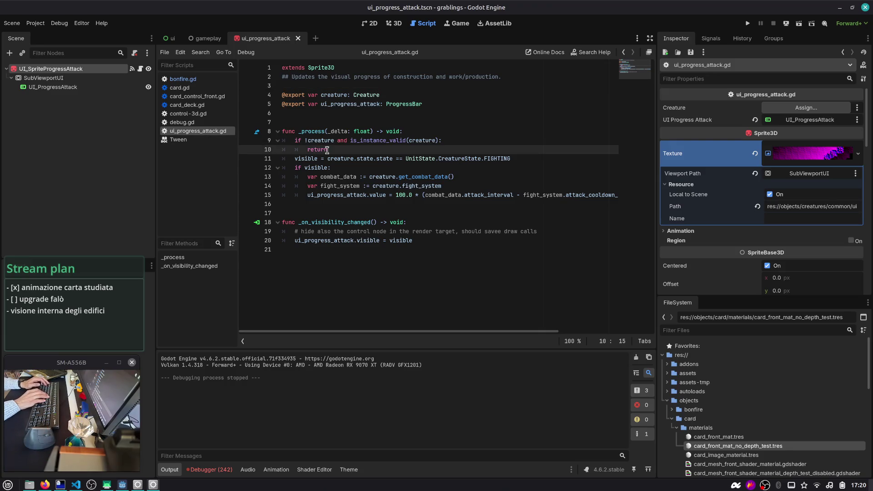
pyautogui.hotkey('ctrl', 'shift', 'o')
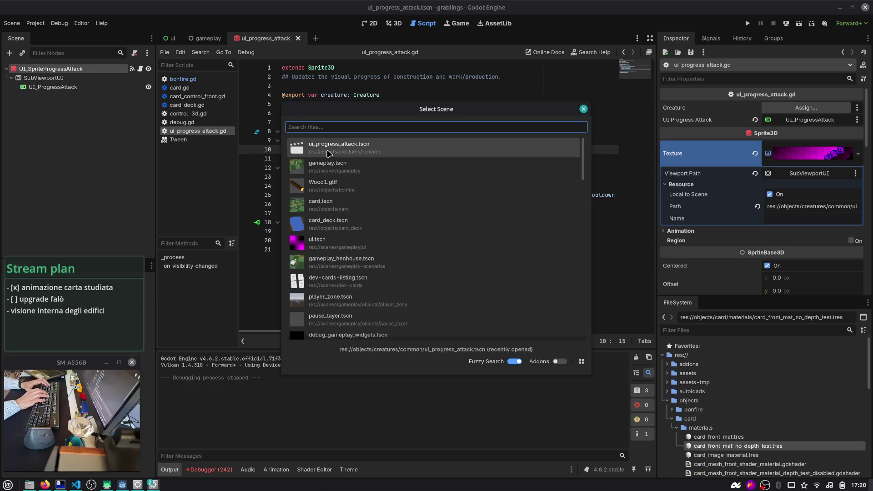
pyautogui.write('debug')
pyautogui.press('Down')
pyautogui.press('Down')
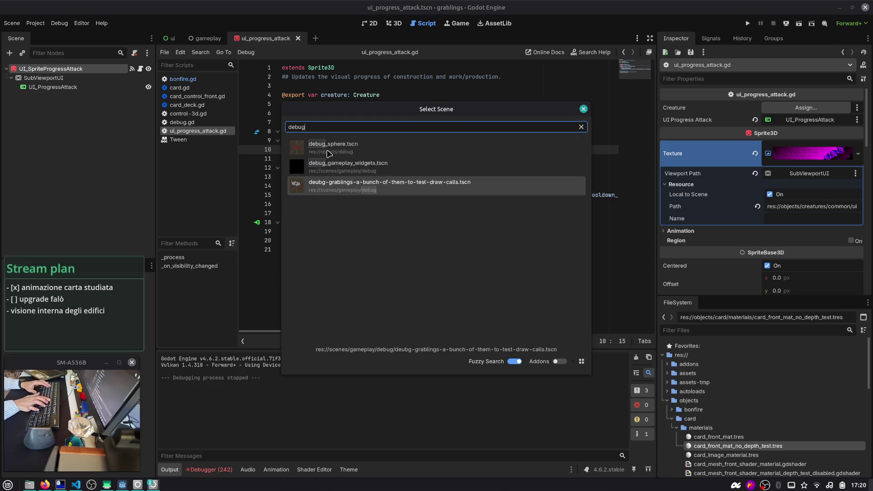
pyautogui.press('Up')
pyautogui.press('Down')
pyautogui.press('Return')
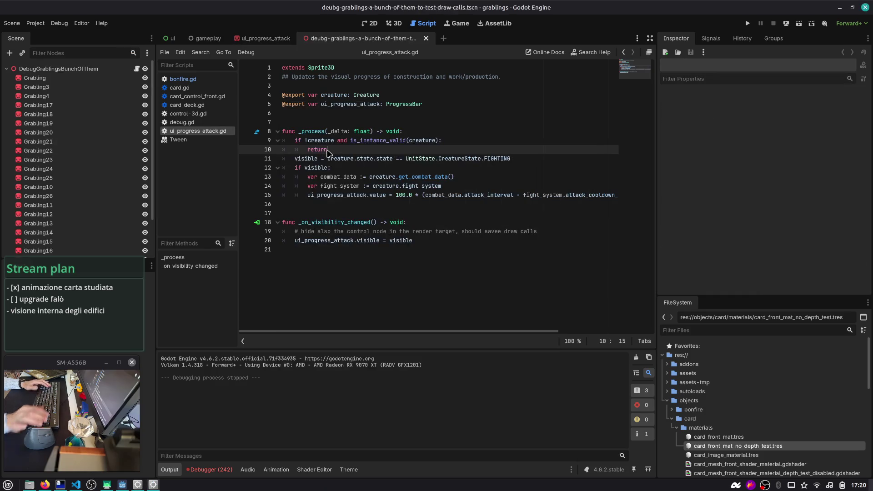
pyautogui.click(6, 68)
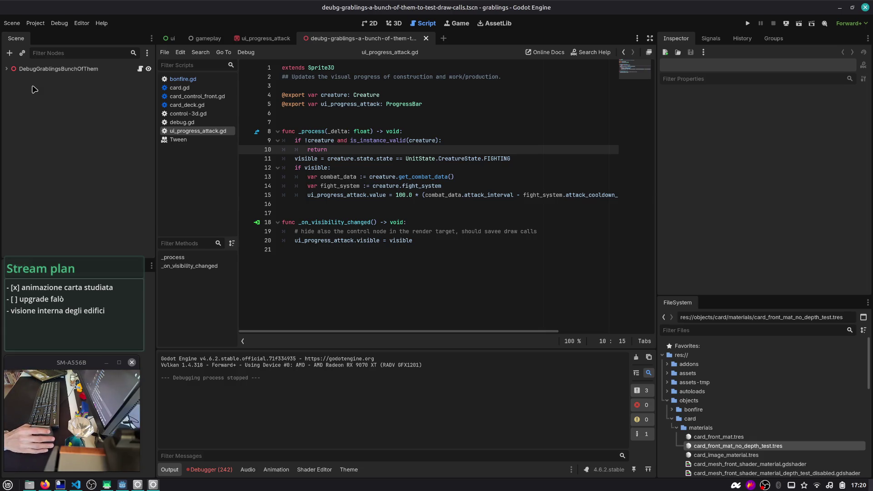
pyautogui.click(6, 68)
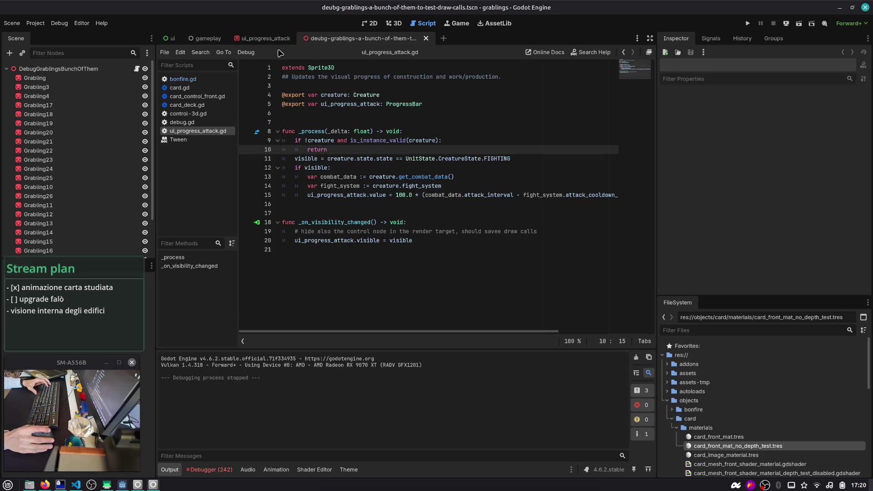
pyautogui.click(273, 45)
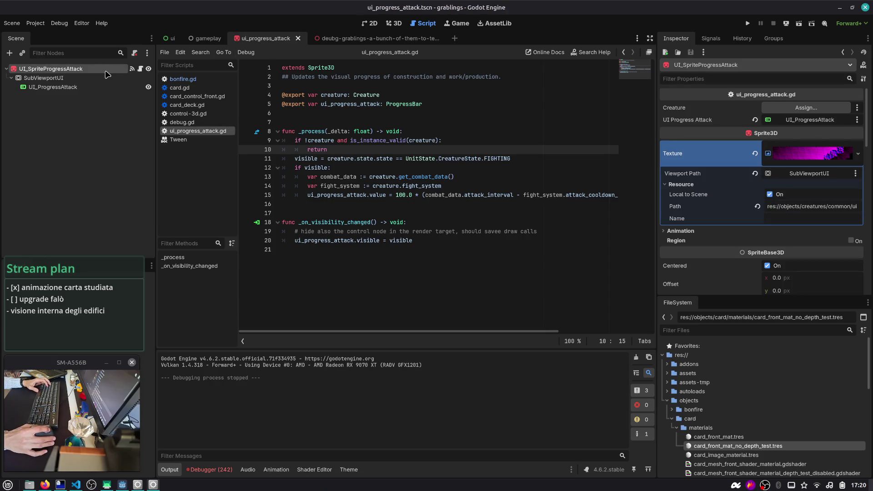
pyautogui.click(339, 39)
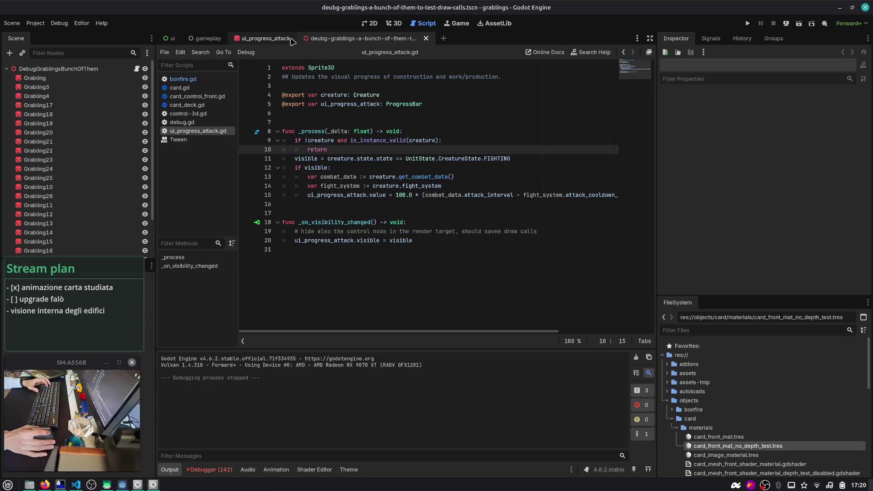
# - Close the debug grablings scene and open debug_gameplay_widgets.tscn instead
pyautogui.hotkey('ctrl', 'shift', 'w')
pyautogui.hotkey('ctrl', 'shift', 'o')
pyautogui.write('deub')
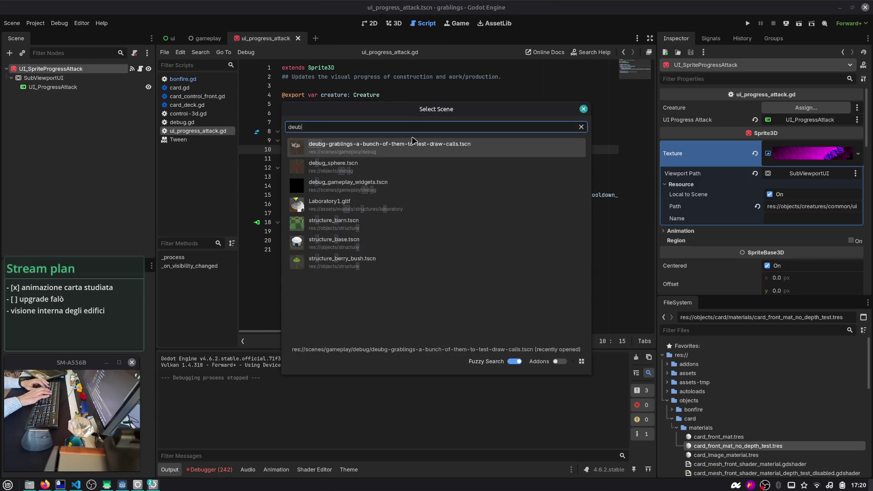
pyautogui.press('Down')
pyautogui.press('Down')
pyautogui.press('Down')
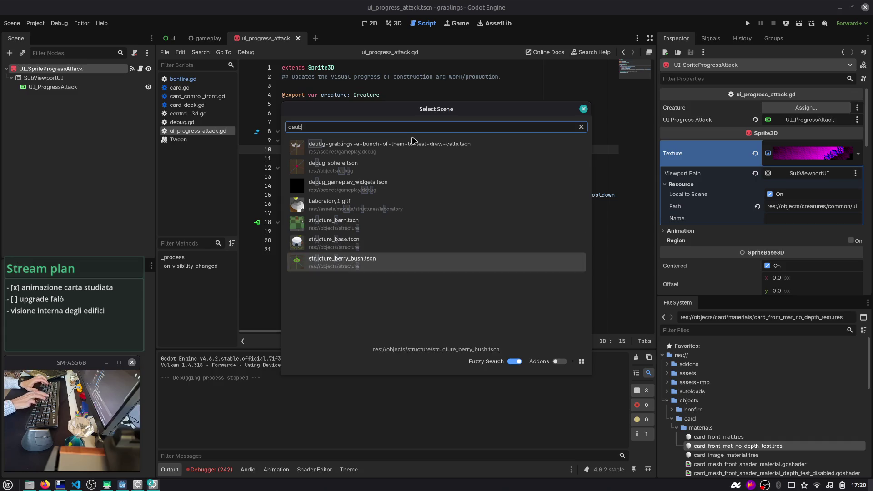
pyautogui.press('BackSpace')
pyautogui.press('BackSpace')
pyautogui.write('bug')
pyautogui.press('Return')
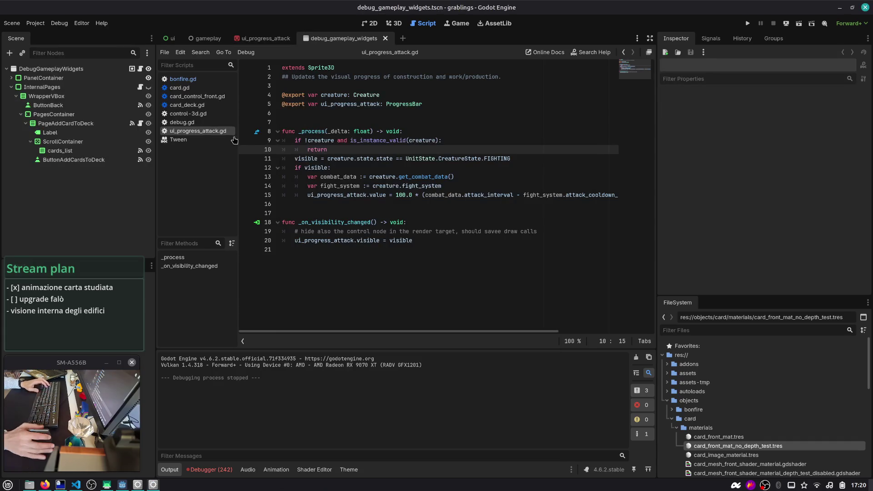
# - Select the RenderingServer.frame_post_draw await on line 34 of its built-in script, then return to ui_progress_attack
pyautogui.click(140, 123)
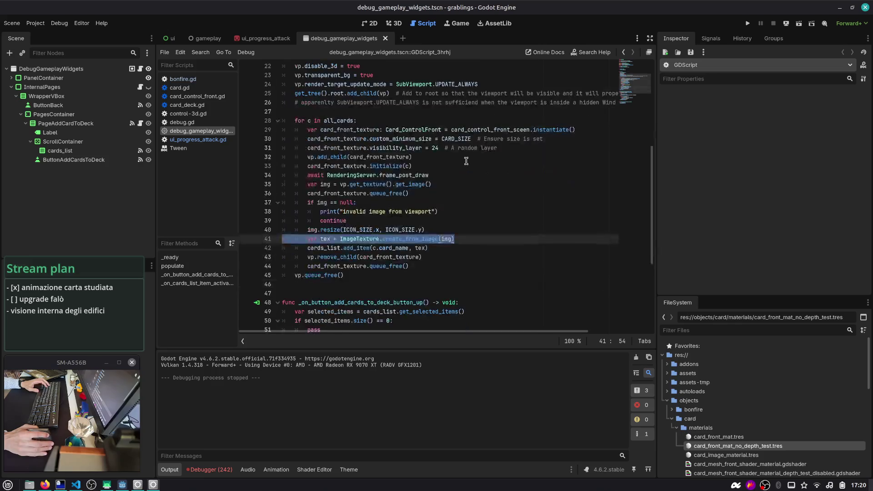
pyautogui.click(466, 160)
pyautogui.doubleClick(338, 176)
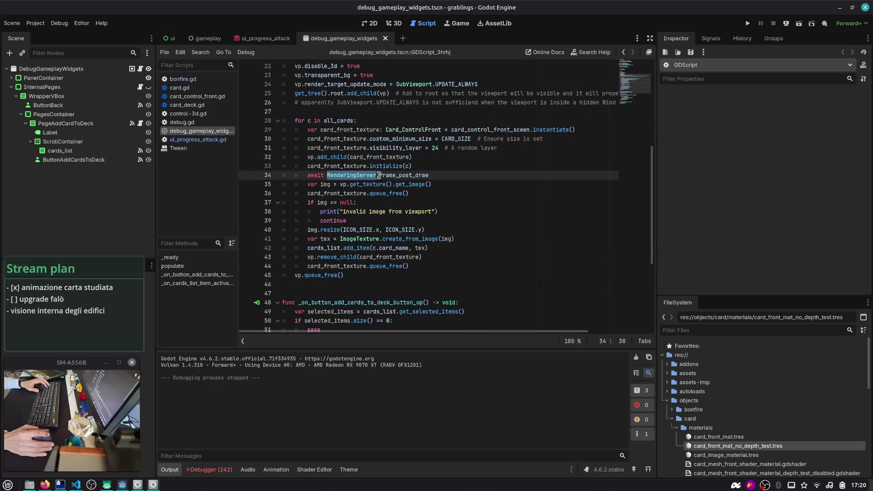
pyautogui.doubleClick(413, 177)
pyautogui.moveTo(436, 178)
pyautogui.mouseDown()
pyautogui.moveTo(446, 176)
pyautogui.moveTo(253, 176)
pyautogui.mouseUp()
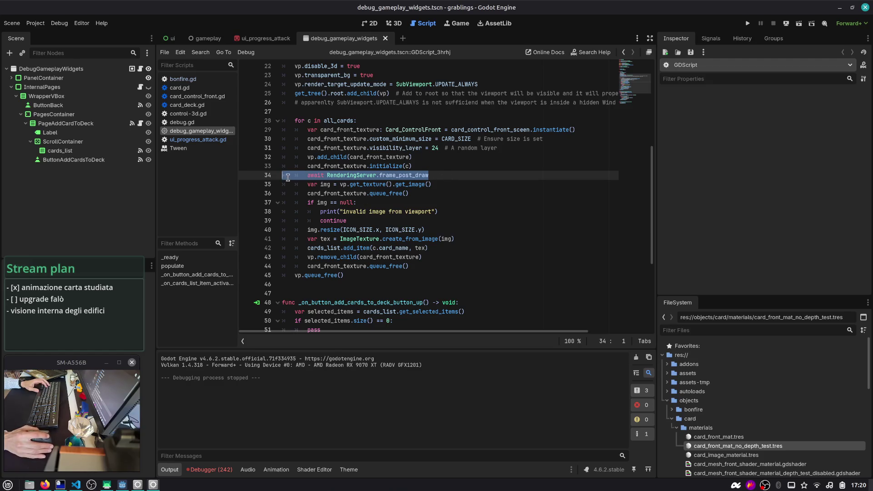
pyautogui.click(270, 37)
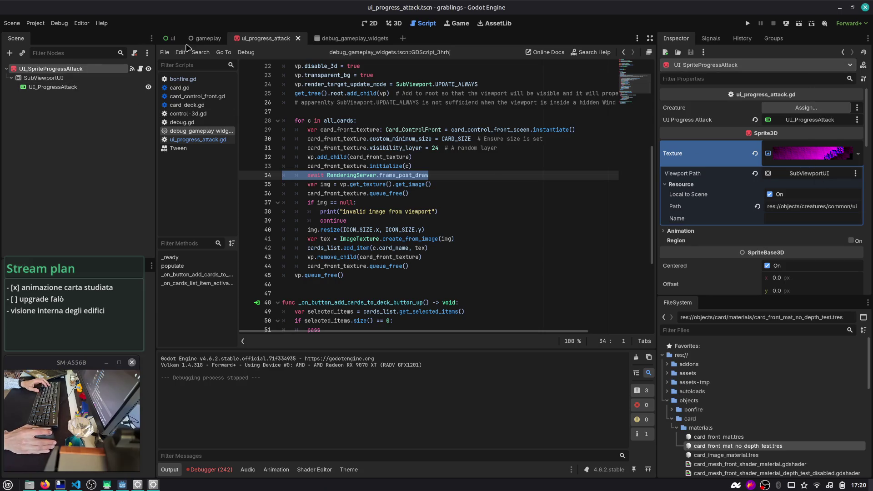
pyautogui.click(389, 25)
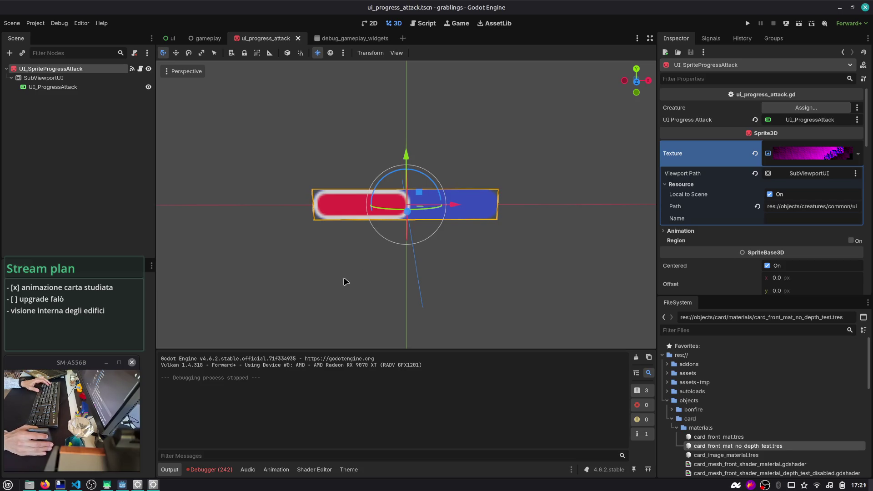
# - Select UI_ProgressAttack, SubViewportUI and UI_SpriteProgressAttack, then highlight 'creature' in ui_progress_attack.gd
pyautogui.moveTo(324, 279); pyautogui.dragTo(335, 270)
pyautogui.click(41, 87)
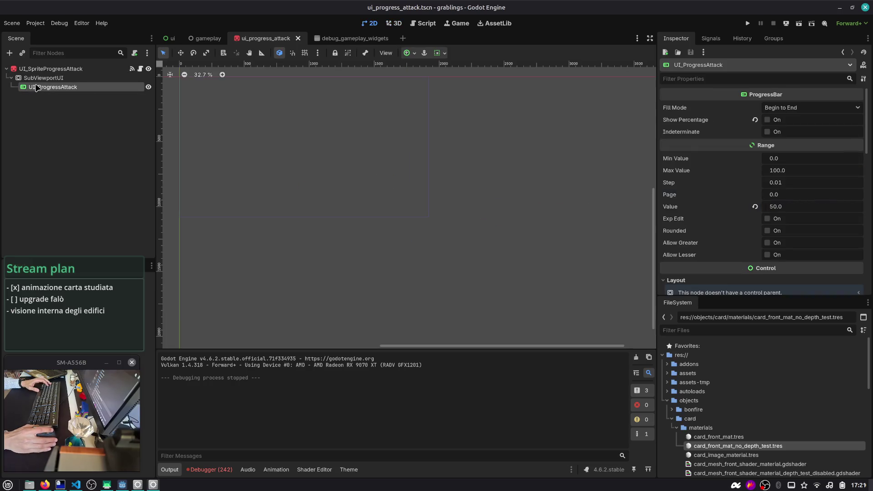
pyautogui.click(43, 78)
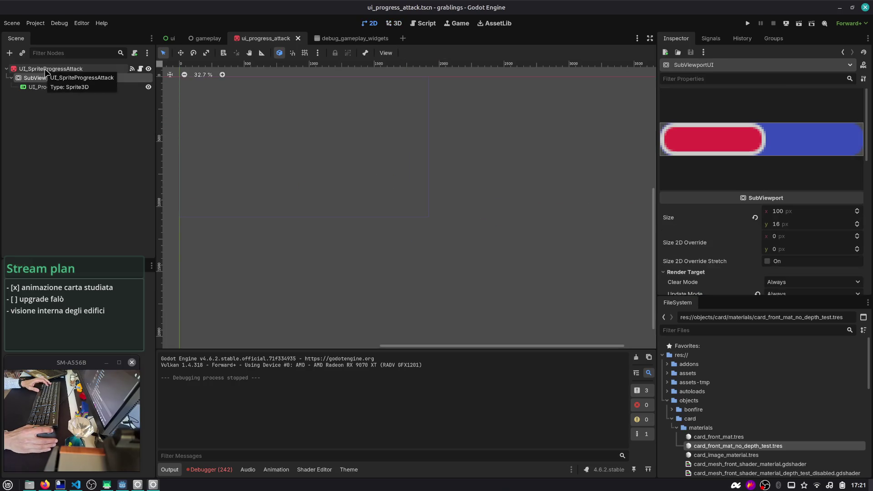
pyautogui.click(47, 71)
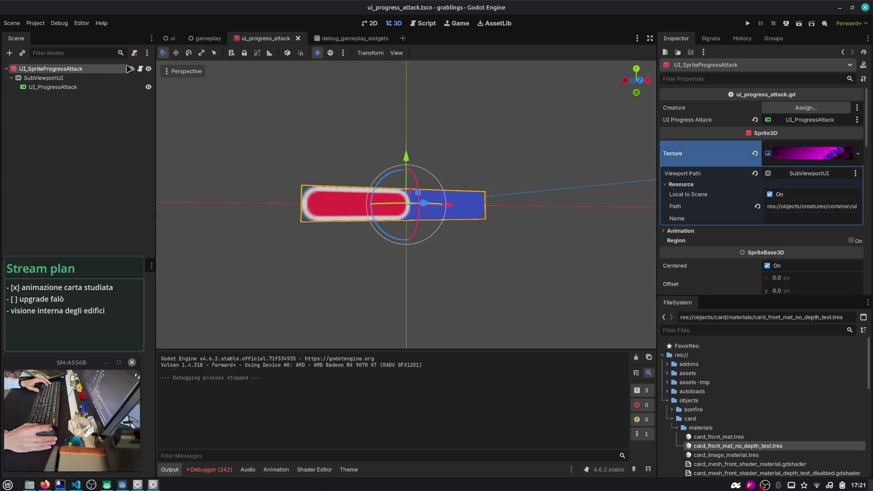
pyautogui.click(140, 68)
pyautogui.doubleClick(335, 97)
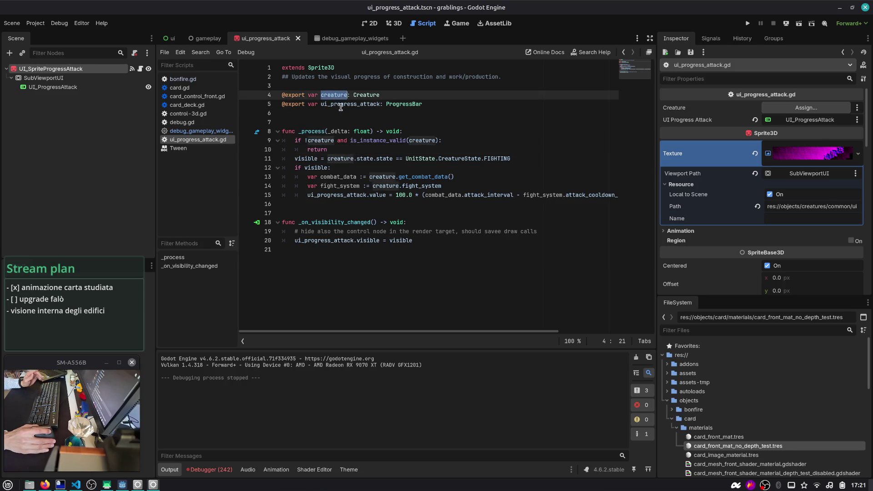
# - Filter the FileSystem dock for 'progress' and locate study_progress_bar.gd in scenes/gameplay/ui
pyautogui.doubleClick(351, 105)
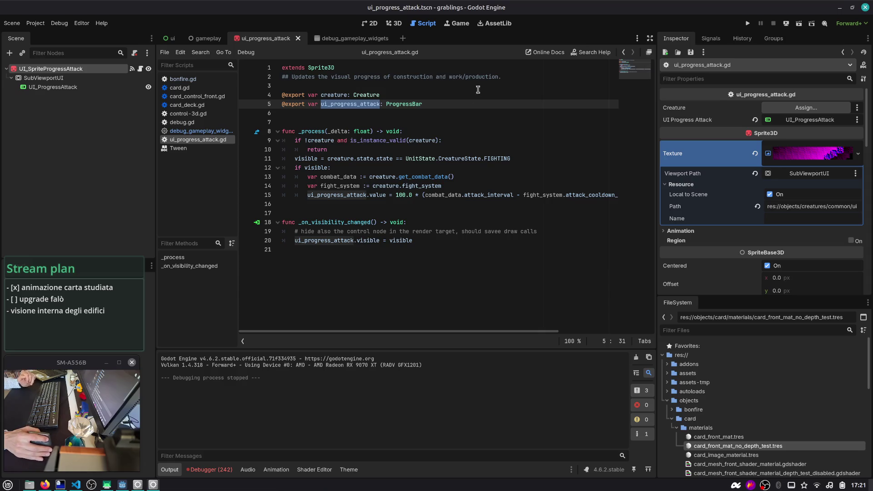
pyautogui.click(88, 119)
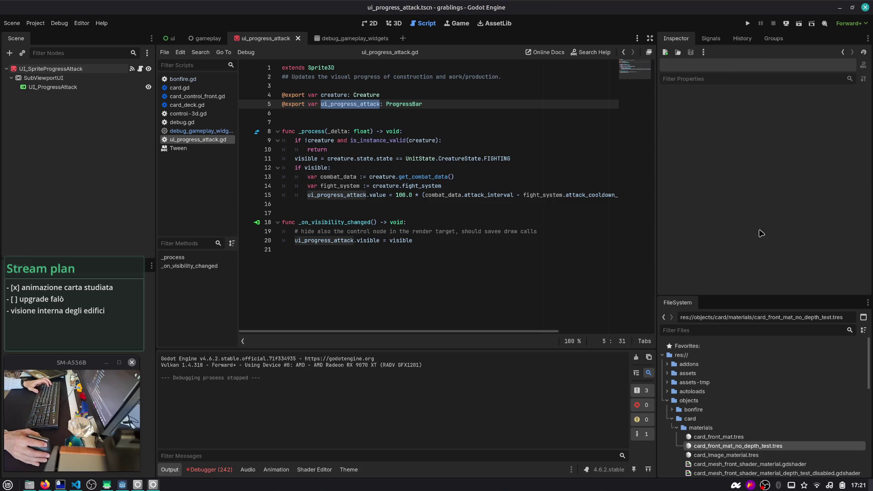
pyautogui.click(716, 328)
pyautogui.write('progress')
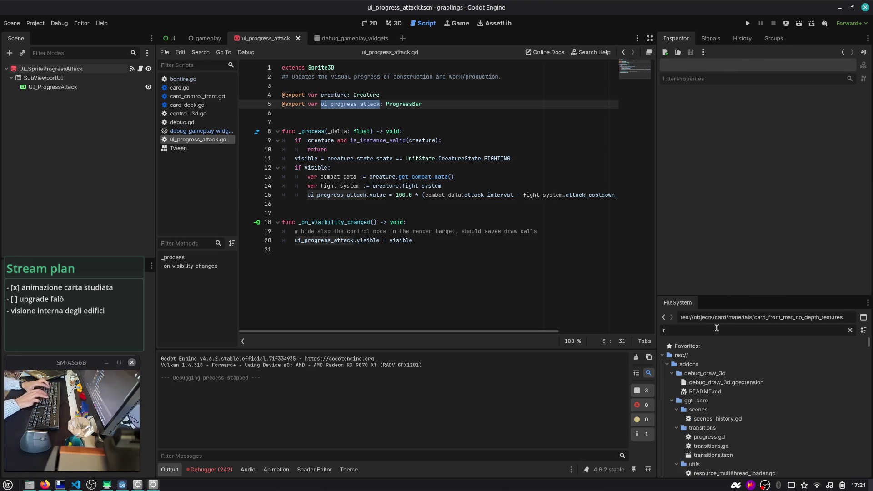
pyautogui.scroll(-2, 716, 391)
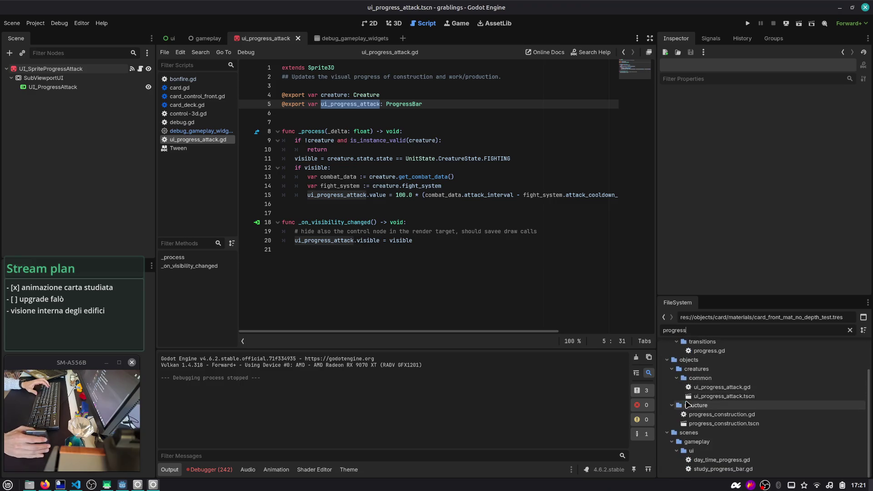
pyautogui.click(713, 471)
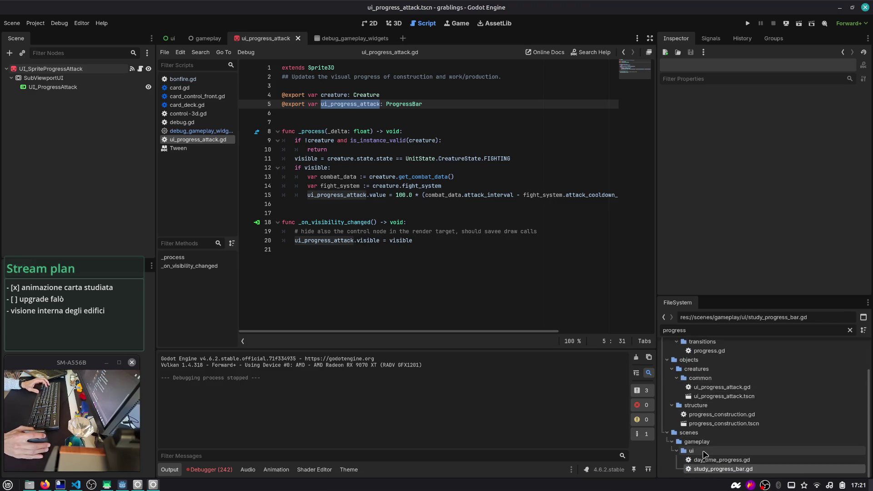
pyautogui.click(706, 470)
pyautogui.click(850, 330)
pyautogui.scroll(-3, 726, 449)
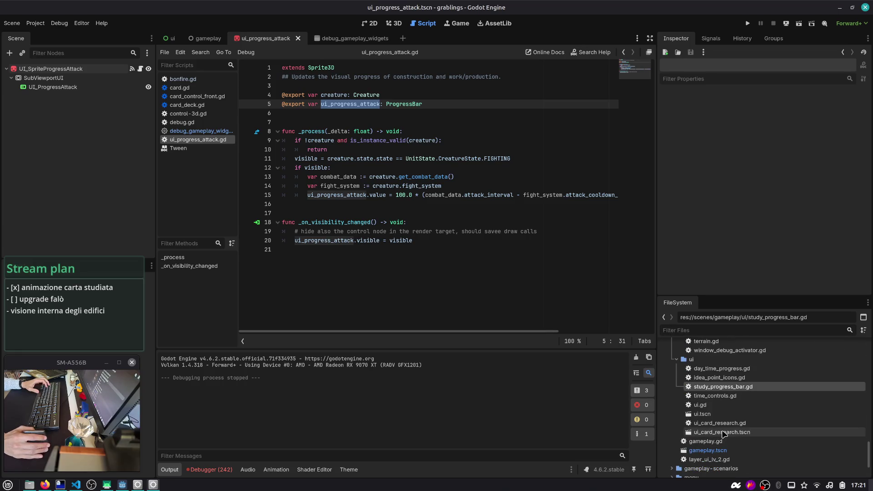
# - Filter for 'ui_progre' and reveal ui_progress_attack.tscn and .gd in their folder, checking the file's context menu
pyautogui.click(91, 69)
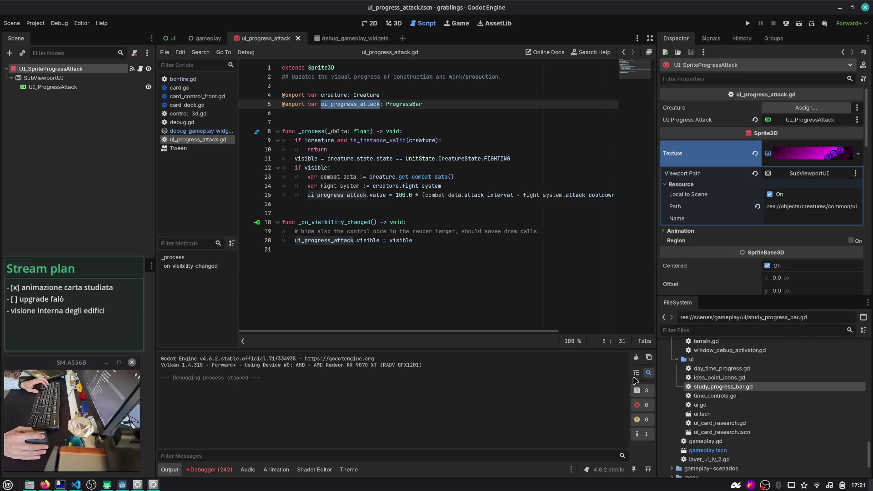
pyautogui.click(709, 328)
pyautogui.write('ui_progre')
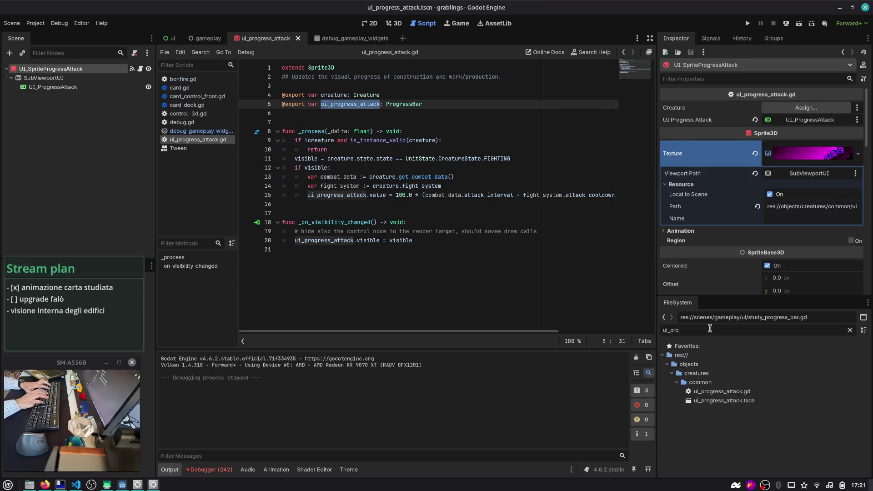
pyautogui.click(723, 400)
pyautogui.click(850, 330)
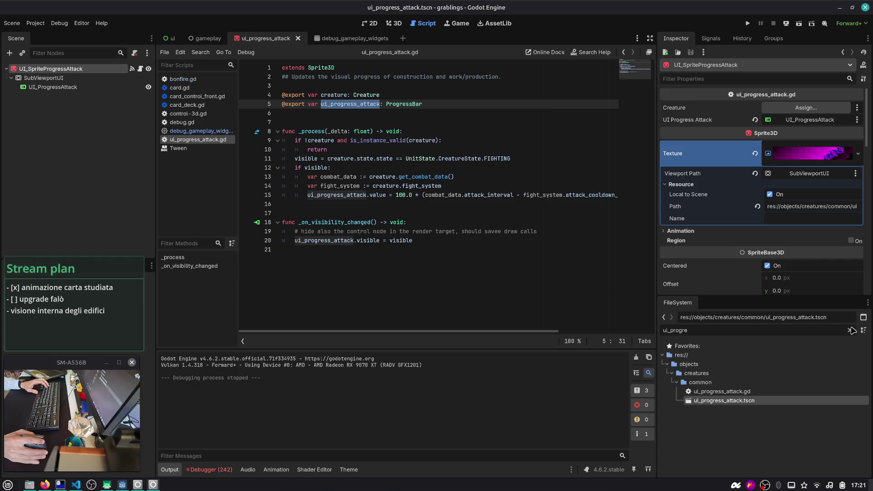
pyautogui.click(729, 411)
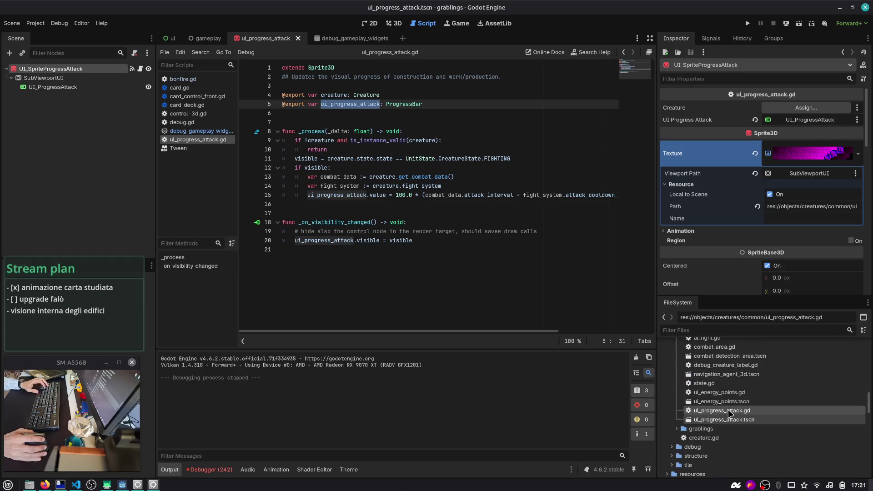
pyautogui.click(728, 420)
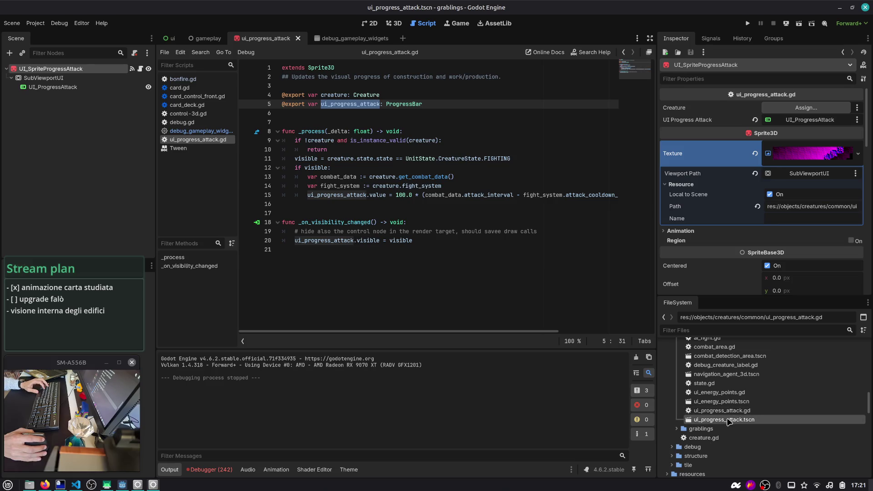
pyautogui.rightClick(729, 421)
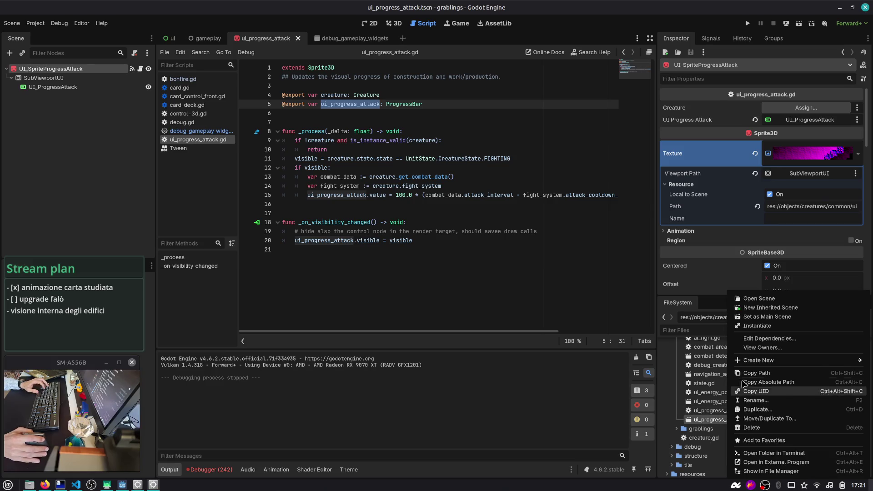
pyautogui.click(767, 441)
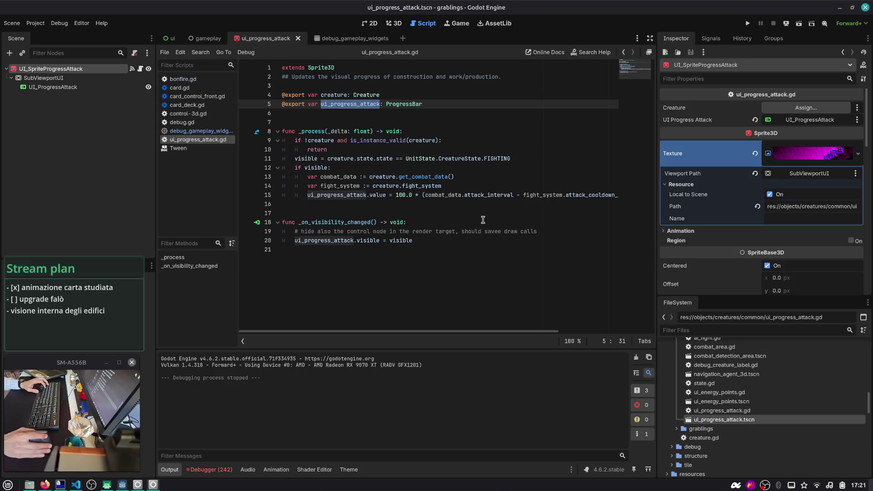
# - Instance ui_progress_attack.tscn as a child of Bonfire in the gameplay scene
pyautogui.click(191, 42)
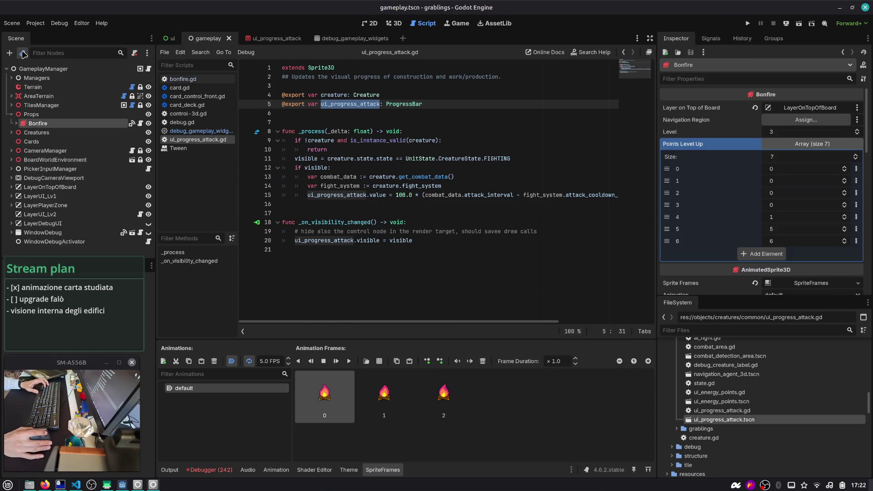
pyautogui.click(21, 53)
pyautogui.write('ui_')
pyautogui.press('Down')
pyautogui.press('Down')
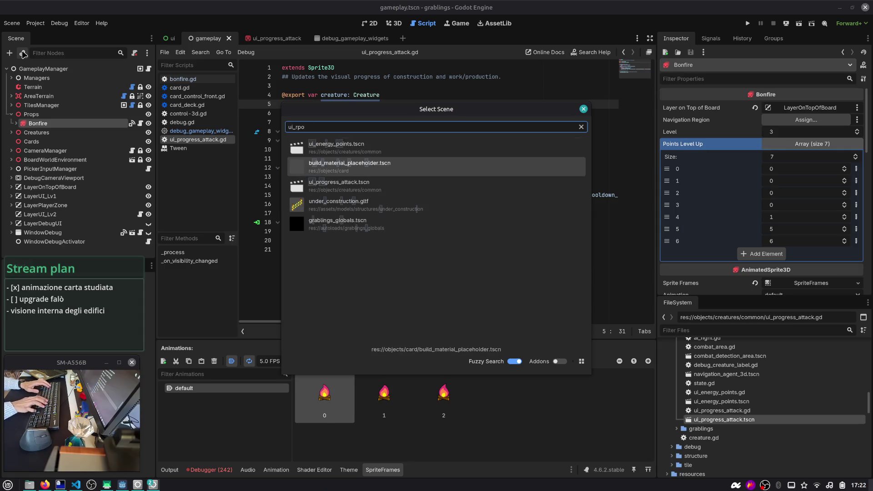
pyautogui.press('Return')
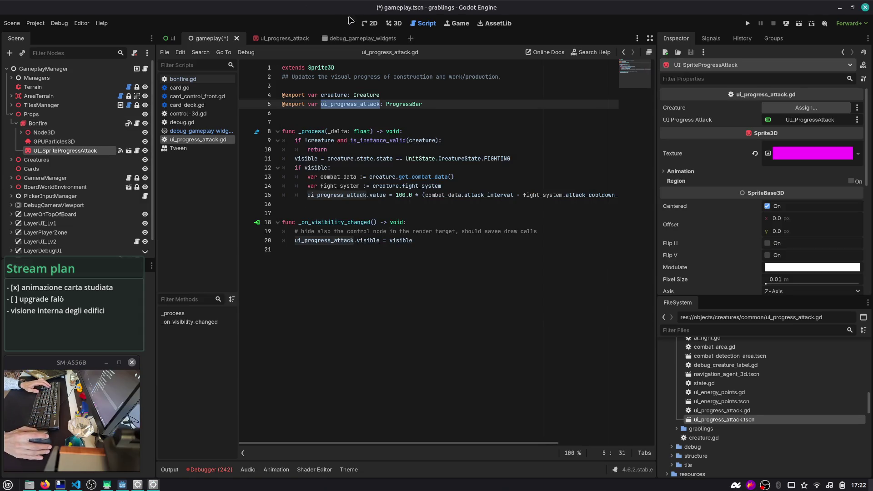
# - Lower the progress sprite along Y below the fire, check its Viewport Path, and save gameplay.tscn
pyautogui.click(394, 23)
pyautogui.moveTo(399, 121)
pyautogui.mouseDown()
pyautogui.moveTo(391, 255)
pyautogui.moveTo(399, 179)
pyautogui.mouseUp()
pyautogui.moveTo(400, 223); pyautogui.dragTo(404, 249)
pyautogui.click(836, 153)
pyautogui.click(825, 174)
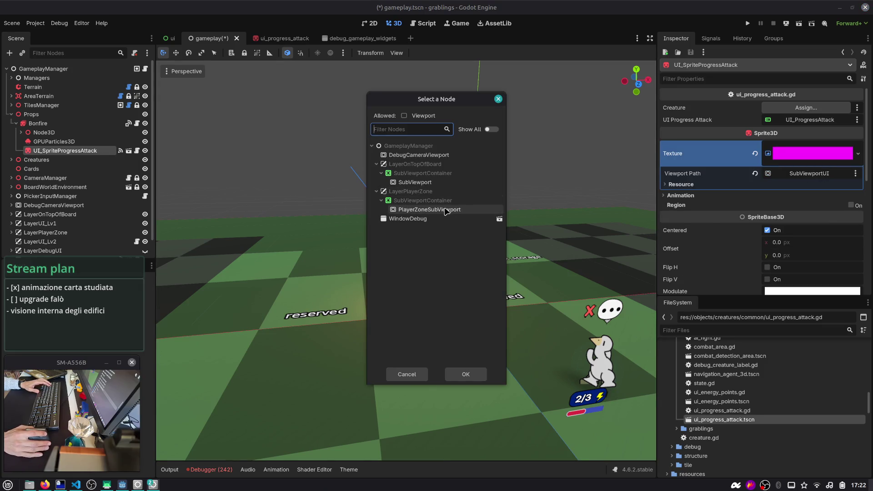
pyautogui.press('Escape')
pyautogui.hotkey('ctrl', 's')
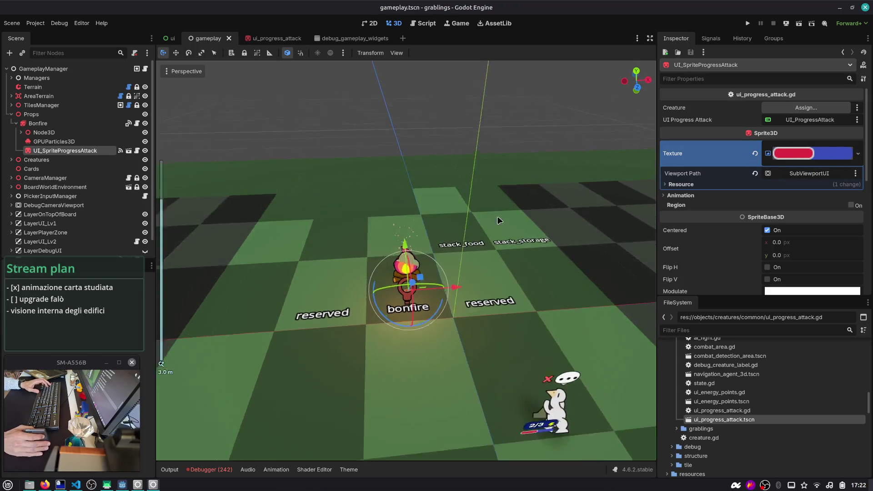
pyautogui.click(266, 38)
pyautogui.click(213, 40)
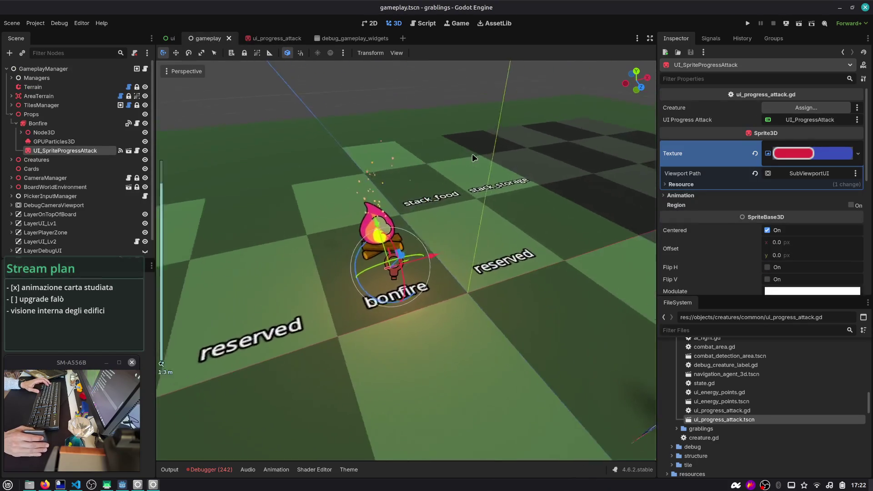
pyautogui.scroll(5, 472, 154)
pyautogui.press('r')
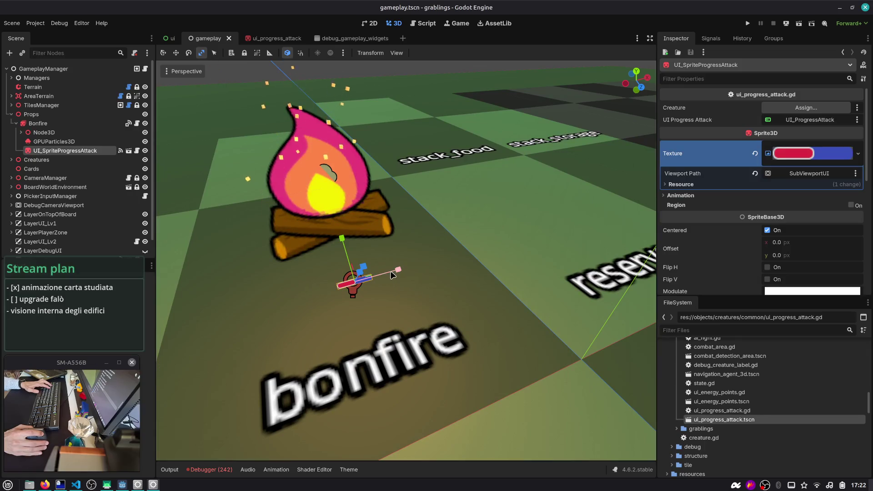
pyautogui.scroll(3, 371, 278)
pyautogui.press('e')
pyautogui.press('r')
pyautogui.press('e')
pyautogui.press('r')
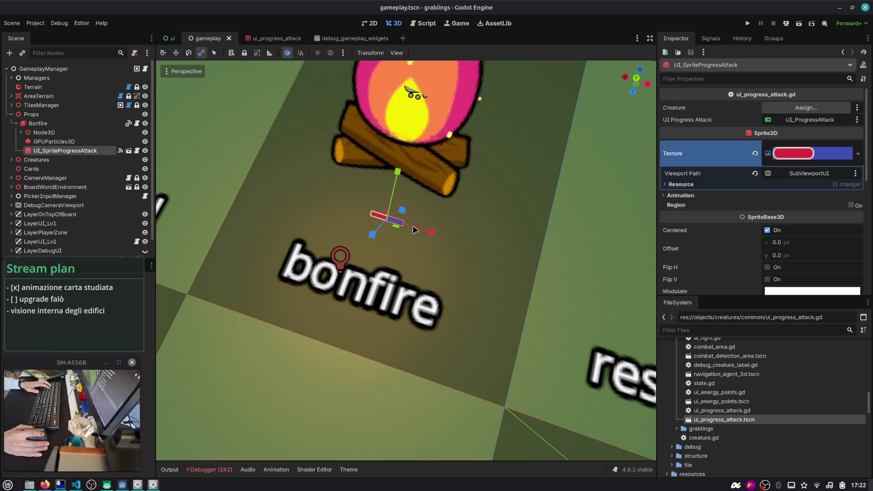
pyautogui.click(389, 222)
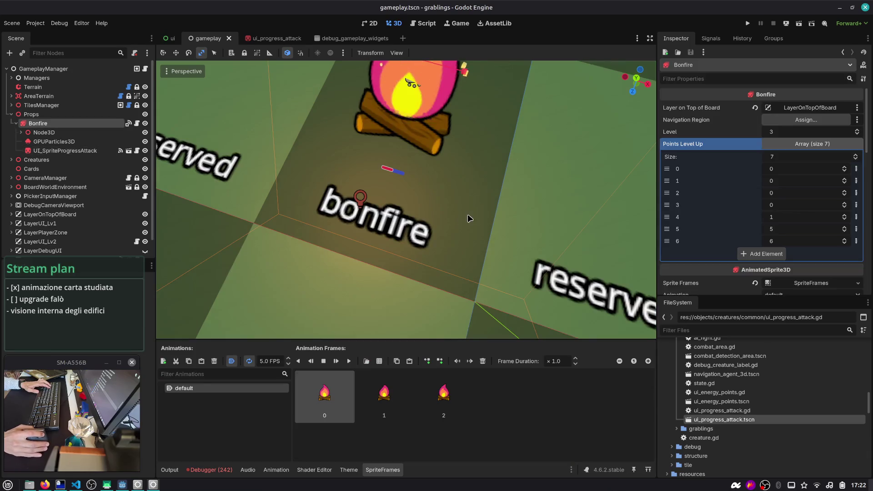
pyautogui.click(84, 150)
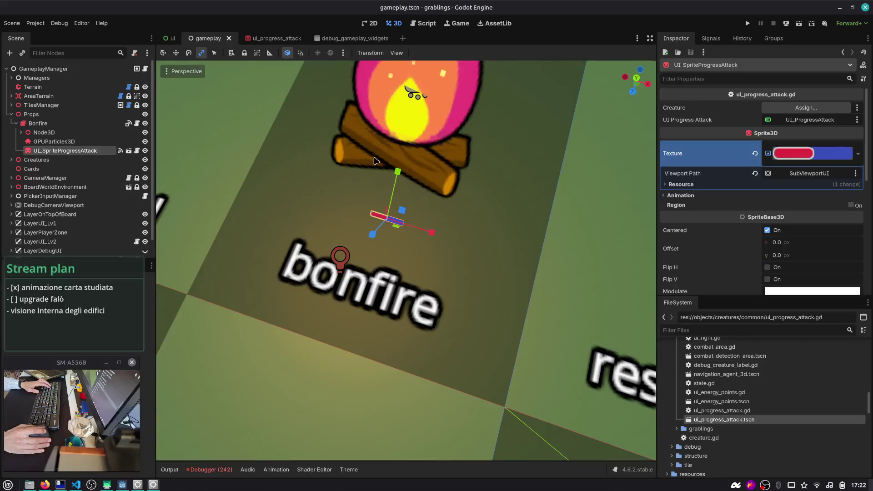
pyautogui.moveTo(386, 150); pyautogui.dragTo(415, 143)
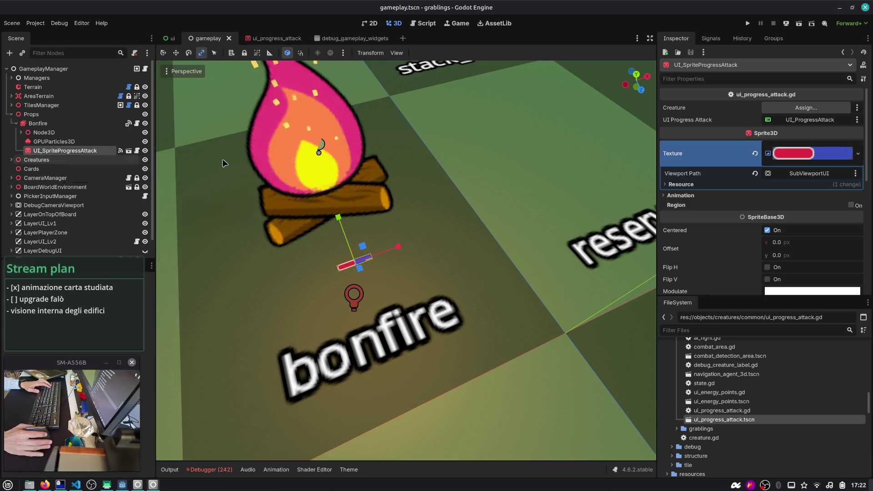
pyautogui.click(733, 80)
pyautogui.write('sca')
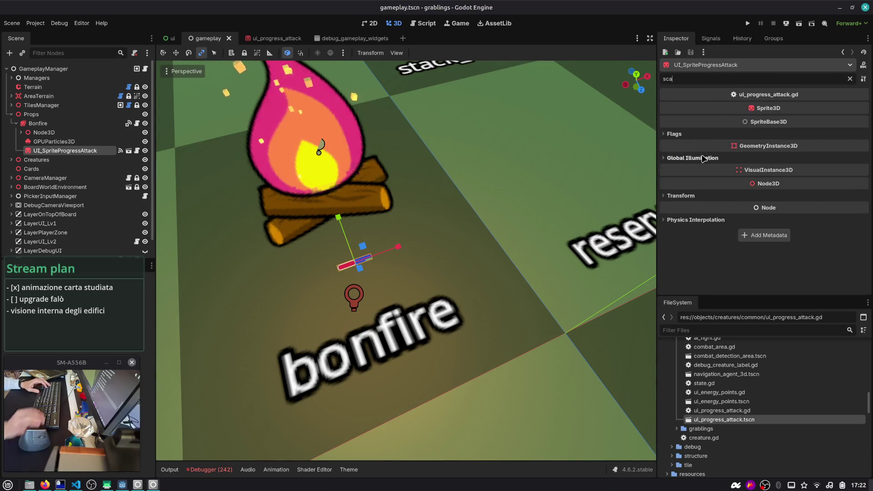
pyautogui.write('le')
# - Enlarge the progress sprite's scale to about 1.489 and save the scene
pyautogui.click(695, 196)
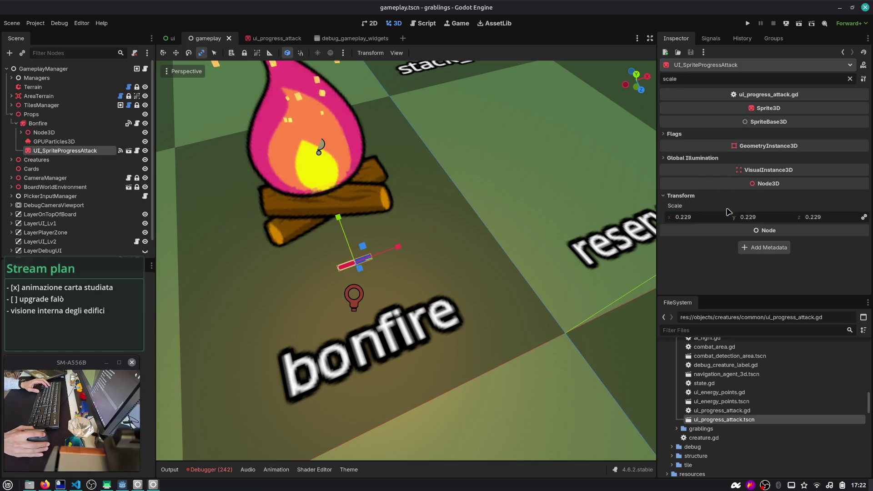
pyautogui.moveTo(696, 217); pyautogui.dragTo(750, 217)
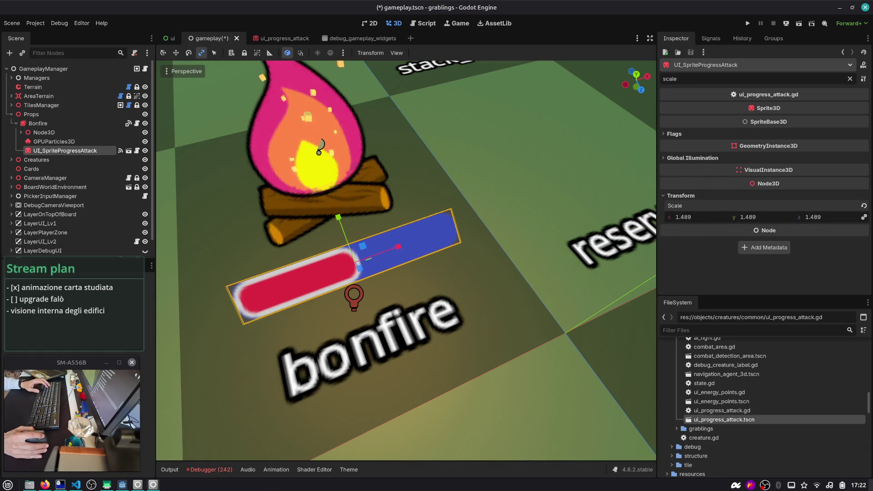
pyautogui.scroll(-8, 476, 192)
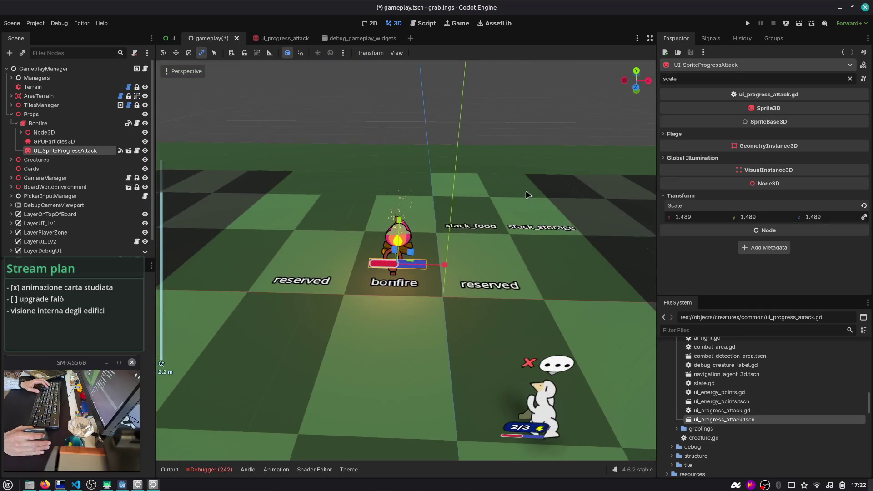
pyautogui.scroll(3, 528, 196)
pyautogui.scroll(-3, 530, 200)
pyautogui.hotkey('ctrl', 's')
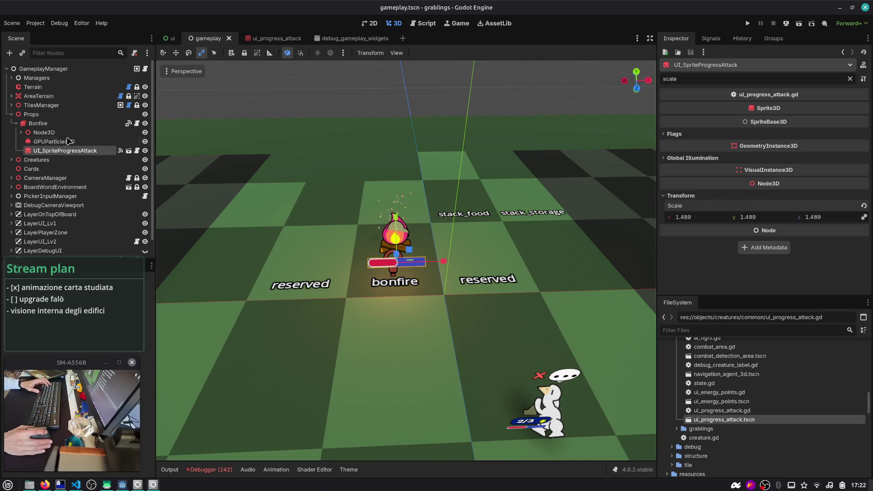
# - Move UI_SpriteProgressAttack lower beneath the bonfire and save again
pyautogui.click(67, 124)
pyautogui.click(67, 151)
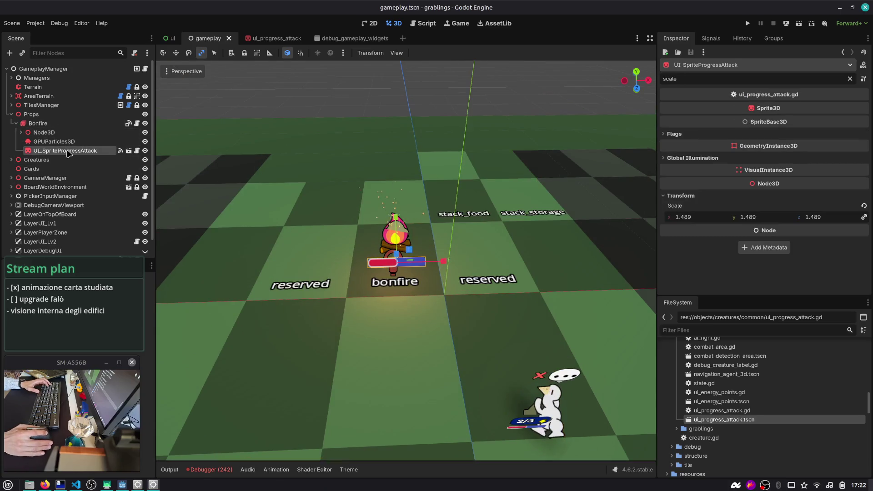
pyautogui.press('w')
pyautogui.moveTo(396, 214); pyautogui.dragTo(395, 225)
pyautogui.hotkey('ctrl', 's')
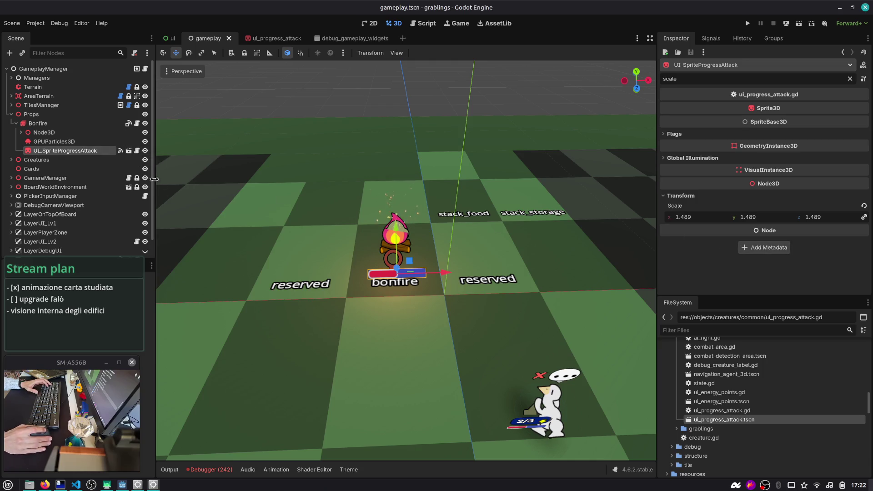
# - Open the sprite's ui_progress_attack.gd script and select all of its code for copying
pyautogui.click(136, 151)
pyautogui.hotkey('ctrl', 'a')
pyautogui.hotkey('ctrl', 'c')
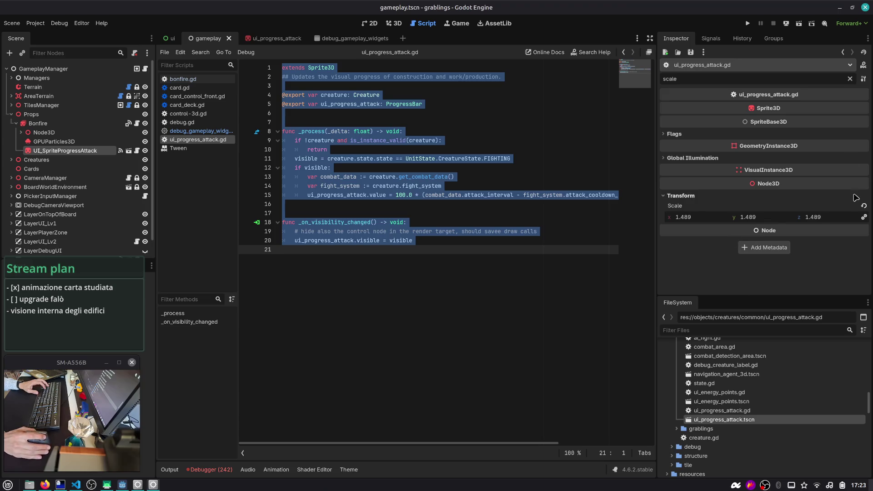
pyautogui.click(849, 80)
pyautogui.scroll(-5, 768, 218)
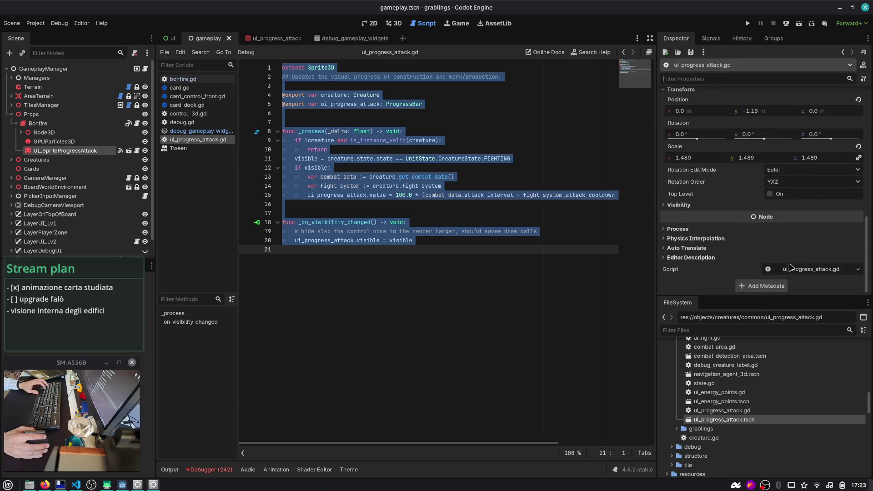
# - Create a new script ui_progress_bonfire.gd in res://objects/bonfire for the progress sprite
pyautogui.click(863, 270)
pyautogui.click(828, 286)
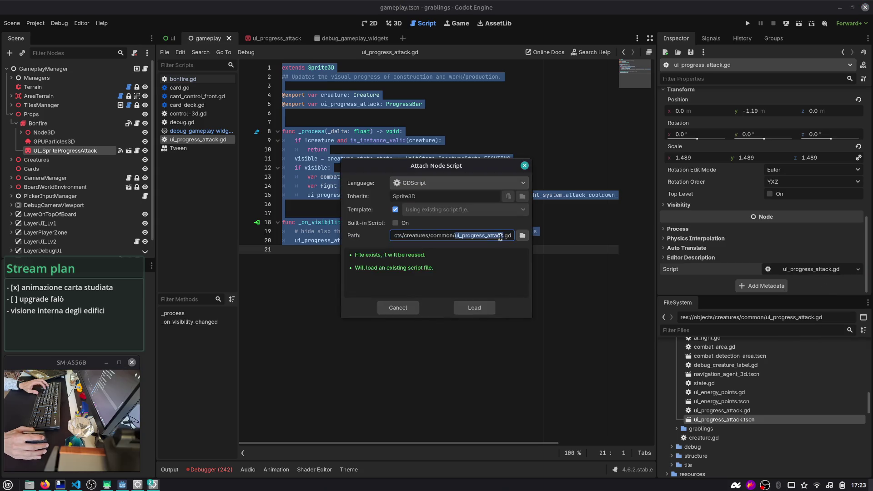
pyautogui.write('ui_progress_')
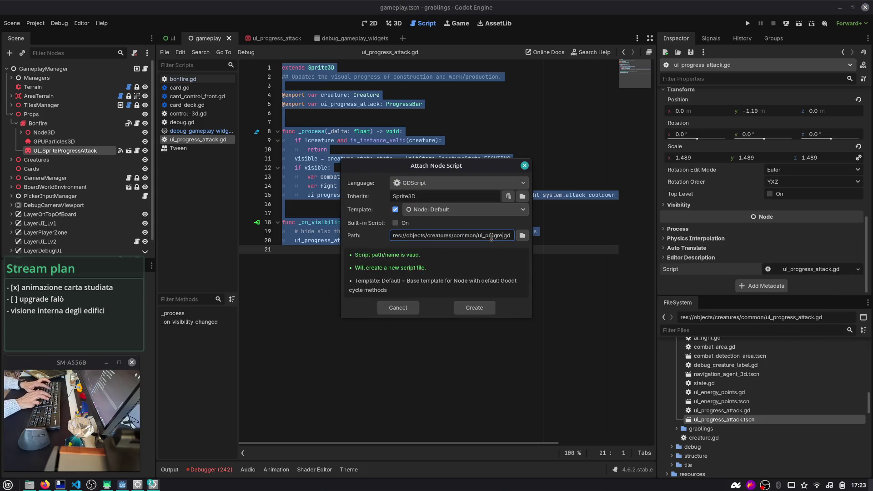
pyautogui.write('bonfire')
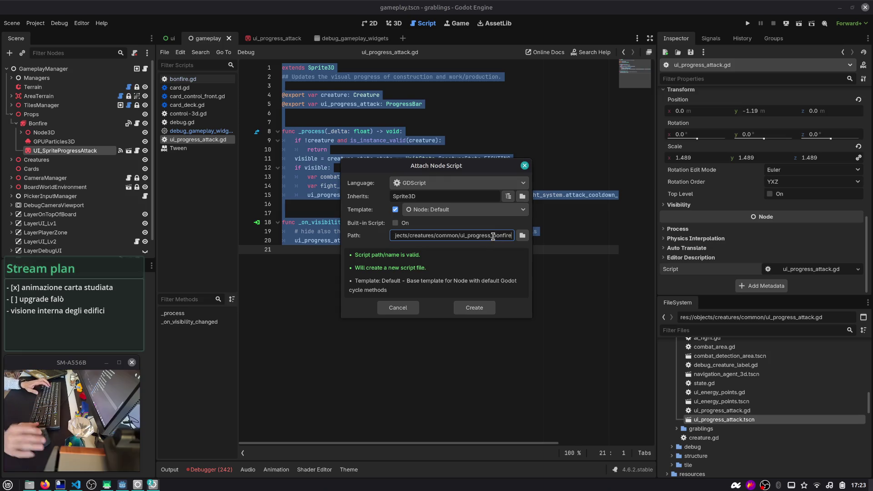
pyautogui.click(521, 235)
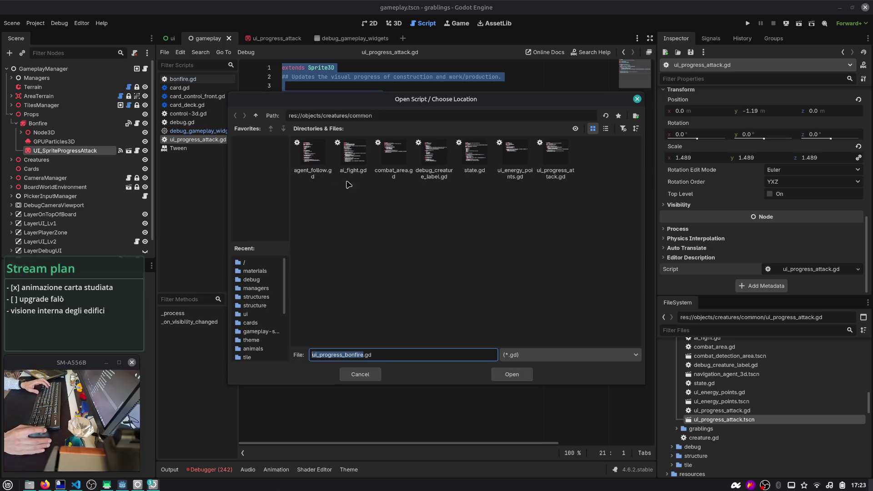
pyautogui.doubleClick(256, 116)
pyautogui.doubleClick(313, 155)
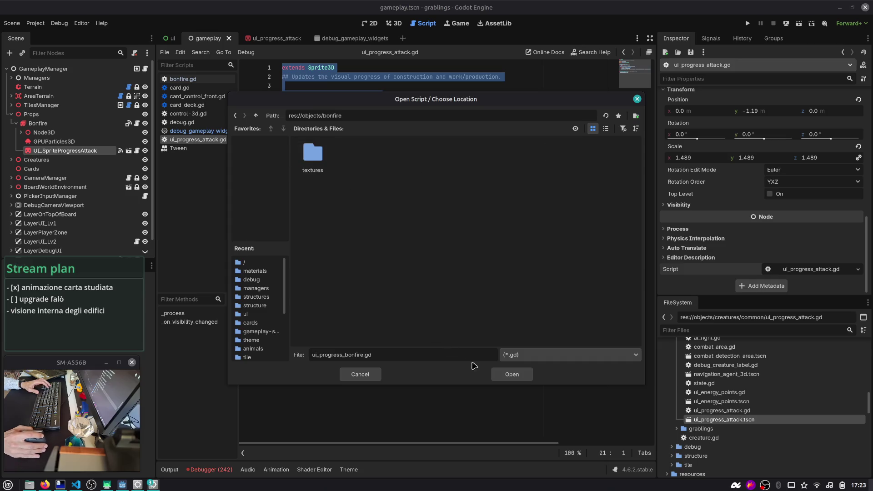
pyautogui.click(502, 377)
pyautogui.click(476, 310)
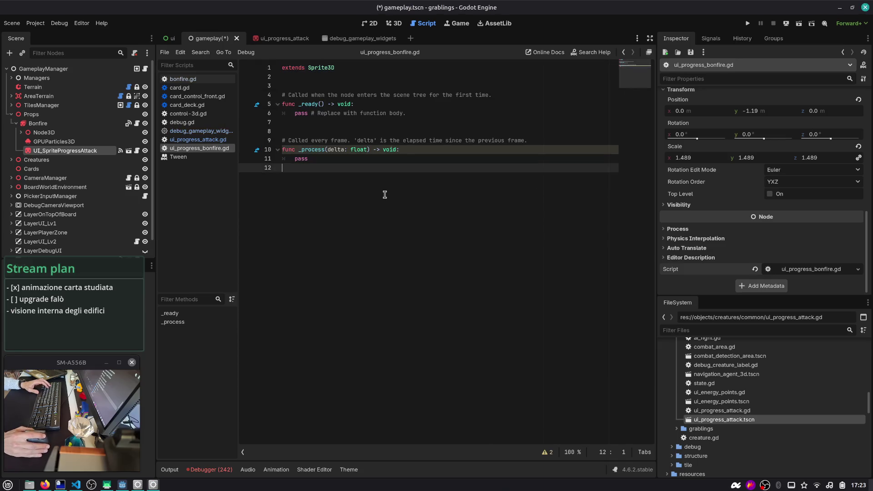
# - Replace the template code with the copied attack progress script
pyautogui.hotkey('ctrl', 'a')
pyautogui.hotkey('ctrl', 'v')
pyautogui.click(384, 76)
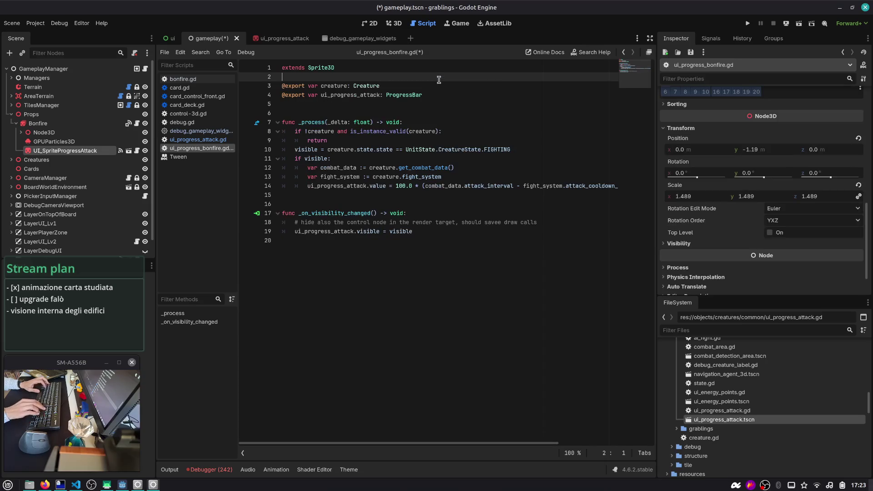
# - Delete the pasted comment, export variables, validity check and visibility code, leaving pass in _process
pyautogui.tripleClick(438, 78)
pyautogui.press('BackSpace')
pyautogui.hotkey('ctrl', 'shift', 'k')
pyautogui.hotkey('ctrl', 'shift', 'k')
pyautogui.hotkey('ctrl', 'shift', 'k')
pyautogui.hotkey('ctrl', 'shift', 'k')
pyautogui.press('Down')
pyautogui.press('Down')
pyautogui.hotkey('ctrl', 'shift', 'k')
pyautogui.hotkey('ctrl', 'shift', 'k')
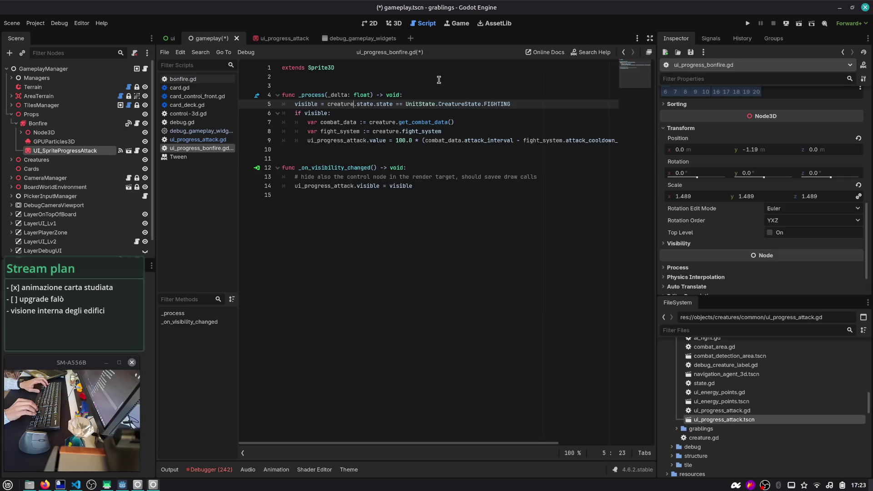
pyautogui.hotkey('ctrl', 'shift', 'k')
pyautogui.press('Down')
pyautogui.press('Down')
pyautogui.press('Down')
pyautogui.hotkey('shift', 'Up')
pyautogui.hotkey('shift', 'Up')
pyautogui.hotkey('shift', 'Up')
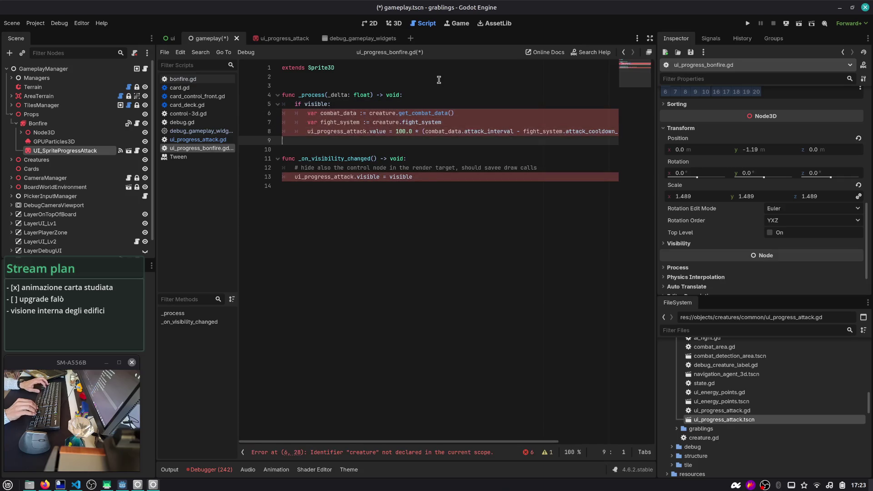
pyautogui.hotkey('shift', 'Home')
pyautogui.write('pass')
# - Remove the visibility-changed function and save ui_progress_bonfire.gd
pyautogui.press('Down')
pyautogui.press('Down')
pyautogui.hotkey('ctrl', 'shift', 'k')
pyautogui.press('Down')
pyautogui.press('Down')
pyautogui.press('Down')
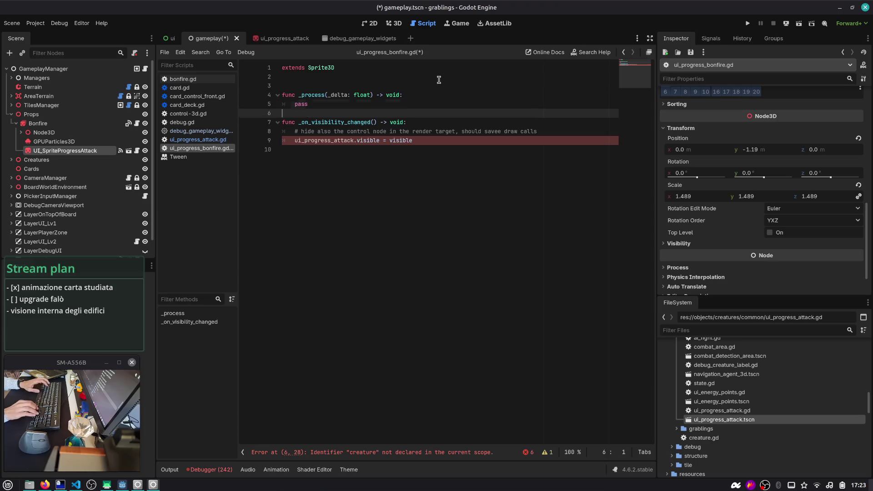
pyautogui.hotkey('shift', 'Up')
pyautogui.hotkey('shift', 'Up')
pyautogui.hotkey('shift', 'Up')
pyautogui.hotkey('shift', 'Up')
pyautogui.hotkey('ctrl', 'shift', 'k')
pyautogui.press('Up')
pyautogui.press('Up')
pyautogui.press('Up')
pyautogui.hotkey('ctrl', 's')
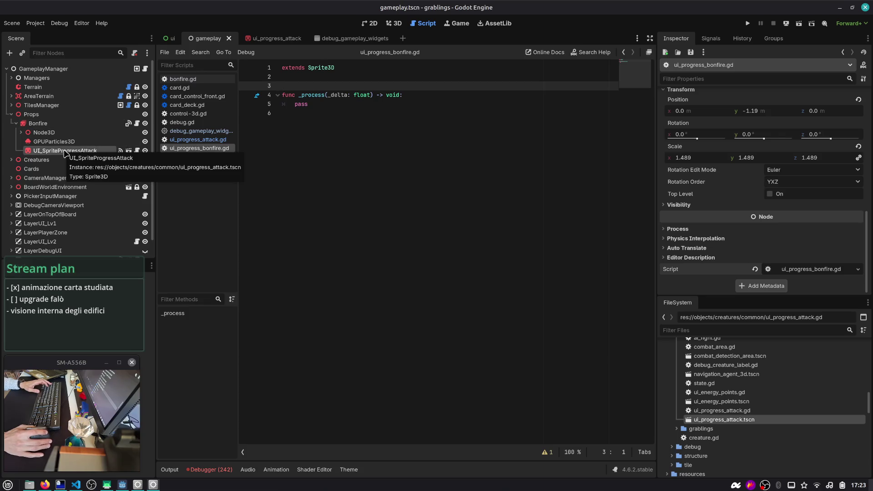
# - Declare a 'progress' variable typed ProgressBar on line 3 of the bonfire script
pyautogui.click(128, 151)
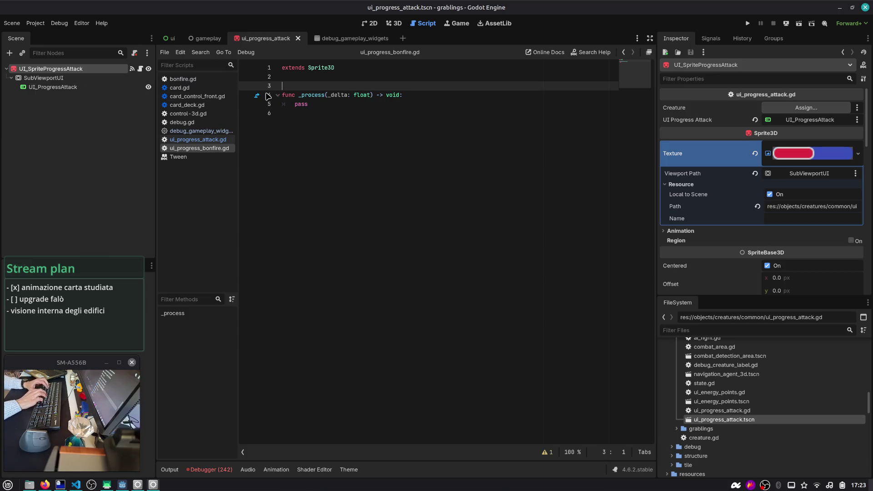
pyautogui.press('Down')
pyautogui.press('Down')
pyautogui.press('Down')
pyautogui.press('Return')
pyautogui.press('Up')
pyautogui.press('Up')
pyautogui.press('Up')
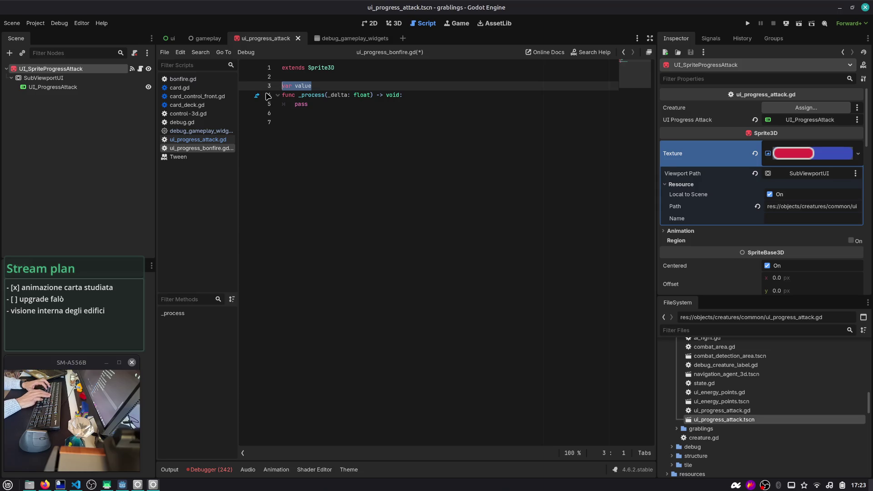
pyautogui.press('End')
pyautogui.write('progre')
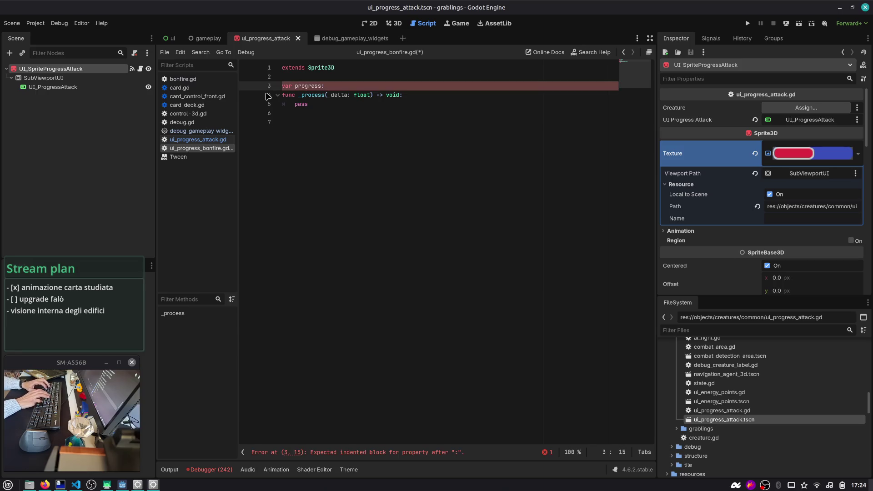
pyautogui.write('ss')
pyautogui.press('Return')
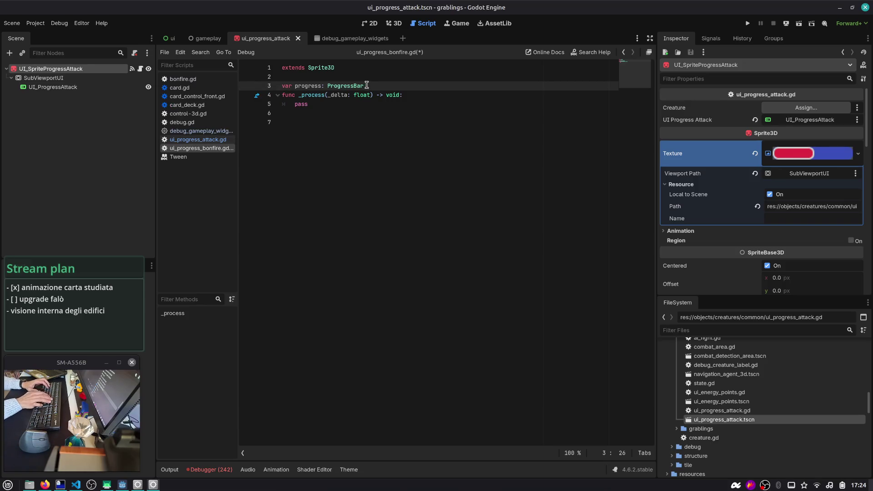
# - Start a getter under progress and add a _cached_node variable above it
pyautogui.press('Return')
pyautogui.press('Tab')
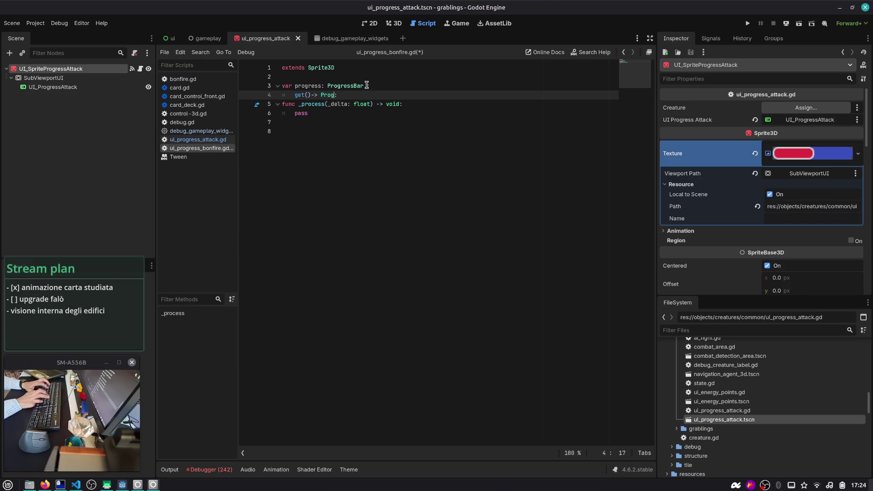
pyautogui.hotkey('ctrl', 'BackSpace')
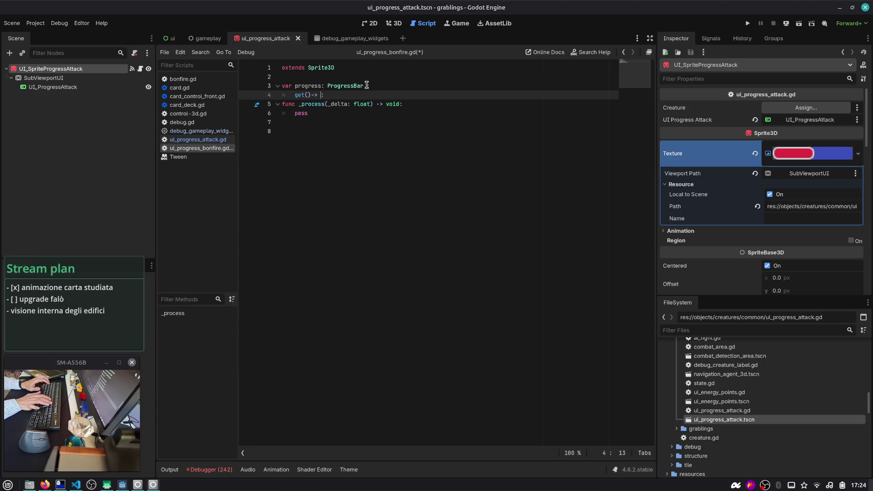
pyautogui.press('Return')
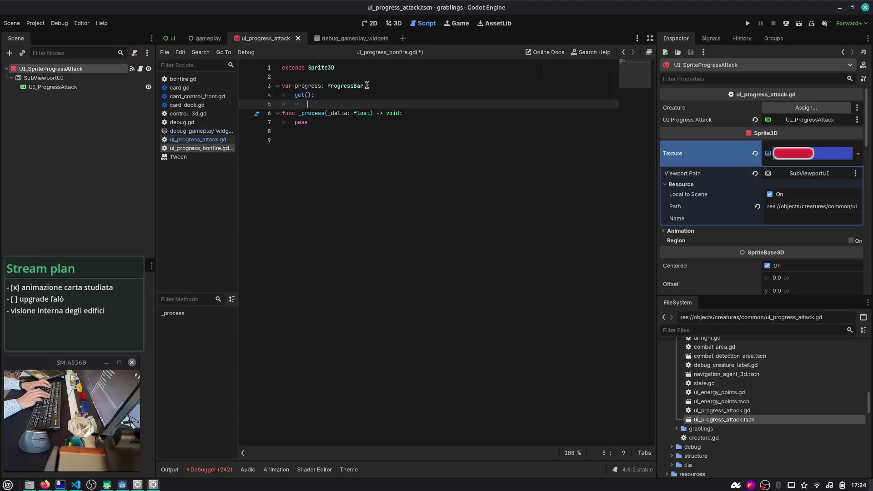
pyautogui.click(366, 85)
pyautogui.hotkey('ctrl', 'shift', 'Return')
pyautogui.write('var _cached_node =')
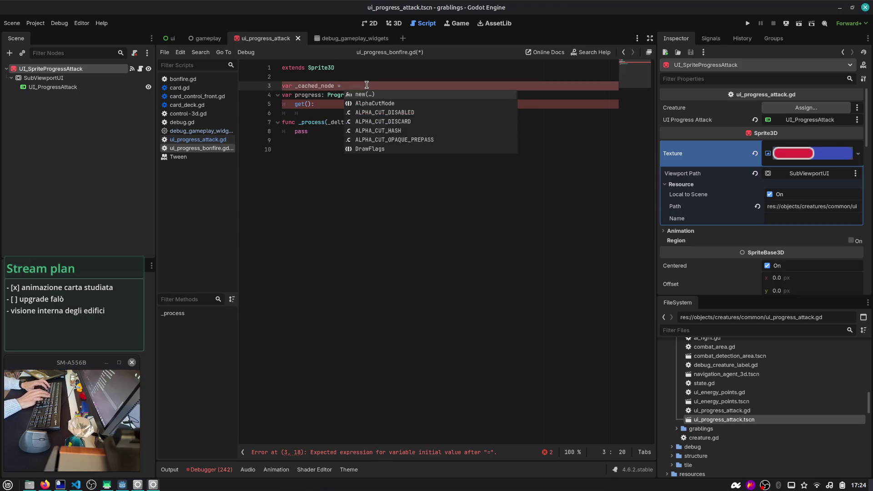
pyautogui.press('BackSpace')
pyautogui.press('BackSpace')
pyautogui.press('BackSpace')
# - Write the getter body: if _cached_node, return _cached_node
pyautogui.press('Down')
pyautogui.press('Down')
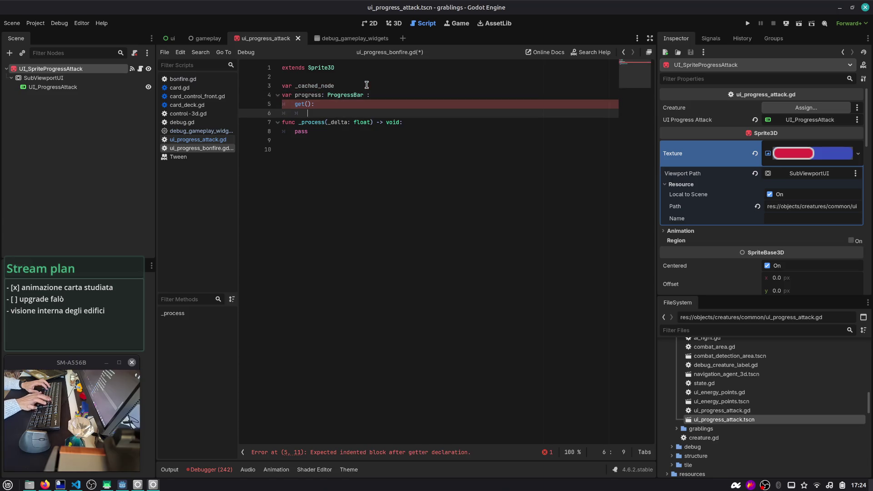
pyautogui.write('ched_node:')
pyautogui.press('Return')
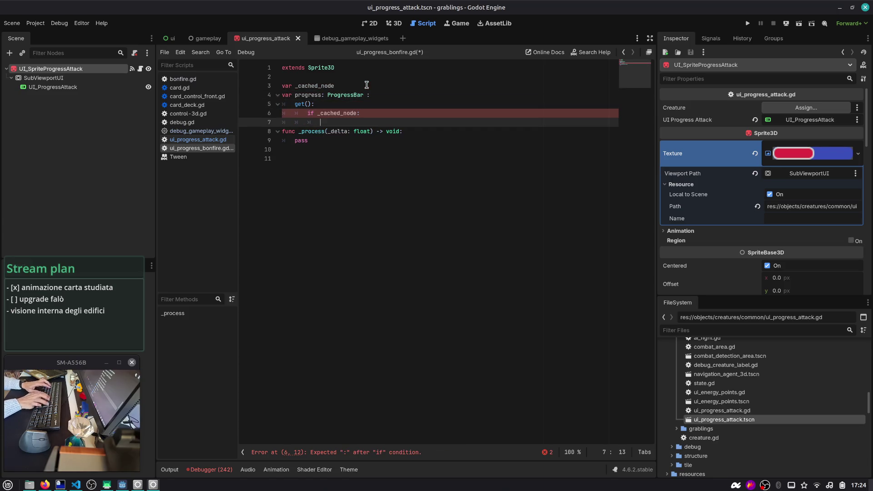
pyautogui.write('ched_node')
pyautogui.press('Return')
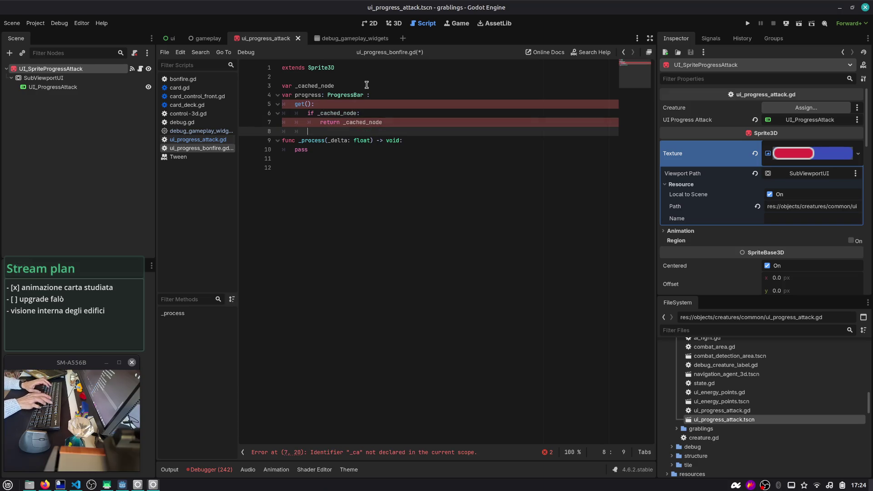
pyautogui.press('Up')
pyautogui.press('Up')
pyautogui.press('Up')
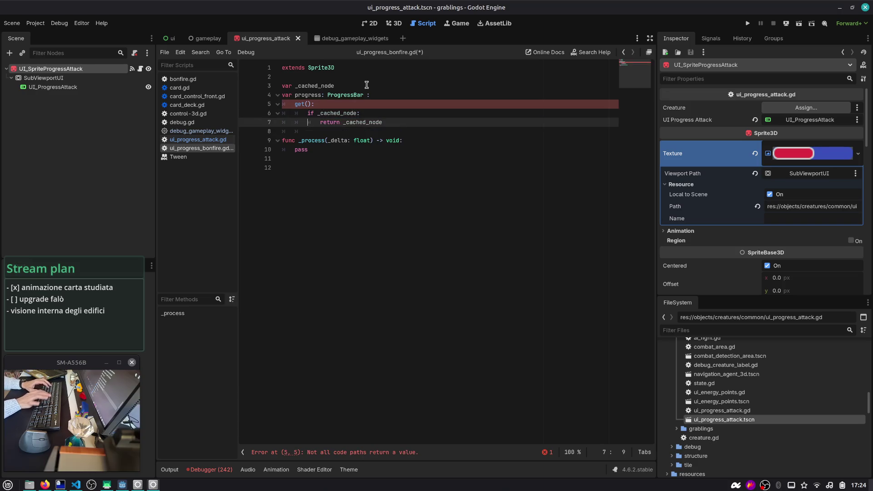
pyautogui.press('End')
pyautogui.press('Return')
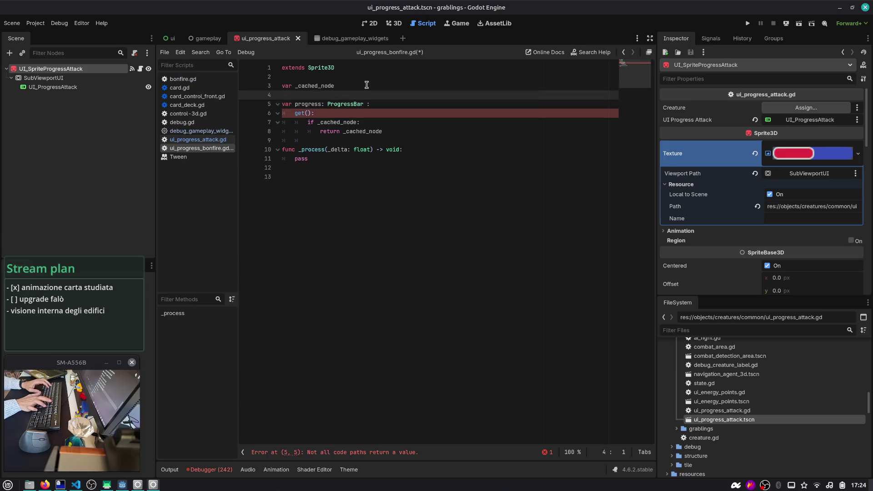
# - Delete the getter block and the _cached_node variable line
pyautogui.press('Down')
pyautogui.press('Down')
pyautogui.hotkey('shift', 'Down')
pyautogui.hotkey('shift', 'Down')
pyautogui.hotkey('shift', 'Down')
pyautogui.press('Delete')
pyautogui.press('Up')
pyautogui.press('Up')
pyautogui.press('Up')
pyautogui.hotkey('ctrl', 'shift', 'k')
pyautogui.press('Down')
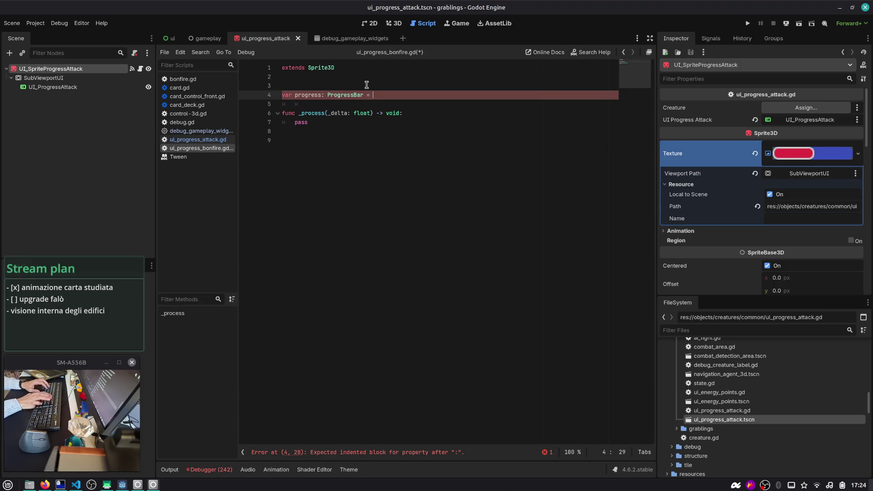
pyautogui.write('get_node(')
pyautogui.press('Escape')
pyautogui.press('Home')
pyautogui.write('@onready')
pyautogui.press('End')
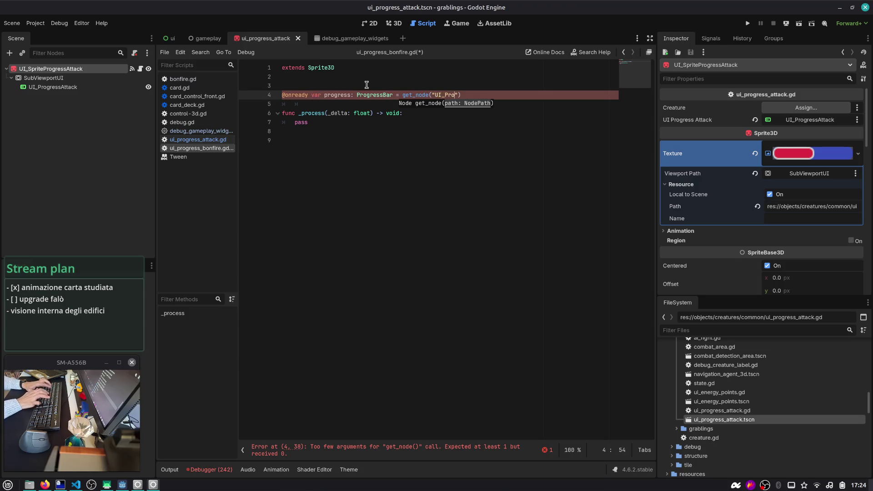
# - Rename the UI_ProgressAttack node to UI_Progress
pyautogui.write('ss')
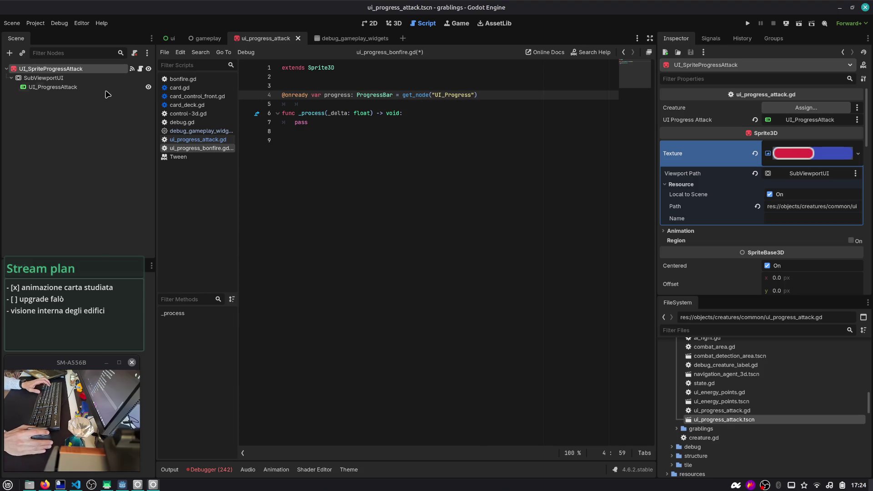
pyautogui.doubleClick(105, 89)
pyautogui.press('End')
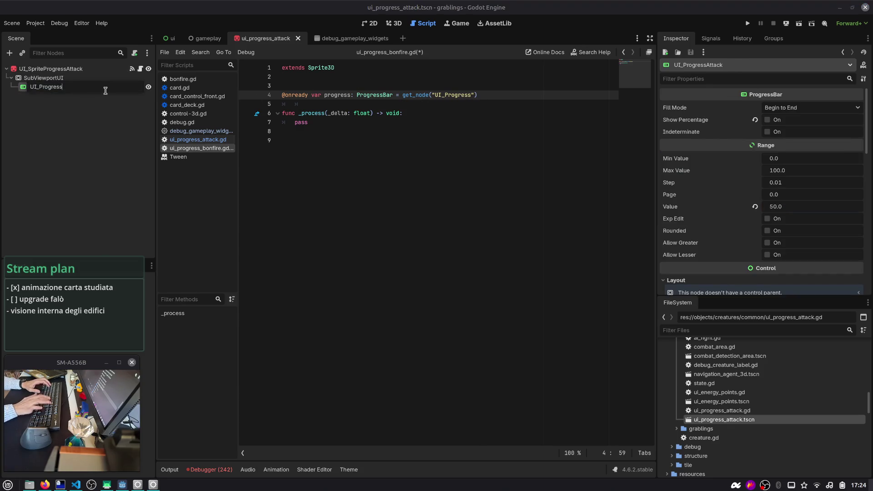
pyautogui.press('Return')
# - Save the bonfire script and add a blank line before _process
pyautogui.click(429, 132)
pyautogui.hotkey('ctrl', 's')
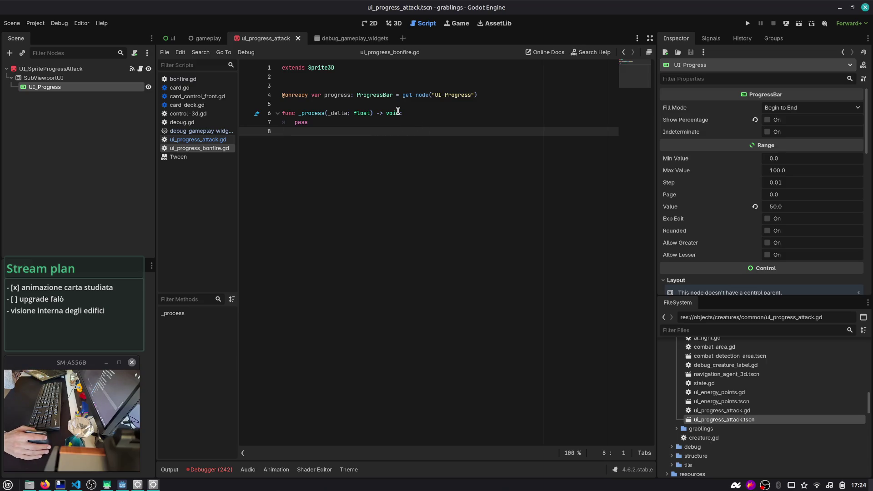
pyautogui.doubleClick(444, 95)
pyautogui.press('Escape')
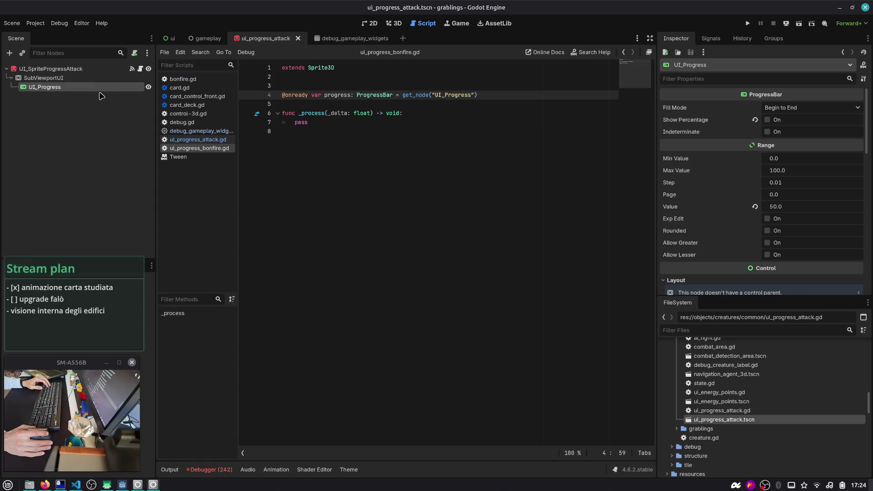
pyautogui.click(459, 95)
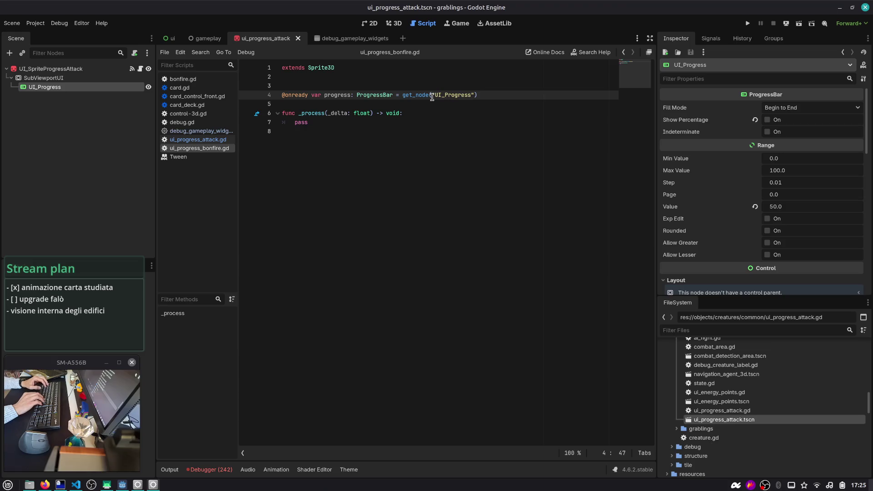
pyautogui.click(447, 105)
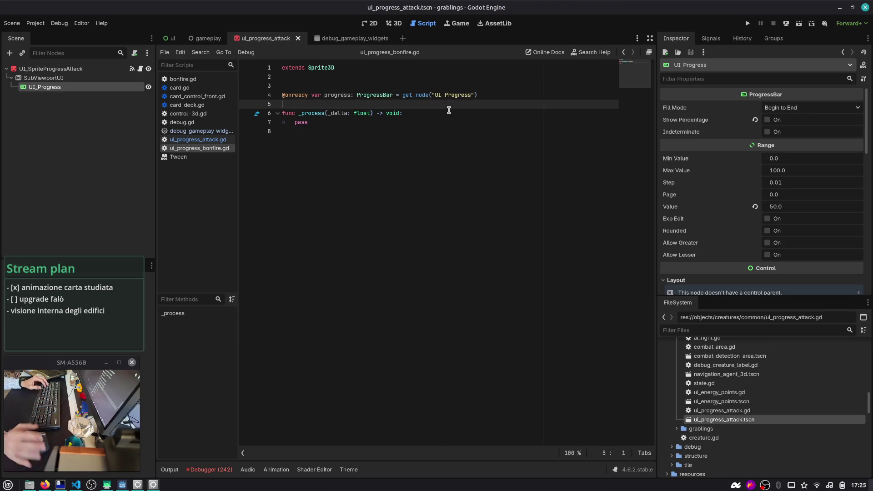
pyautogui.press('Return')
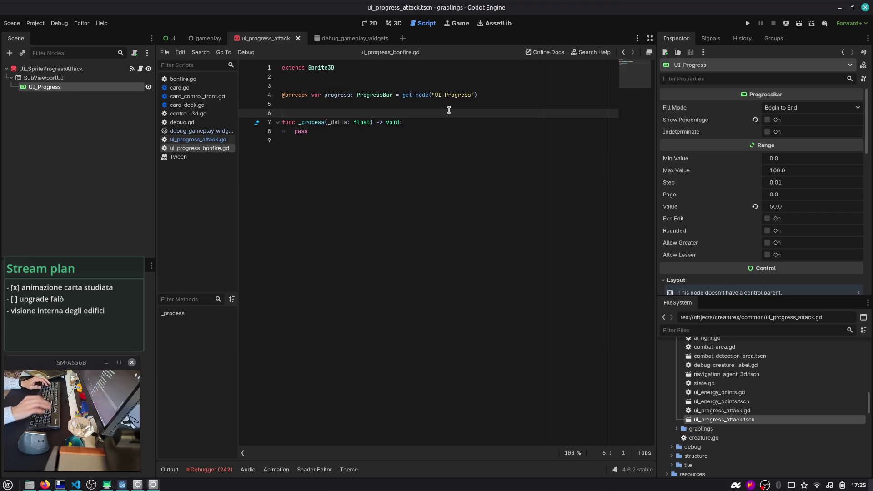
# - Select the UI_SpriteProgressAttack root node and switch to the gameplay scene
pyautogui.click(68, 69)
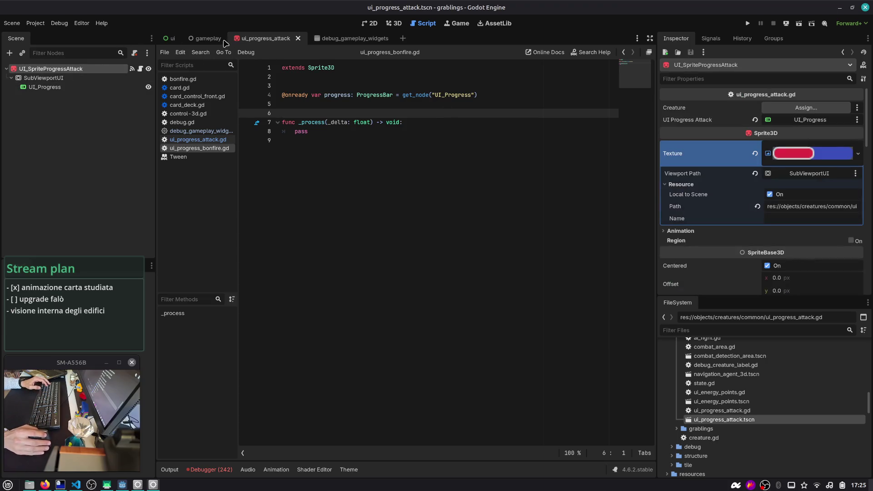
pyautogui.click(203, 38)
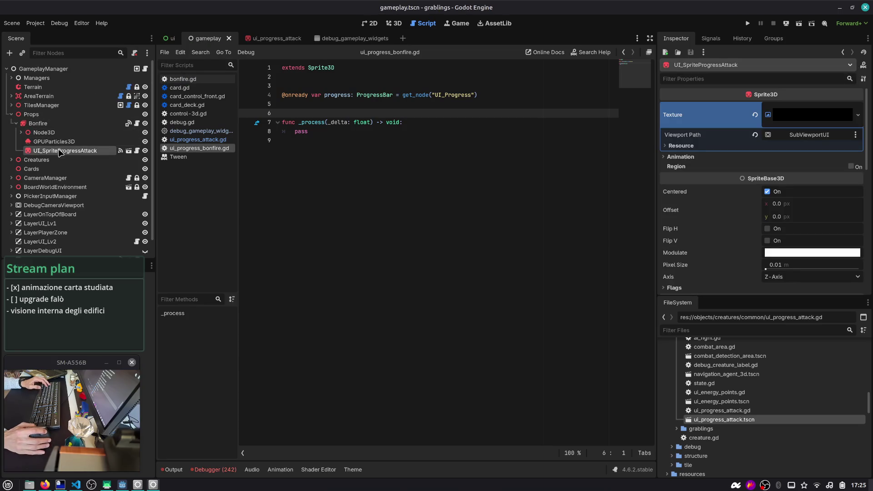
pyautogui.click(424, 211)
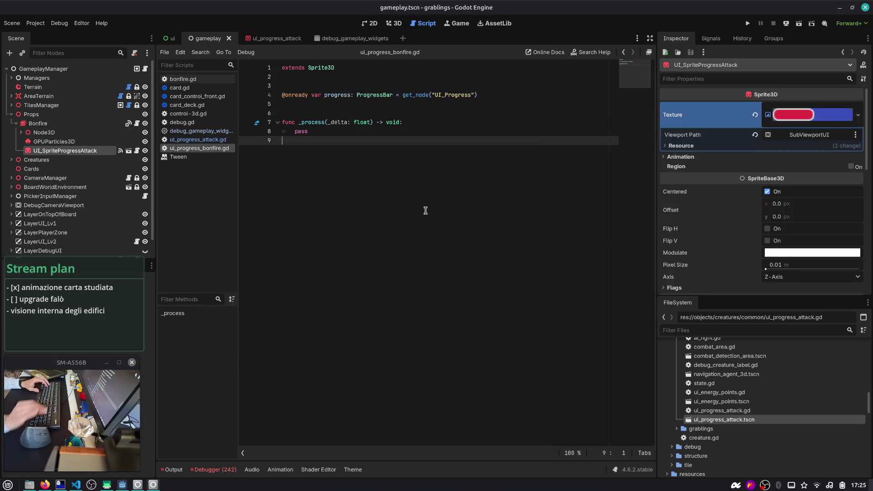
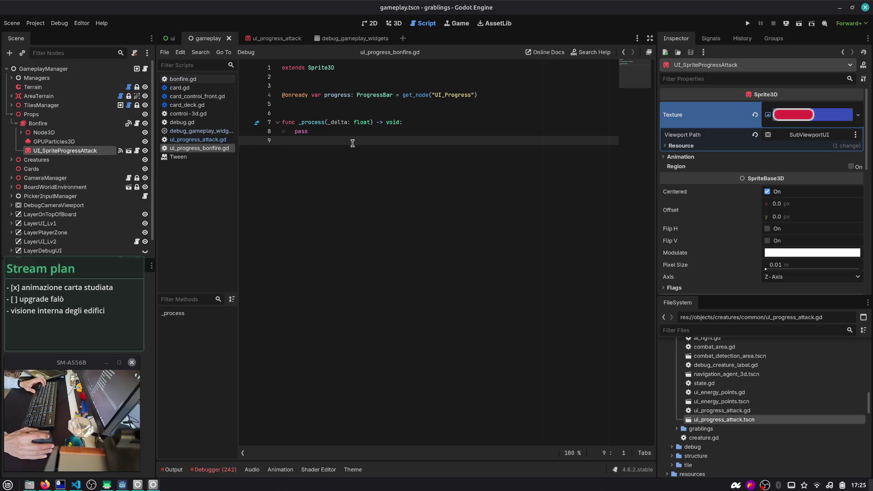
# - Delete the empty _process function from ui_progress_bonfire.gd, then open bonfire.gd's card-burn handler
pyautogui.moveTo(352, 143); pyautogui.dragTo(265, 109)
pyautogui.press('BackSpace')
pyautogui.press('BackSpace')
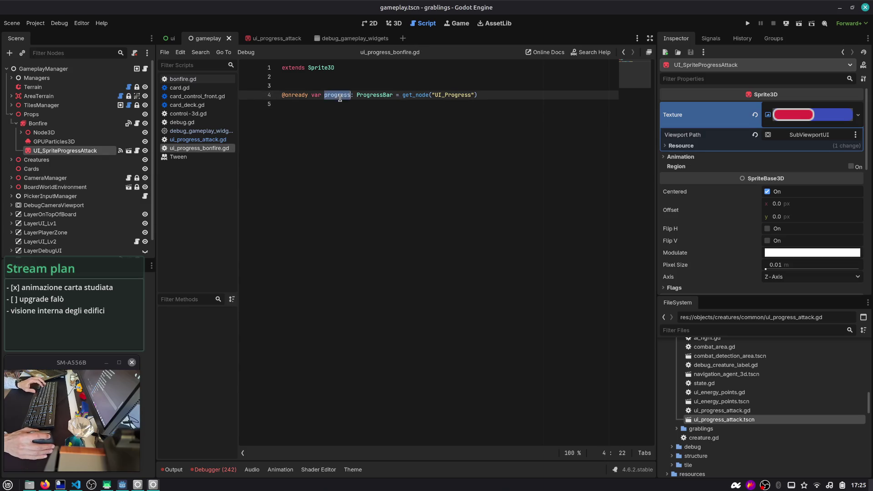
pyautogui.click(136, 123)
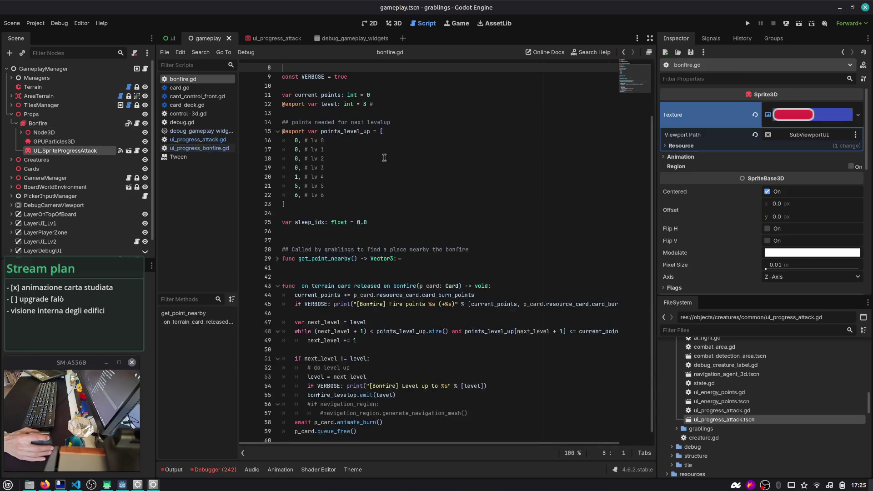
pyautogui.click(375, 354)
pyautogui.press('Up')
pyautogui.press('Up')
pyautogui.press('Up')
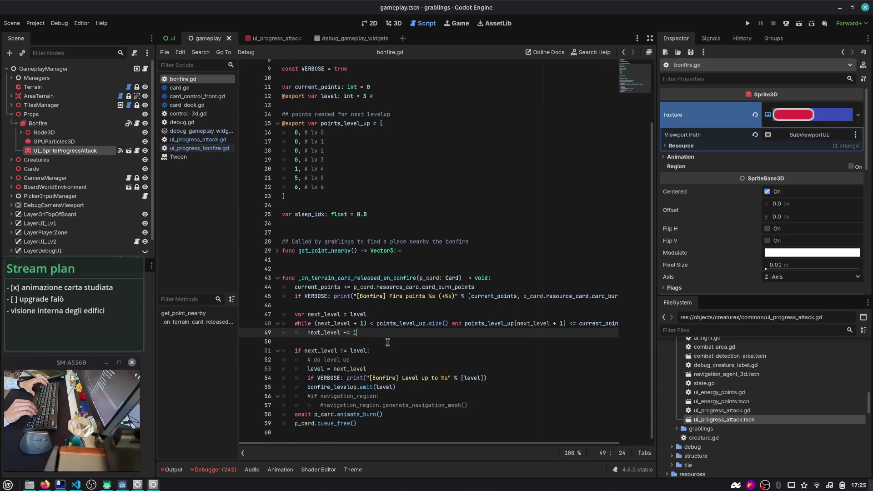
pyautogui.press('Return')
pyautogui.write('progress.')
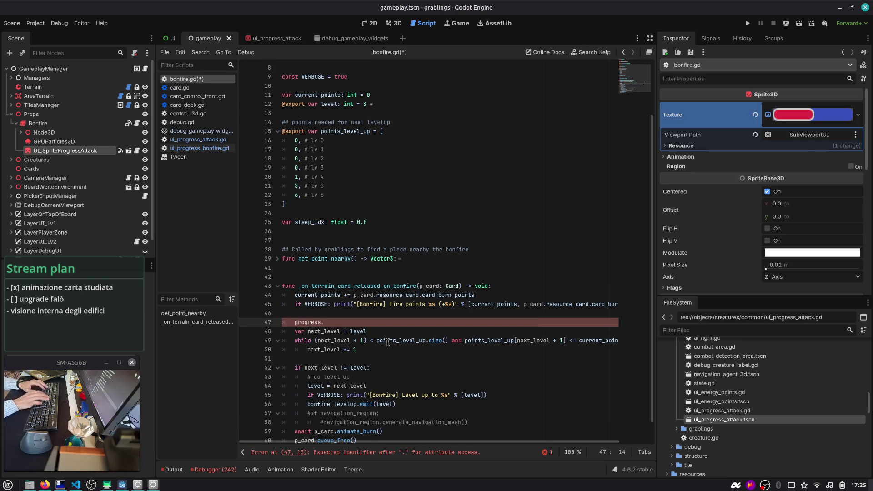
pyautogui.write('val')
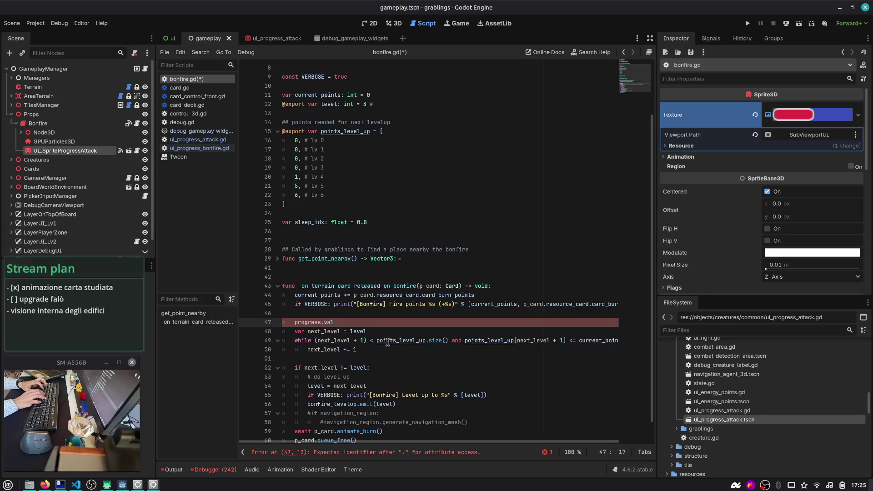
pyautogui.hotkey('shift', 'Home')
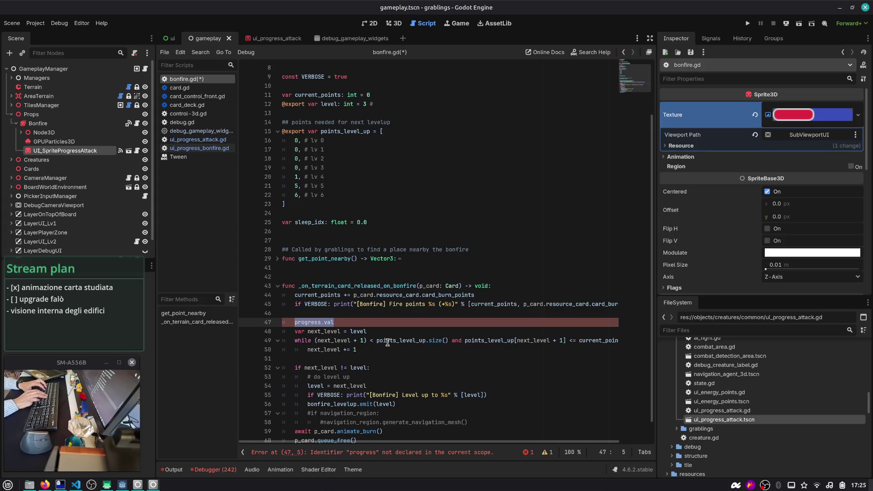
pyautogui.press('BackSpace')
# - Rename UI_SpriteProgressAttack to UI_SpriteProgress and add it to bonfire.gd as an exported variable
pyautogui.doubleClick(79, 153)
pyautogui.press('End')
pyautogui.press('BackSpace')
pyautogui.press('Return')
pyautogui.moveTo(79, 153); pyautogui.dragTo(342, 271)
pyautogui.press('Up')
pyautogui.press('Up')
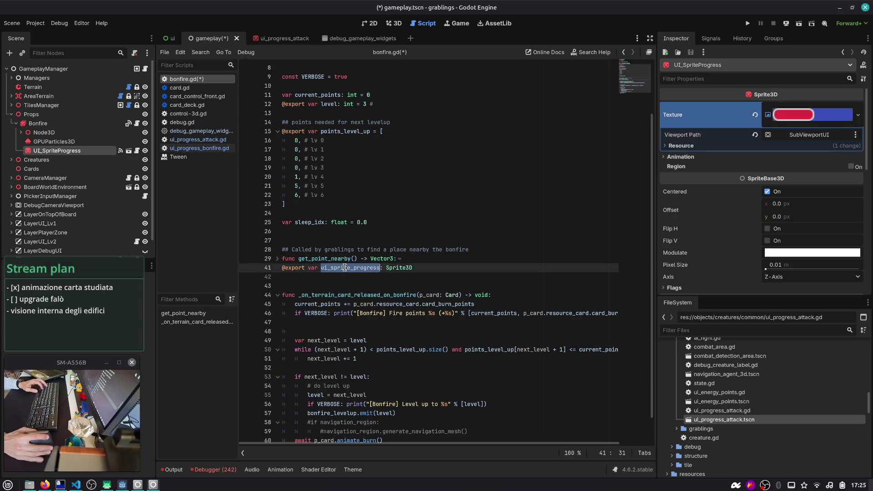
# - Declare var prog: ProgressBar = ui_sprite_progress.progress in the card-burn handler
pyautogui.press('Down')
pyautogui.press('Return')
pyautogui.press('Return')
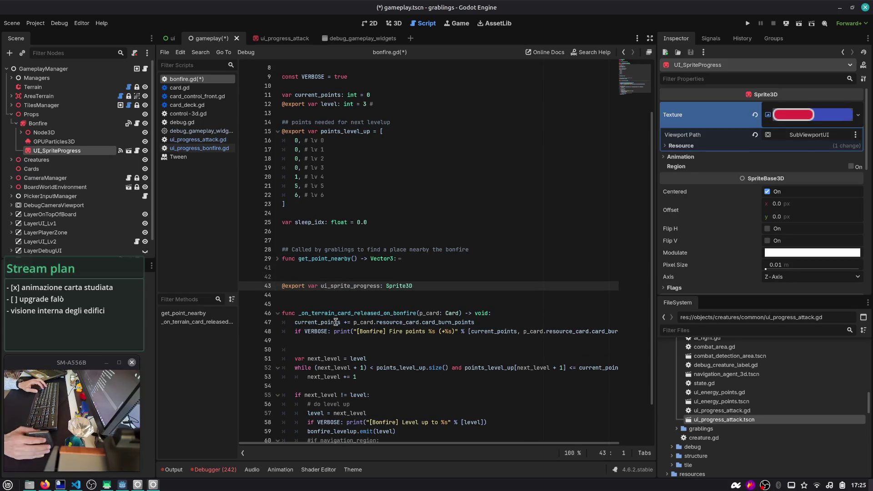
pyautogui.click(349, 349)
pyautogui.write('ui_sprite_progress.')
pyautogui.write('progre')
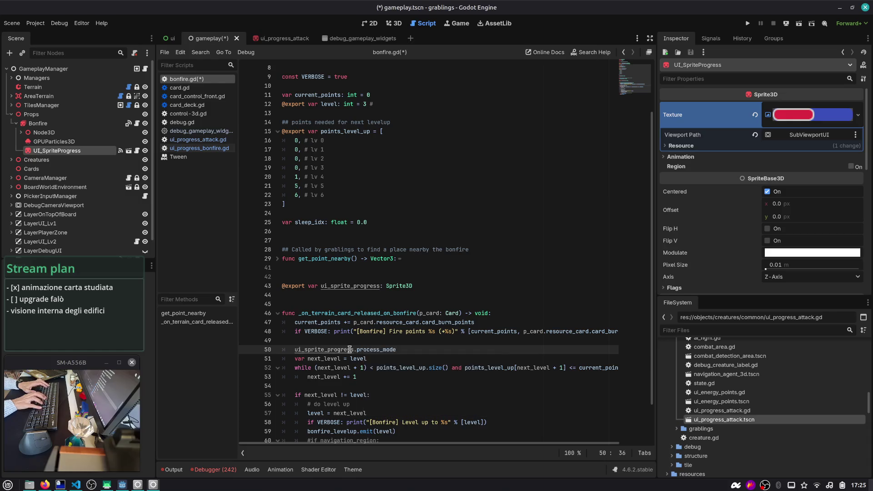
pyautogui.write('ss')
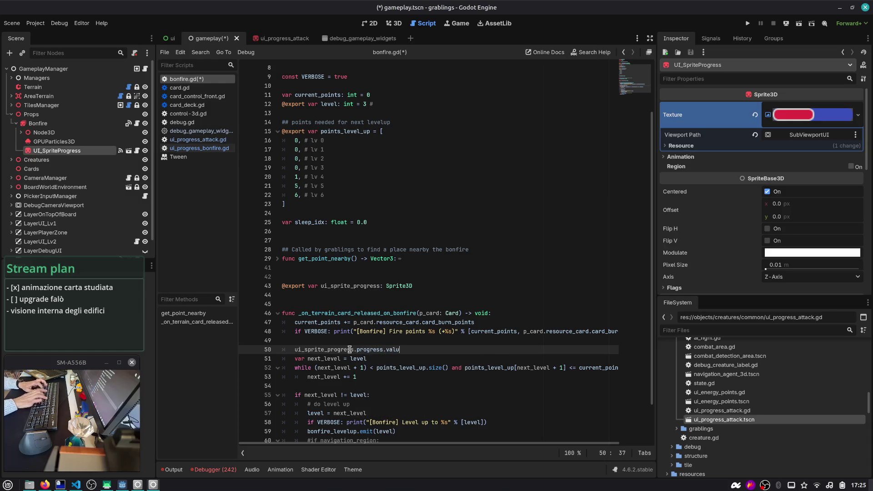
pyautogui.press('Home')
pyautogui.press('Return')
pyautogui.press('Up')
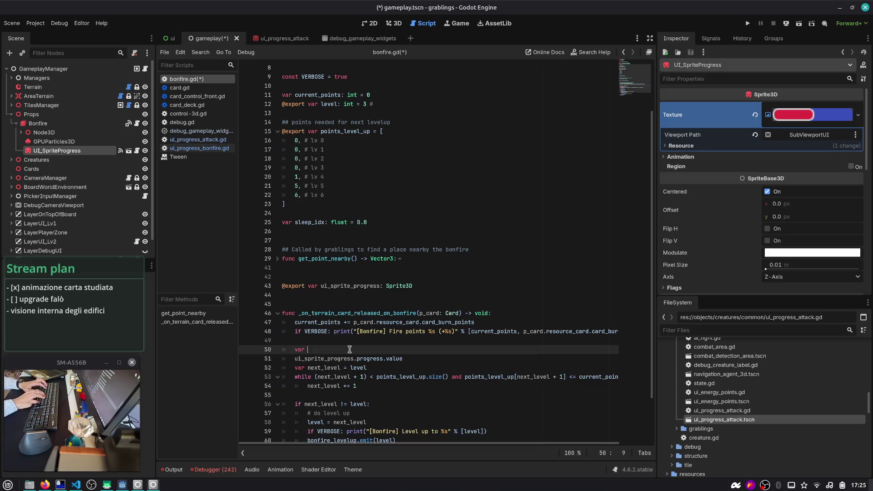
pyautogui.write('ss')
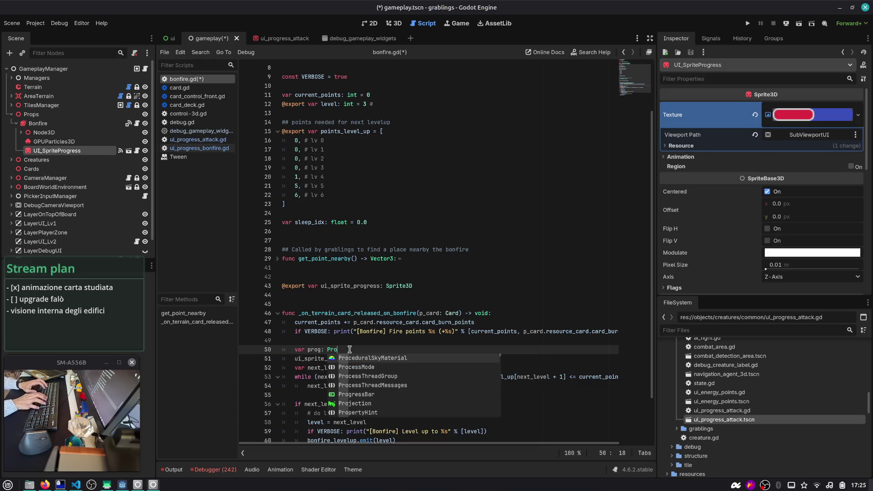
pyautogui.write('b')
pyautogui.press('Return')
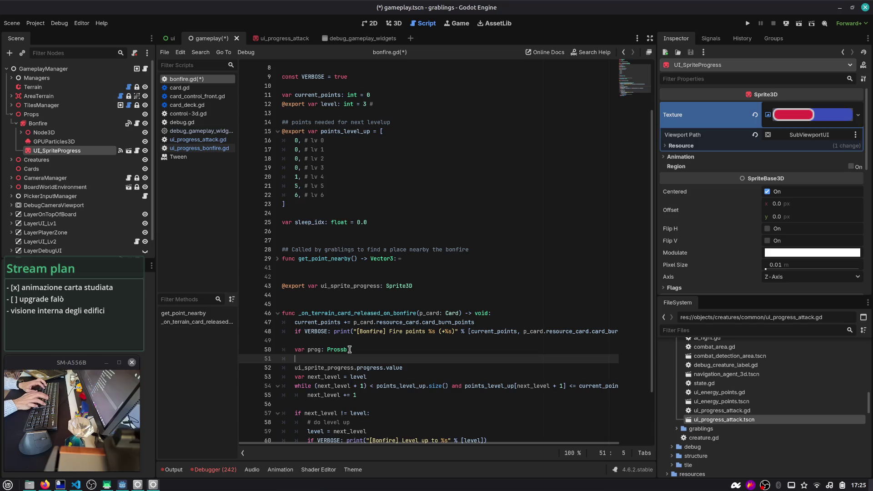
pyautogui.press('BackSpace')
pyautogui.press('BackSpace')
pyautogui.press('BackSpace')
pyautogui.write('gressBar = ui_')
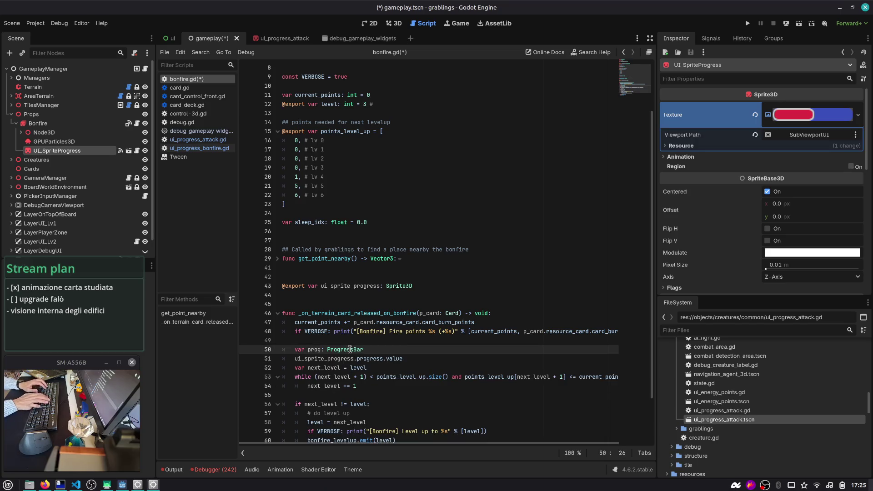
pyautogui.write('s')
pyautogui.press('Return')
pyautogui.write('.p')
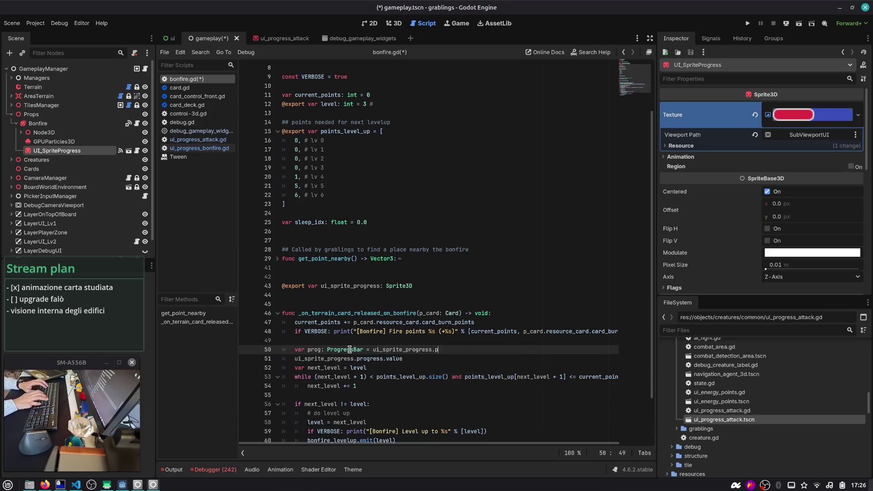
pyautogui.write('ss')
pyautogui.press('Down')
pyautogui.hotkey('ctrl', 'shift', 'k')
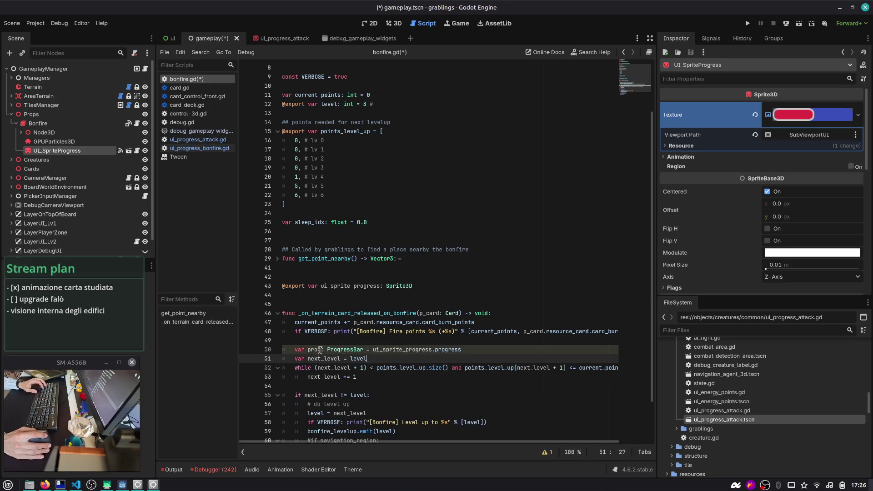
# - Add the 'as ProgressBar' cast to the prog declaration and save bonfire.gd
pyautogui.press('Up')
pyautogui.press('End')
pyautogui.press('Return')
pyautogui.press('Up')
pyautogui.press('End')
pyautogui.write('ro')
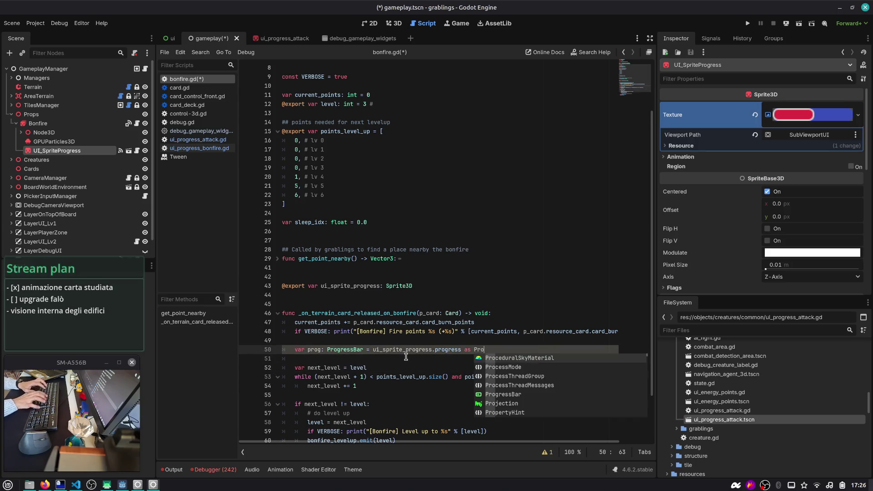
pyautogui.write('g')
pyautogui.press('Return')
pyautogui.hotkey('ctrl', 's')
# - Add prog.value = current_points and begin a prog.max_value assignment
pyautogui.doubleClick(314, 349)
pyautogui.hotkey('ctrl', 'c')
pyautogui.click(395, 359)
pyautogui.hotkey('ctrl', 'v')
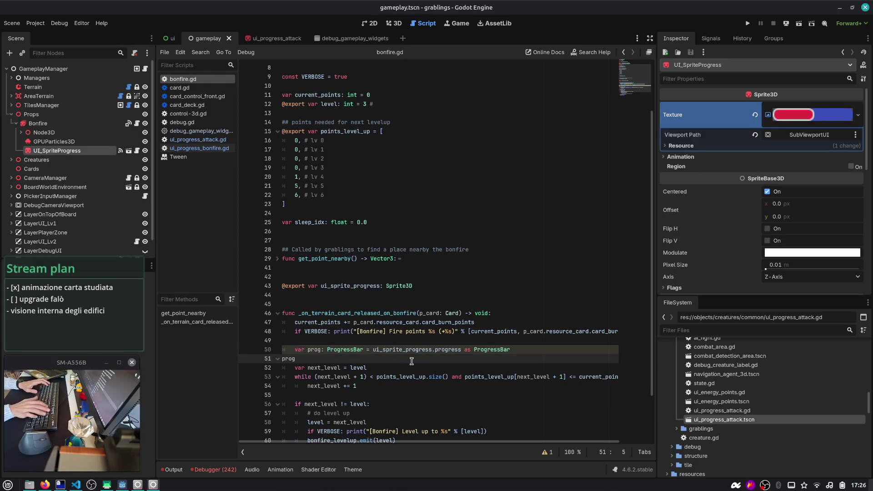
pyautogui.write('value =')
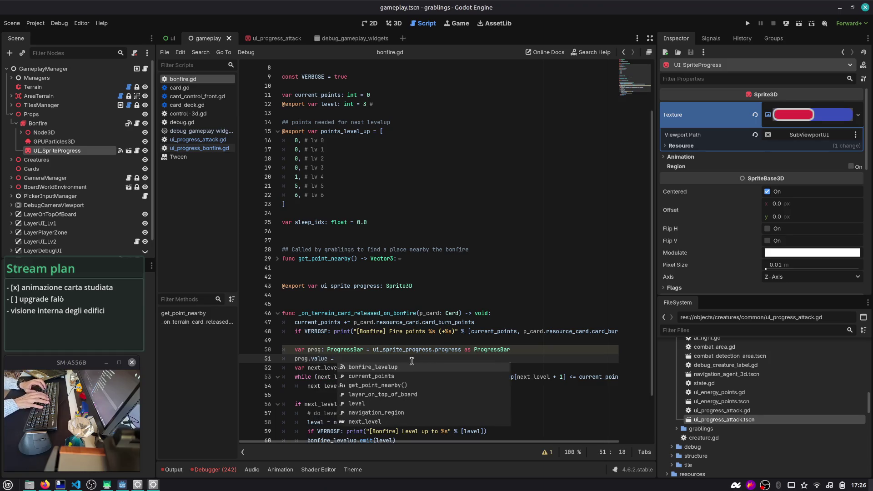
pyautogui.write(' curr')
pyautogui.press('Return')
pyautogui.press('Return')
pyautogui.write('prog.max')
pyautogui.press('Return')
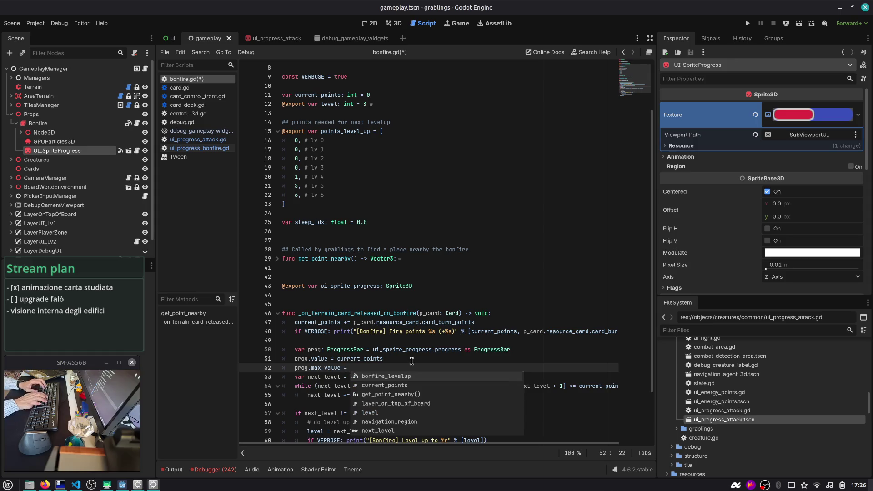
pyautogui.press('Down')
pyautogui.press('Left')
pyautogui.press('Left')
pyautogui.press('Left')
pyautogui.hotkey('ctrl', 'd')
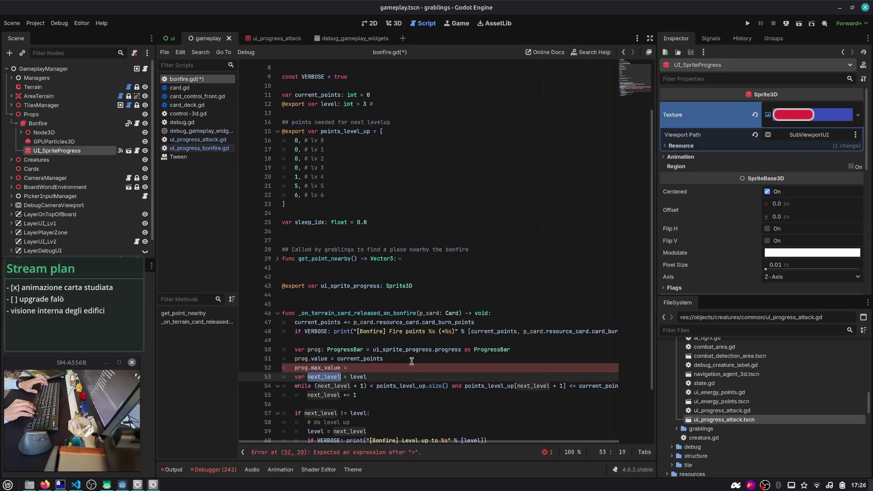
pyautogui.scroll(-1, 411, 361)
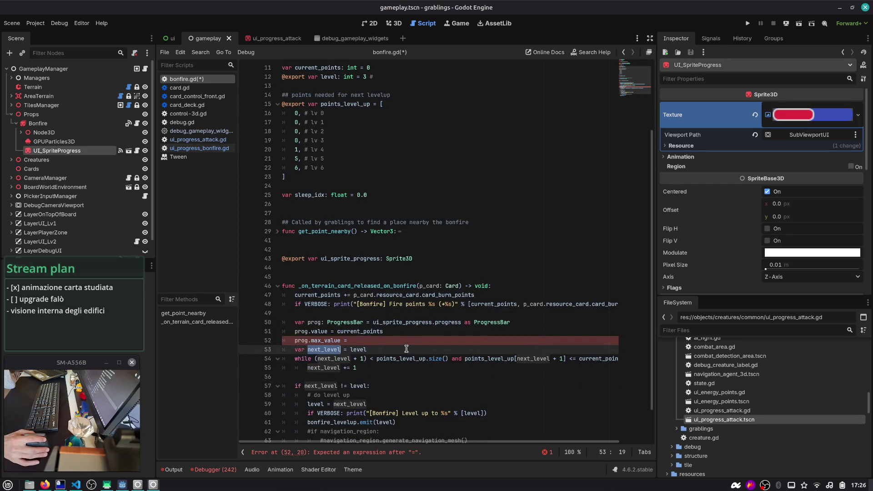
# - Set prog.max_value to points_level_up indexed by level
pyautogui.doubleClick(485, 359)
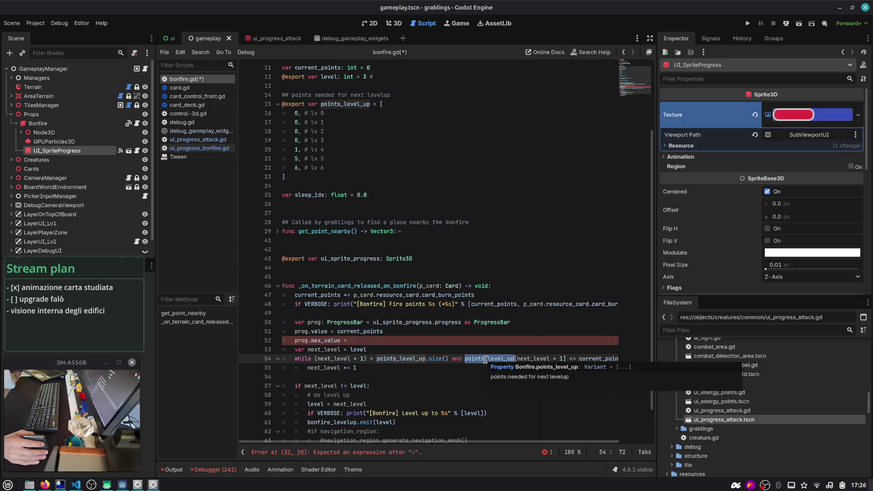
pyautogui.scroll(-1, 531, 324)
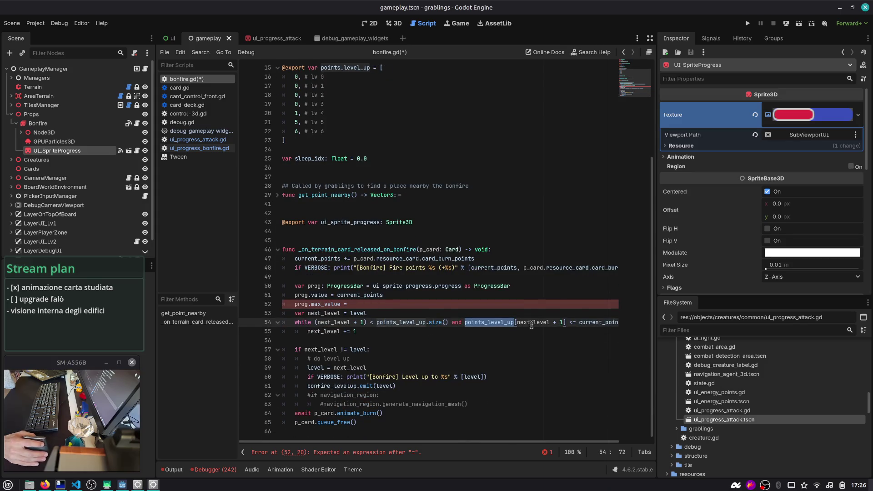
pyautogui.moveTo(565, 322); pyautogui.dragTo(464, 326)
pyautogui.hotkey('ctrl', 'c')
pyautogui.click(375, 304)
pyautogui.hotkey('ctrl', 'v')
pyautogui.press('Left')
pyautogui.hotkey('ctrl', 'shift', 'Left')
pyautogui.hotkey('ctrl', 'shift', 'Left')
pyautogui.hotkey('ctrl', 'shift', 'Left')
pyautogui.write('level')
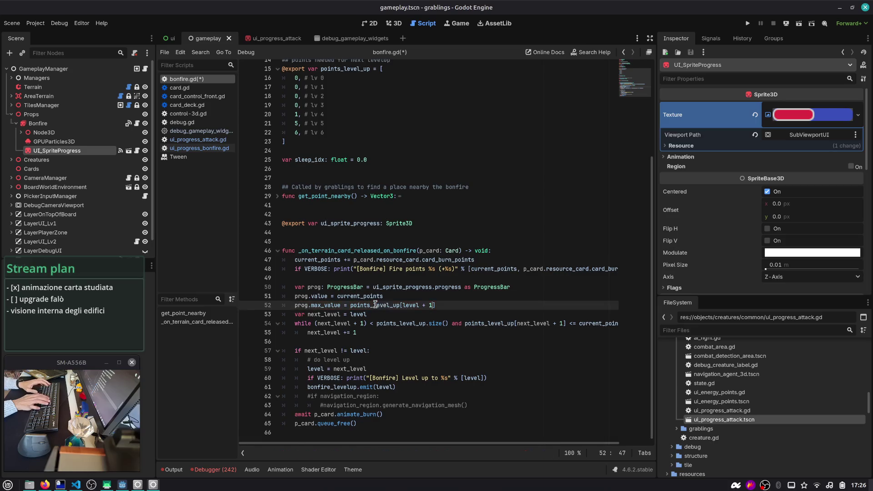
# - Compute next_level_idx as min(level + 1, points_level_up.size())
pyautogui.press('Up')
pyautogui.press('Return')
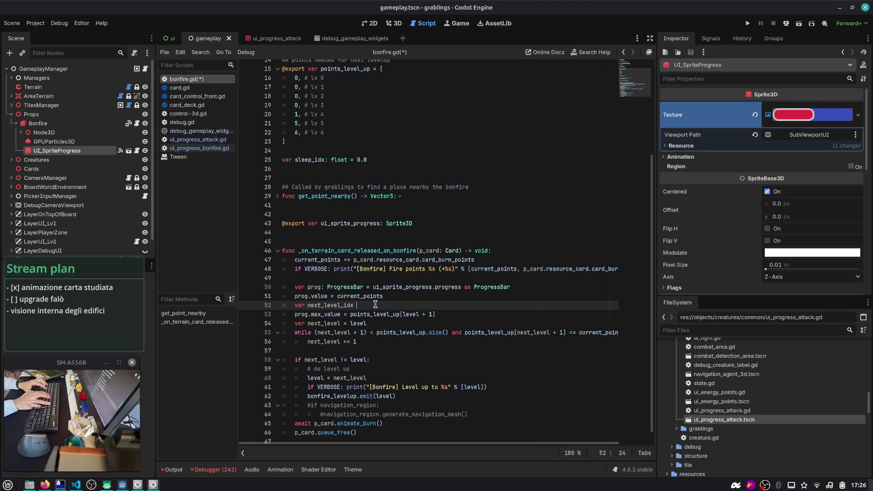
pyautogui.hotkey('ctrl', 'Left')
pyautogui.hotkey('ctrl', 'Left')
pyautogui.hotkey('ctrl', 'Left')
pyautogui.write('min(level + 1, poin')
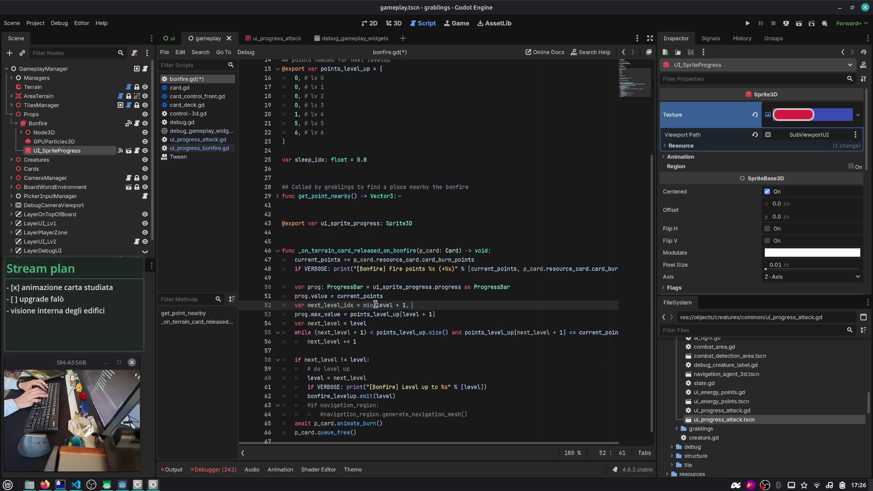
pyautogui.write('ts_level_up.si')
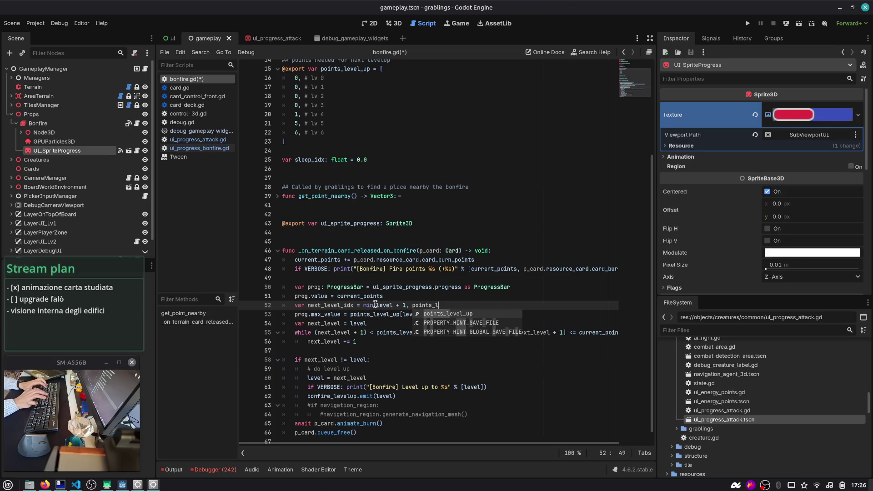
pyautogui.press('Return')
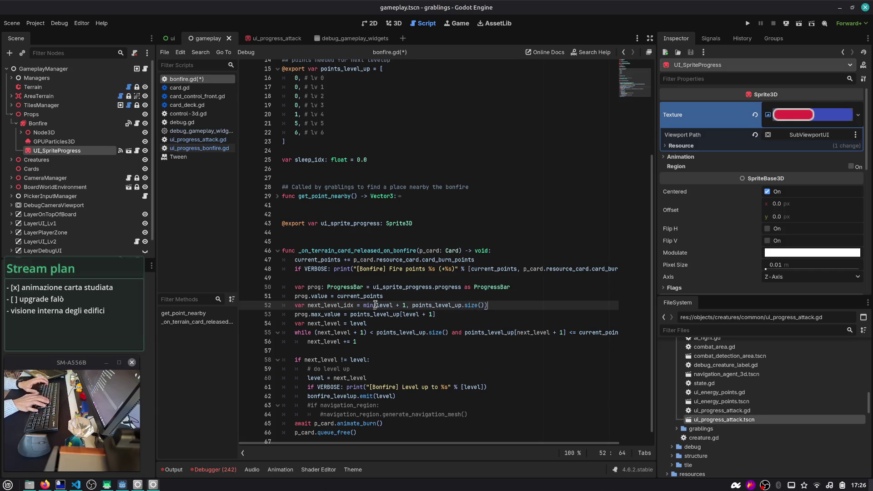
# - Insert a new line below the points_level_up array for a max_level declaration
pyautogui.scroll(1, 376, 304)
pyautogui.press('Up')
pyautogui.press('Up')
pyautogui.press('Up')
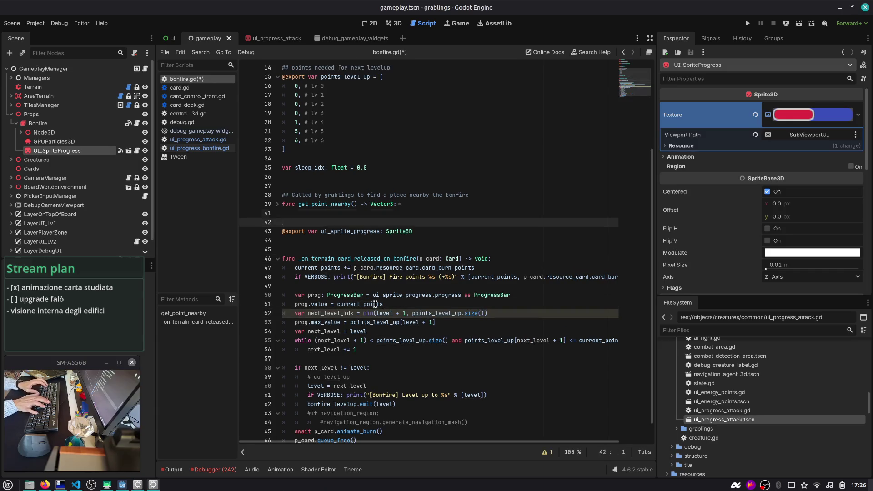
pyautogui.press('Up')
pyautogui.press('Up')
pyautogui.press('Up')
pyautogui.press('Return')
pyautogui.press('Up')
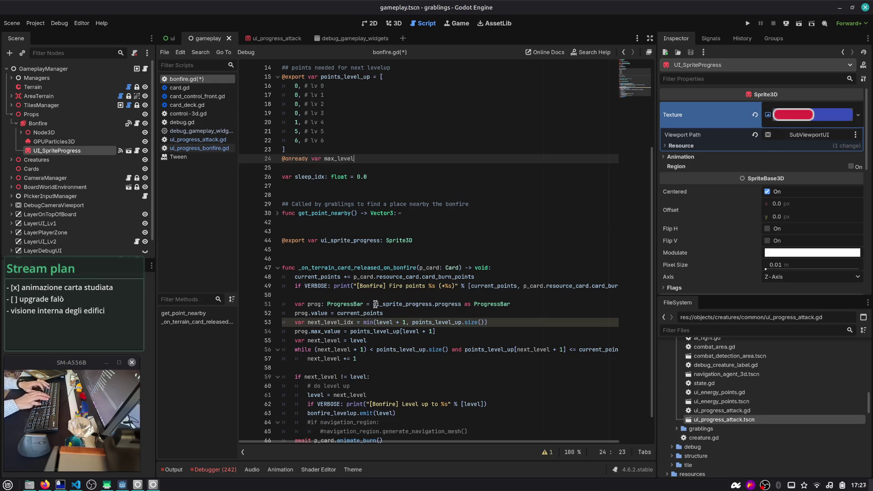
pyautogui.hotkey('shift', 'End')
pyautogui.write('MAX')
pyautogui.write('nts')
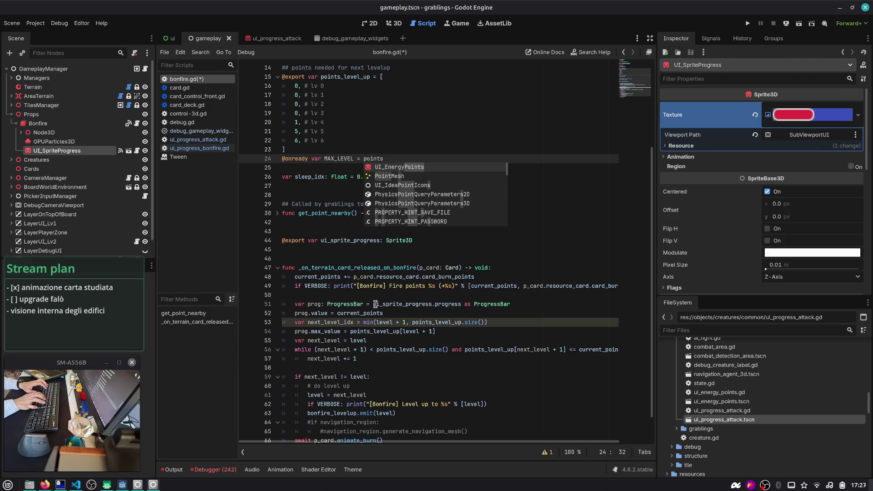
pyautogui.press('Down')
pyautogui.press('Down')
pyautogui.write('_level_')
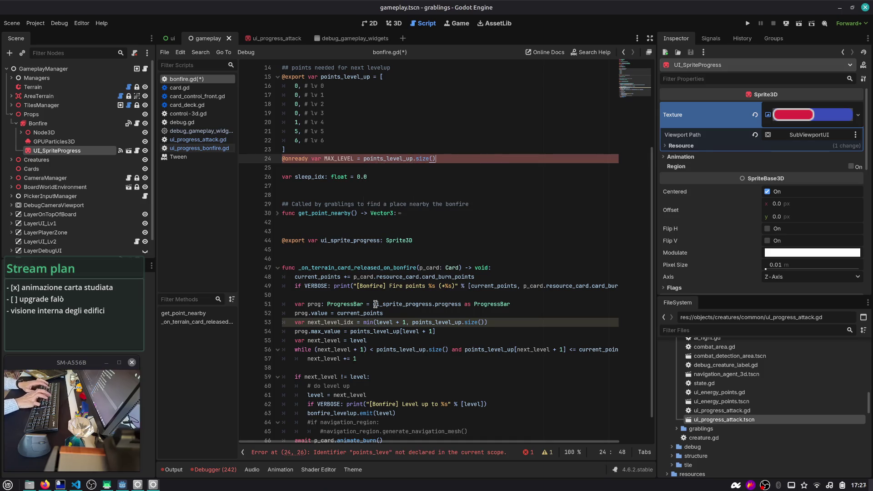
pyautogui.hotkey('ctrl', 'shift', 'Return')
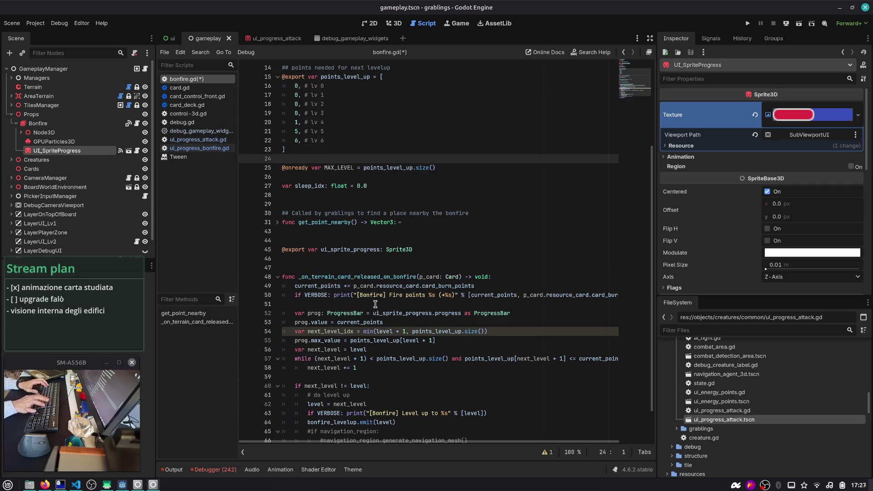
pyautogui.scroll(4, 289, 391)
pyautogui.doubleClick(338, 276)
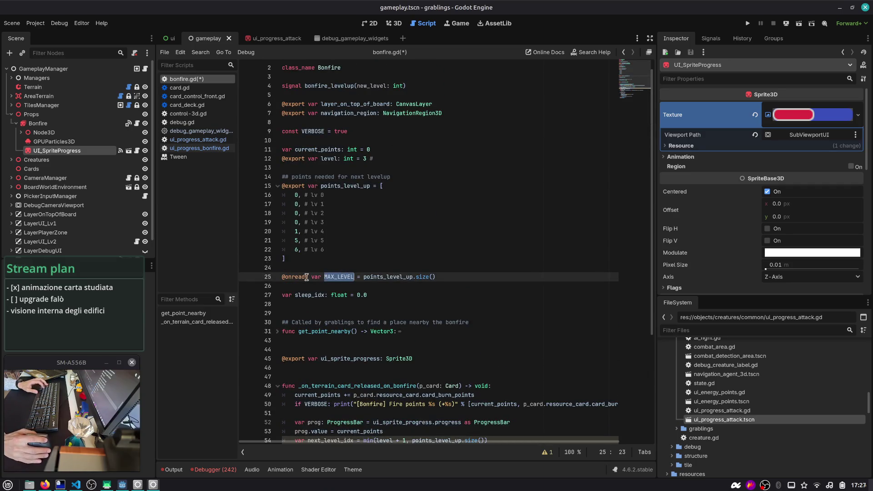
pyautogui.doubleClick(346, 185)
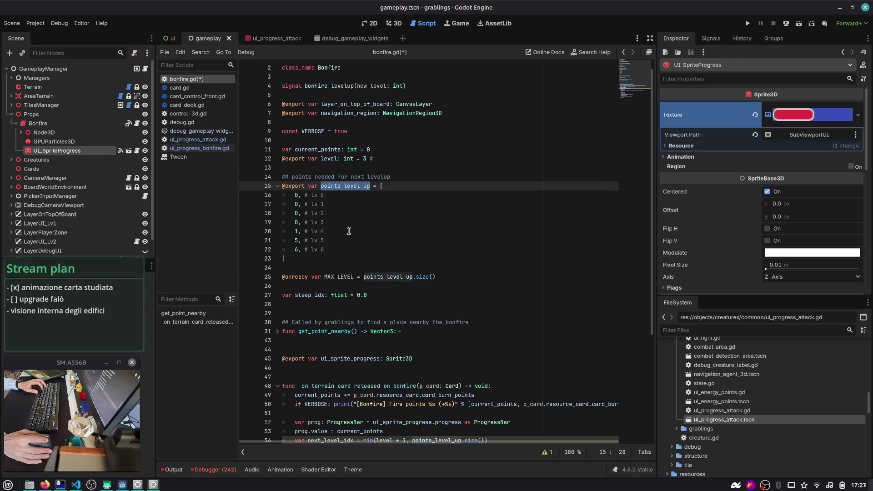
pyautogui.doubleClick(385, 276)
pyautogui.doubleClick(339, 277)
pyautogui.scroll(-5, 354, 231)
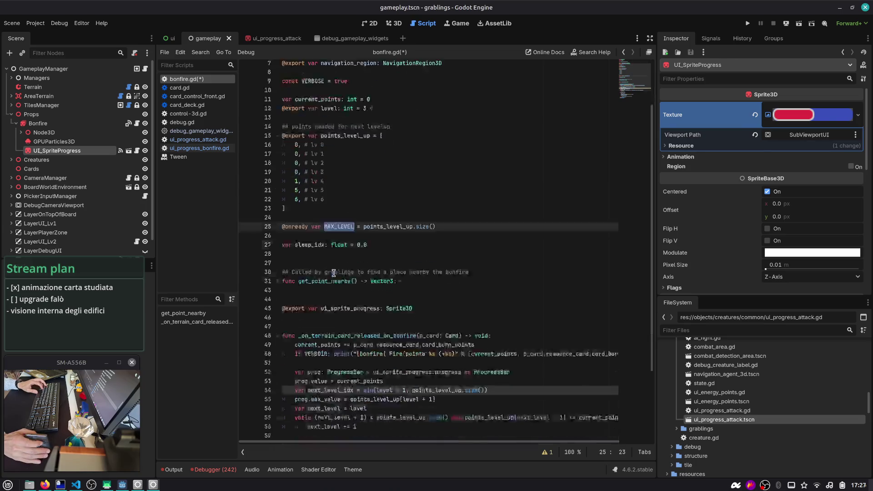
pyautogui.click(323, 140)
pyautogui.hotkey('ctrl', 'shift', 'Left')
pyautogui.hotkey('ctrl', 'shift', 'Left')
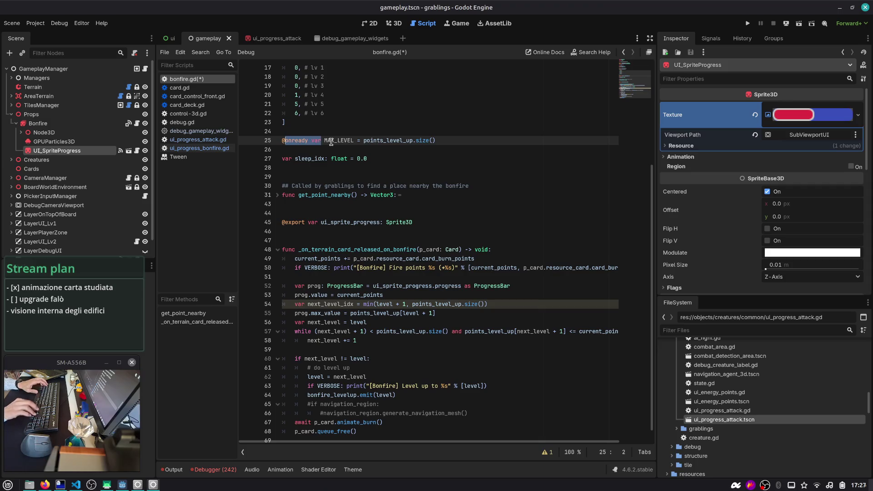
pyautogui.doubleClick(331, 141)
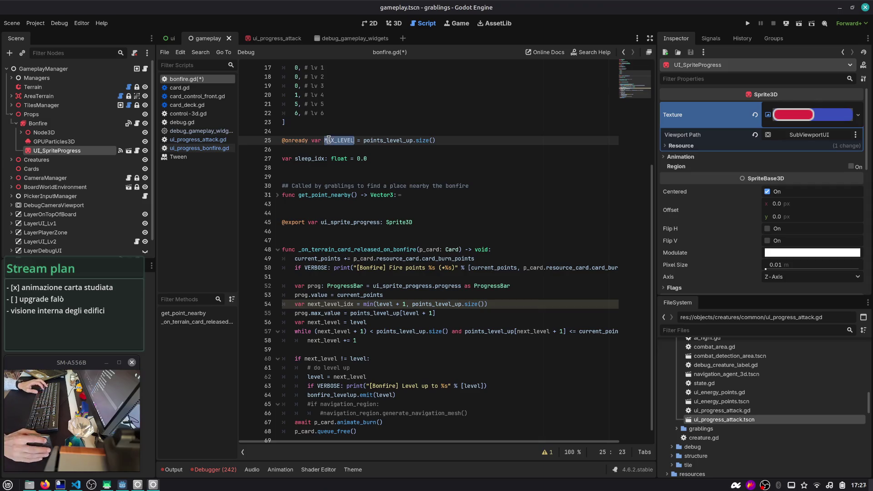
# - Move the ui_sprite_progress export below the array and remove surplus blank lines
pyautogui.click(330, 220)
pyautogui.hotkey('ctrl', 'shift', 'k')
pyautogui.press('Up')
pyautogui.press('Up')
pyautogui.press('Up')
pyautogui.press('Down')
pyautogui.press('Down')
pyautogui.hotkey('ctrl', 'v')
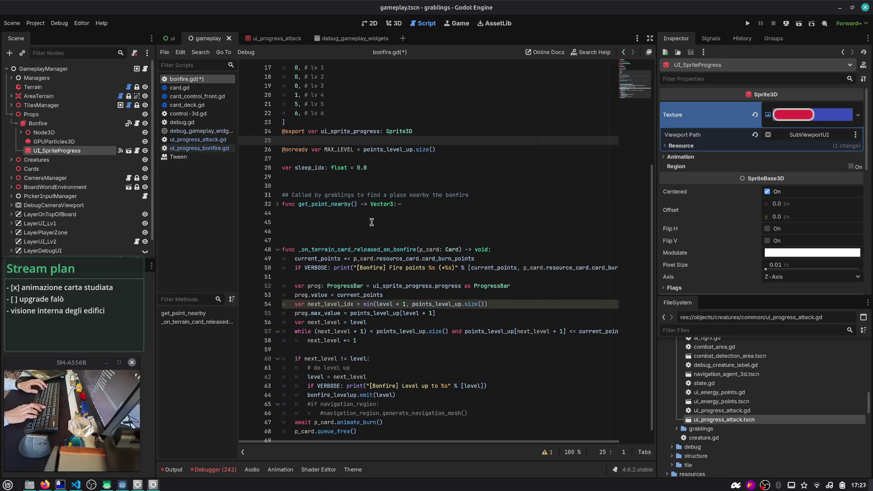
pyautogui.press('Down')
pyautogui.press('Down')
pyautogui.press('Down')
pyautogui.hotkey('ctrl', 'shift', 'k')
pyautogui.press('Return')
pyautogui.press('Down')
pyautogui.press('Down')
pyautogui.press('Down')
pyautogui.hotkey('ctrl', 'shift', 'k')
pyautogui.hotkey('ctrl', 'shift', 'k')
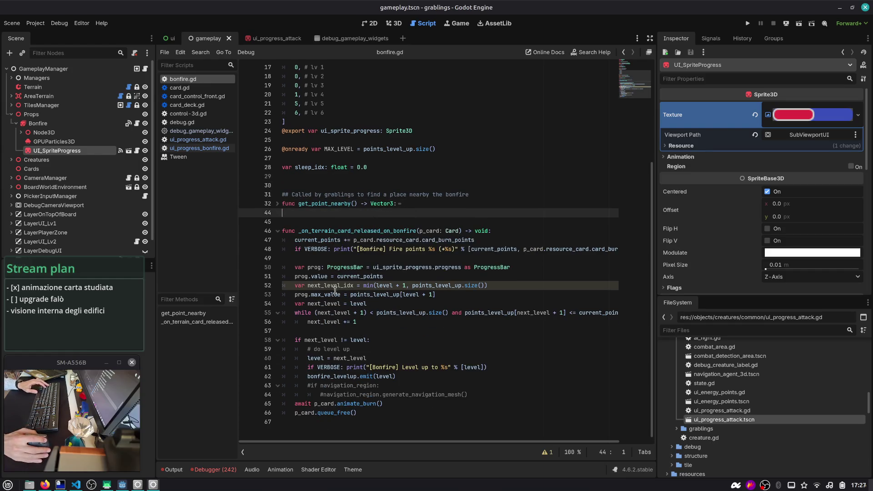
# - Replace both points_level_up.size() calls with MAX_LEVEL
pyautogui.doubleClick(459, 282)
pyautogui.hotkey('ctrl', 'shift', 'Right')
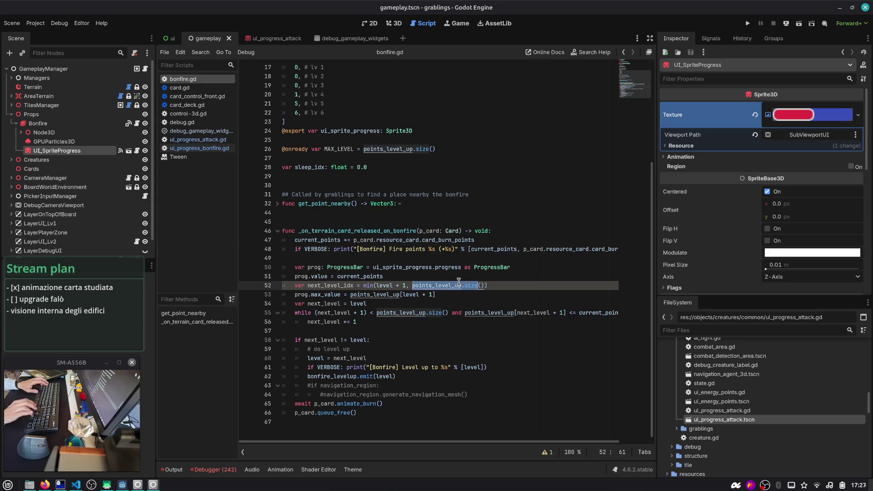
pyautogui.hotkey('shift', 'Right')
pyautogui.hotkey('shift', 'Right')
pyautogui.hotkey('ctrl', 'd')
pyautogui.write('MAX_LEVEL')
pyautogui.scroll(1, 445, 287)
pyautogui.click(434, 295)
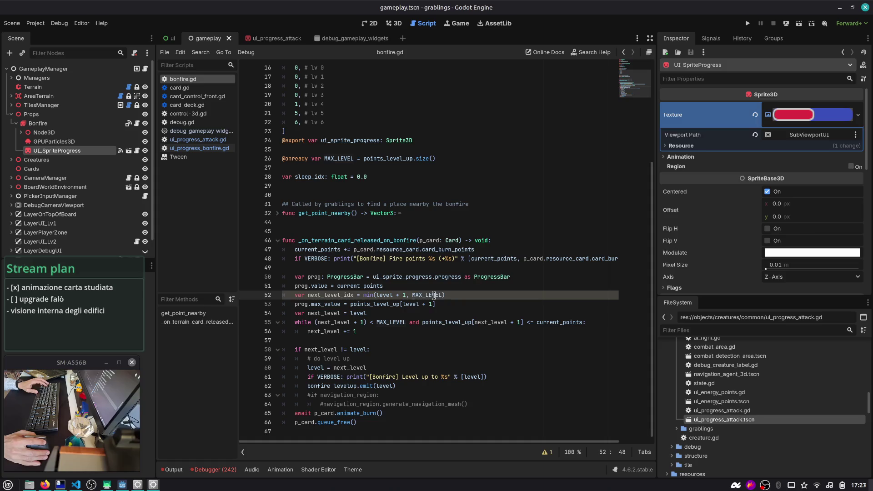
pyautogui.press('Down')
pyautogui.press('Down')
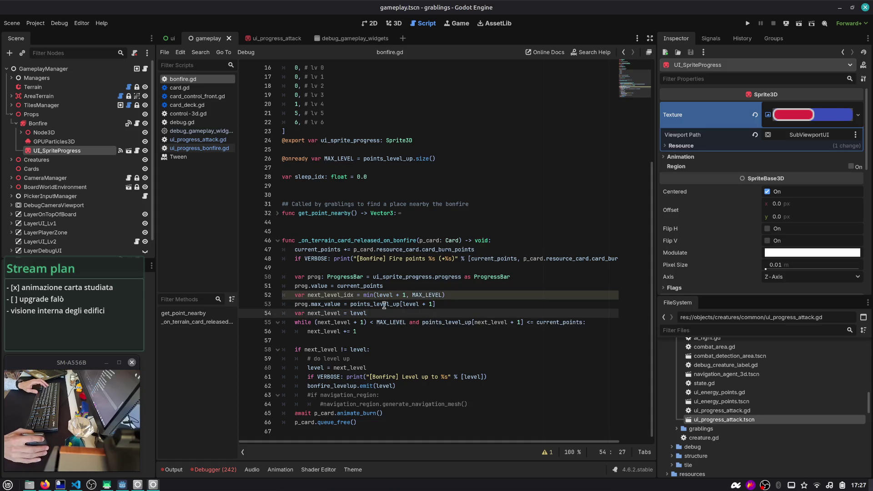
pyautogui.doubleClick(325, 295)
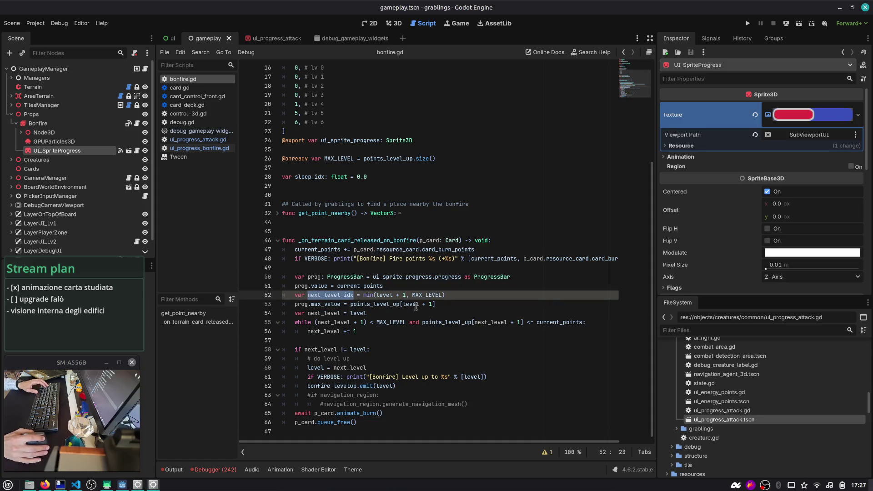
# - Move the progress bar update lines to after the level-up block
pyautogui.click(445, 304)
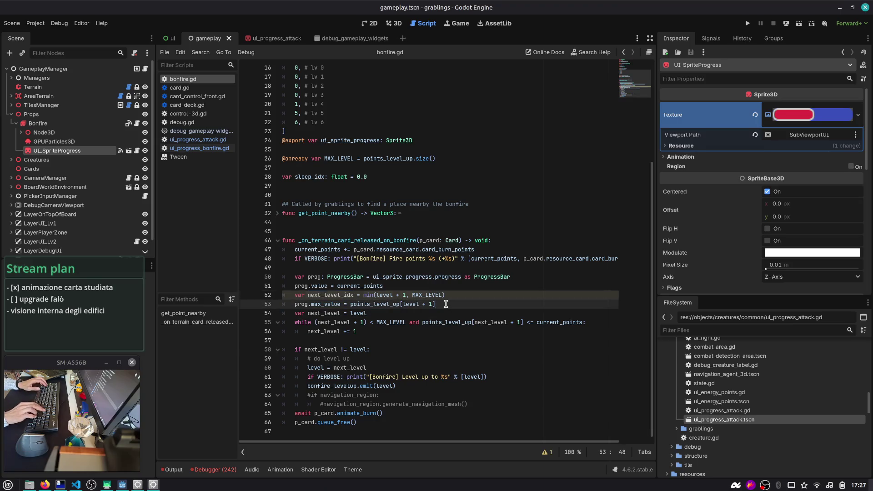
pyautogui.hotkey('shift', 'Up')
pyautogui.hotkey('shift', 'Up')
pyautogui.hotkey('shift', 'Up')
pyautogui.hotkey('shift', 'Home')
pyautogui.press('BackSpace')
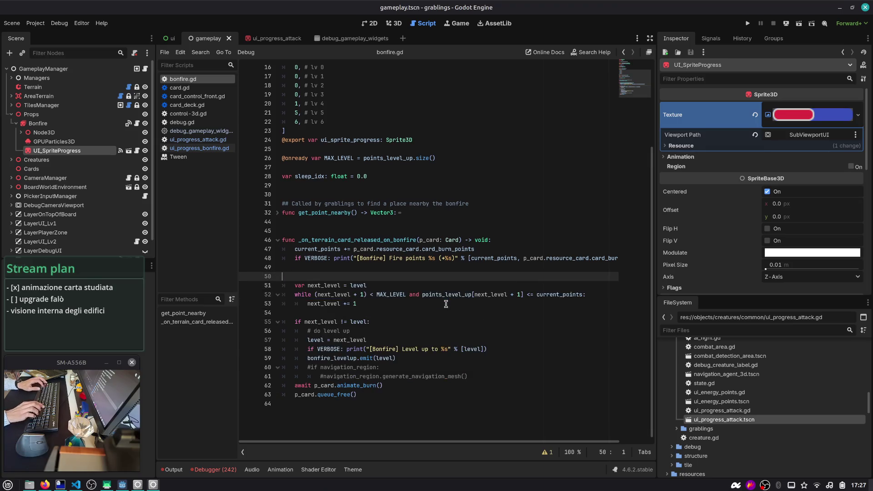
pyautogui.press('BackSpace')
pyautogui.press('Down')
pyautogui.press('Down')
pyautogui.press('Down')
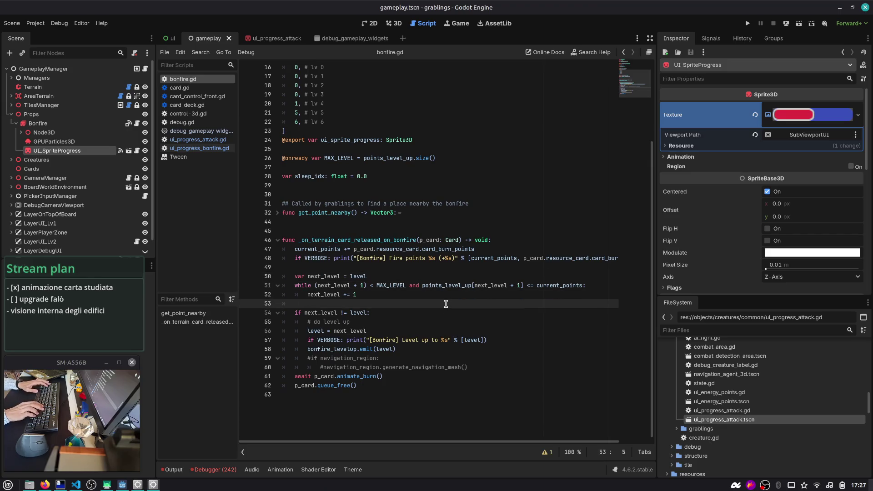
pyautogui.press('Down')
pyautogui.press('Down')
pyautogui.press('Down')
pyautogui.press('End')
pyautogui.press('Return')
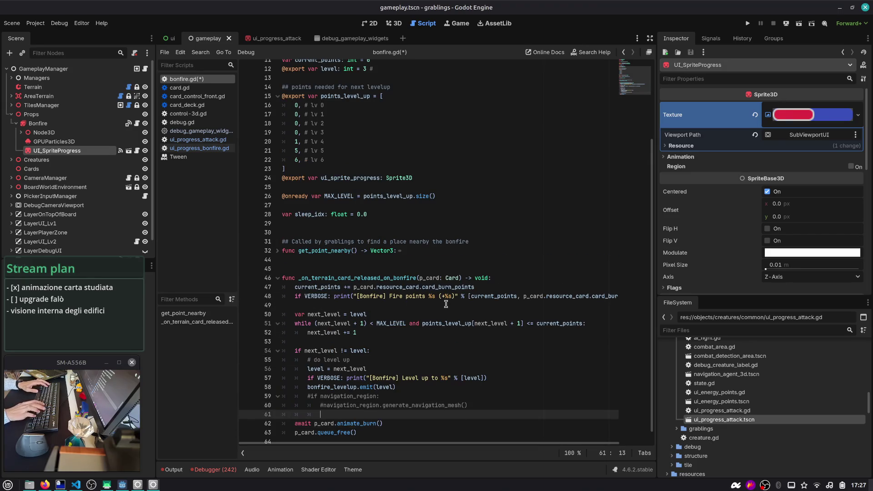
pyautogui.hotkey('ctrl', 'v')
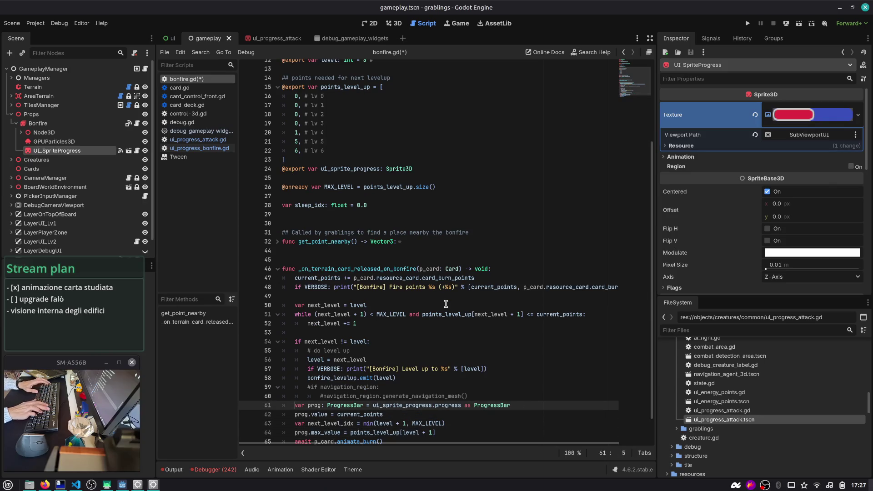
# - Label the moved code with a '# update progress bar' comment and save bonfire.gd
pyautogui.press('Down')
pyautogui.press('Down')
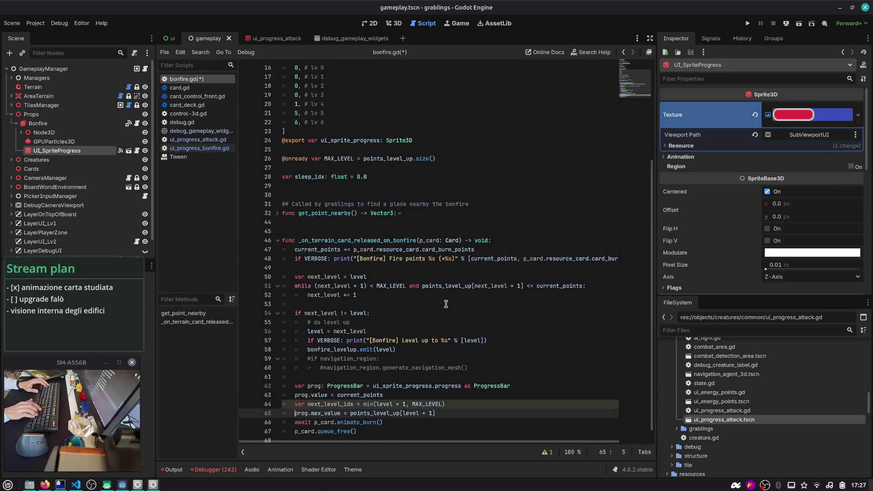
pyautogui.press('Up')
pyautogui.press('Up')
pyautogui.press('Up')
pyautogui.write('# update p')
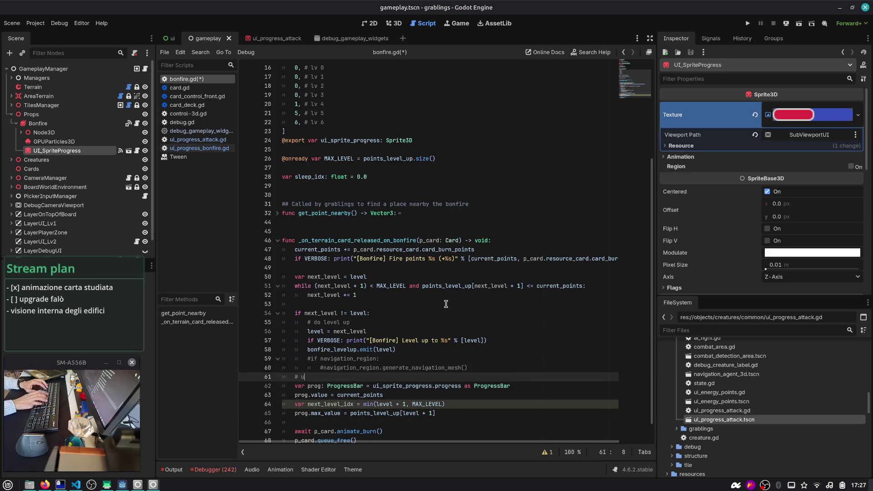
pyautogui.write('rogress bar')
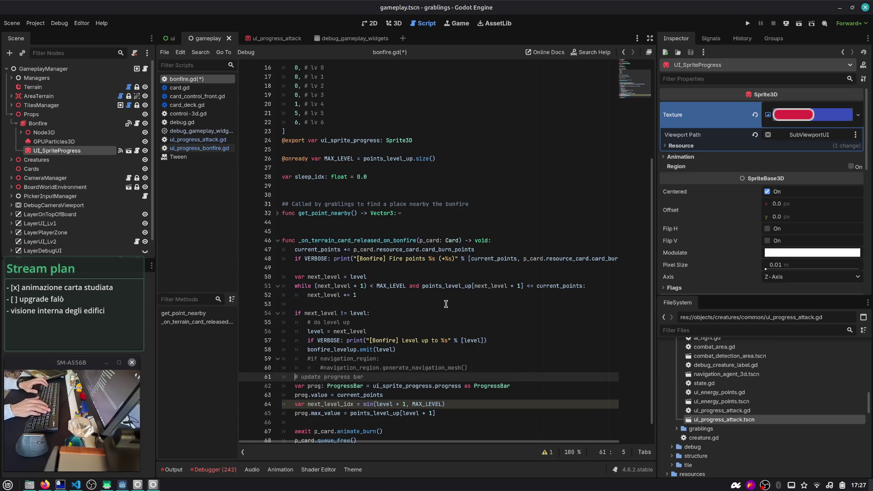
pyautogui.press('Home')
pyautogui.press('Return')
pyautogui.hotkey('ctrl', 's')
# - Use next_level_idx as the index for prog.max_value in points_level_up
pyautogui.scroll(-1, 437, 305)
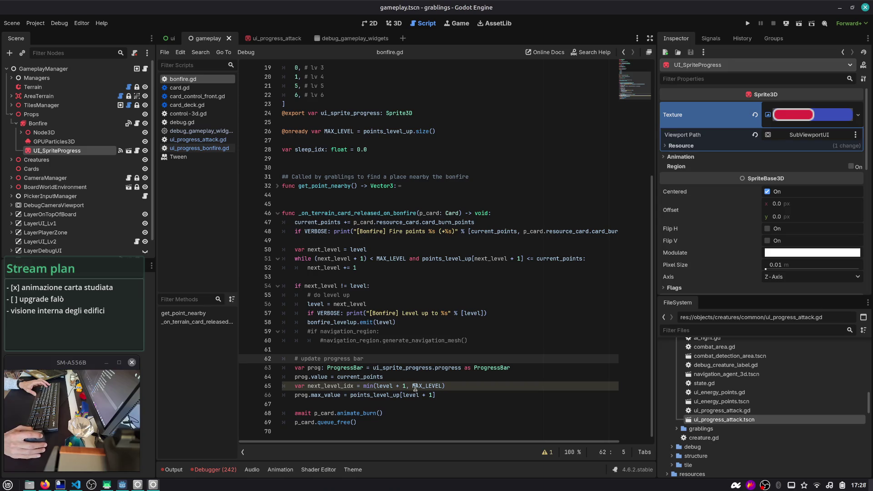
pyautogui.click(546, 453)
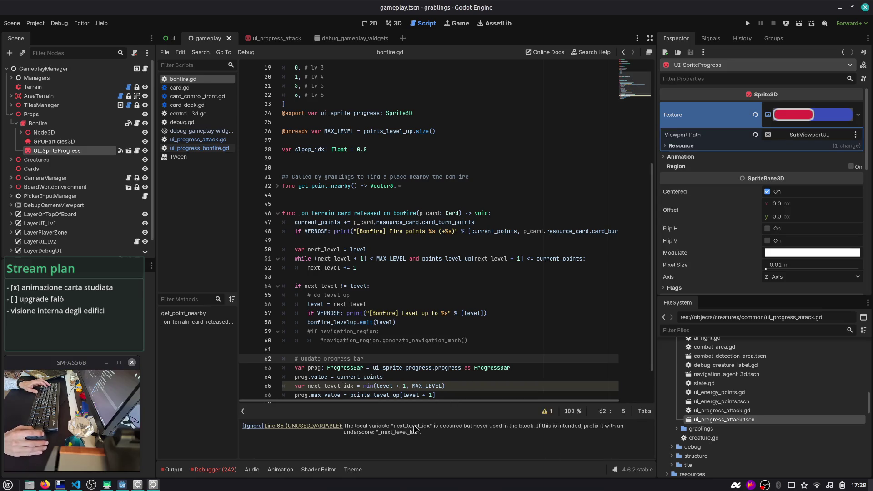
pyautogui.click(343, 386)
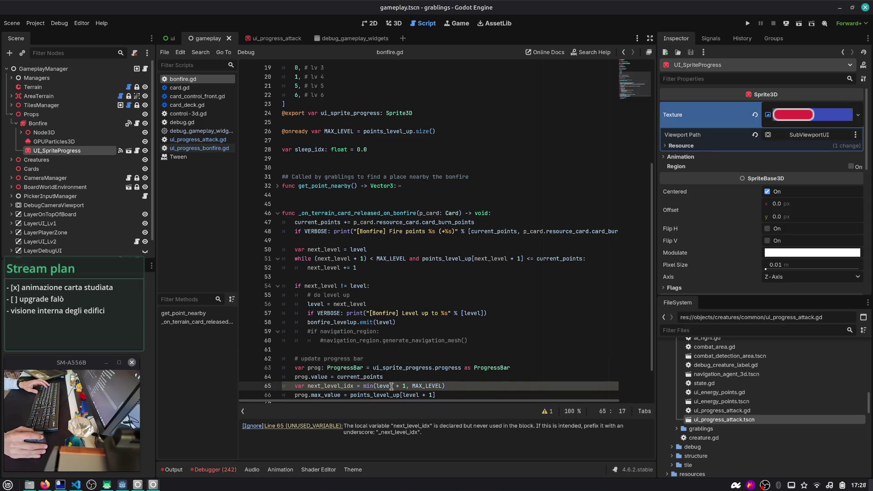
pyautogui.click(402, 395)
pyautogui.hotkey('shift', 'End')
pyautogui.write('next_level_idx')
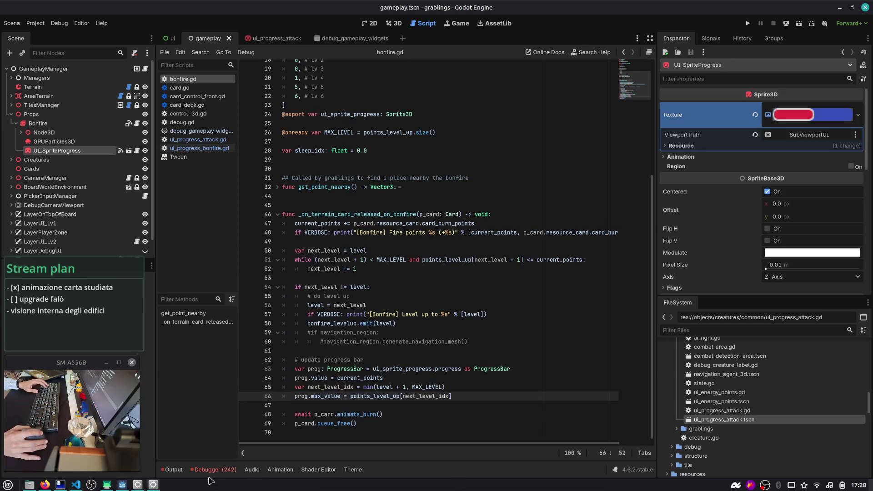
pyautogui.doubleClick(326, 396)
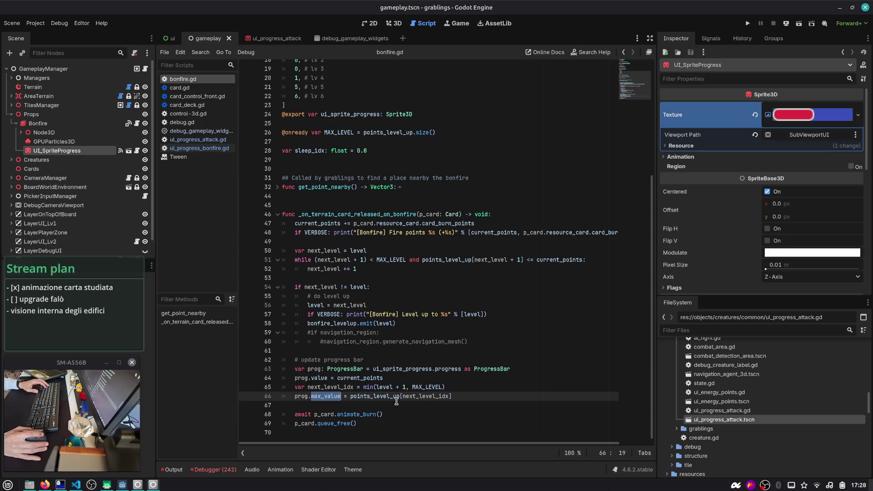
pyautogui.click(410, 402)
pyautogui.click(71, 124)
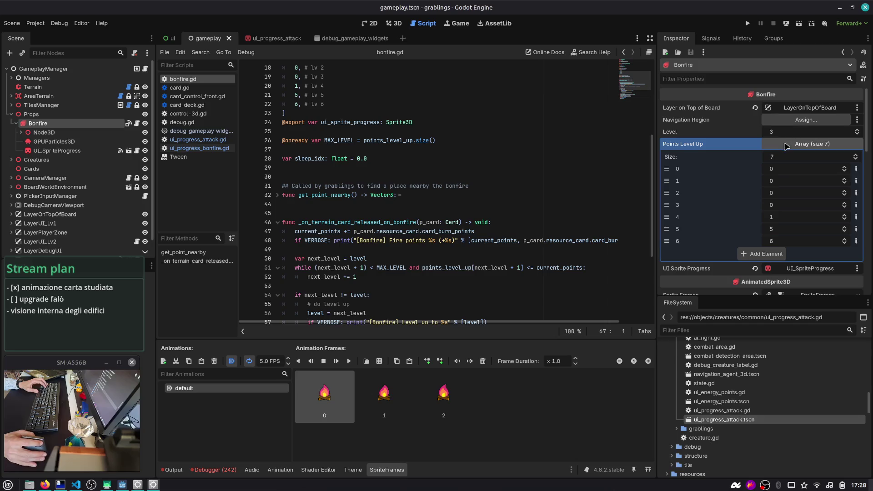
# - Collapse Points Level Up, test-run gameplay.tscn, then stop the game
pyautogui.click(798, 144)
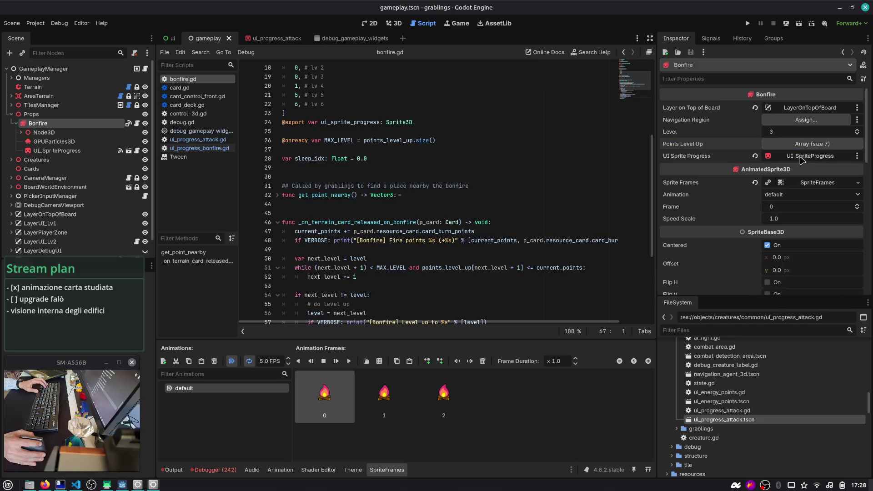
pyautogui.hotkey('ctrl', 'shift', 'o')
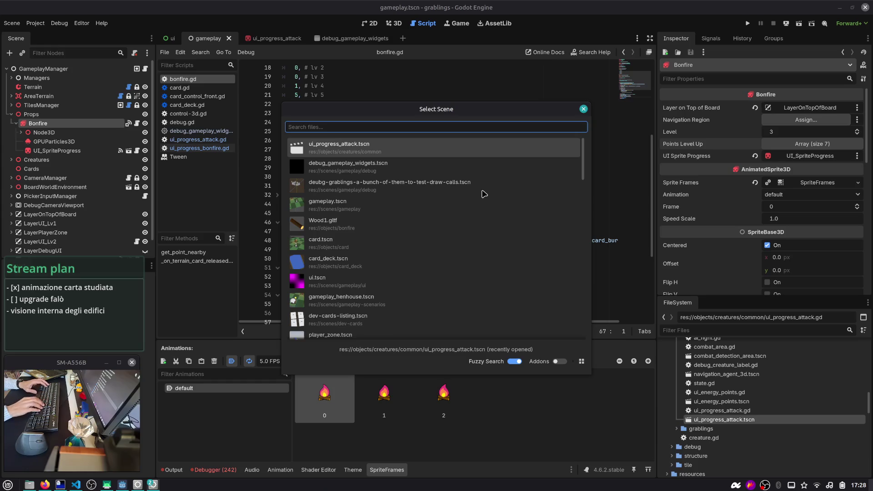
pyautogui.write('gamepla')
pyautogui.press('Return')
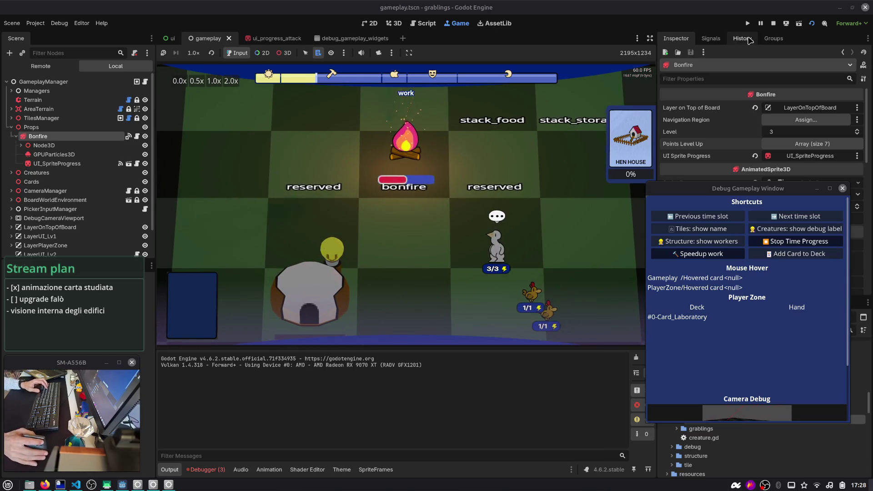
pyautogui.click(774, 23)
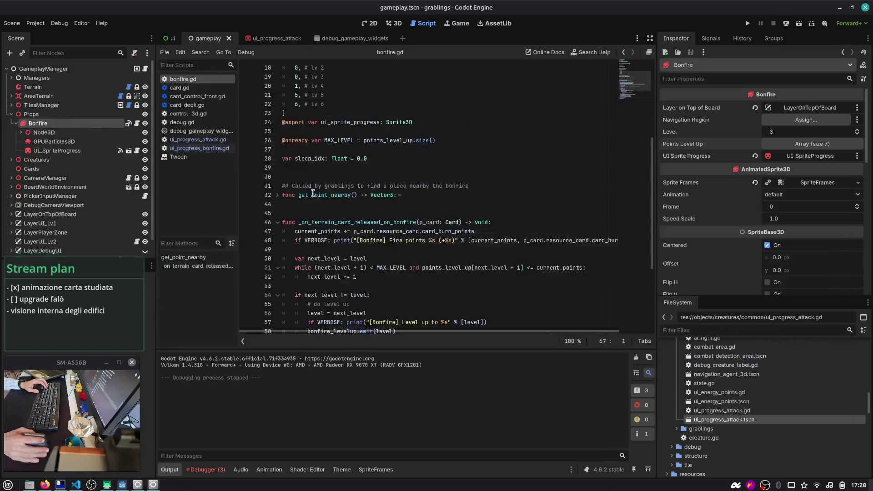
pyautogui.scroll(5, 319, 226)
pyautogui.doubleClick(323, 167)
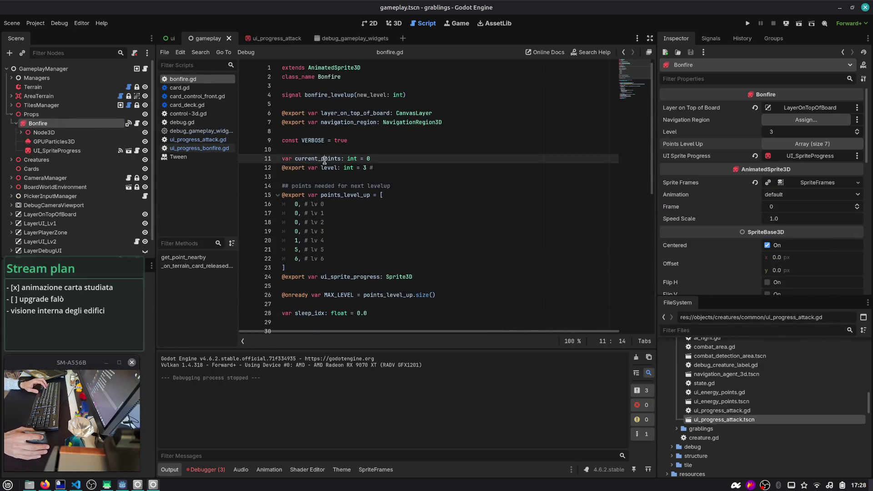
pyautogui.scroll(-9, 348, 211)
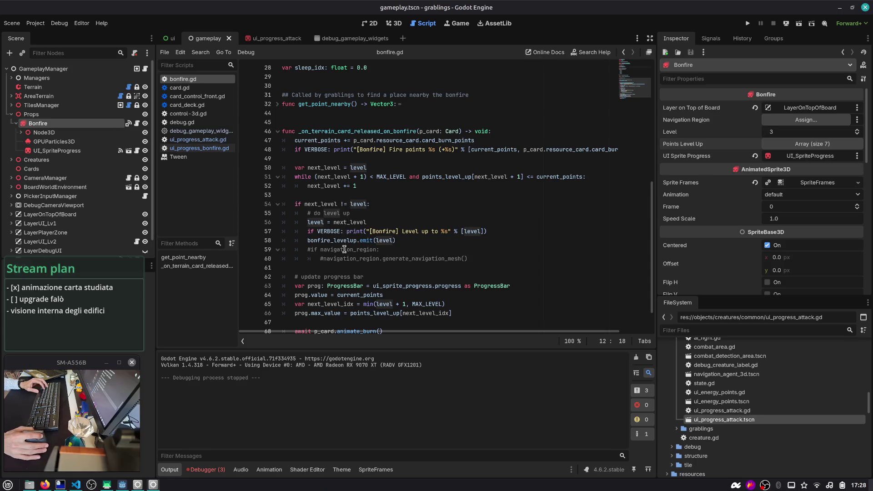
pyautogui.doubleClick(329, 241)
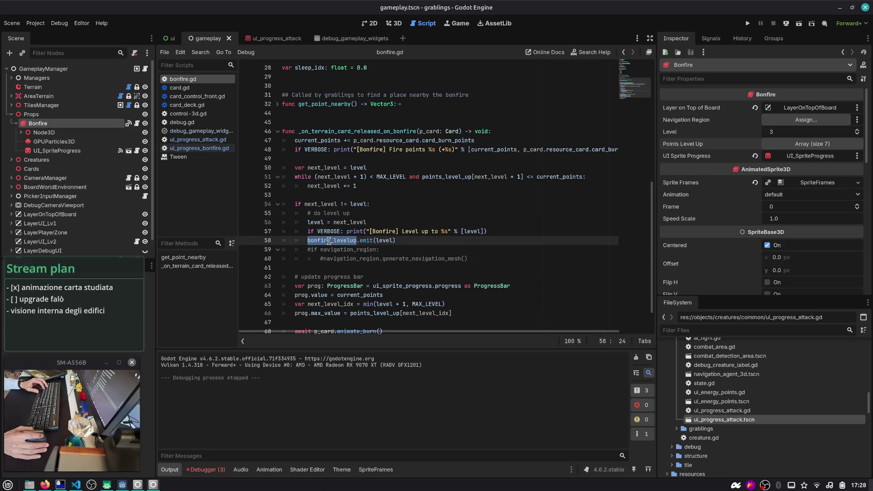
pyautogui.scroll(-1, 330, 241)
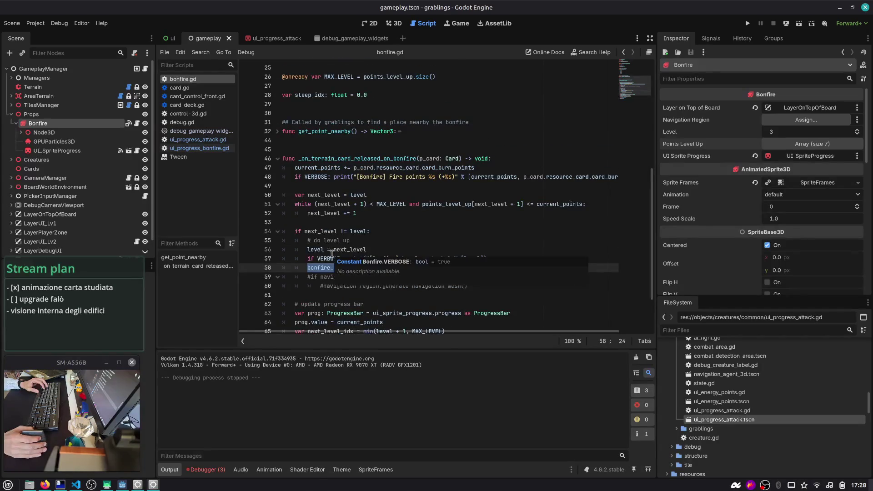
pyautogui.click(340, 260)
pyautogui.doubleClick(356, 268)
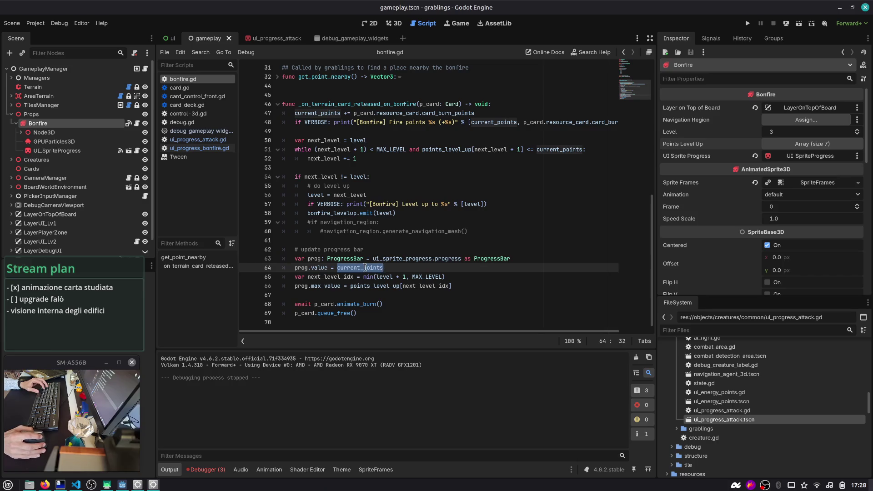
pyautogui.doubleClick(315, 269)
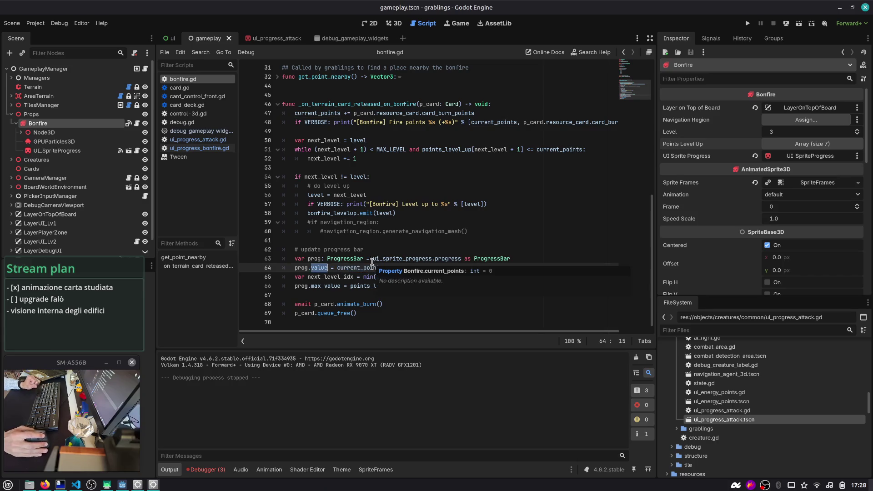
pyautogui.doubleClick(341, 268)
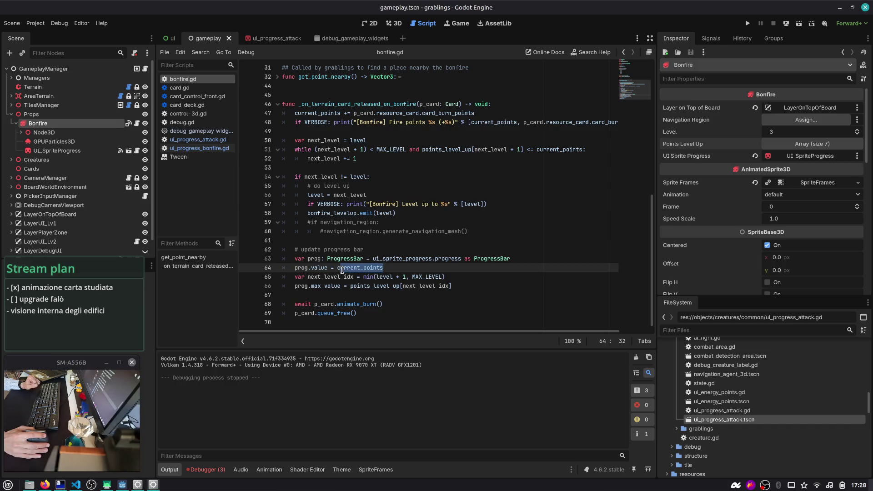
pyautogui.click(314, 269)
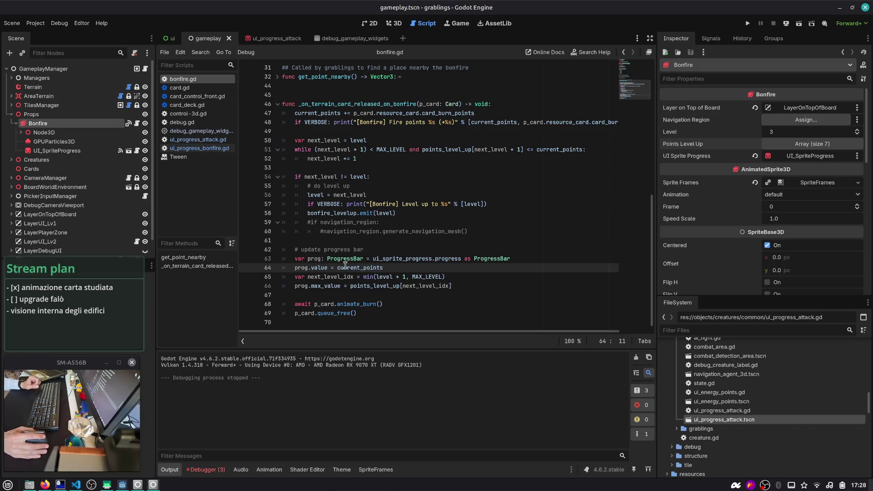
pyautogui.doubleClick(314, 259)
pyautogui.scroll(6, 381, 270)
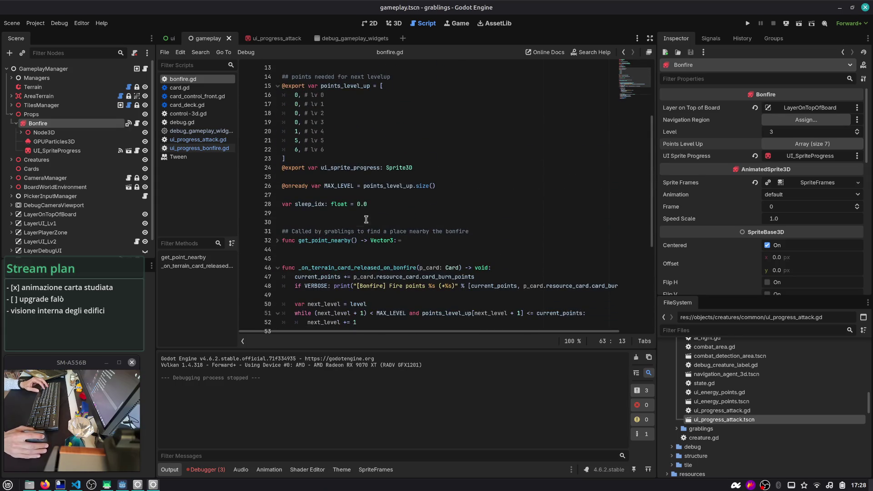
# - Add a _ready function above get_point_nearby that prints points_level_up and MAX_LEVEL
pyautogui.click(379, 222)
pyautogui.press('Return')
pyautogui.write('func _rea')
pyautogui.press('Return')
pyautogui.press('Return')
pyautogui.press('Up')
pyautogui.write('print(')
pyautogui.write('MAX')
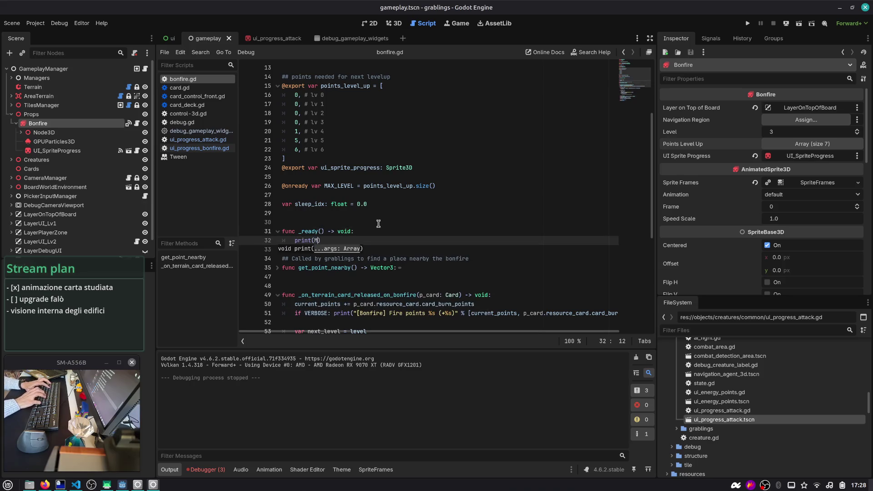
pyautogui.press('Return')
pyautogui.write(')')
pyautogui.hotkey('ctrl', 'Left')
pyautogui.write('points')
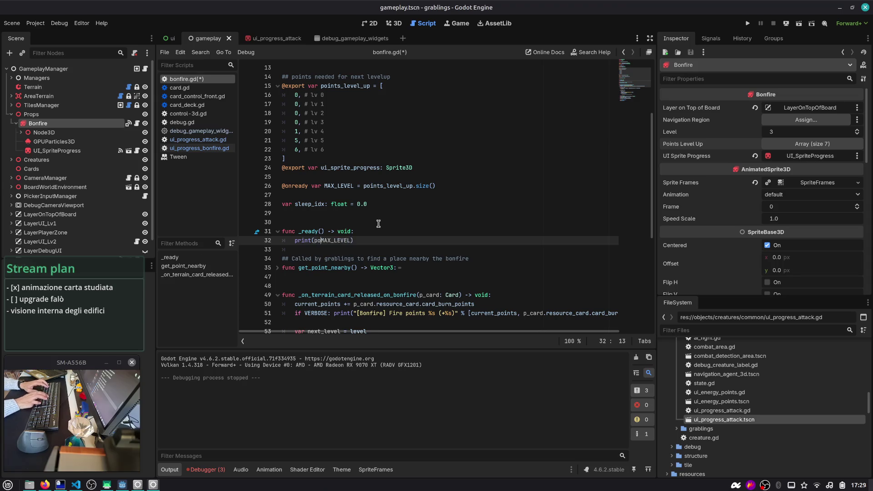
pyautogui.press('Return')
pyautogui.write(',')
# - Reset ui_sprite_progress.progress.value to 0 in _ready and save bonfire.gd
pyautogui.press('Return')
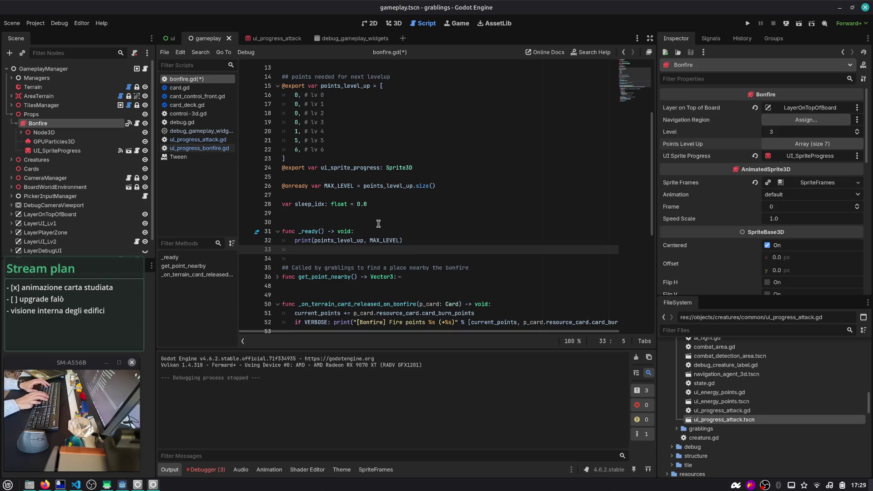
pyautogui.write('ui')
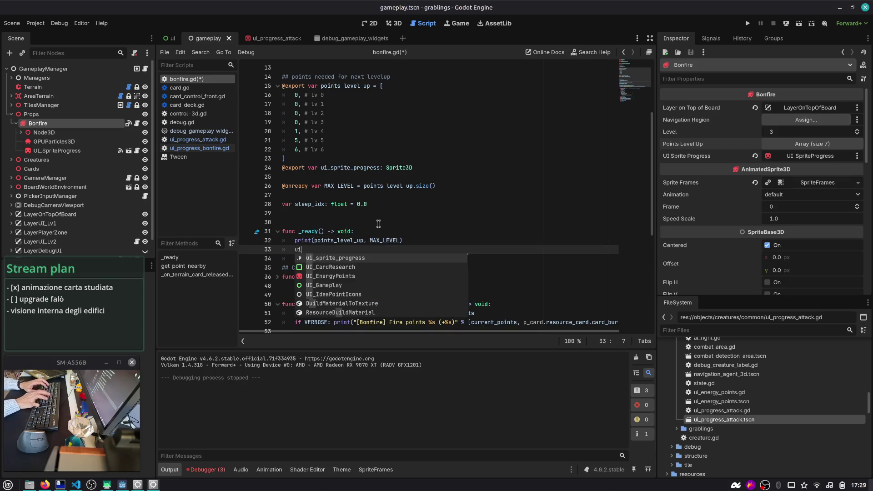
pyautogui.press('Return')
pyautogui.write('.progre')
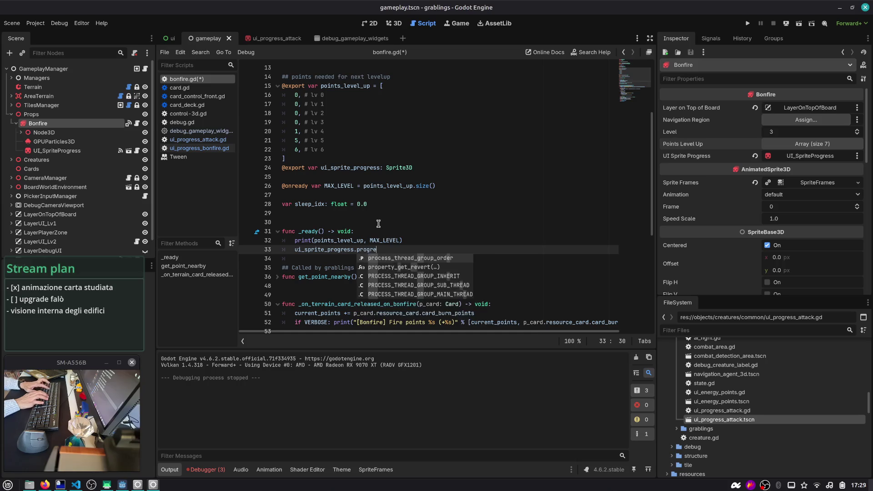
pyautogui.press('Return')
pyautogui.write('.')
pyautogui.hotkey('ctrl', 's')
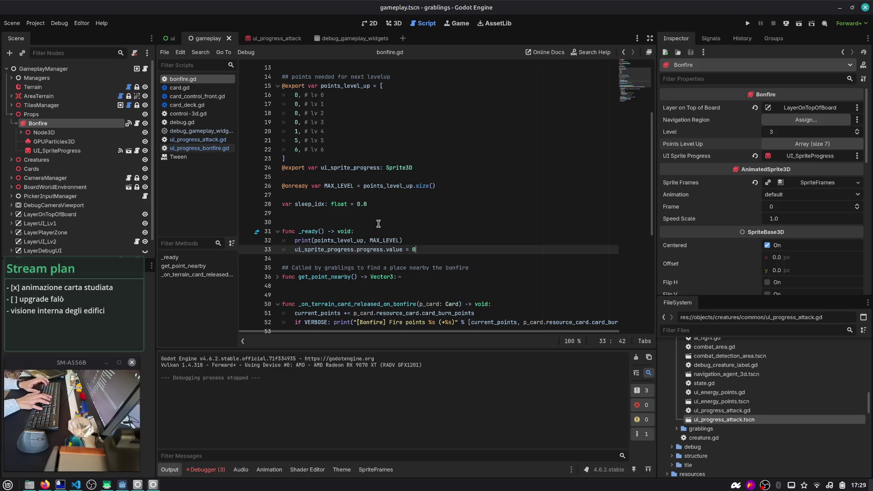
pyautogui.scroll(-1, 378, 224)
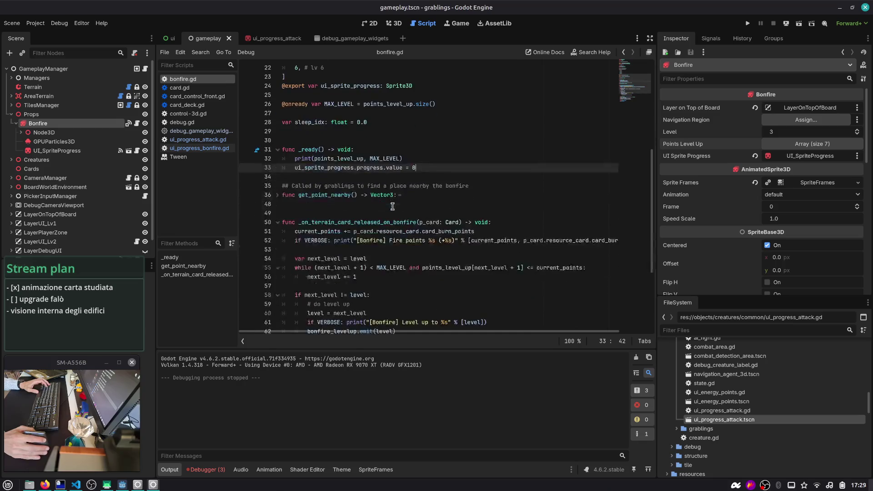
pyautogui.scroll(1, 354, 163)
pyautogui.scroll(-7, 354, 163)
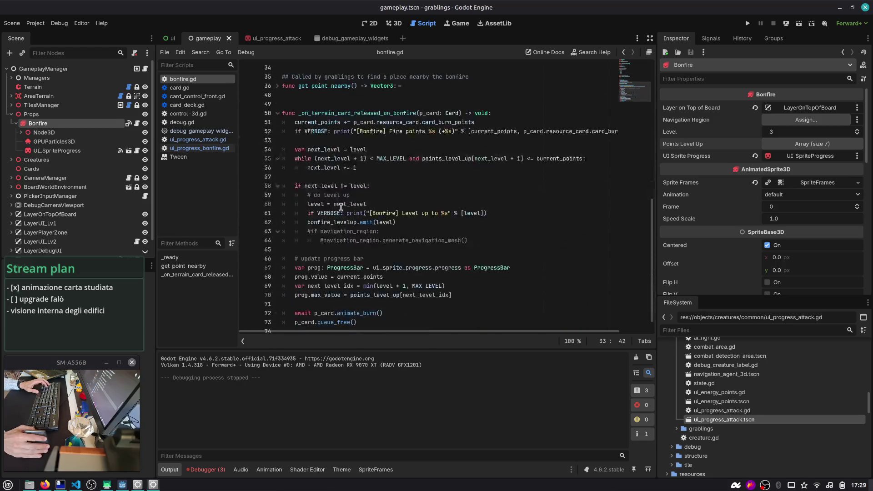
pyautogui.click(303, 322)
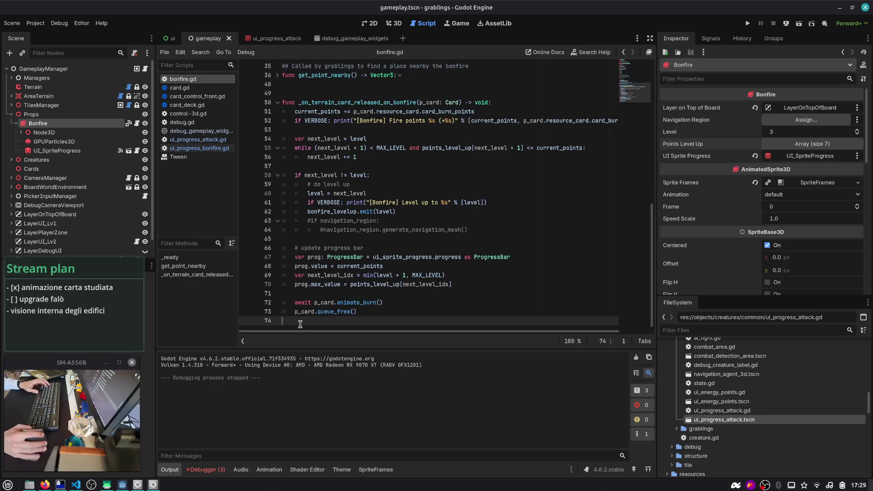
# - Create an _update_progress function at the script's end holding the progress update lines
pyautogui.press('Return')
pyautogui.press('Return')
pyautogui.write('func _update_progress(')
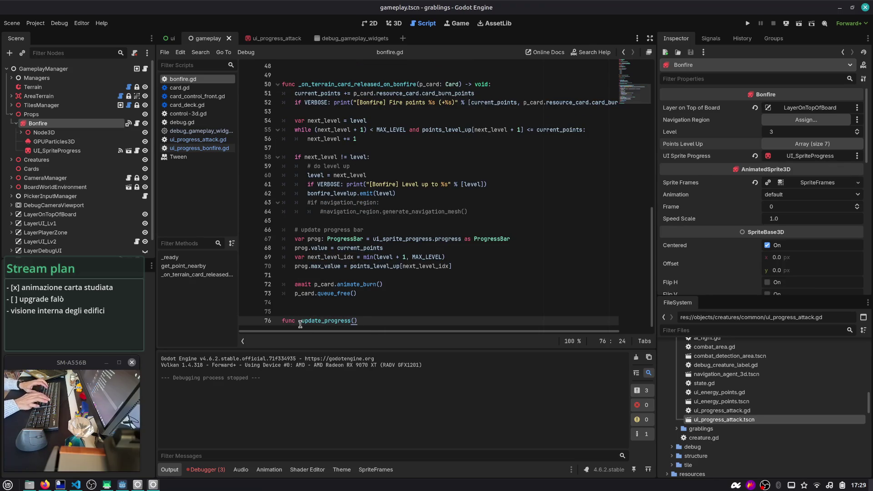
pyautogui.press('Up')
pyautogui.press('Up')
pyautogui.press('Up')
pyautogui.hotkey('shift', 'Up')
pyautogui.hotkey('shift', 'Up')
pyautogui.hotkey('shift', 'Up')
pyautogui.hotkey('shift', 'Home')
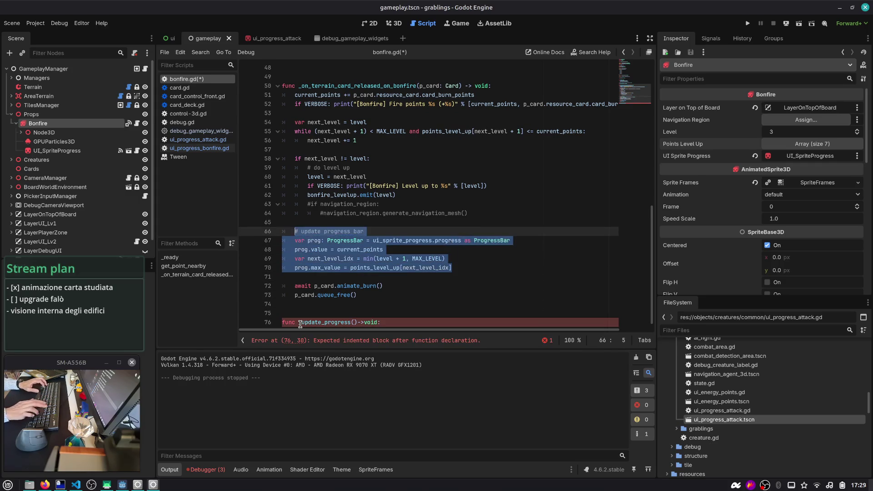
pyautogui.hotkey('alt', 'Down')
pyautogui.hotkey('alt', 'Down')
pyautogui.hotkey('alt', 'Down')
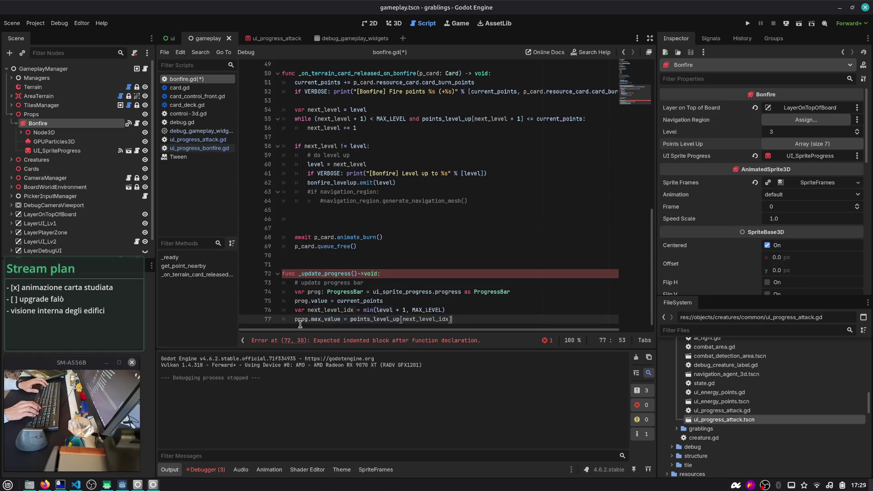
pyautogui.press('Up')
pyautogui.press('Up')
pyautogui.press('Up')
pyautogui.press('BackSpace')
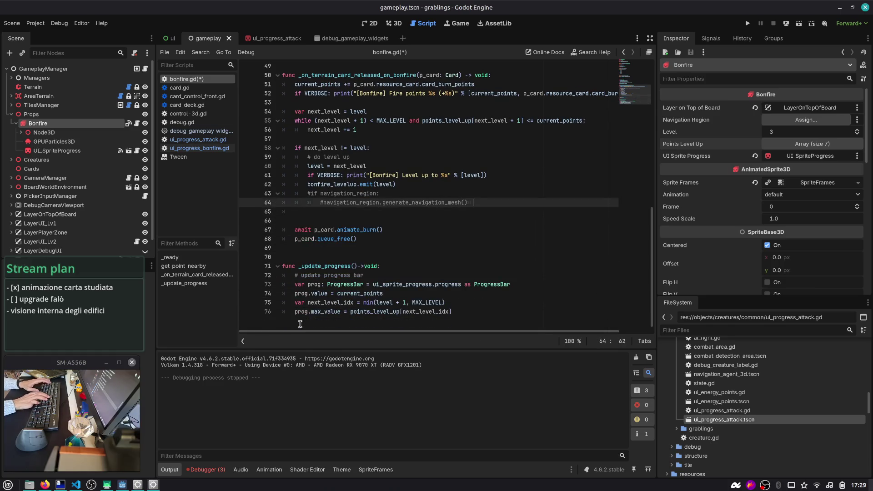
# - Call _update_progress() from the card-burn handler and save the script
pyautogui.press('Return')
pyautogui.press('Return')
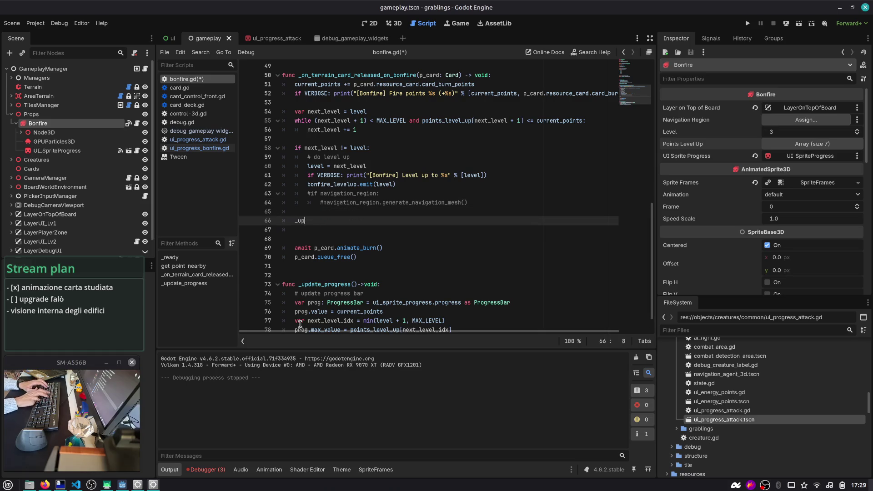
pyautogui.press('Return')
pyautogui.press('Down')
pyautogui.press('Delete')
pyautogui.hotkey('ctrl', 's')
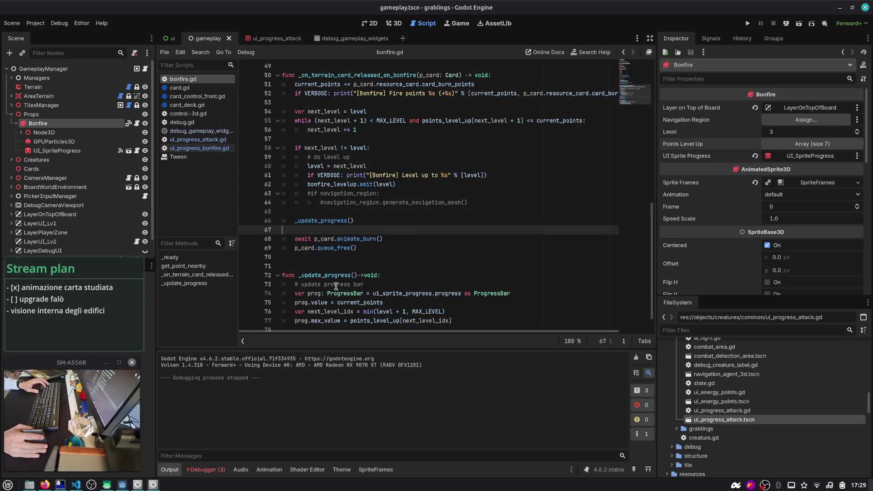
# - Call _update_progress() in _ready and delete the progress.value = 0 reset line
pyautogui.doubleClick(334, 275)
pyautogui.hotkey('ctrl', 'c')
pyautogui.scroll(10, 338, 182)
pyautogui.scroll(-3, 336, 173)
pyautogui.click(432, 269)
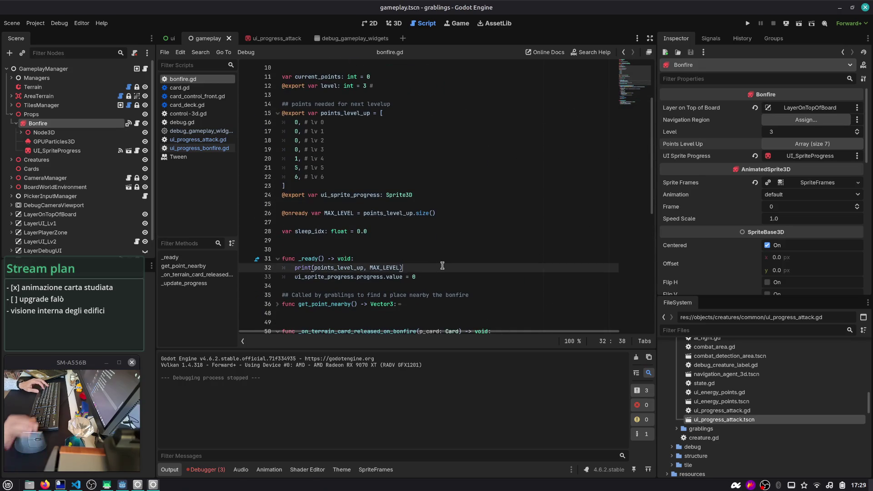
pyautogui.press('Return')
pyautogui.hotkey('ctrl', 'v')
pyautogui.write('()')
pyautogui.press('Down')
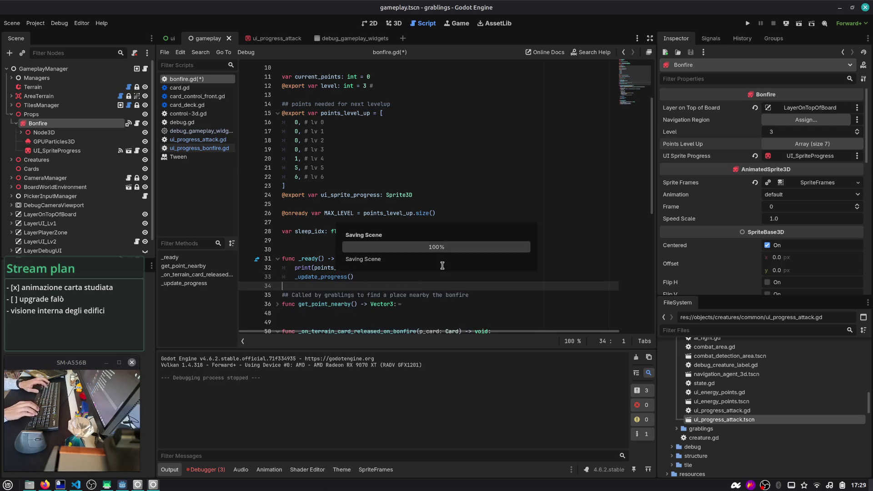
pyautogui.hotkey('ctrl', 'x')
pyautogui.press('Return')
# - Check where _update_progress and current_points are used in bonfire.gd
pyautogui.scroll(-1, 332, 249)
pyautogui.doubleClick(332, 250)
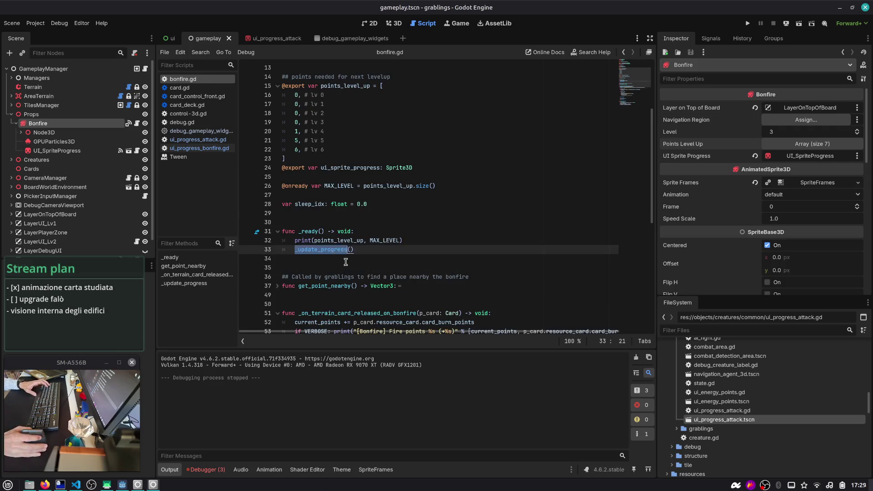
pyautogui.scroll(-12, 337, 254)
pyautogui.scroll(15, 346, 260)
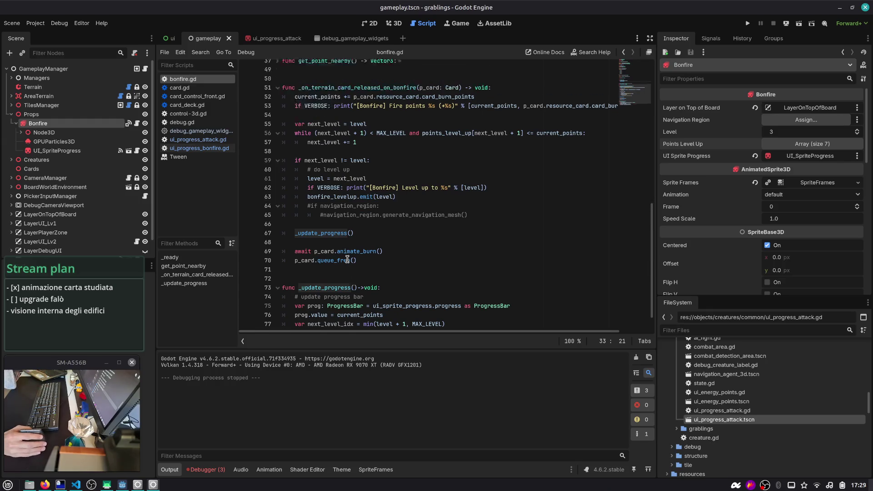
pyautogui.doubleClick(322, 158)
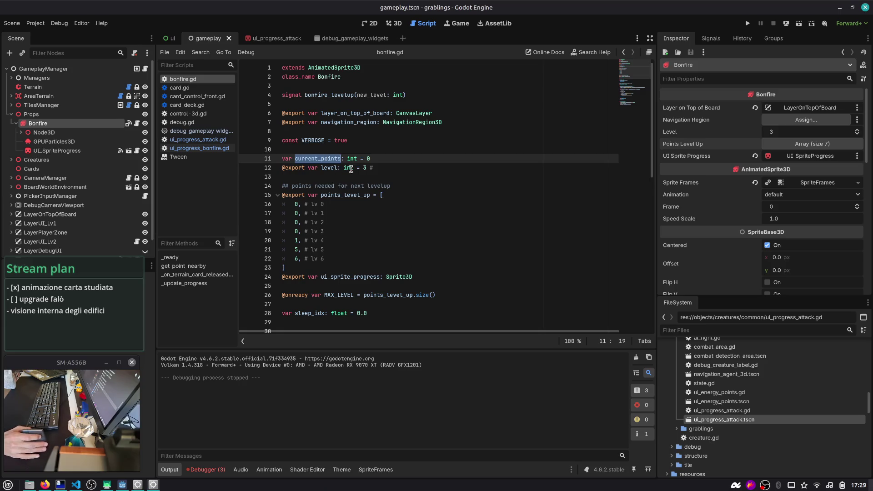
# - Change the lv 4 points_level_up value on line 20 from 1 to 2 and run the game
pyautogui.moveTo(337, 242); pyautogui.dragTo(270, 244)
pyautogui.click(334, 240)
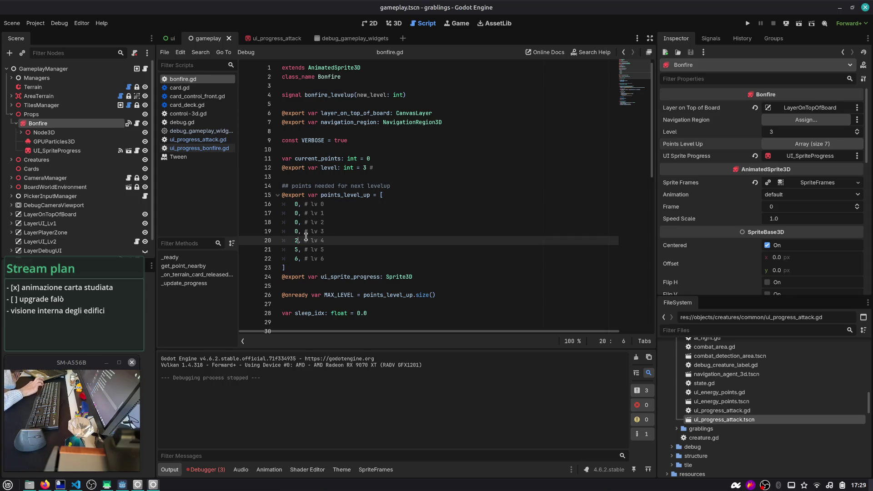
pyautogui.scroll(-15, 443, 150)
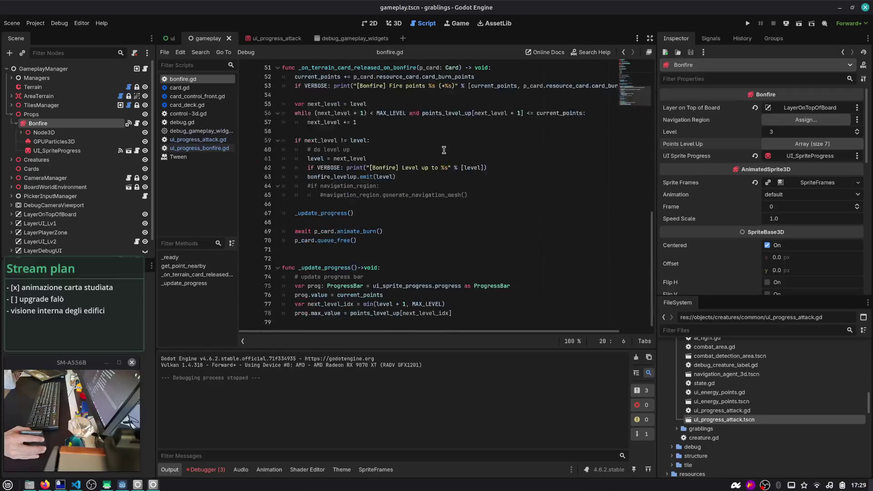
pyautogui.press('F5')
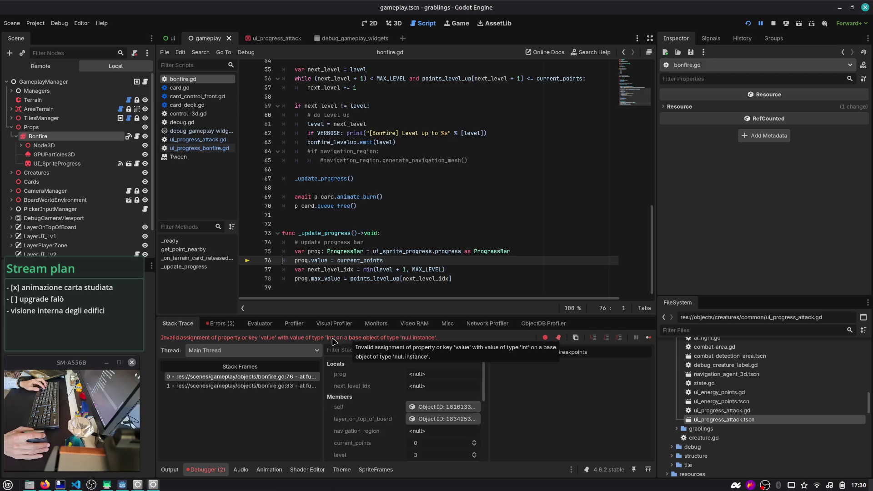
# - Trace the progress variable from bonfire.gd line 75 into ui_progress_bonfire.gd
pyautogui.doubleClick(301, 260)
pyautogui.doubleClick(449, 251)
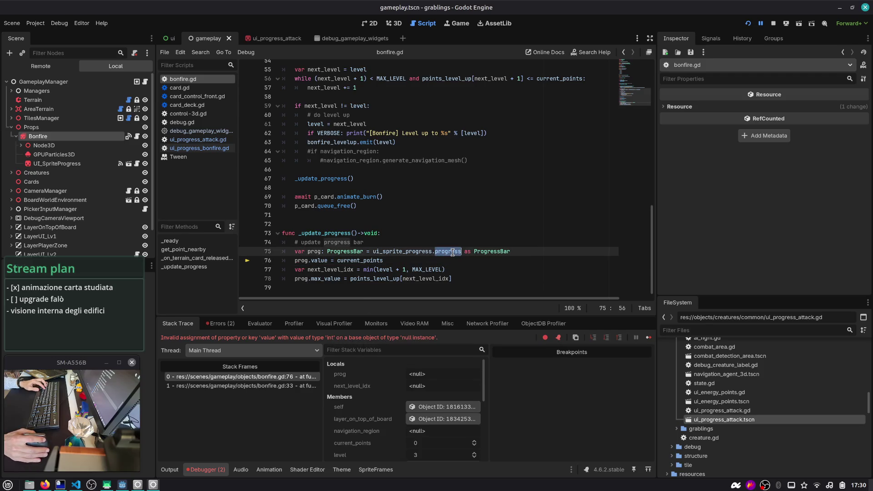
pyautogui.keyDown('ctrl'); pyautogui.click(445, 252); pyautogui.keyUp('ctrl')
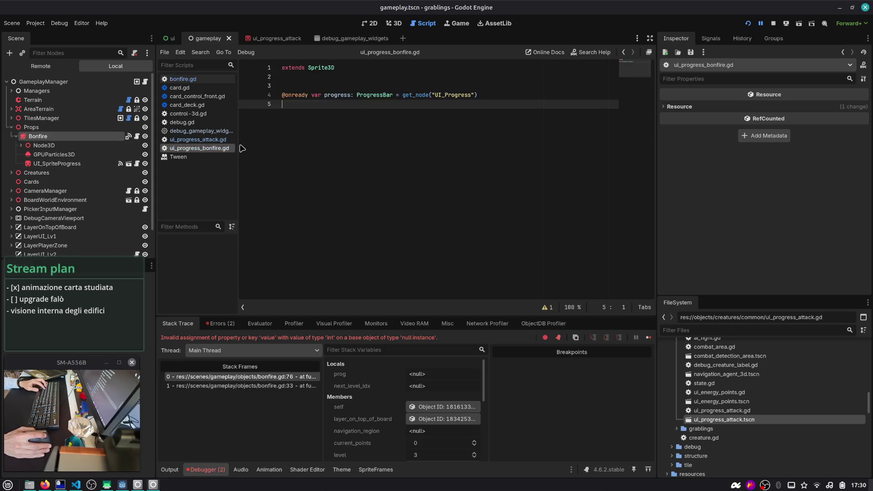
pyautogui.click(335, 96)
pyautogui.doubleClick(335, 95)
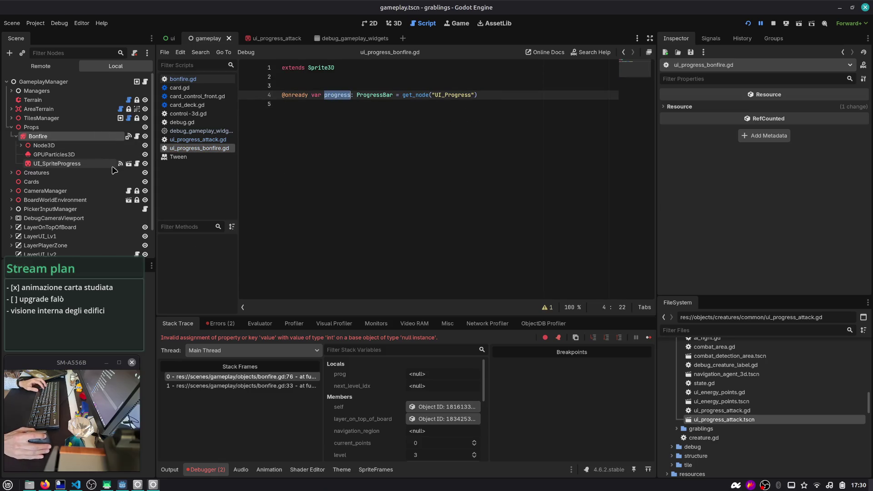
# - Enable Editable Children on UI_SpriteProgress and inspect its UI_Progress ProgressBar child
pyautogui.click(128, 164)
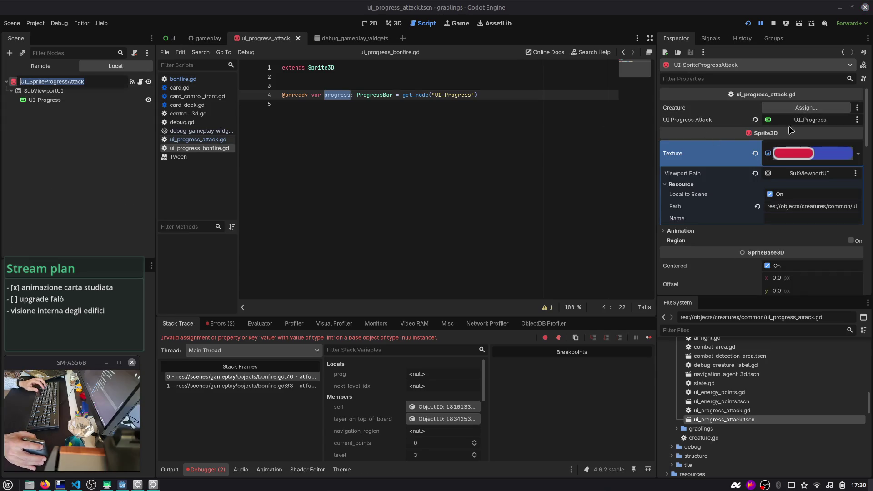
pyautogui.middleClick(258, 42)
pyautogui.rightClick(74, 164)
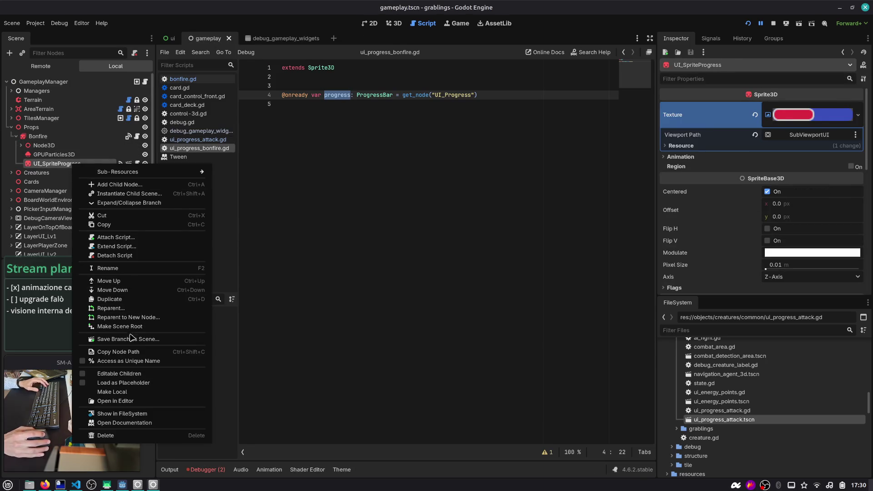
pyautogui.click(127, 372)
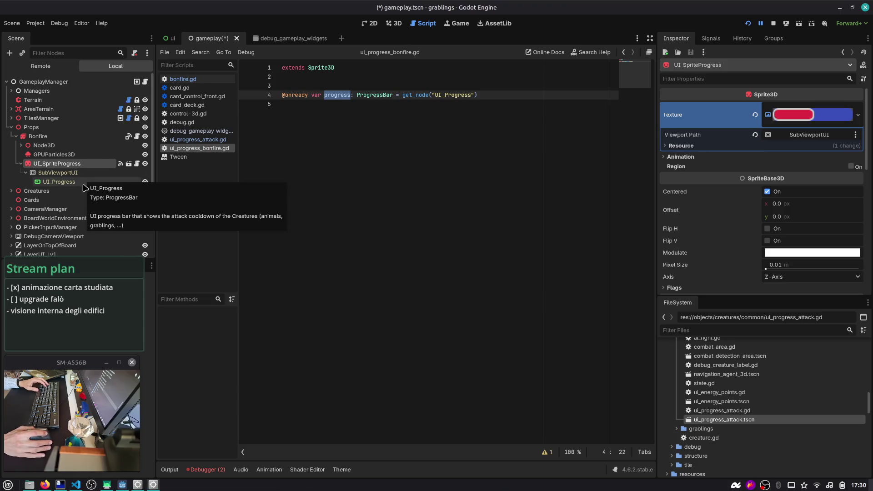
pyautogui.click(84, 181)
pyautogui.click(84, 168)
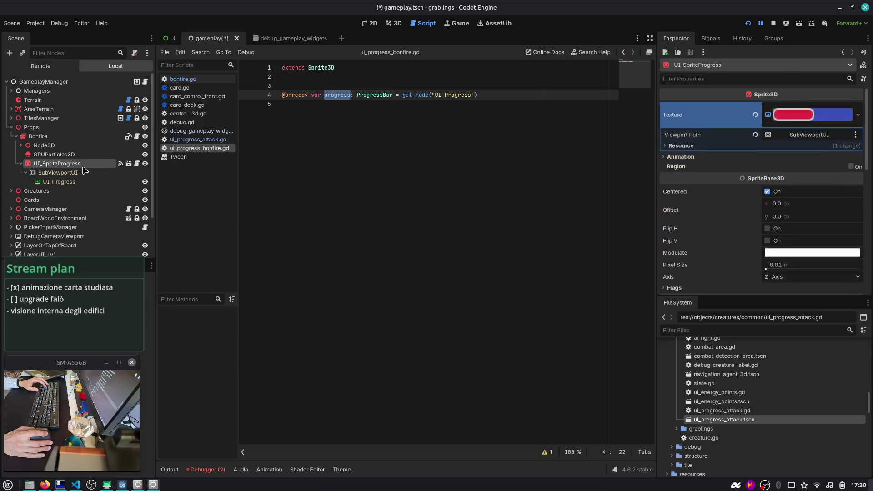
pyautogui.click(63, 184)
# - Save the gameplay scene and run the game again
pyautogui.click(357, 129)
pyautogui.hotkey('ctrl', 's')
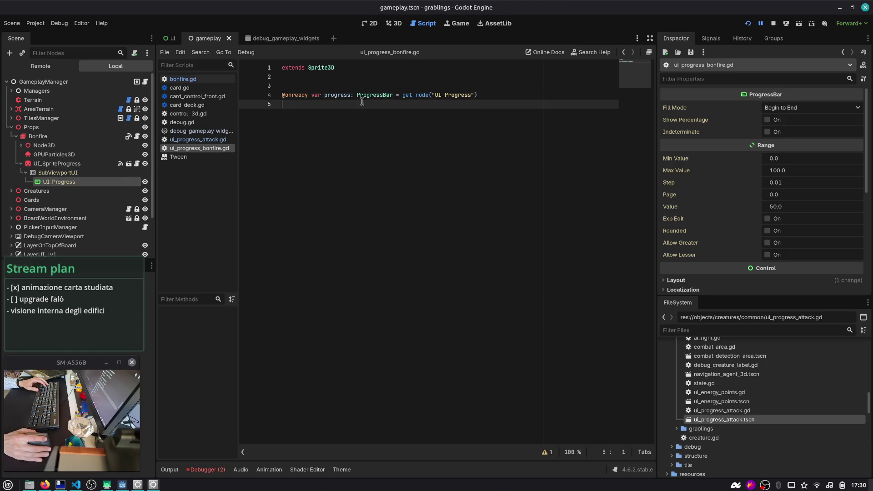
pyautogui.doubleClick(336, 95)
pyautogui.press('F5')
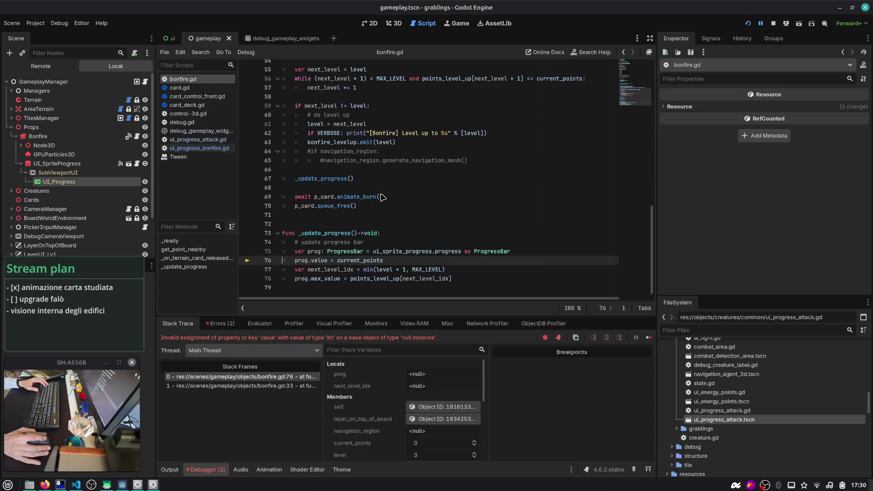
# - Insert get_tree().physics_frame on a new line after the print call in _ready
pyautogui.click(349, 235)
pyautogui.scroll(10, 337, 234)
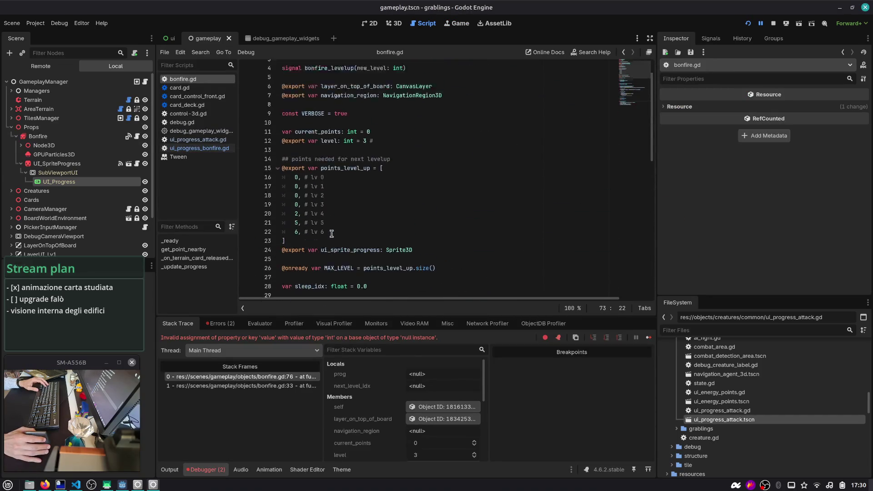
pyautogui.scroll(-2, 331, 233)
pyautogui.click(335, 168)
pyautogui.click(436, 158)
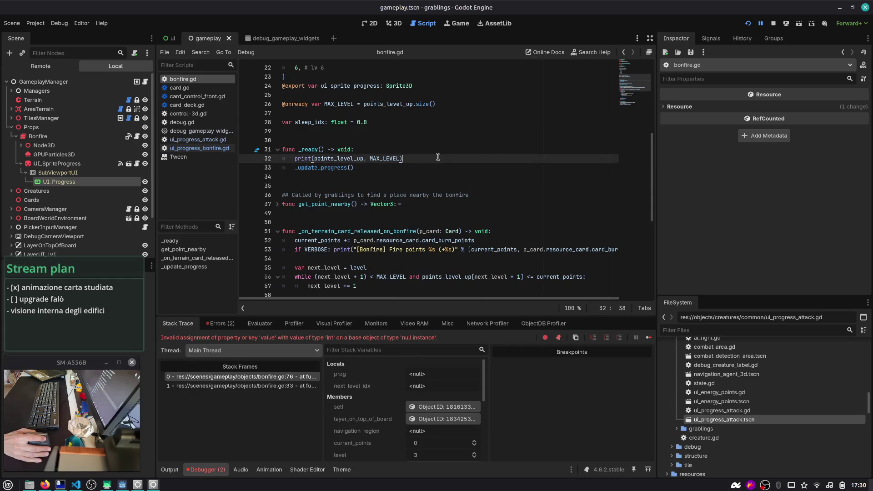
pyautogui.press('Return')
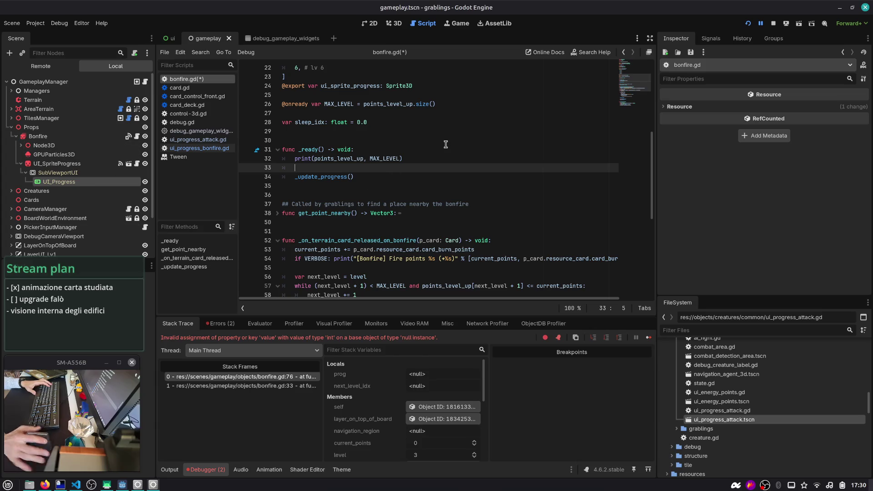
pyautogui.write('get_tre')
pyautogui.press('Return')
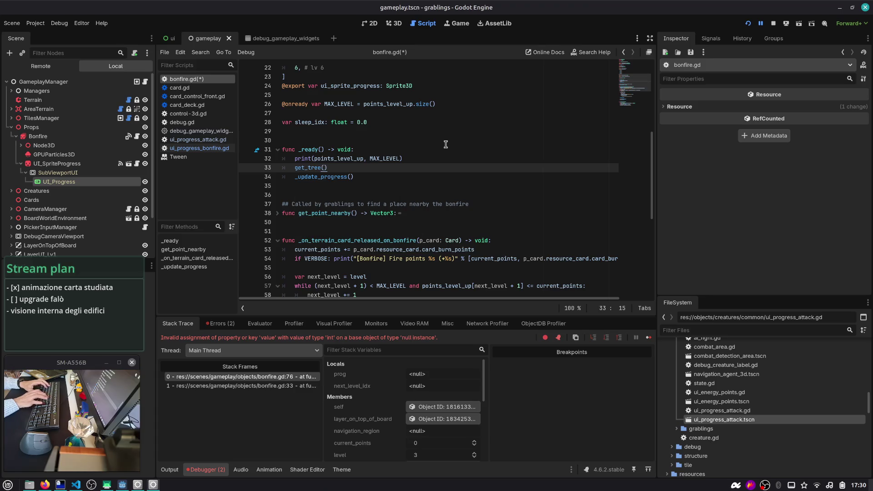
pyautogui.write('.crea')
pyautogui.press('BackSpace')
pyautogui.press('BackSpace')
pyautogui.press('BackSpace')
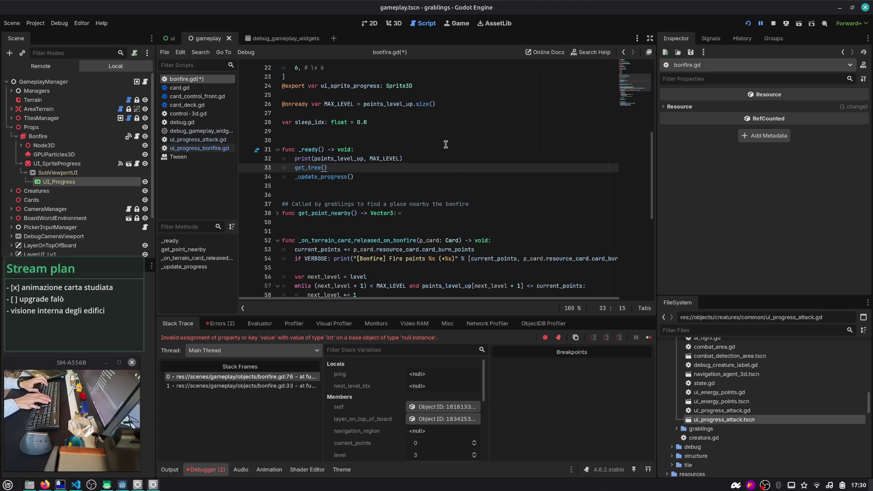
pyautogui.write('.physics_frame')
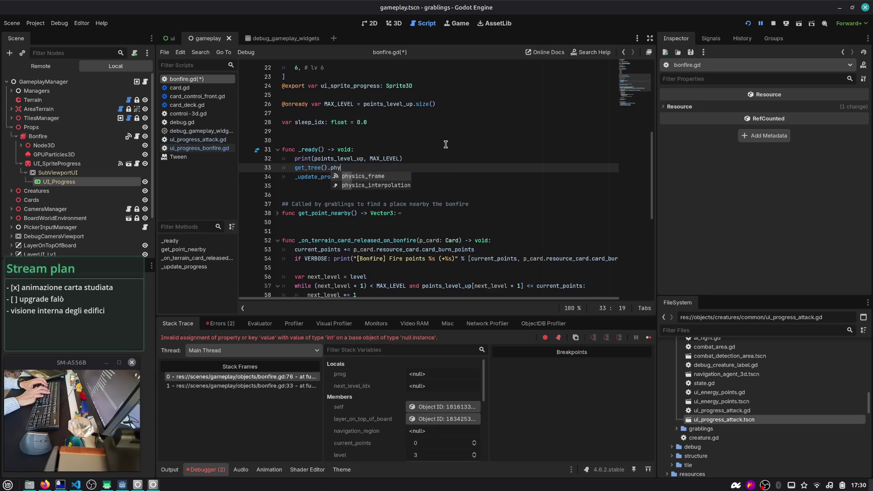
pyautogui.press('Return')
# - Prefix that line with await and rerun the game
pyautogui.press('Home')
pyautogui.write('await')
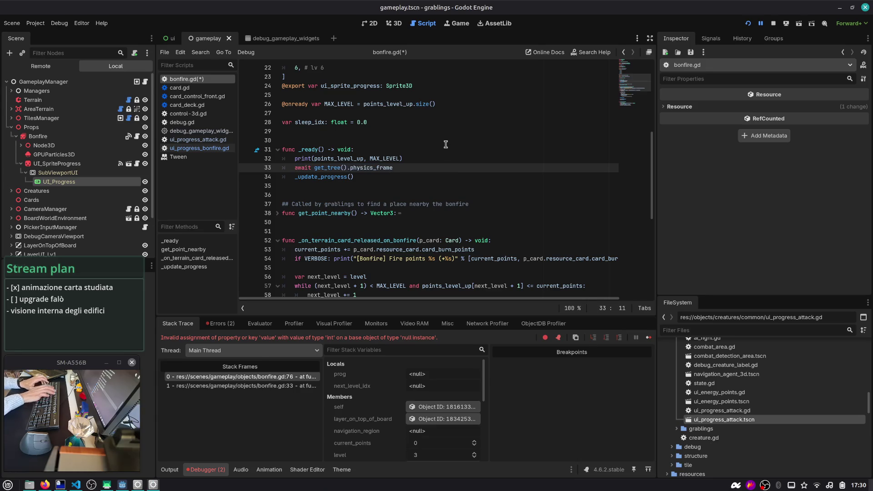
pyautogui.press('F5')
pyautogui.press('Escape')
pyautogui.press('F6')
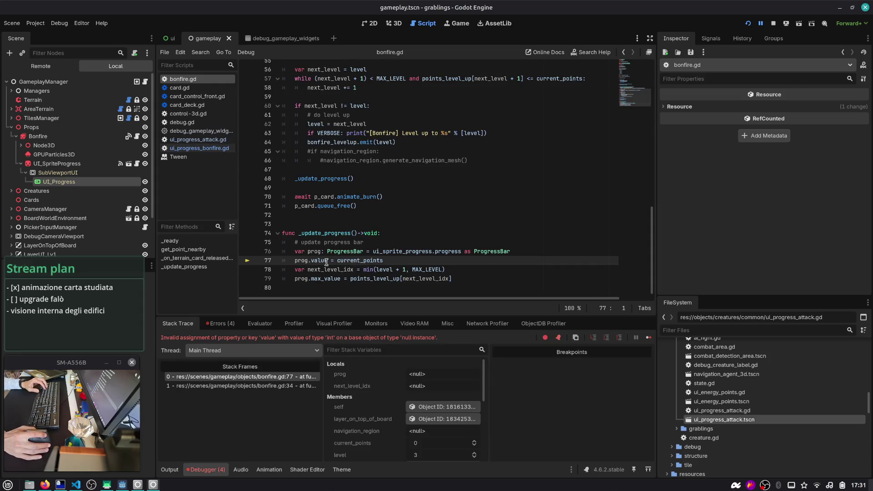
# - Filter the debugger's stack variables by ui_ and inspect the live ui_sprite_progress Sprite3D
pyautogui.doubleClick(399, 251)
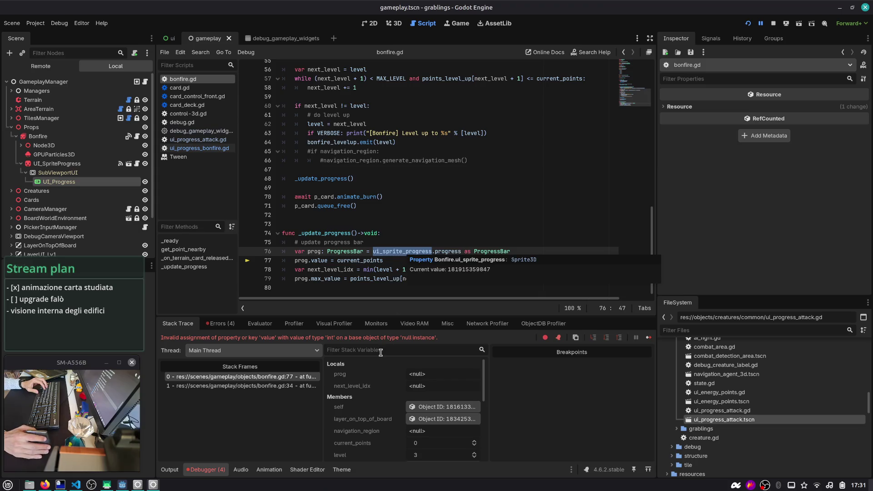
pyautogui.click(73, 165)
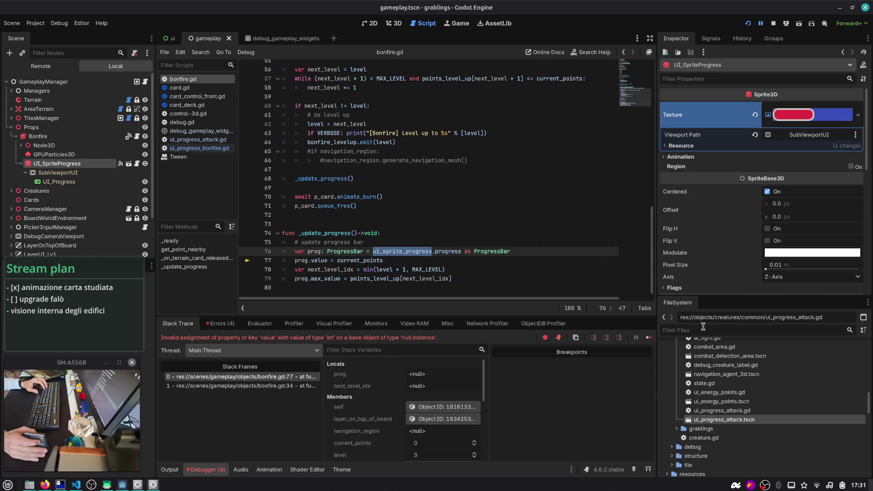
pyautogui.scroll(-10, 814, 282)
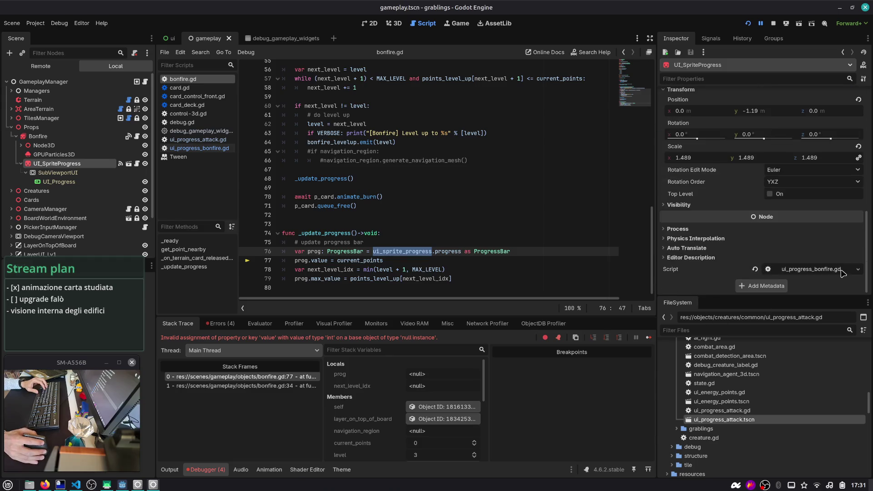
pyautogui.doubleClick(454, 251)
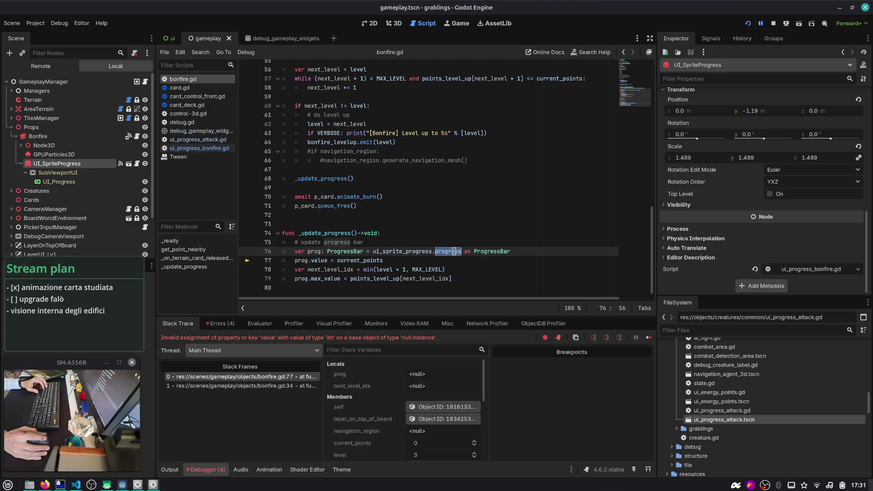
pyautogui.click(378, 350)
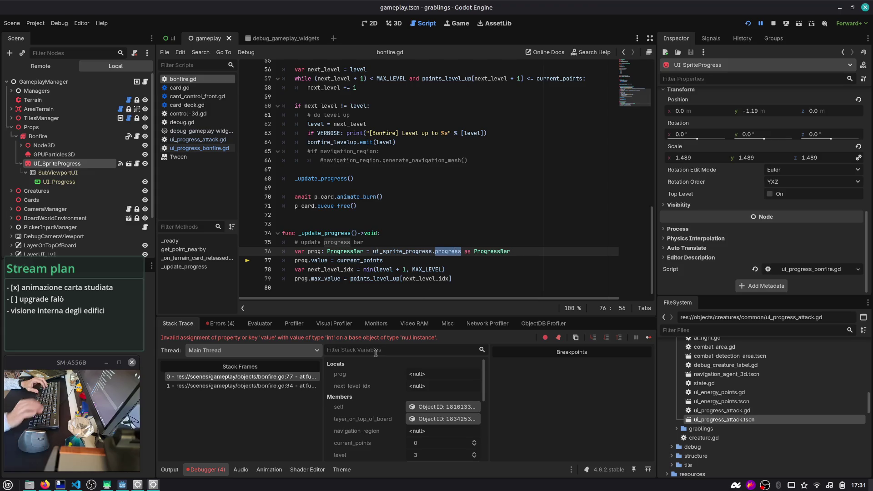
pyautogui.write('ui_')
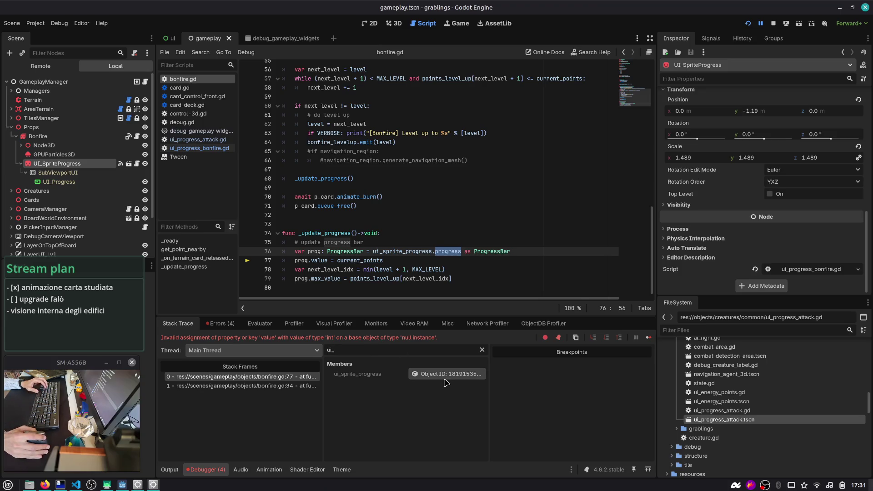
pyautogui.click(448, 373)
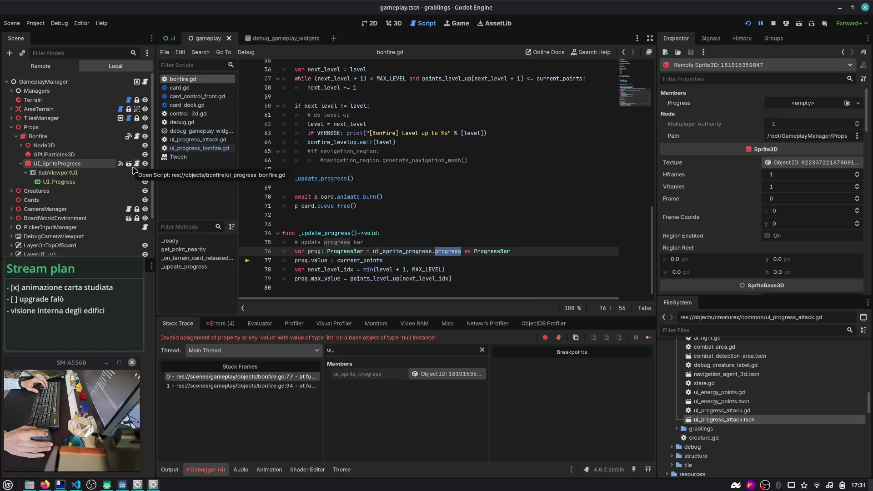
pyautogui.click(132, 164)
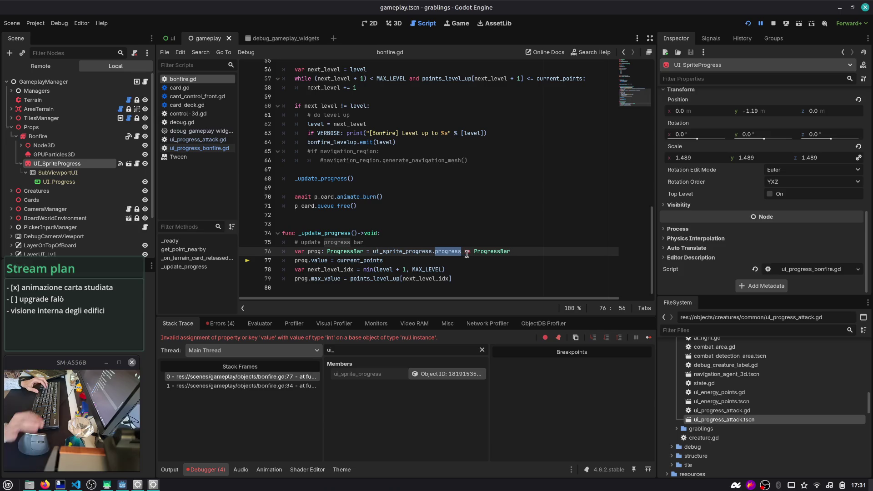
# - Begin replacing .progress on line 76 with a get_node("UI_...") call
pyautogui.write('get+_')
pyautogui.press('BackSpace')
pyautogui.write('("')
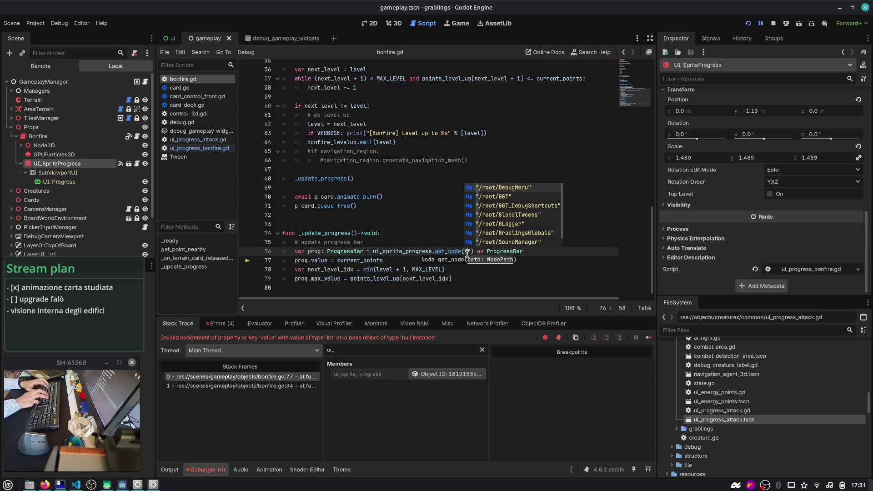
pyautogui.write('UI_')
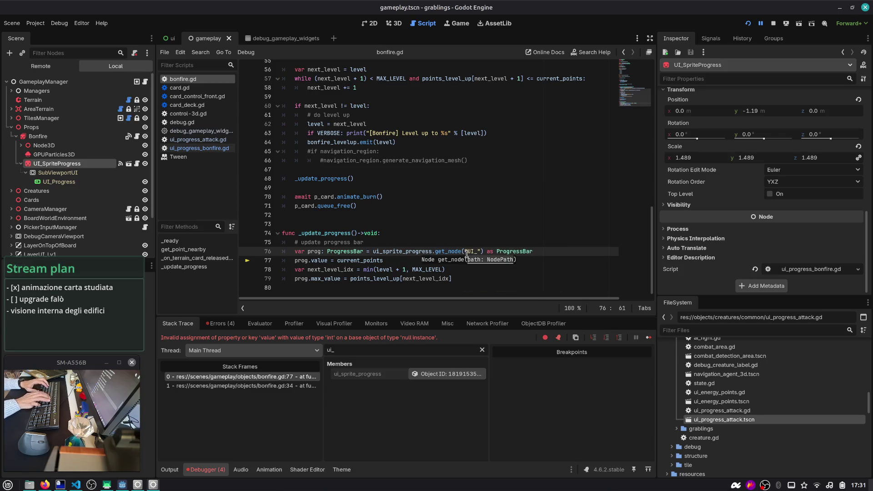
pyautogui.hotkey('ctrl', 'z')
pyautogui.hotkey('ctrl', 'z')
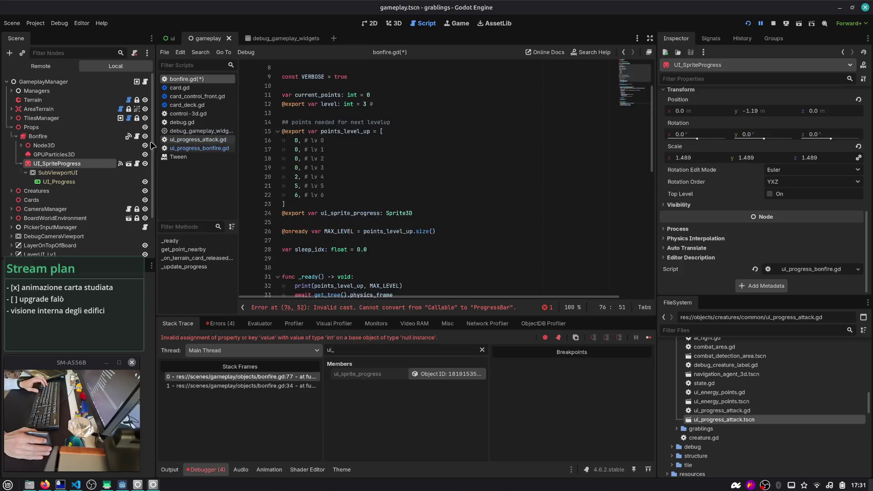
# - In ui_progress_bonfire.gd, fetch the bar with get_node_or_null("SubViewportUI/UI_Progress")
pyautogui.click(172, 148)
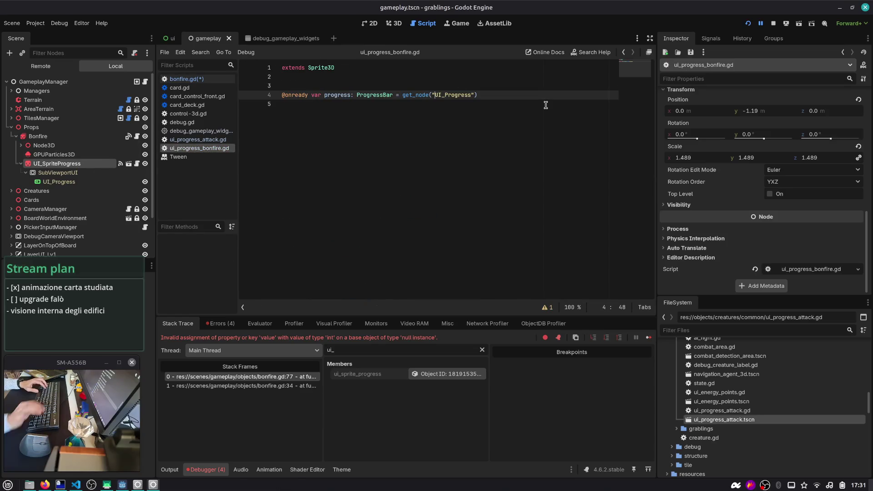
pyautogui.hotkey('ctrl', 'space')
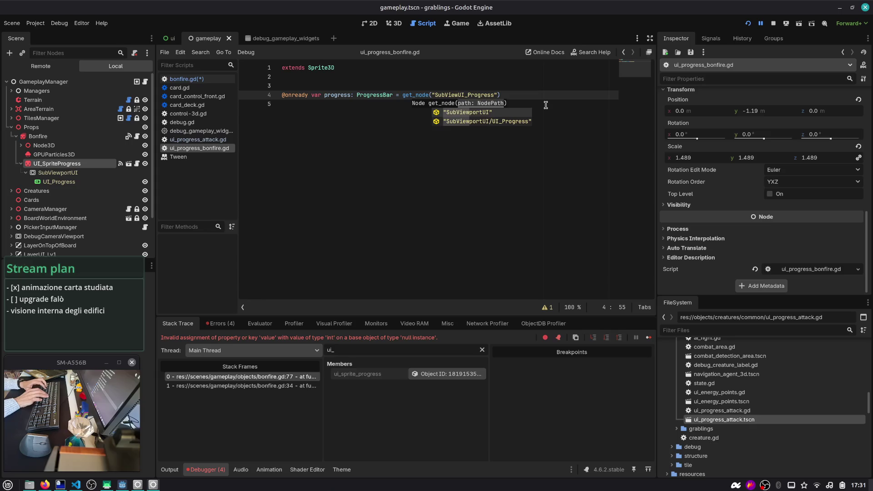
pyautogui.write('portUI/')
pyautogui.hotkey('ctrl', 's')
pyautogui.click(488, 154)
pyautogui.click(429, 91)
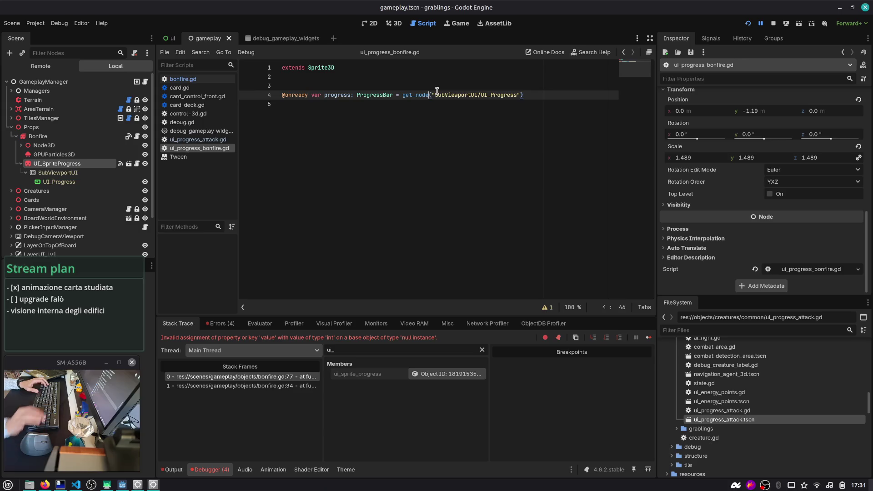
pyautogui.write('_or_null')
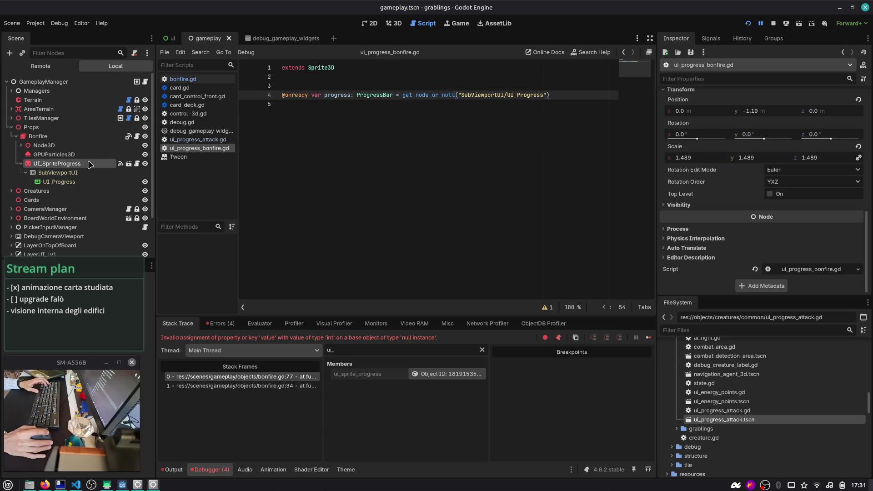
# - Turn off Editable Children on UI_SpriteProgress and save the scene
pyautogui.rightClick(98, 165)
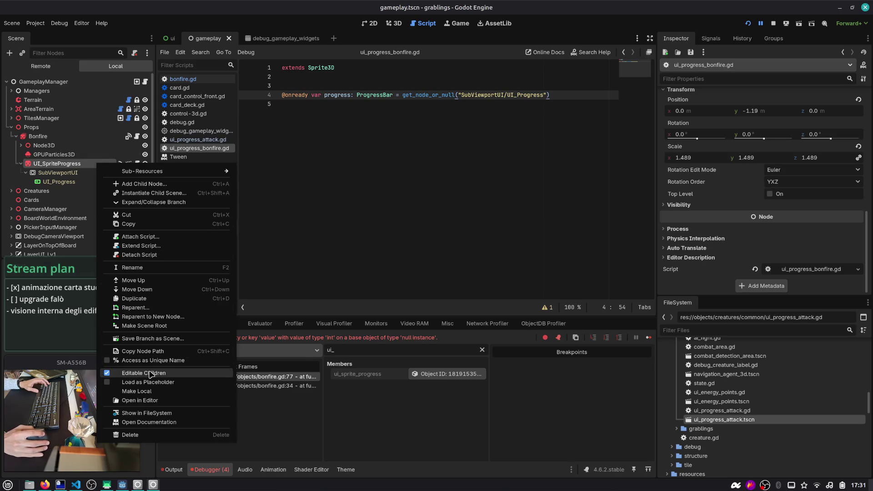
pyautogui.click(144, 373)
pyautogui.click(497, 254)
pyautogui.click(54, 155)
pyautogui.hotkey('ctrl', 's')
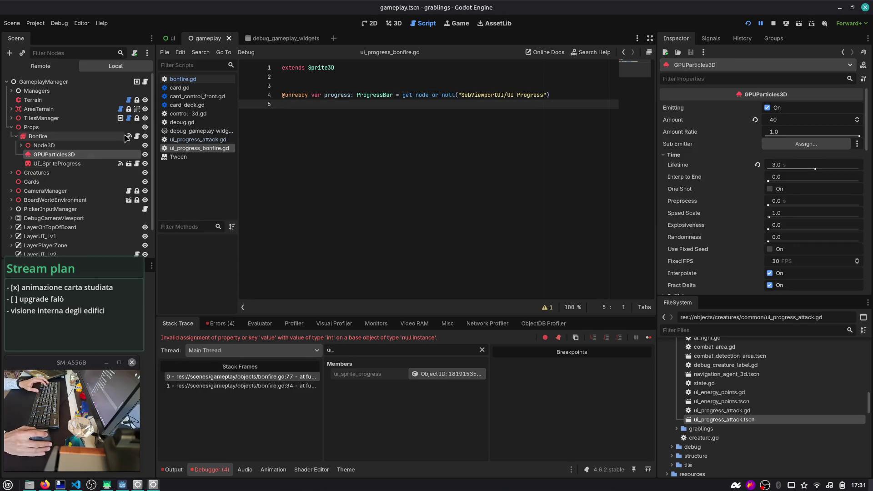
# - Restore .progress on bonfire.gd line 76, delete the progress bar comment, and run the game
pyautogui.click(137, 136)
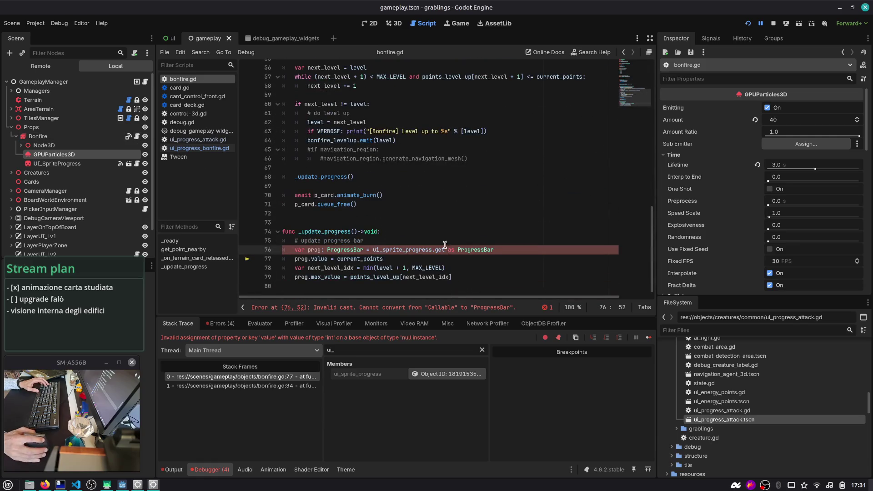
pyautogui.hotkey('ctrl', 'shift', 'Right')
pyautogui.press('BackSpace')
pyautogui.press('BackSpace')
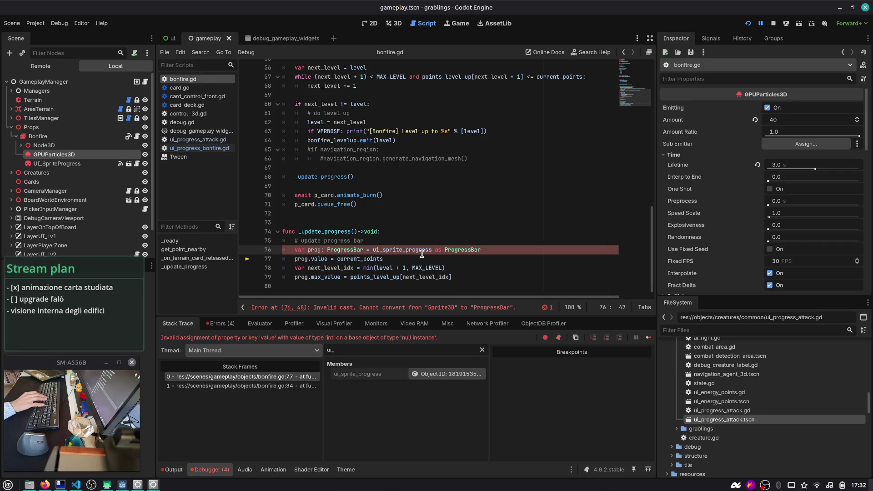
pyautogui.write('.progress')
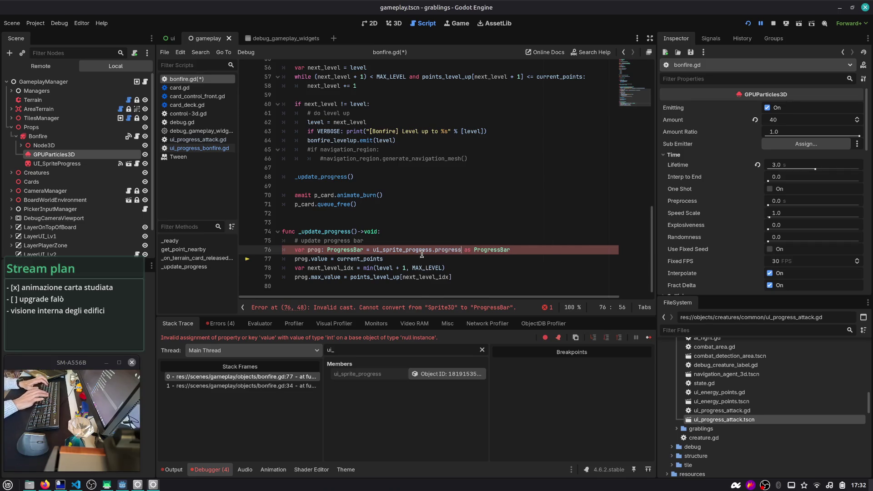
pyautogui.hotkey('ctrl', 's')
pyautogui.doubleClick(398, 257)
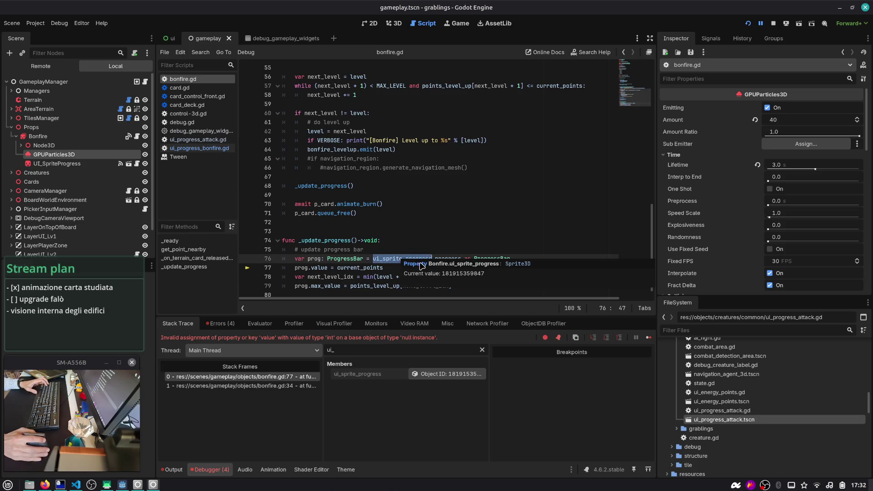
pyautogui.click(354, 249)
pyautogui.hotkey('ctrl', 'shift', 'k')
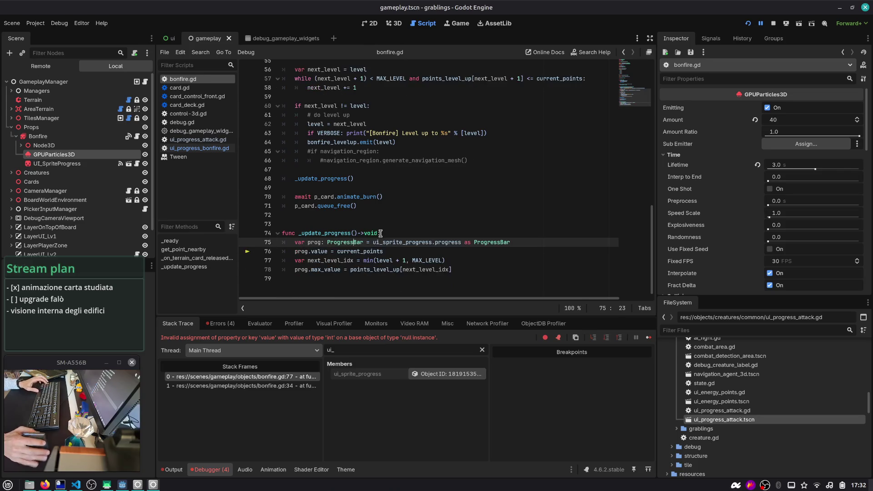
pyautogui.press('F5')
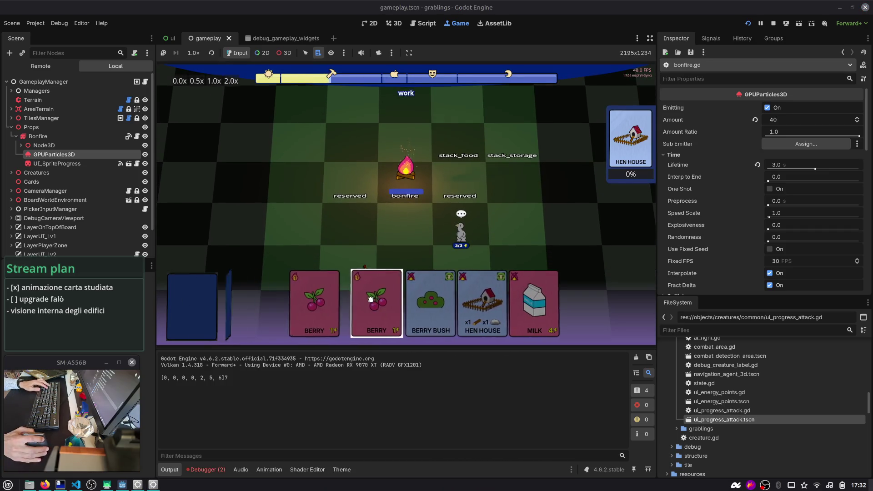
# - Burn a Berry, a Rock and another Berry card on the bonfire
pyautogui.moveTo(408, 194); pyautogui.dragTo(407, 195)
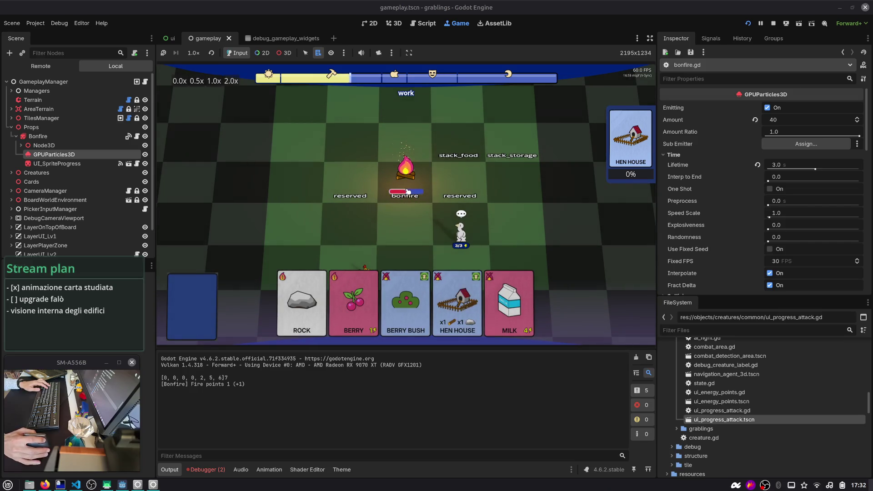
pyautogui.moveTo(302, 298); pyautogui.dragTo(404, 178)
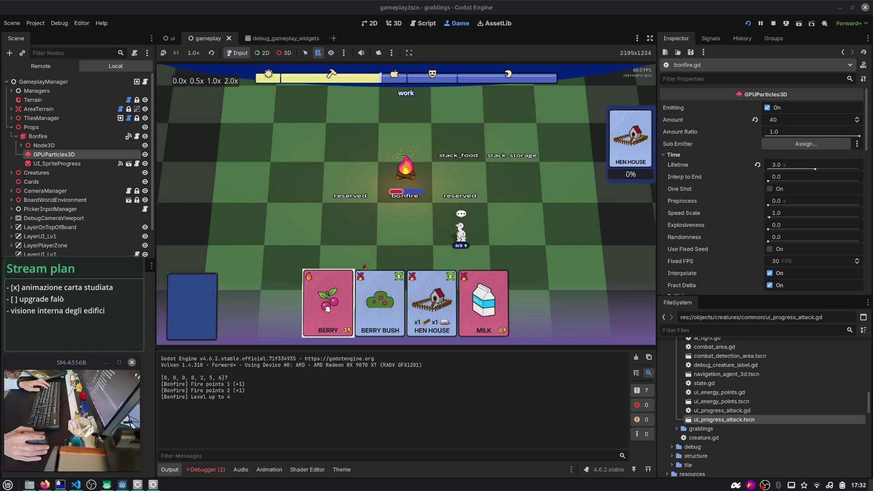
pyautogui.moveTo(328, 309); pyautogui.dragTo(404, 179)
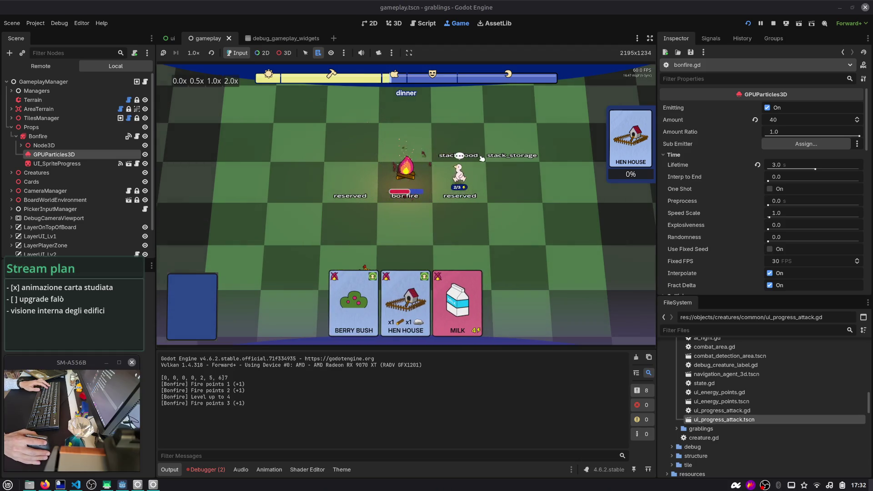
# - Review _update_progress and lines 76-77 in bonfire.gd, then restart the game
pyautogui.click(425, 23)
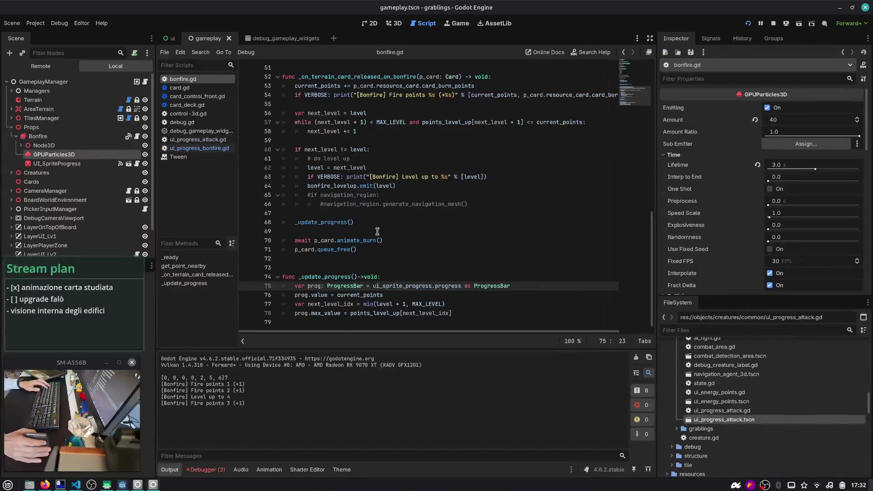
pyautogui.doubleClick(336, 278)
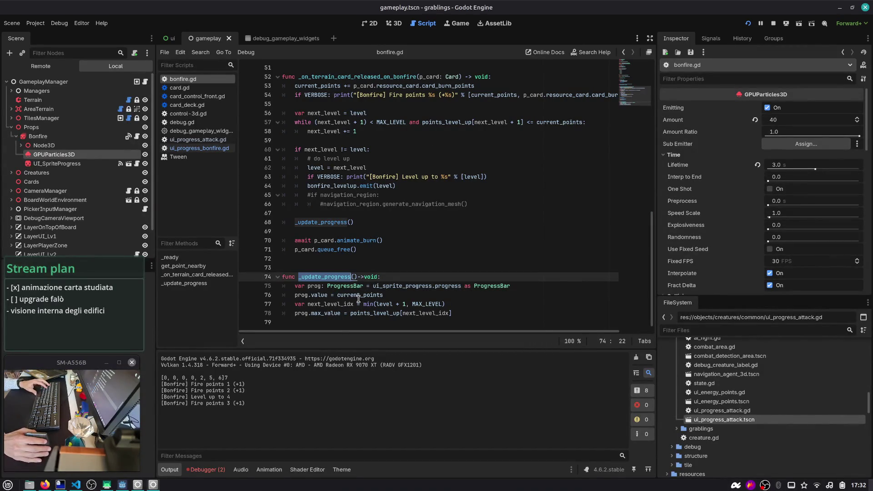
pyautogui.click(331, 313)
pyautogui.doubleClick(328, 307)
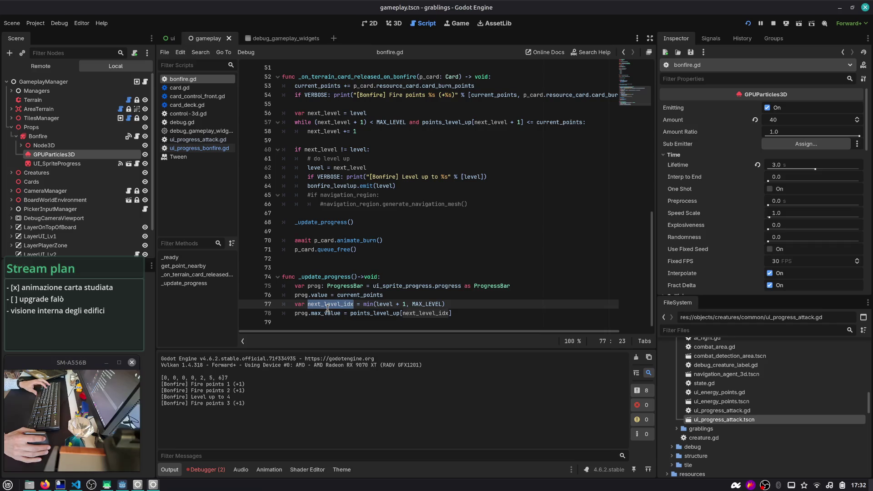
pyautogui.click(322, 296)
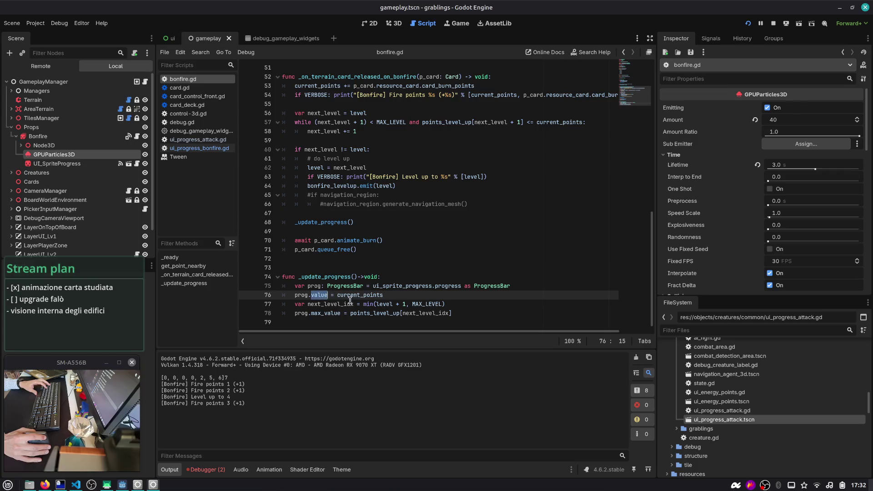
pyautogui.moveTo(404, 294); pyautogui.dragTo(242, 297)
pyautogui.click(389, 295)
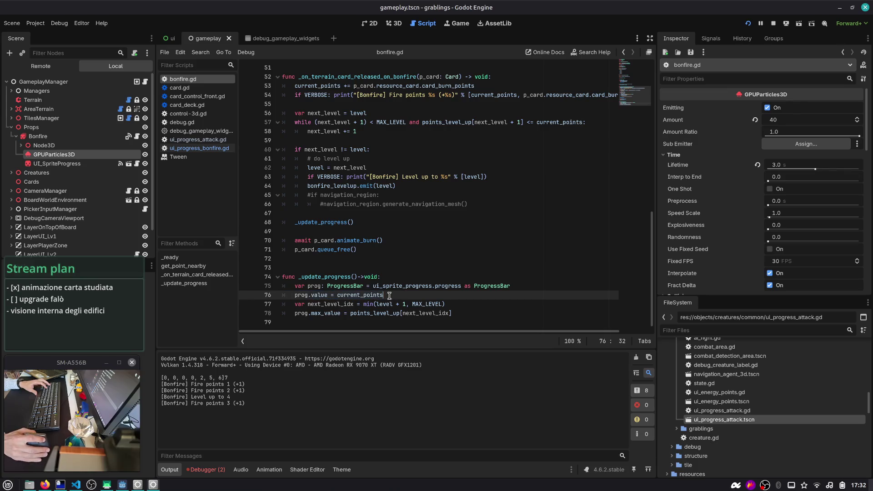
pyautogui.press('F5')
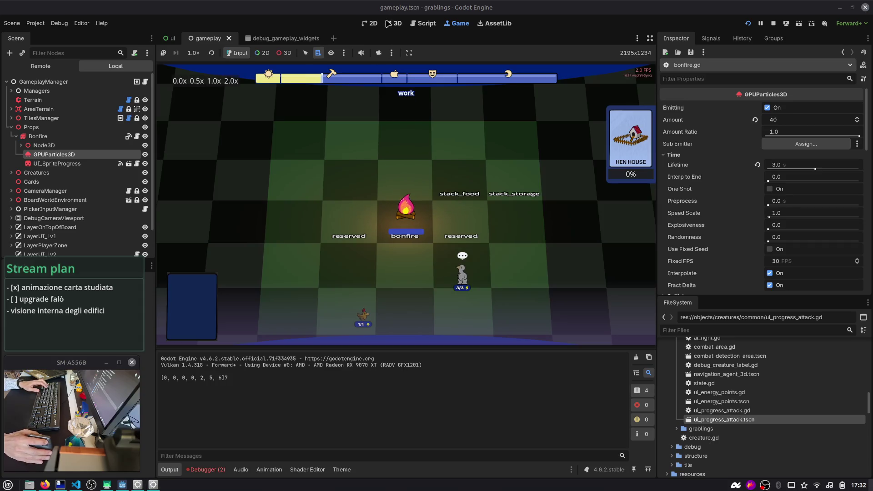
# - Move the UI_SpriteProgress bar lower and forward to y -1.803, z 0.406
pyautogui.click(395, 24)
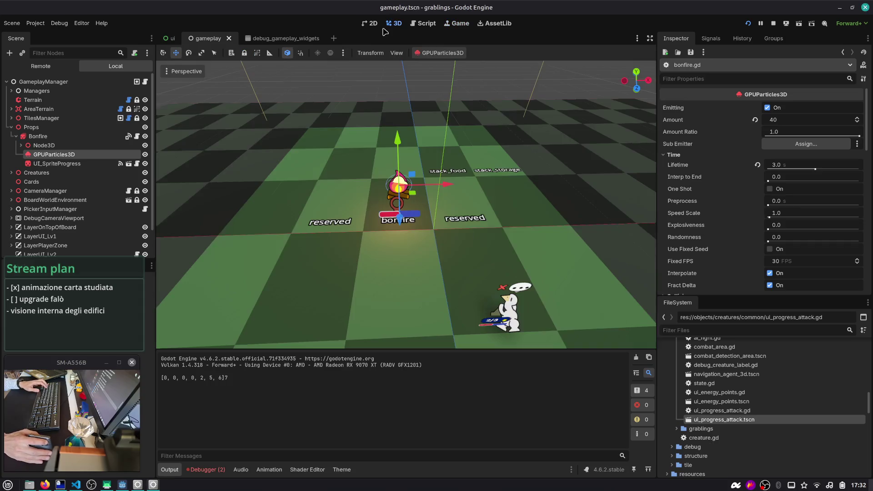
pyautogui.click(56, 164)
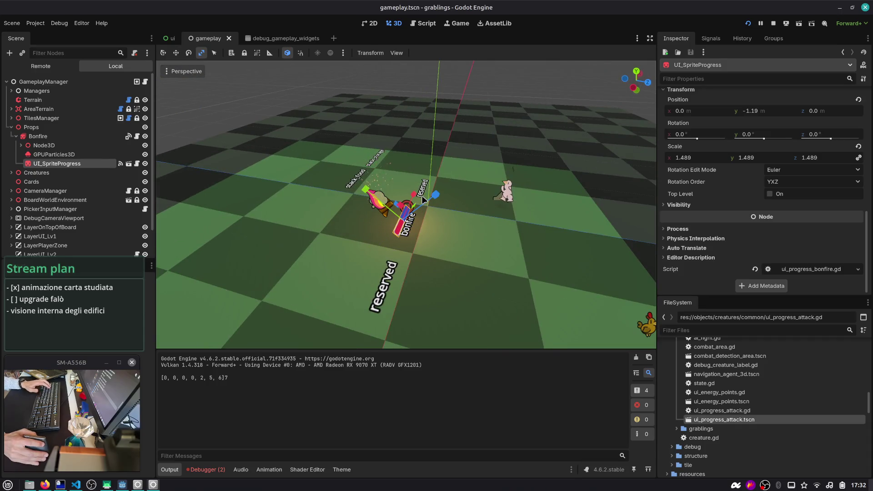
pyautogui.press('e')
pyautogui.press('r')
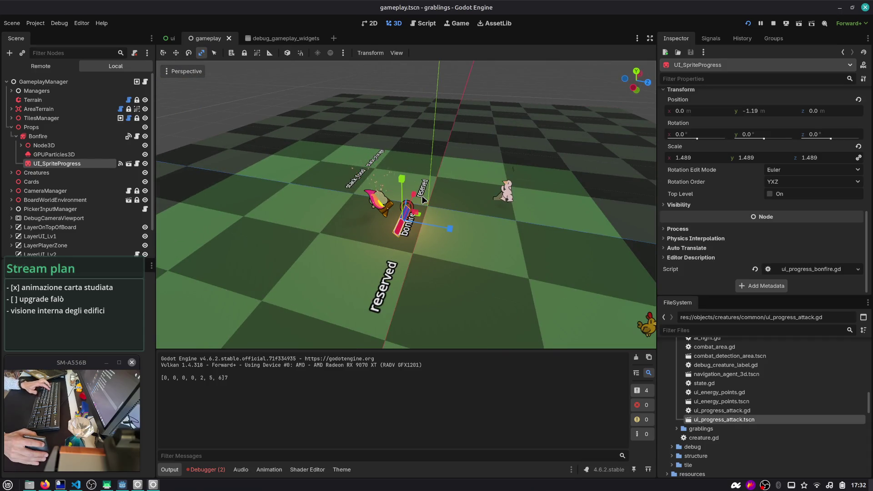
pyautogui.press('w')
pyautogui.moveTo(433, 213); pyautogui.dragTo(455, 217)
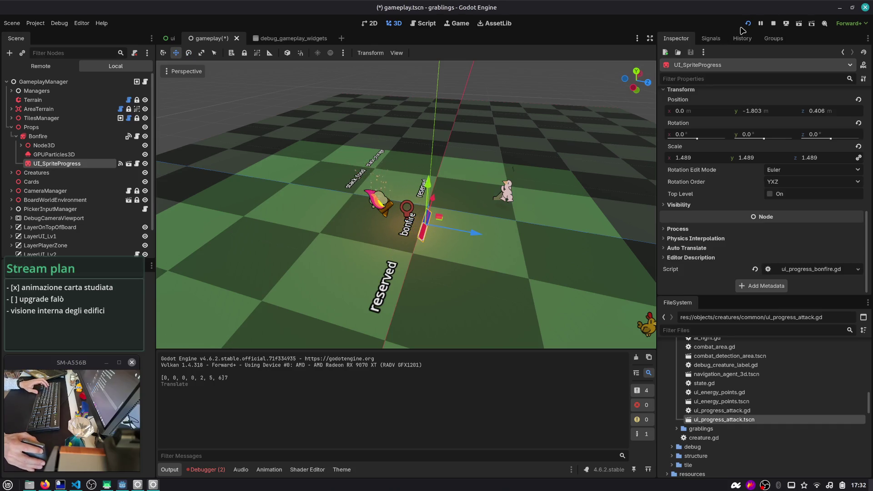
pyautogui.click(454, 26)
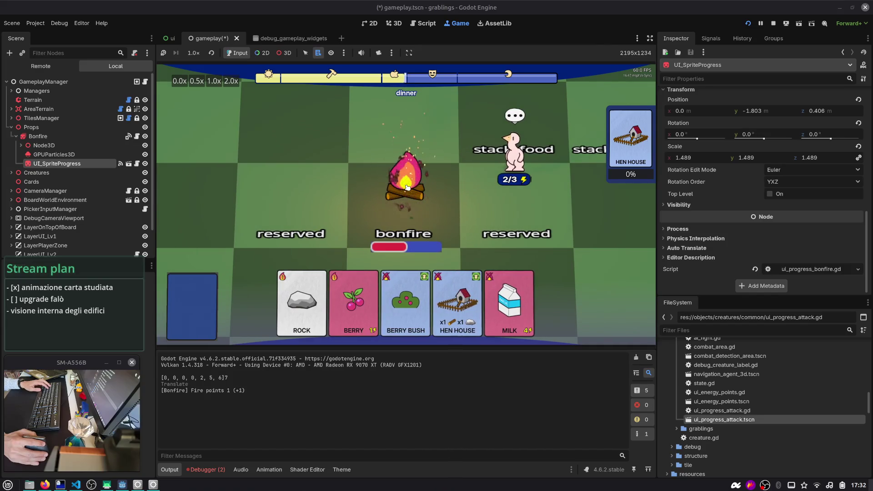
# - Restart the game with F5 and feed Berry cards to the bonfire until it reaches level 4
pyautogui.press('F5')
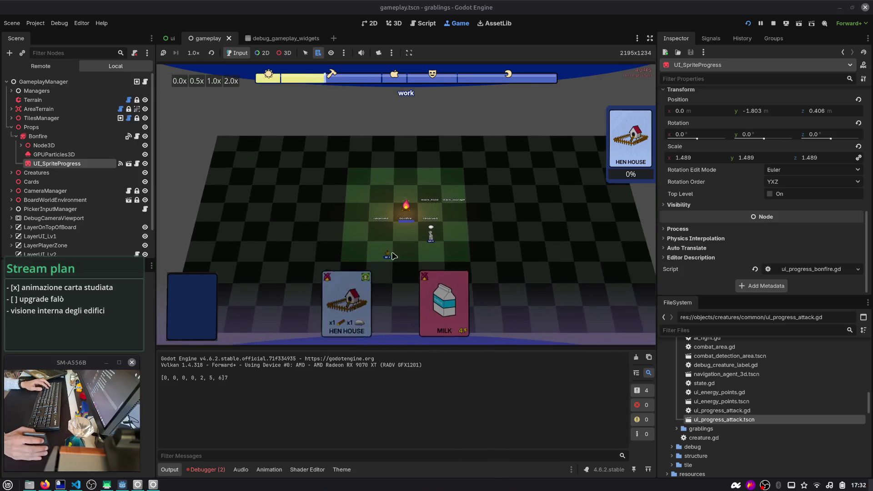
pyautogui.moveTo(380, 303); pyautogui.dragTo(411, 223)
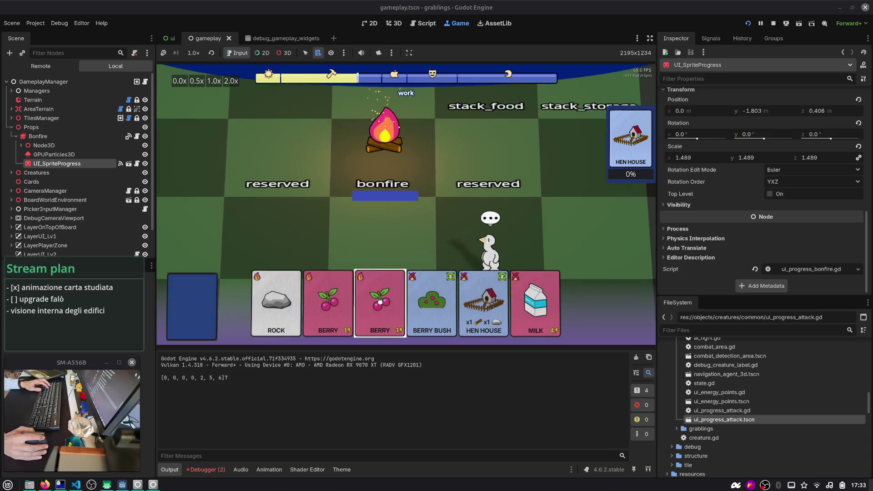
pyautogui.moveTo(380, 302)
pyautogui.mouseDown()
pyautogui.moveTo(380, 136)
pyautogui.moveTo(387, 154)
pyautogui.mouseUp()
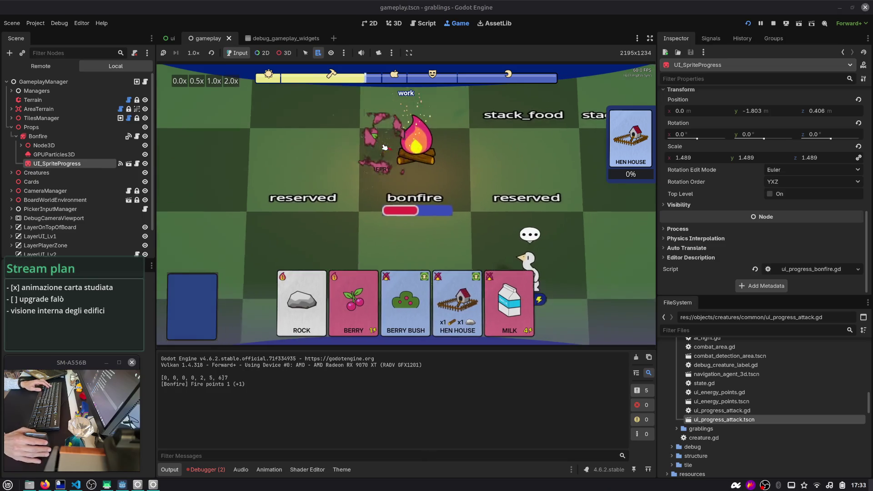
pyautogui.moveTo(353, 302); pyautogui.dragTo(415, 181)
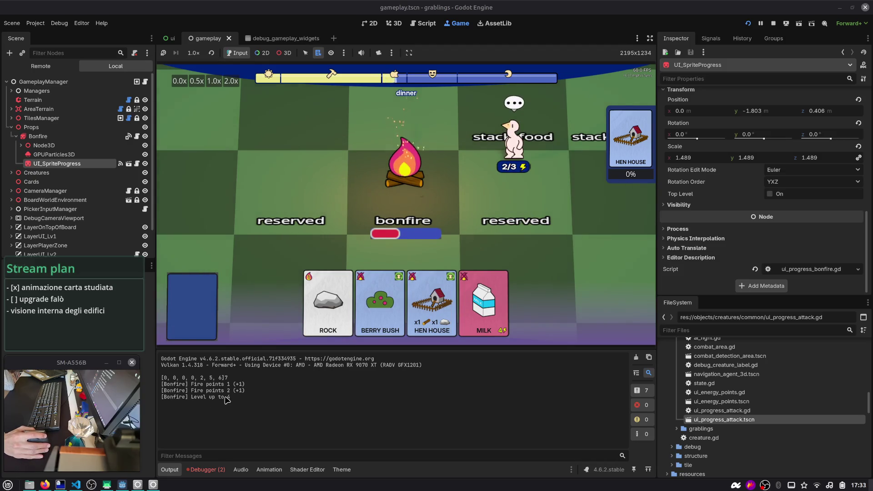
# - Pause the game, bring the Output log back, and select the Bonfire node
pyautogui.press('F7')
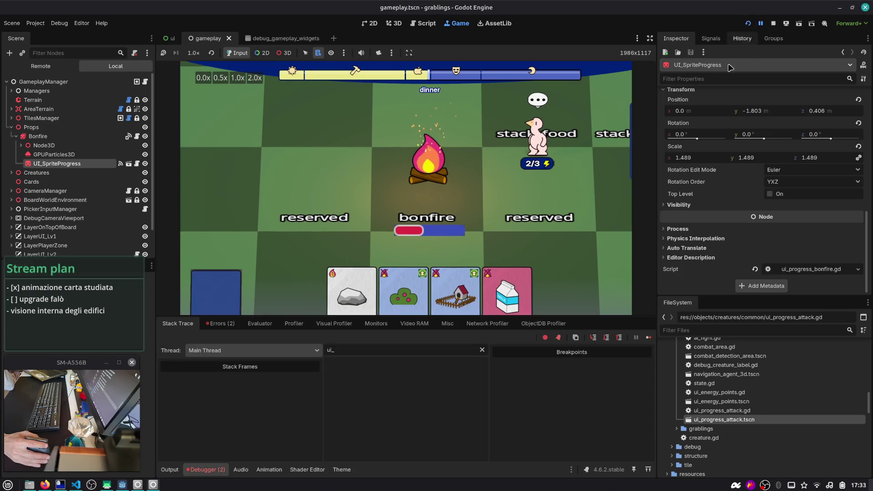
pyautogui.click(170, 469)
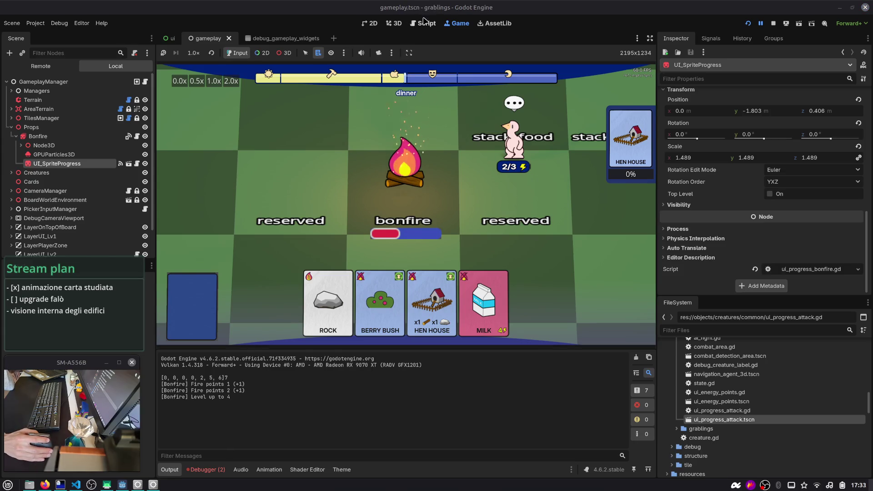
pyautogui.click(41, 135)
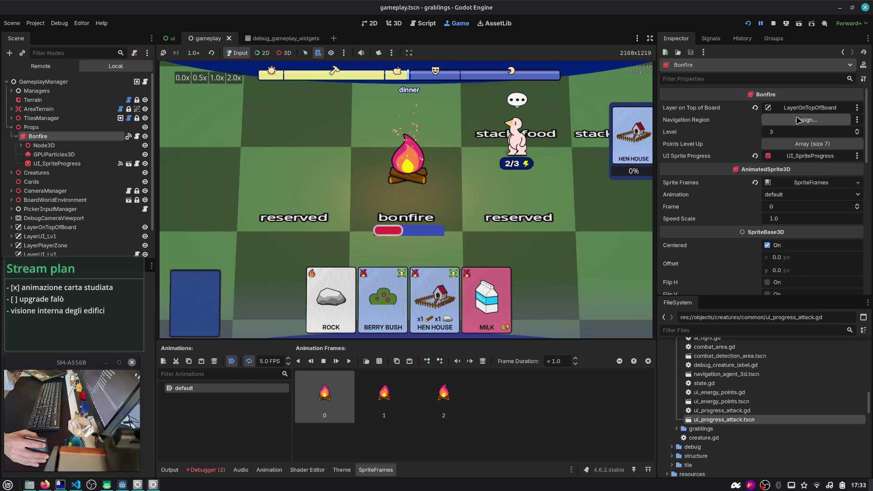
# - Expand the seven Points Level Up thresholds, then open UI_SpriteProgress's ui_progress_attack.tscn sub-scene
pyautogui.click(798, 144)
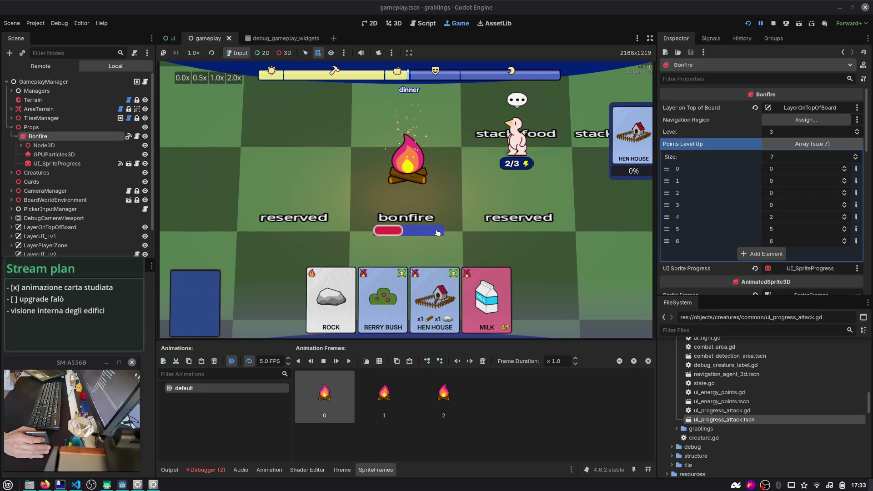
pyautogui.click(57, 163)
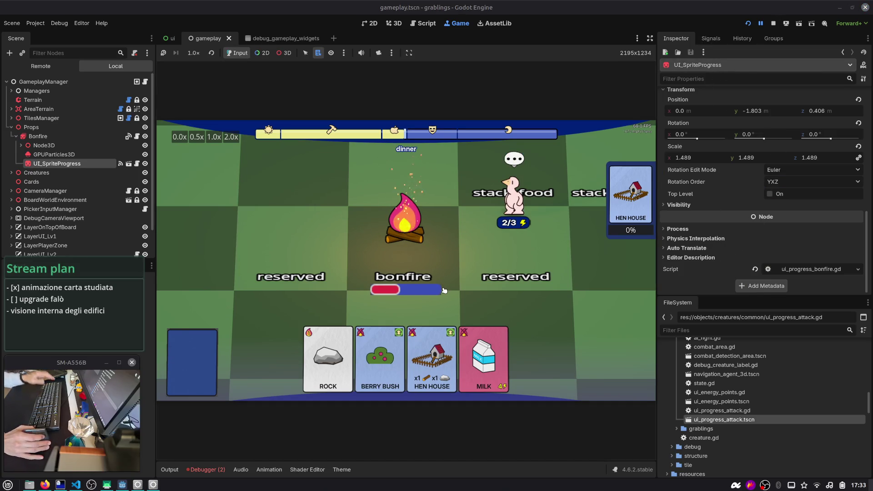
pyautogui.scroll(3, 442, 285)
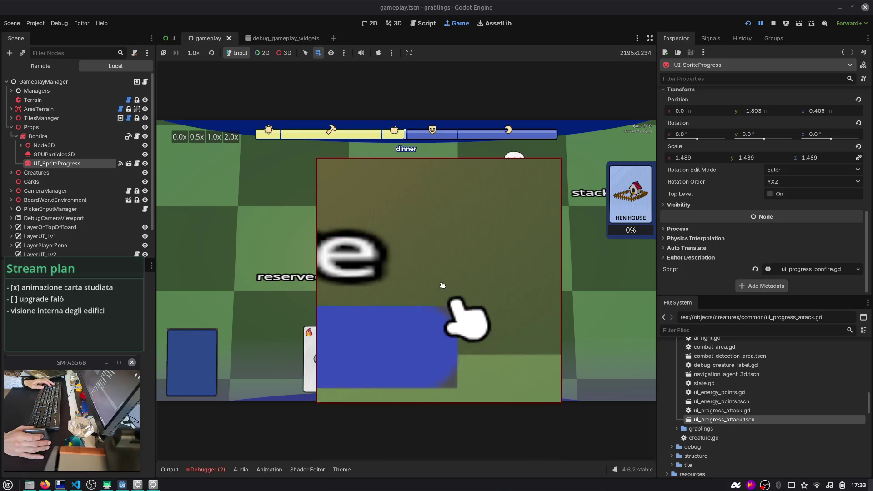
pyautogui.scroll(-3, 440, 283)
pyautogui.scroll(-2, 443, 294)
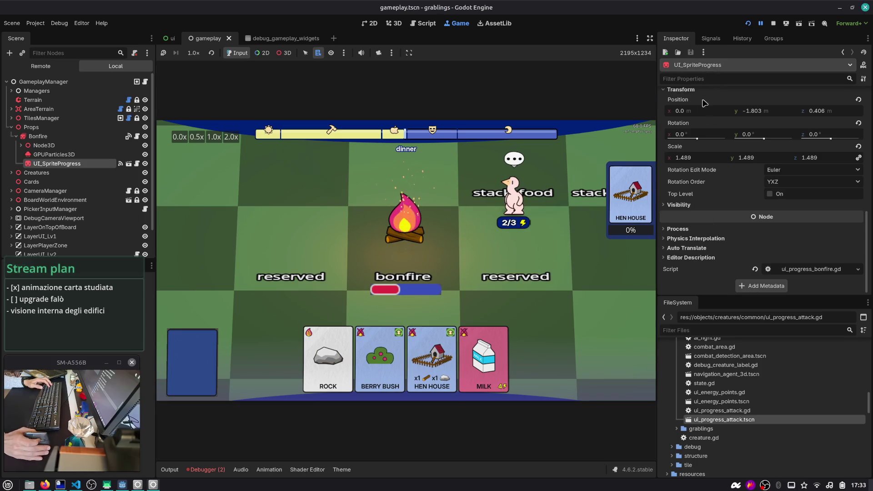
pyautogui.click(128, 164)
pyautogui.click(96, 86)
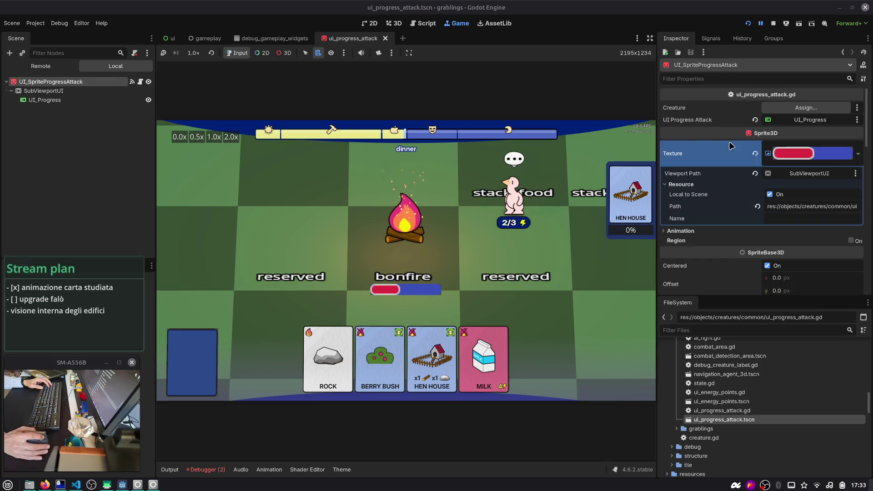
# - Turn on Transparent BG for the SubViewportUI node
pyautogui.click(810, 172)
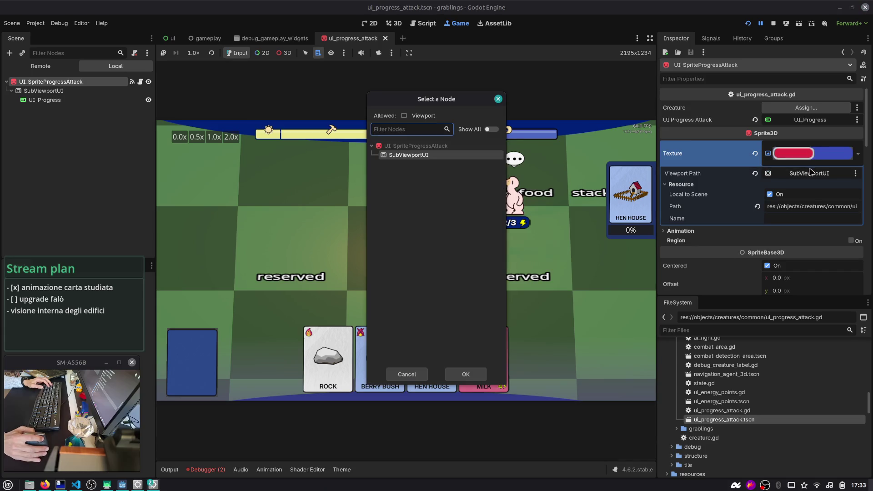
pyautogui.press('Escape')
pyautogui.click(733, 174)
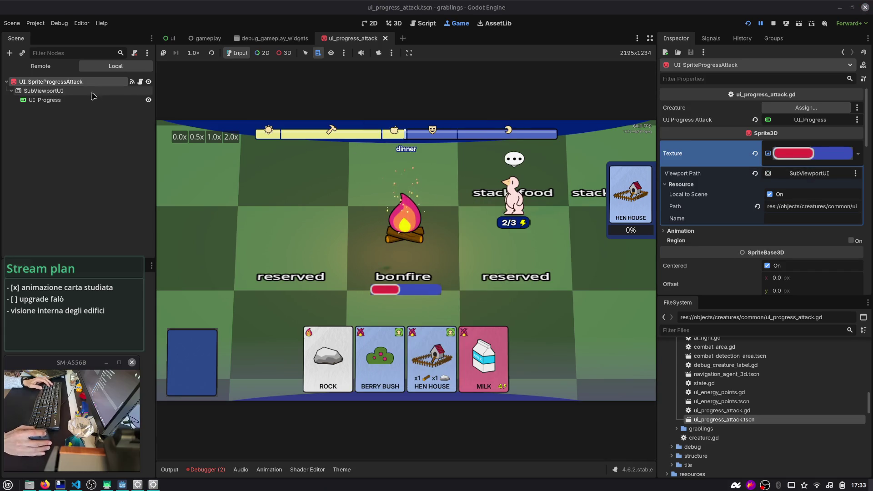
pyautogui.scroll(-5, 725, 288)
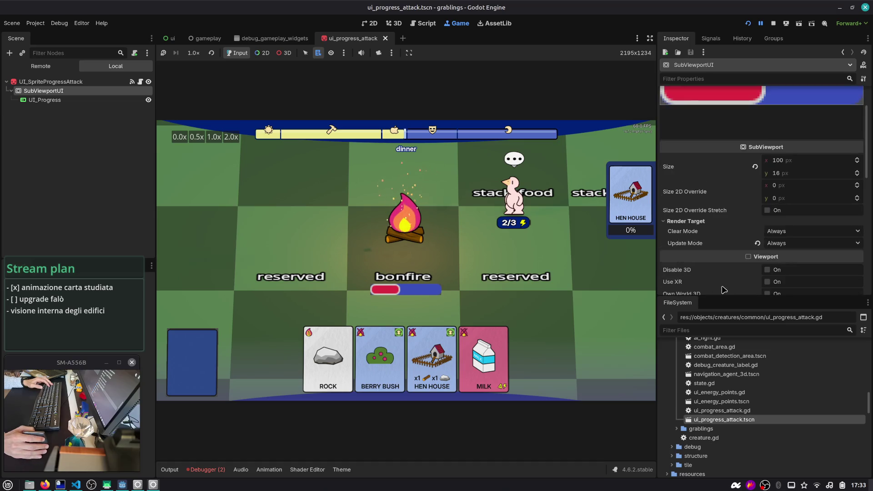
pyautogui.click(767, 267)
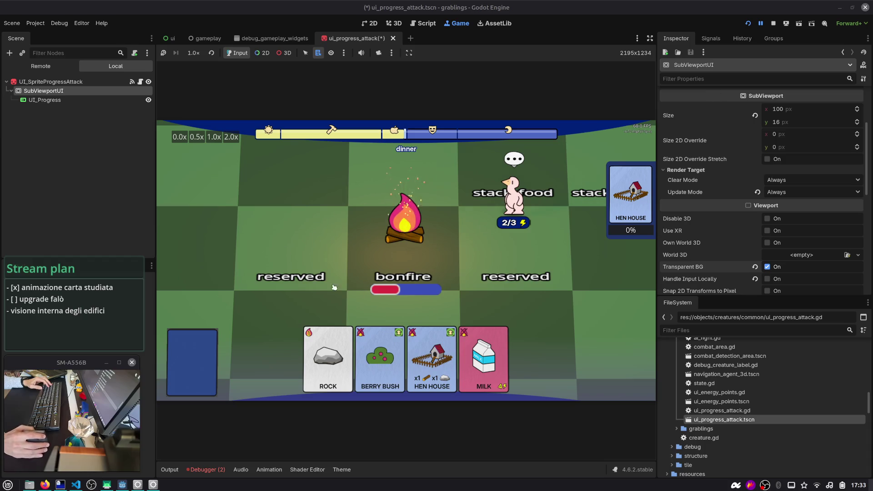
pyautogui.press('super+equal')
pyautogui.press('super+equal')
pyautogui.press('super+minus')
pyautogui.press('super+minus')
pyautogui.press('super+minus')
# - Save ui_progress_attack.tscn and close it along with the debug_gameplay_widgets tab
pyautogui.hotkey('ctrl', 's')
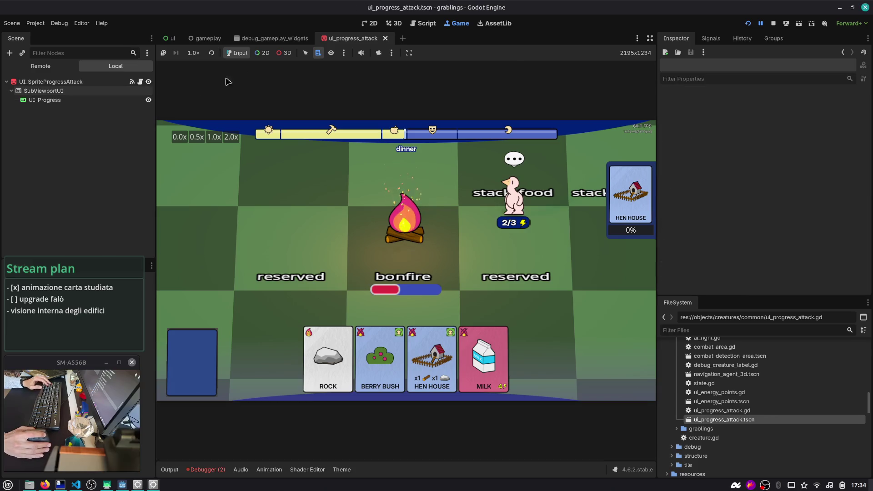
pyautogui.middleClick(346, 39)
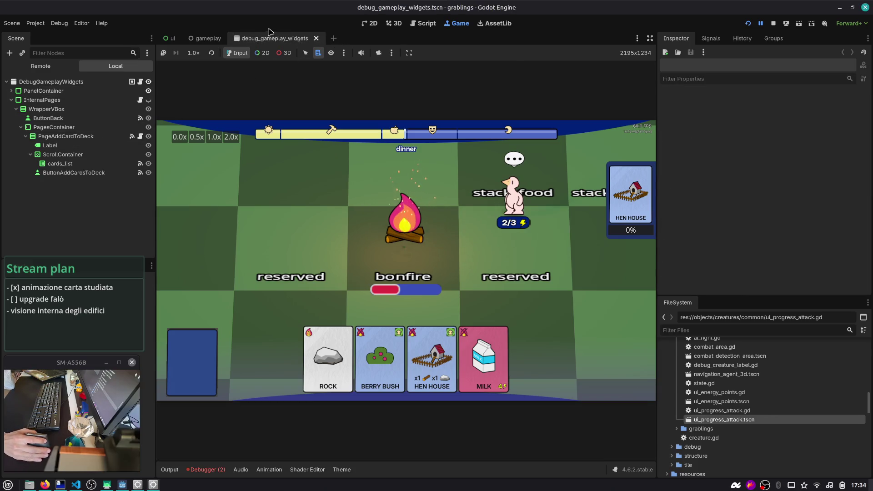
pyautogui.middleClick(271, 40)
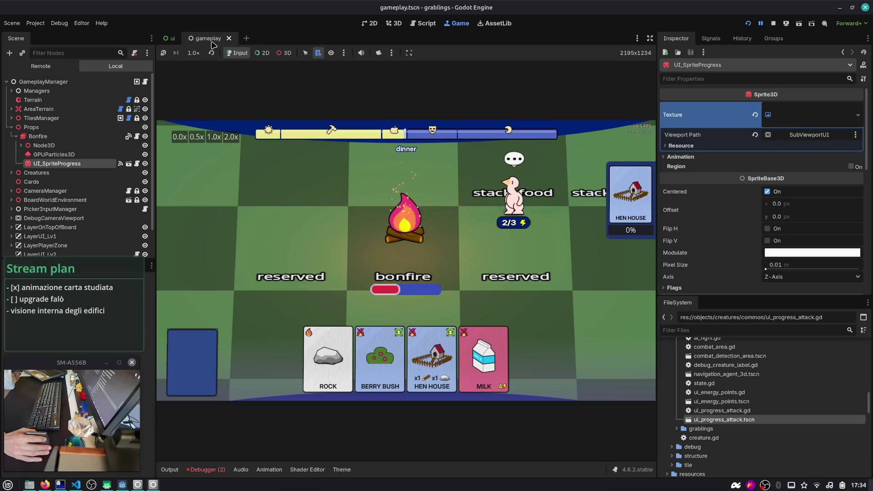
# - Select Bonfire to list its seven Points Level Up values, then refocus the running game
pyautogui.click(38, 136)
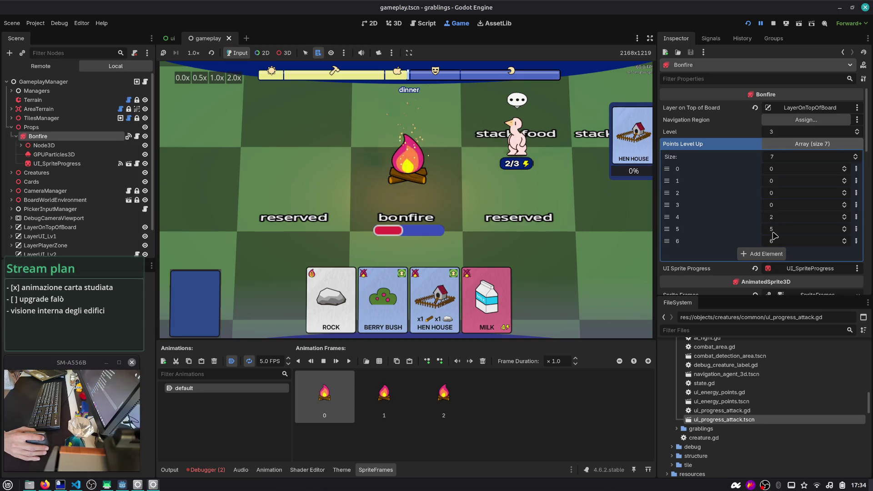
pyautogui.click(380, 233)
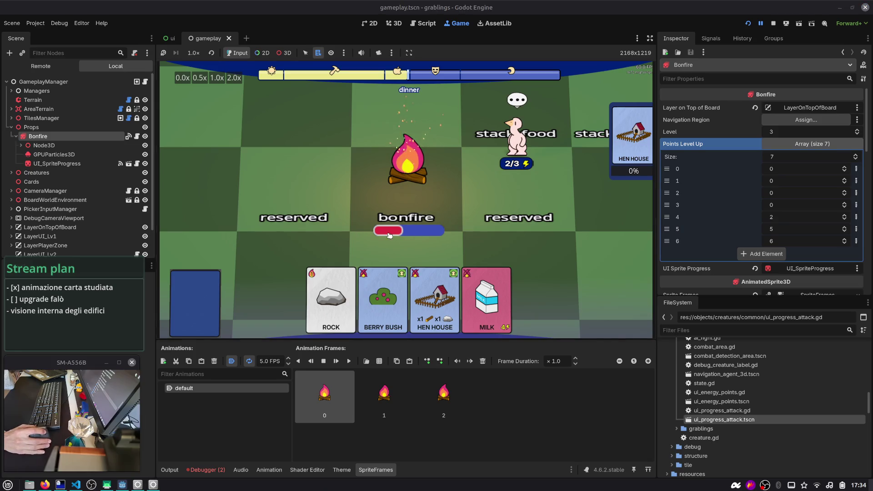
pyautogui.hotkey('ctrl', 'F3')
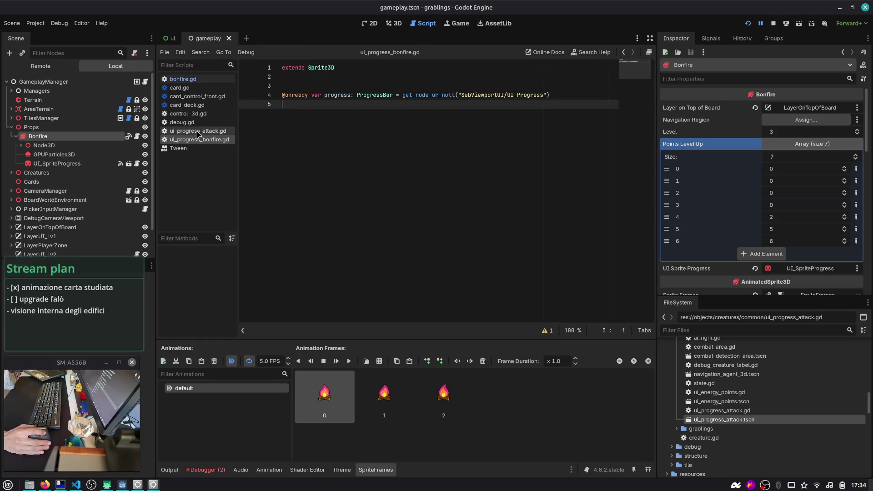
# - In bonfire.gd's _update_progress, move the next_level_idx line above the prog.value line
pyautogui.click(183, 79)
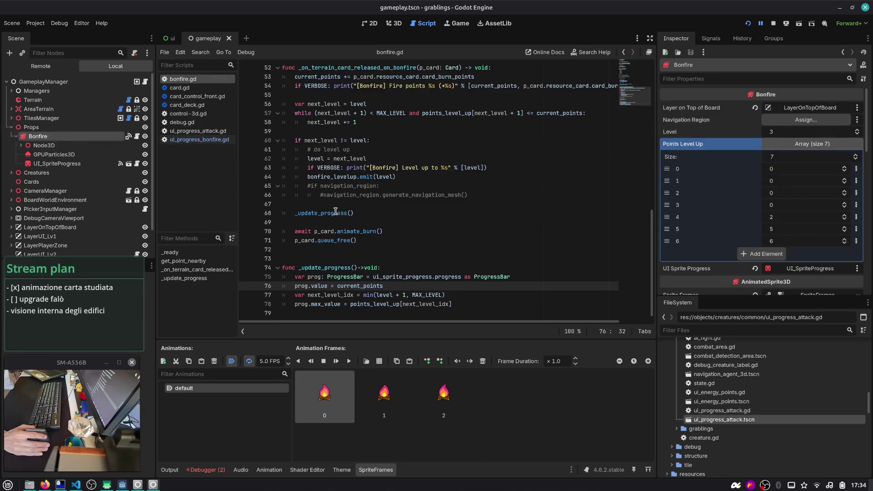
pyautogui.moveTo(318, 268); pyautogui.dragTo(351, 267)
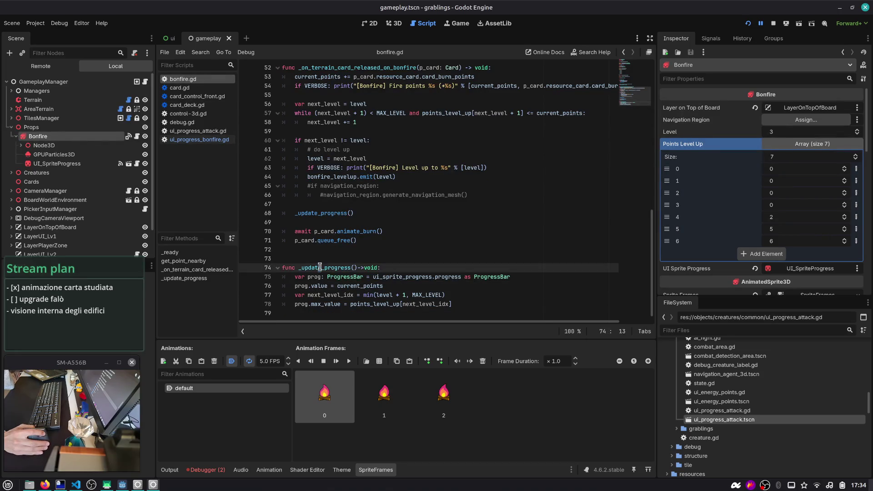
pyautogui.doubleClick(338, 295)
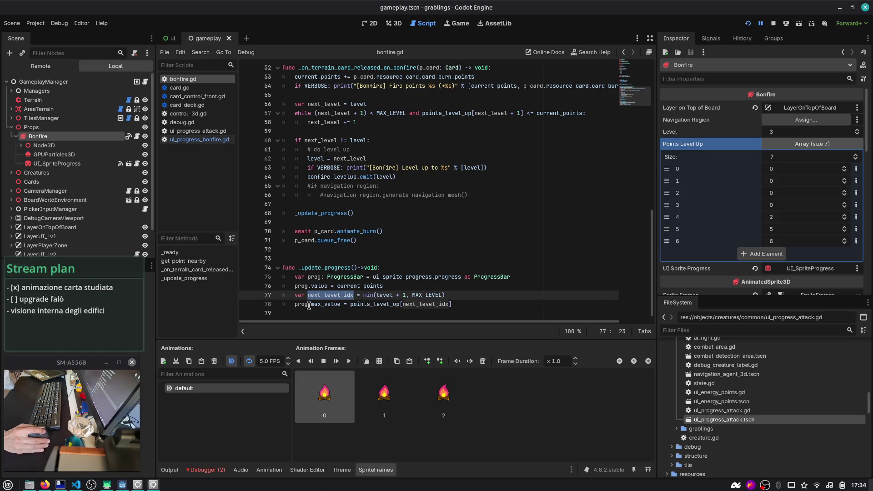
pyautogui.click(463, 293)
pyautogui.hotkey('alt', 'Up')
# - Look over the prog.value and max_value expressions and the points_level_up list
pyautogui.press('Down')
pyautogui.press('Home')
pyautogui.hotkey('ctrl', 'Right')
pyautogui.hotkey('ctrl', 'Right')
pyautogui.hotkey('ctrl', 'Right')
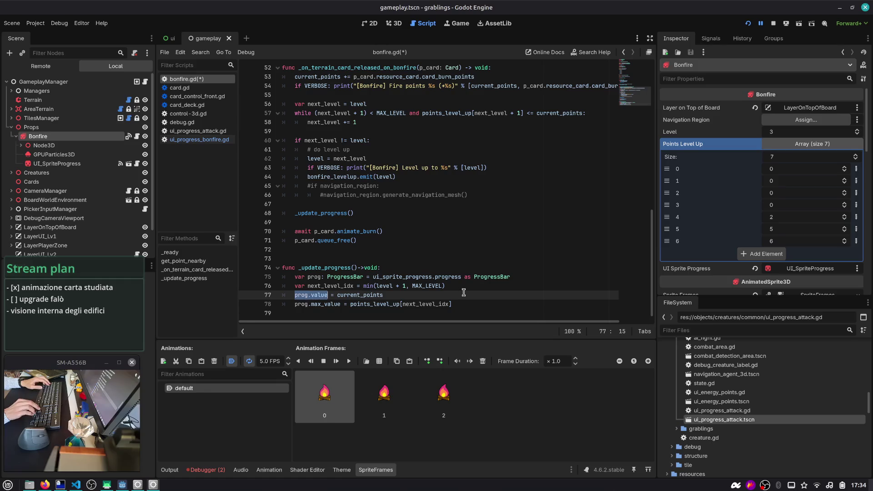
pyautogui.hotkey('ctrl', 'shift', 'Right')
pyautogui.press('Down')
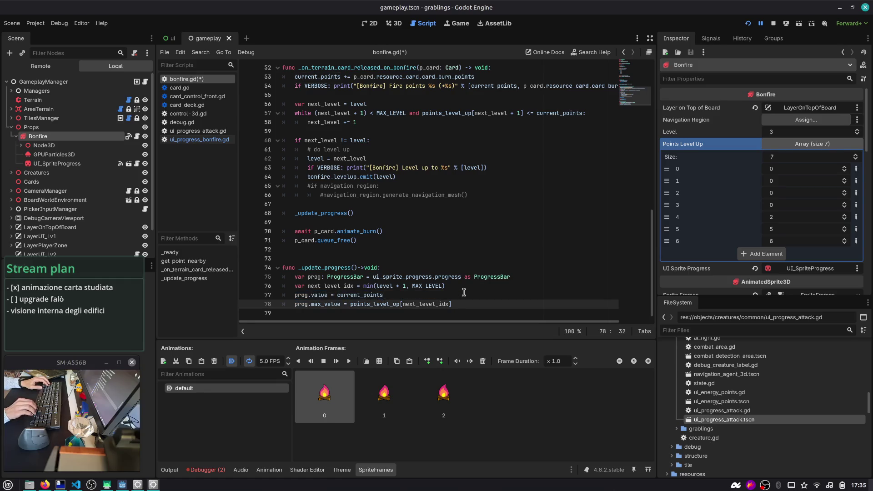
pyautogui.hotkey('ctrl', 'Right')
pyautogui.hotkey('ctrl', 'Right')
pyautogui.hotkey('shift', 'End')
pyautogui.press('Right')
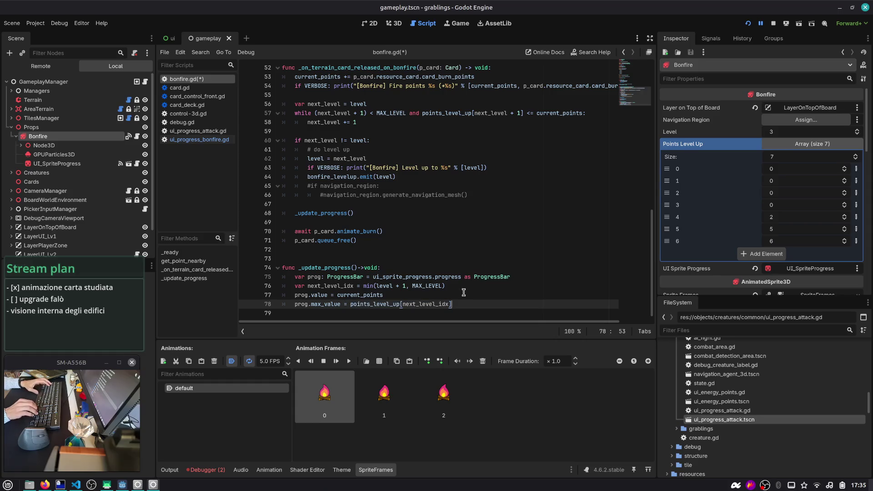
pyautogui.press('Up')
pyautogui.press('Up')
pyautogui.press('Down')
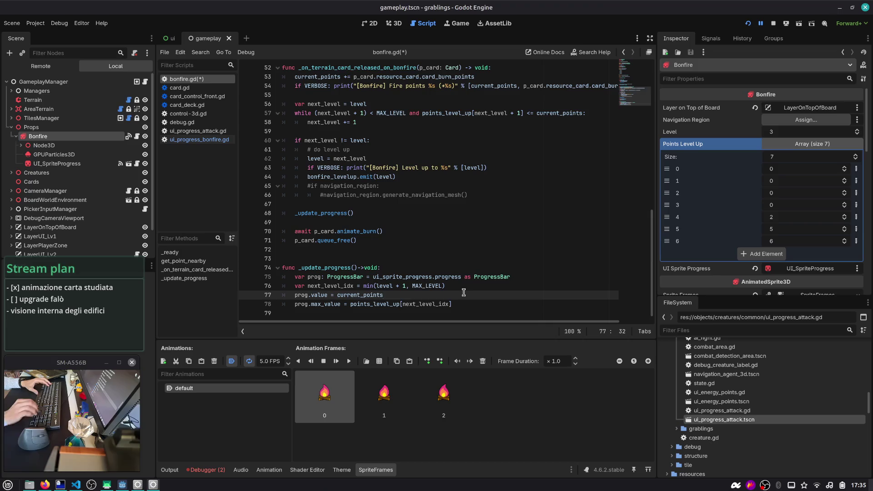
pyautogui.scroll(15, 369, 193)
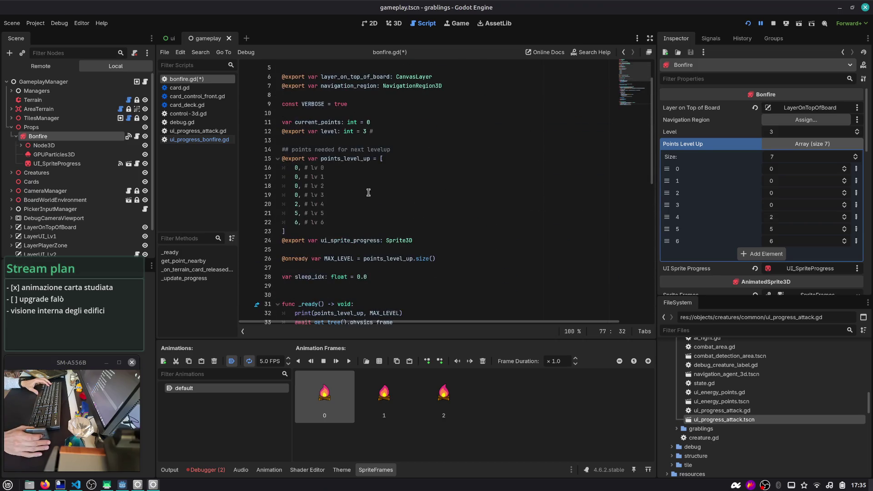
pyautogui.scroll(-1, 293, 203)
pyautogui.click(296, 175)
pyautogui.scroll(-15, 331, 227)
# - Extend the prog.value line with points_level_up, discarding an unfinished cur_level_points line
pyautogui.click(387, 295)
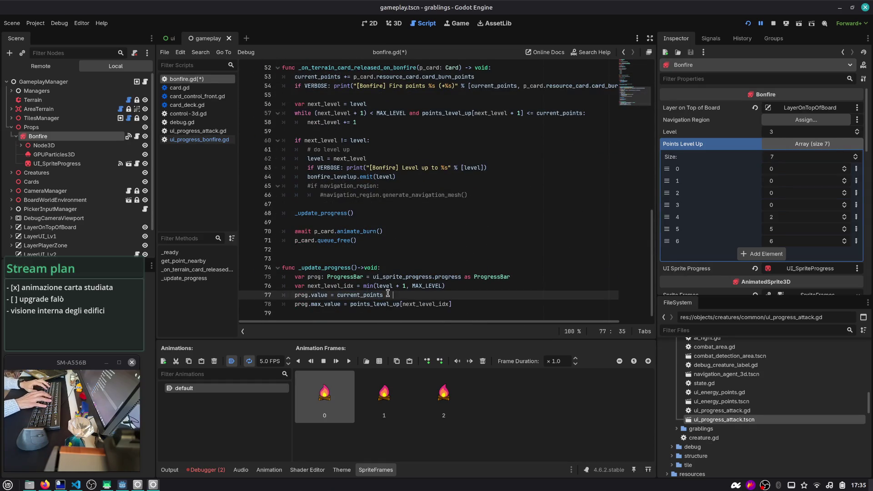
pyautogui.write('points_level_up[')
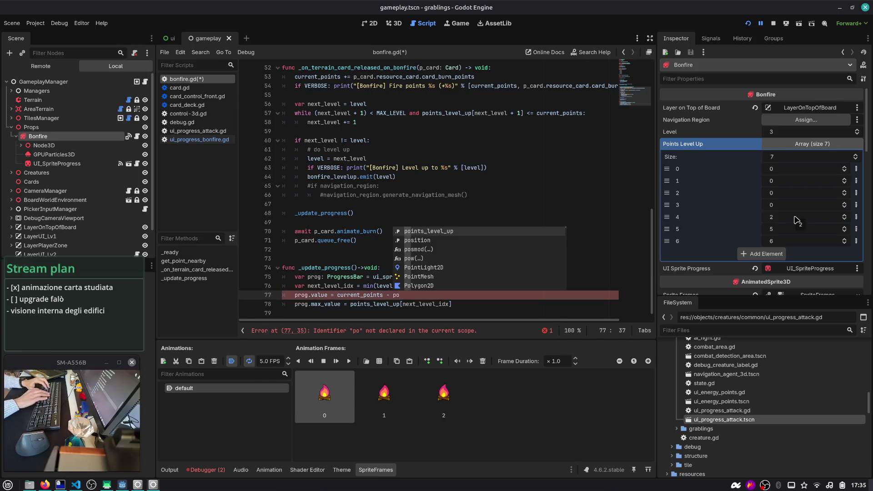
pyautogui.press('Return')
pyautogui.press('Up')
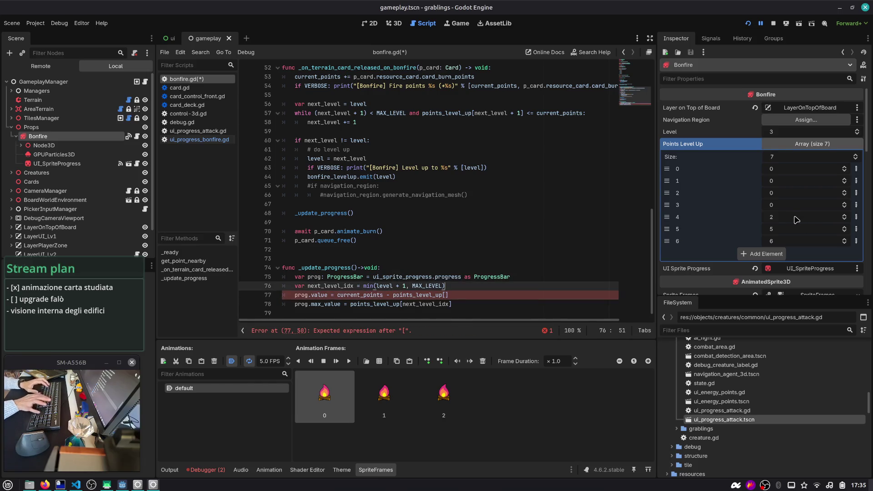
pyautogui.press('Return')
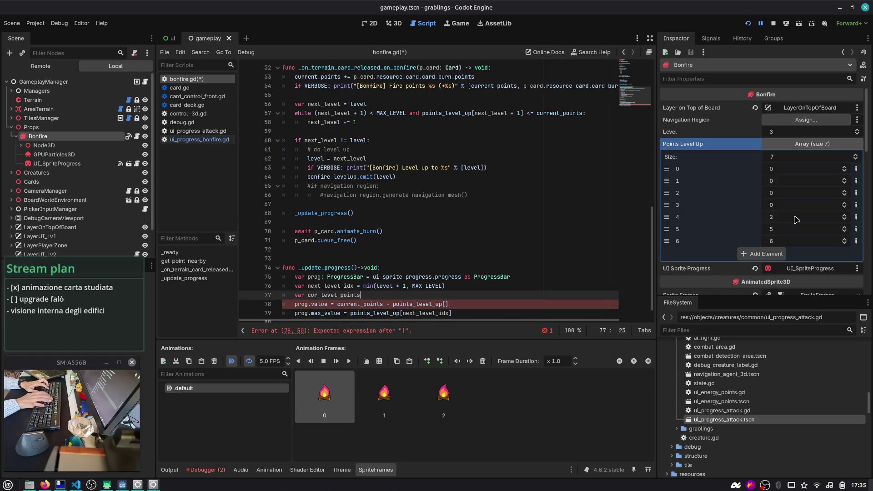
pyautogui.hotkey('shift', 'Home')
pyautogui.hotkey('ctrl', 'x')
pyautogui.press('Down')
pyautogui.press('End')
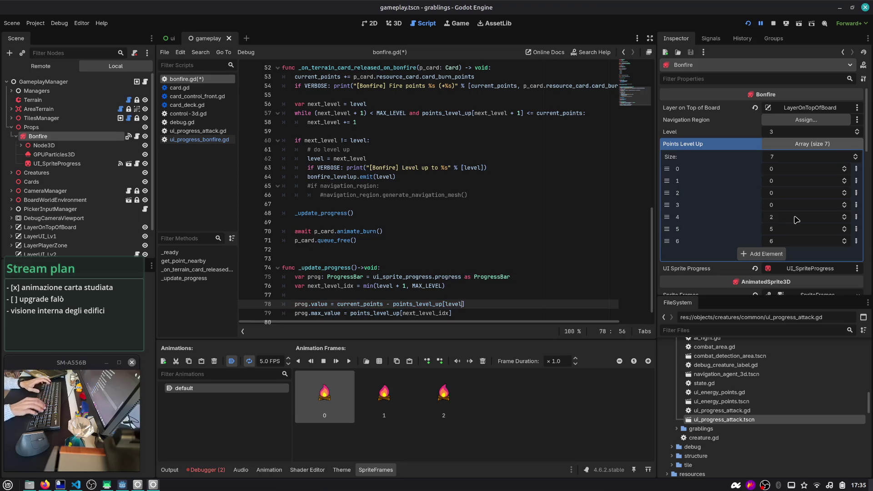
# - Append '- points_level_up[level]' to the max_value line
pyautogui.hotkey('ctrl', 'Left')
pyautogui.hotkey('ctrl', 'Left')
pyautogui.hotkey('ctrl', 'Left')
pyautogui.press('Down')
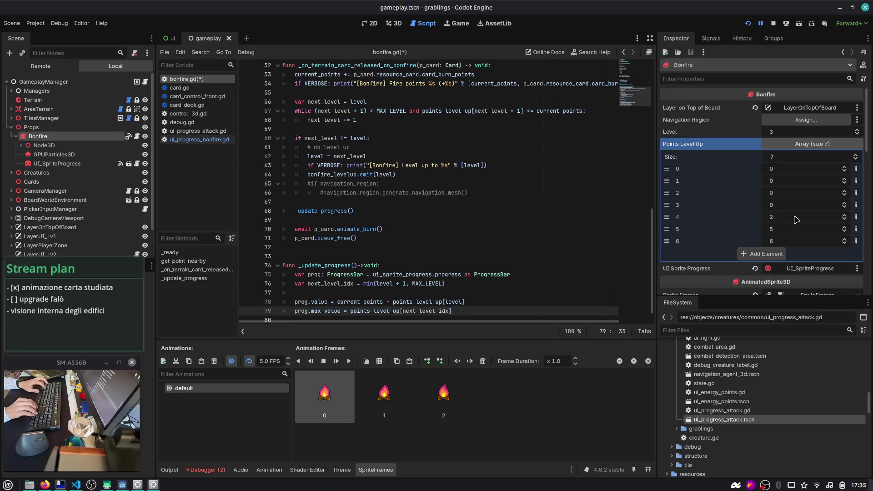
pyautogui.write('- points_level_up[level]')
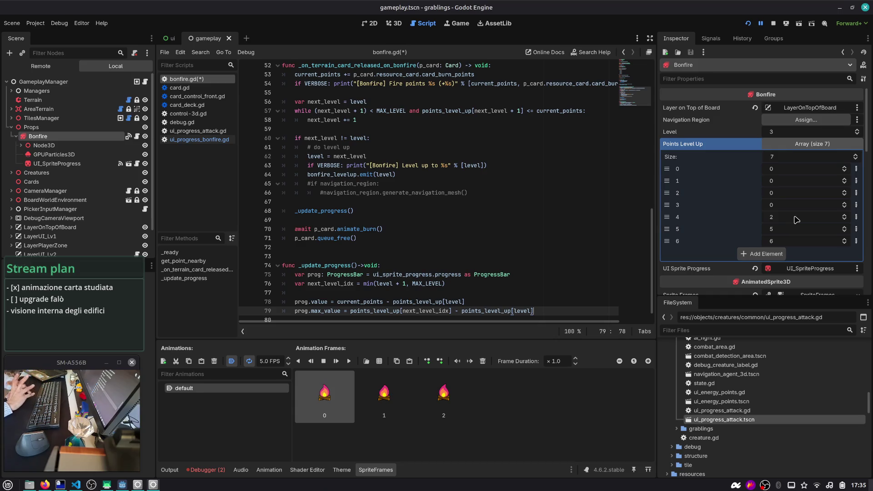
pyautogui.scroll(10, 610, 227)
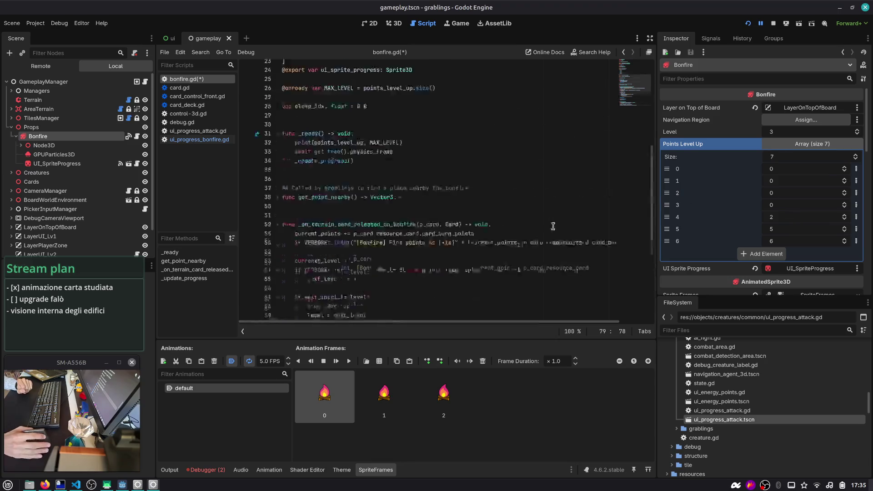
# - Compare the 'Fire points 2' Output line with the level 4 threshold, then select UI_SpriteProgress
pyautogui.click(170, 469)
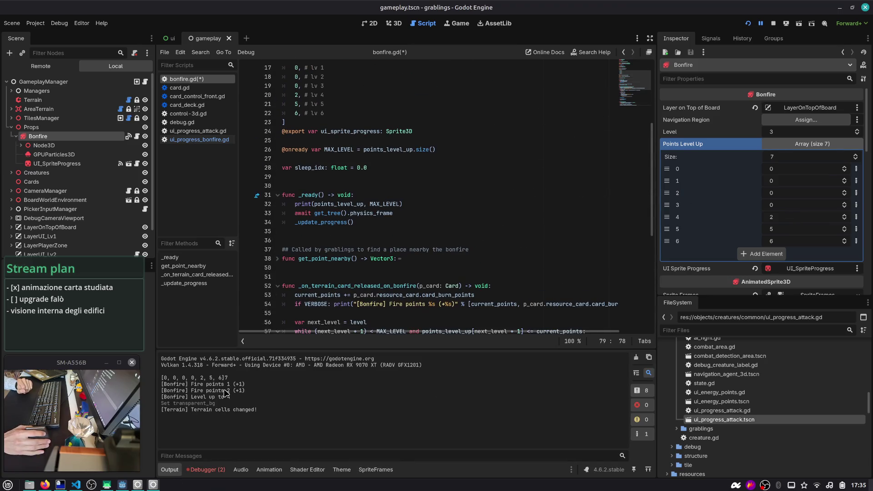
pyautogui.scroll(2, 329, 150)
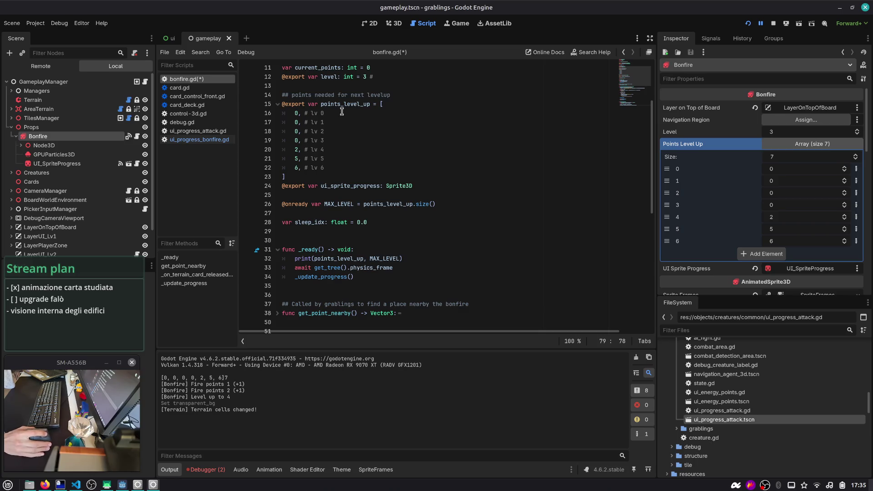
pyautogui.moveTo(329, 149); pyautogui.dragTo(237, 152)
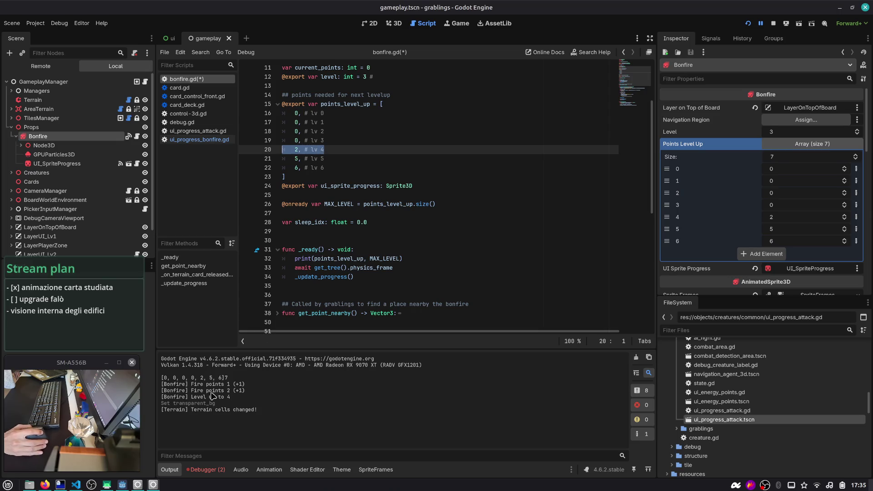
pyautogui.moveTo(230, 390); pyautogui.dragTo(191, 391)
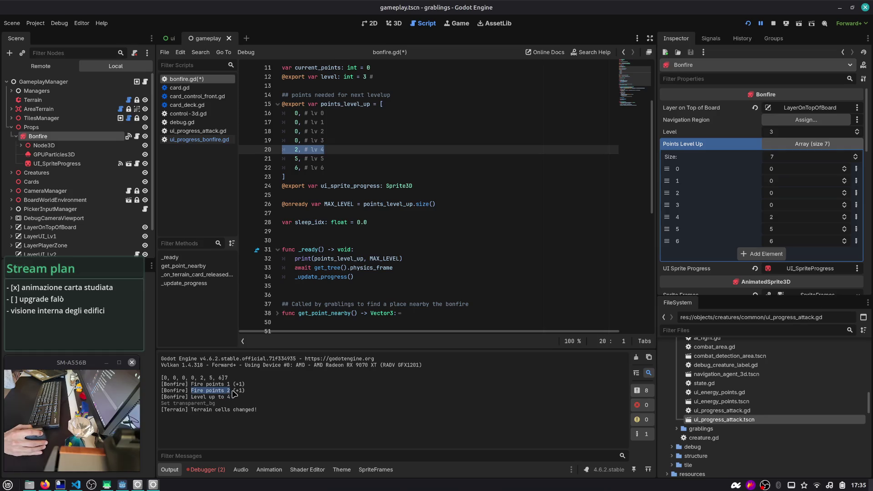
pyautogui.click(55, 164)
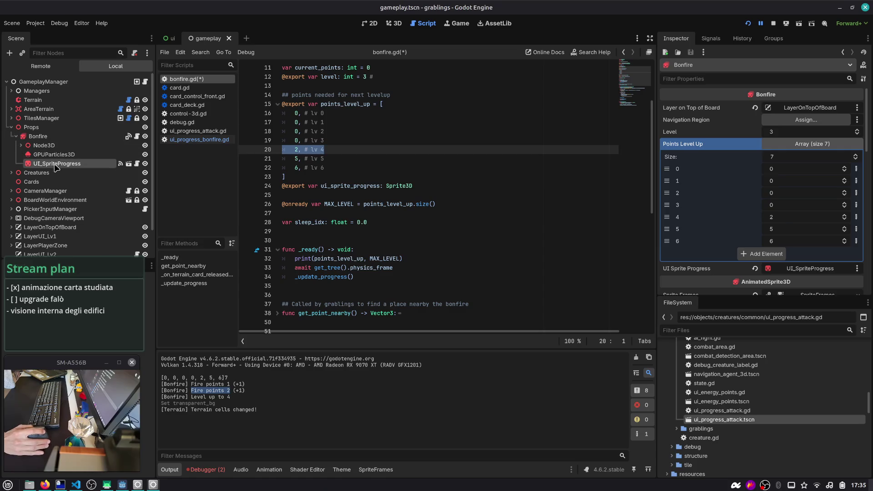
# - Add a Label3D node under Bonfire and place it beneath UI_SpriteProgress
pyautogui.click(397, 25)
pyautogui.scroll(5, 217, 153)
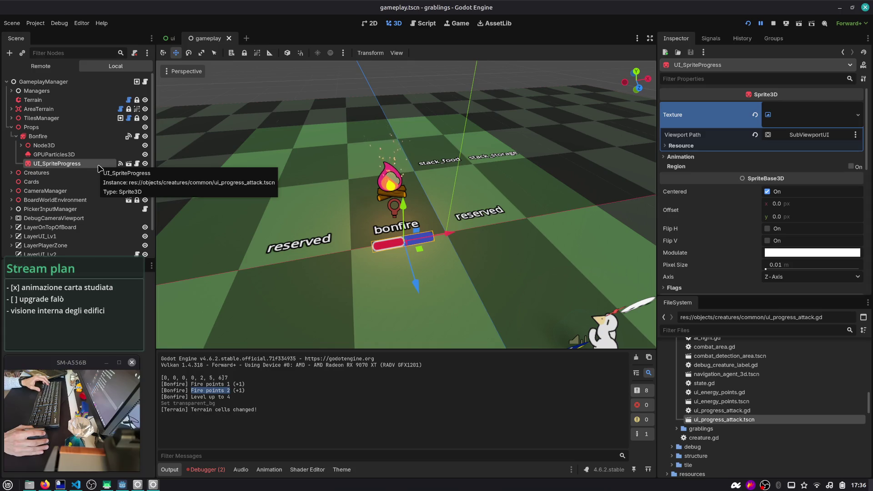
pyautogui.click(64, 142)
pyautogui.hotkey('ctrl', 'a')
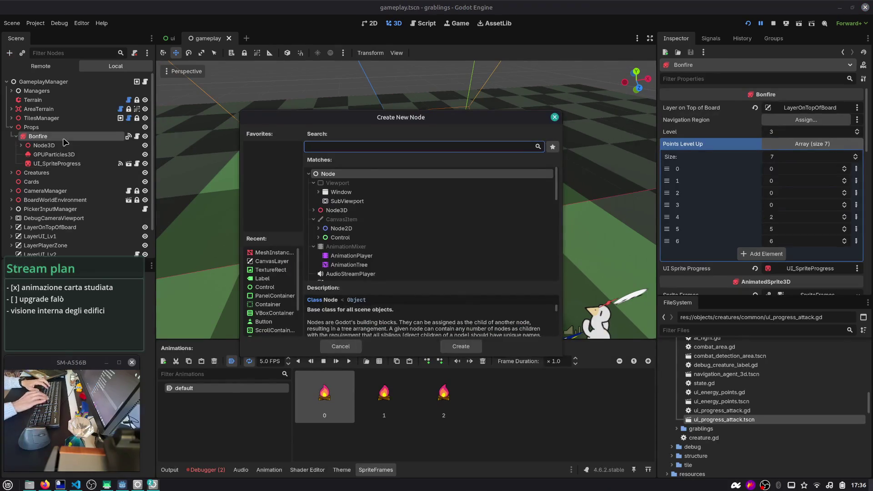
pyautogui.write('label')
pyautogui.press('Up')
pyautogui.press('Up')
pyautogui.press('Up')
pyautogui.press('Return')
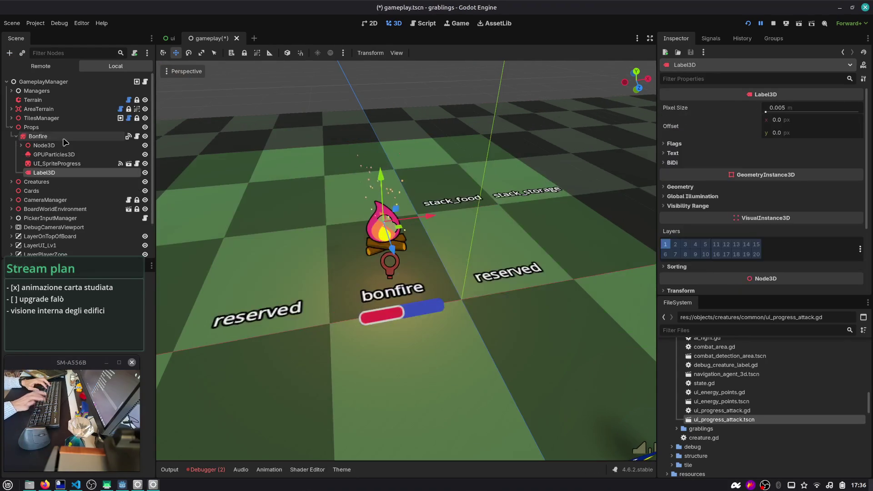
pyautogui.moveTo(53, 175); pyautogui.dragTo(56, 166)
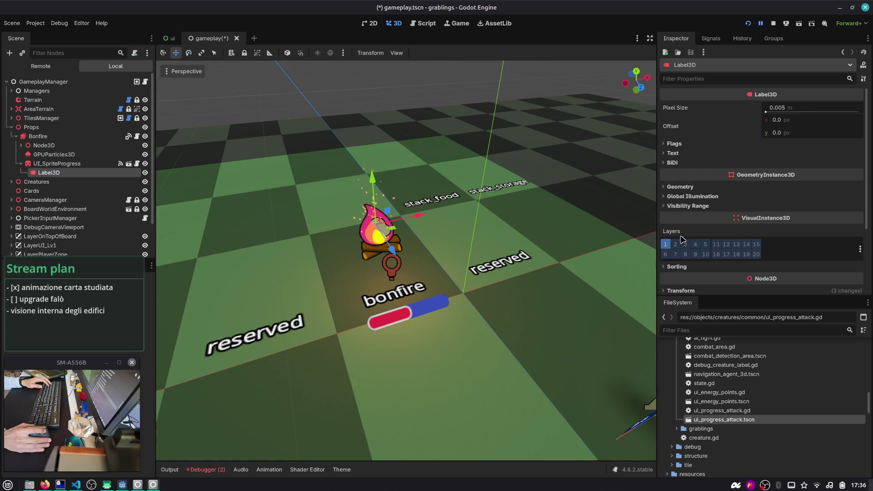
# - Reset the label's position, rotation and scale to their defaults
pyautogui.click(682, 291)
pyautogui.scroll(-5, 686, 293)
pyautogui.moveTo(687, 298); pyautogui.dragTo(687, 351)
pyautogui.click(858, 199)
pyautogui.click(858, 222)
pyautogui.click(858, 245)
pyautogui.moveTo(447, 298); pyautogui.dragTo(375, 324)
pyautogui.scroll(5, 686, 191)
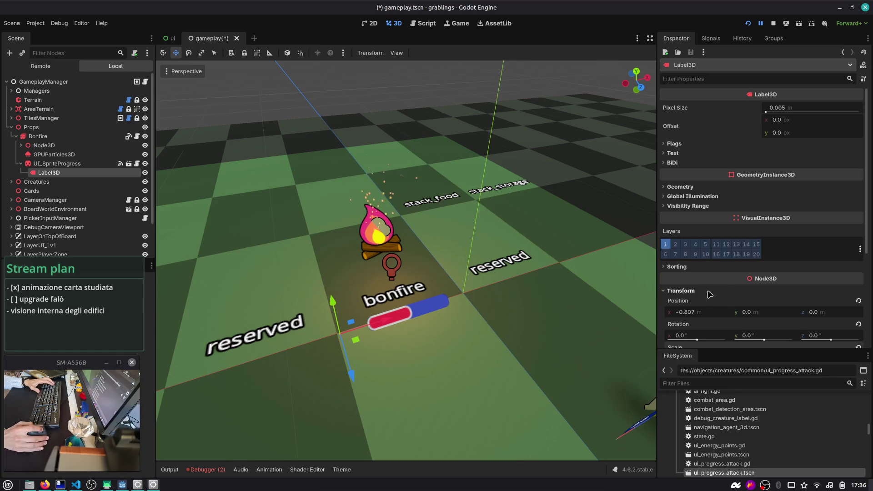
# - Set the label text to '2' and rename the node FirePoints
pyautogui.click(672, 153)
pyautogui.click(736, 211)
pyautogui.write('2')
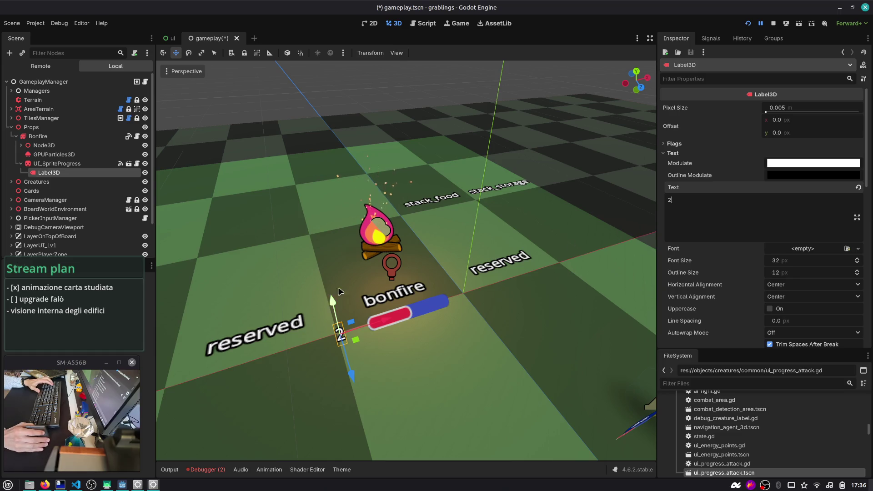
pyautogui.doubleClick(55, 172)
pyautogui.write('FirePoints')
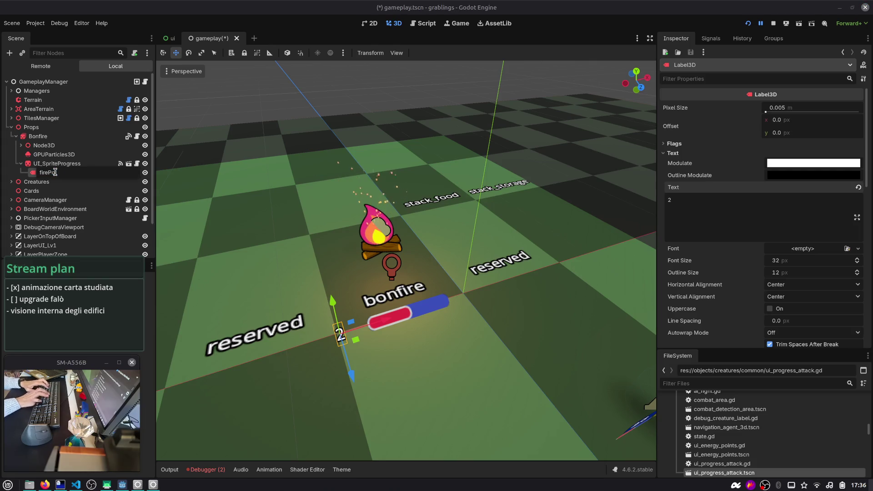
pyautogui.press('Return')
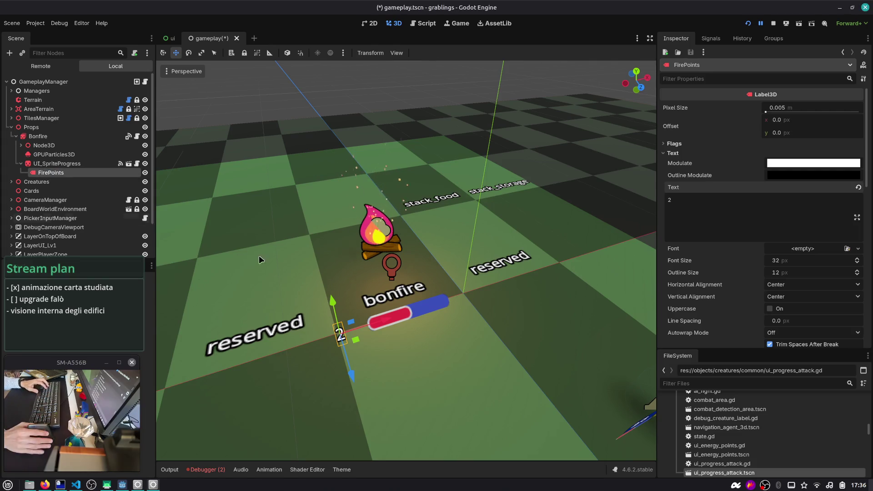
# - Frame the bonfire, label and progress bar in the 3D view and save gameplay.tscn
pyautogui.click(640, 92)
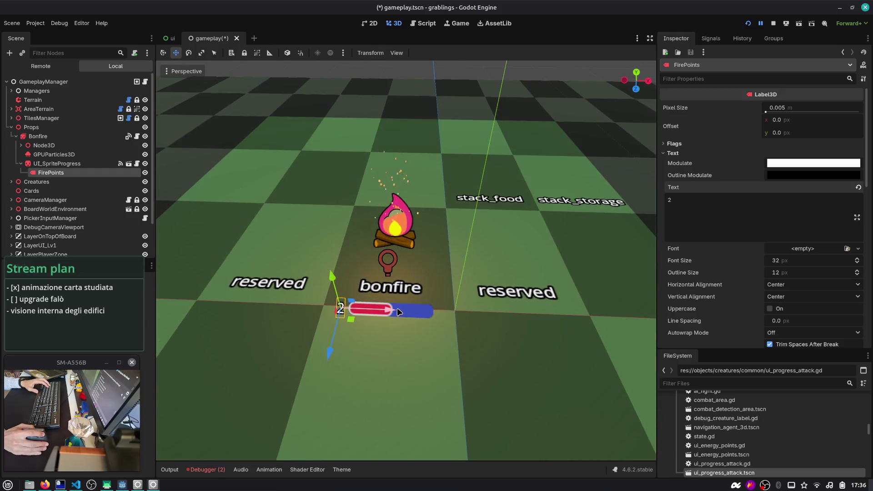
pyautogui.scroll(5, 391, 307)
pyautogui.scroll(-2, 437, 187)
pyautogui.scroll(3, 451, 170)
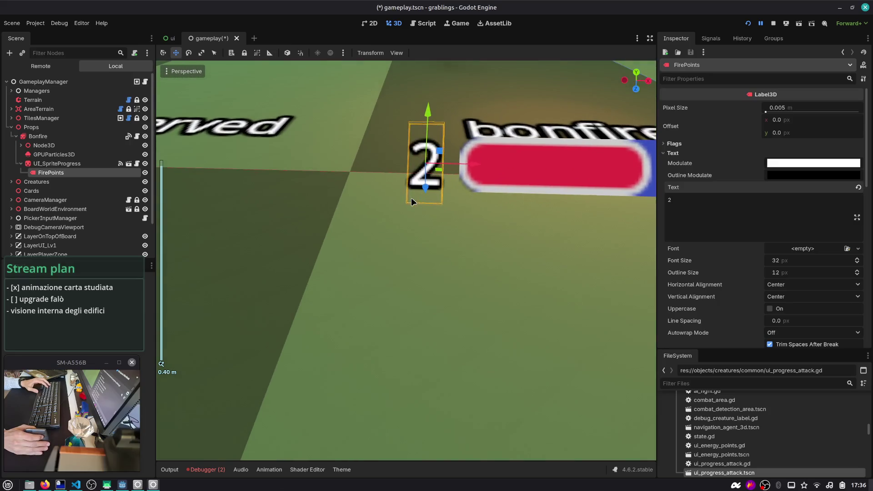
pyautogui.moveTo(451, 170); pyautogui.dragTo(491, 156)
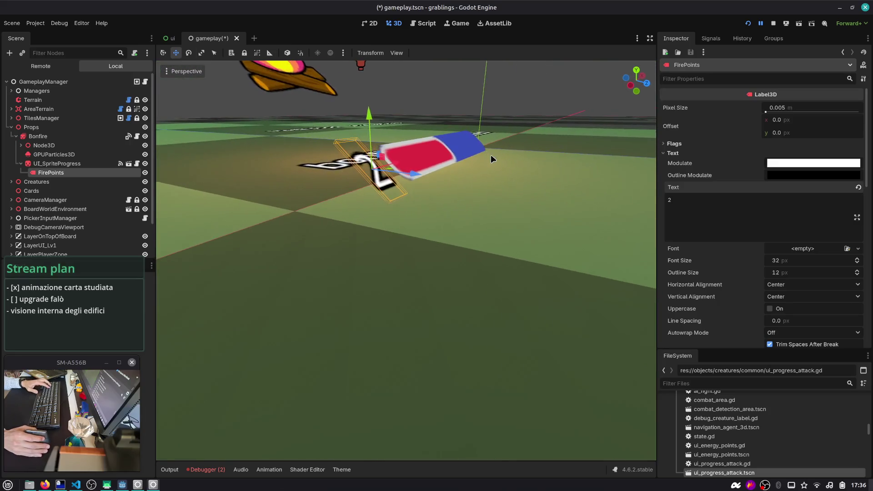
pyautogui.press('r')
pyautogui.press('e')
pyautogui.press('t')
pyautogui.press('w')
pyautogui.scroll(5, 404, 159)
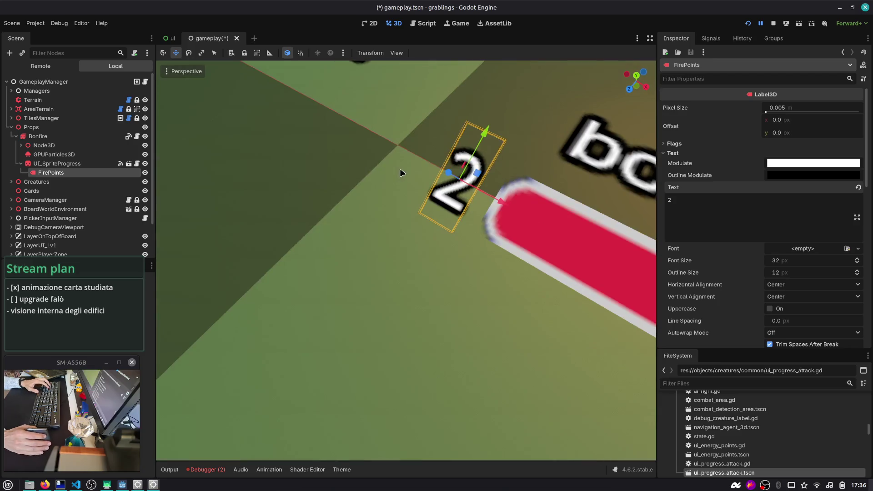
pyautogui.scroll(-5, 400, 172)
pyautogui.moveTo(400, 172); pyautogui.dragTo(454, 226)
pyautogui.hotkey('ctrl', 's')
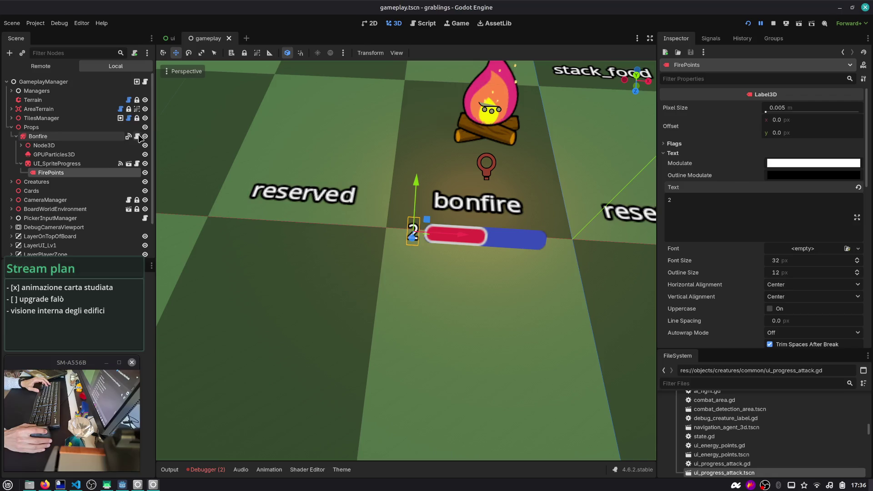
pyautogui.click(136, 136)
# - Link the exported fire_points variable to the FirePoints label in the Bonfire's Inspector
pyautogui.click(330, 94)
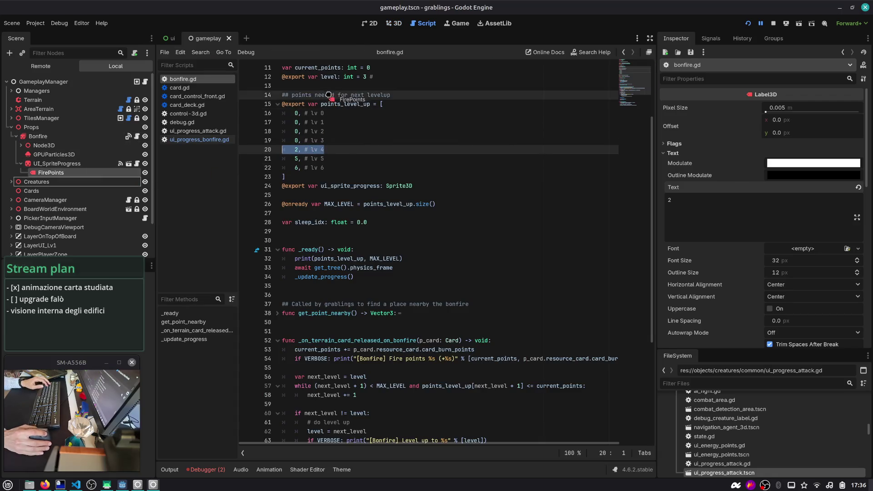
pyautogui.doubleClick(327, 86)
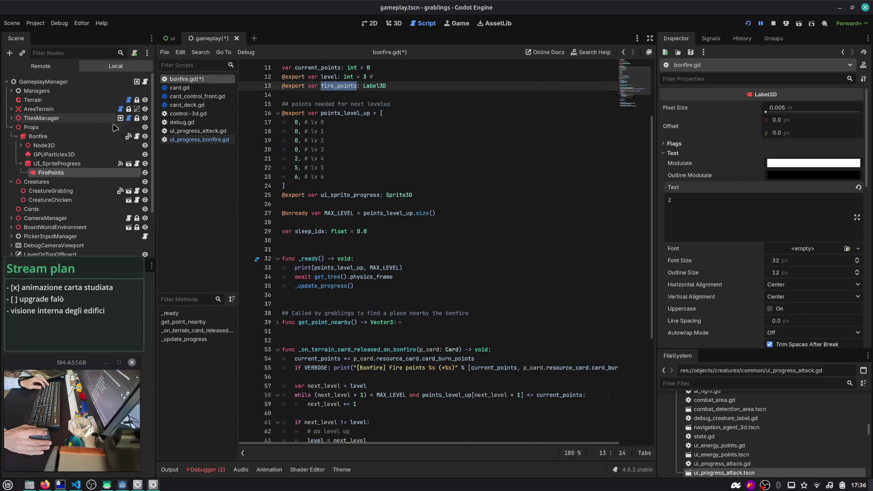
pyautogui.click(64, 135)
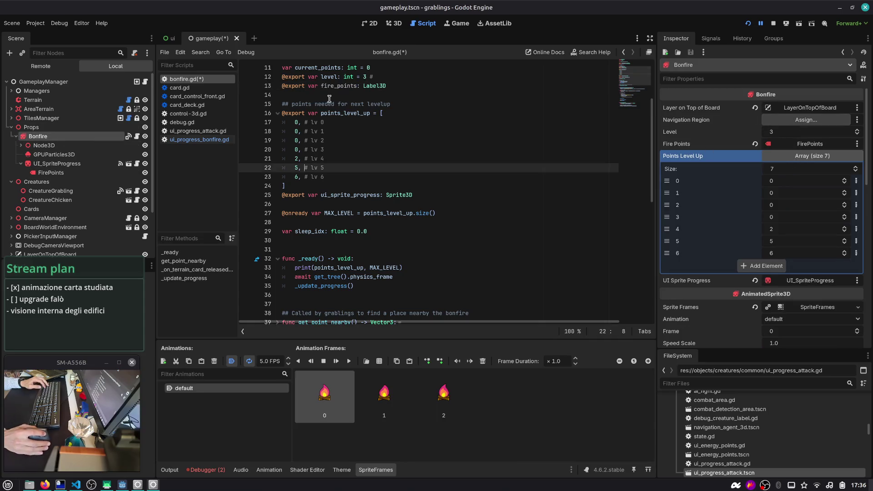
pyautogui.scroll(-10, 330, 212)
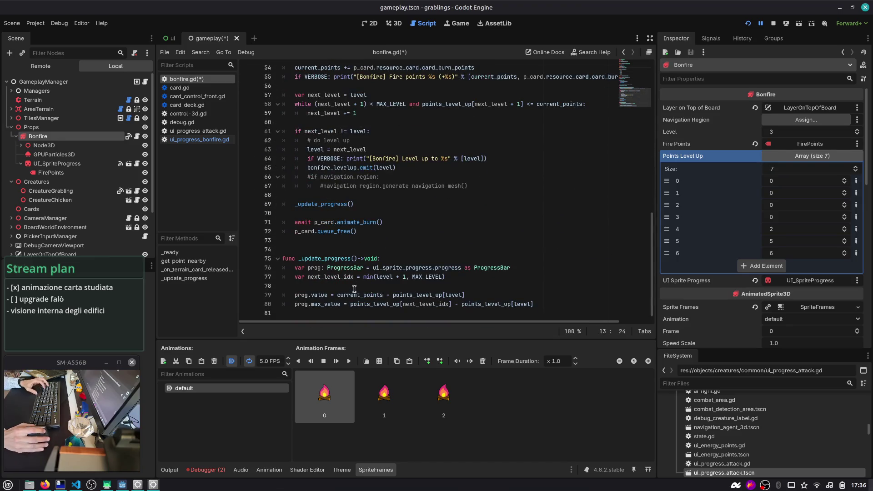
# - Add fire_points.text = str(current_points) to _update_progress and save
pyautogui.click(368, 284)
pyautogui.press('Return')
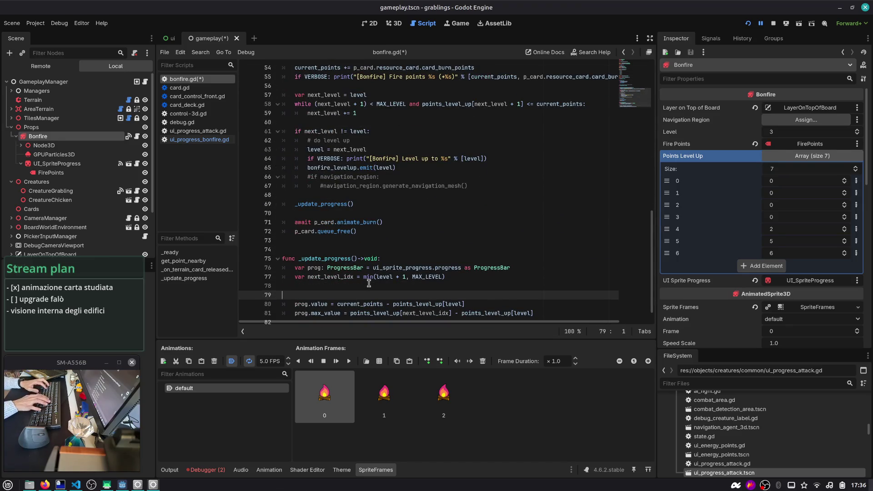
pyautogui.press('BackSpace')
pyautogui.press('BackSpace')
pyautogui.write('fire_points')
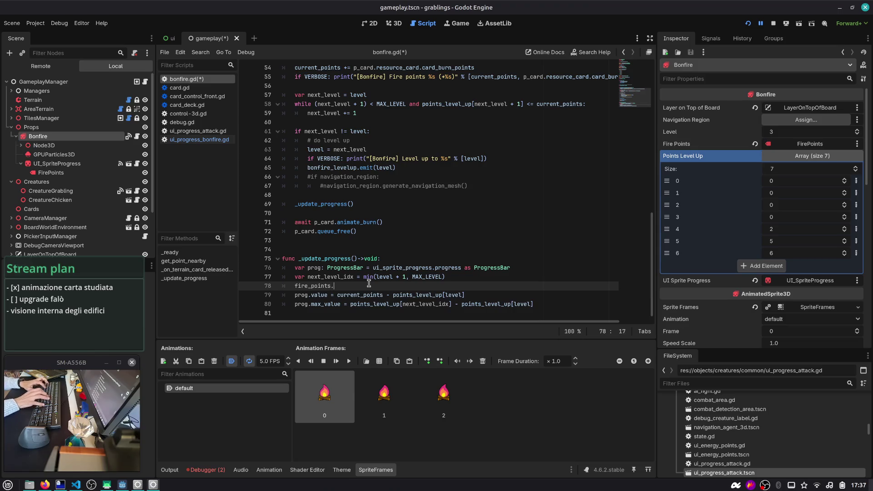
pyautogui.write('.text = str(')
pyautogui.press('Escape')
pyautogui.write('ent_points)')
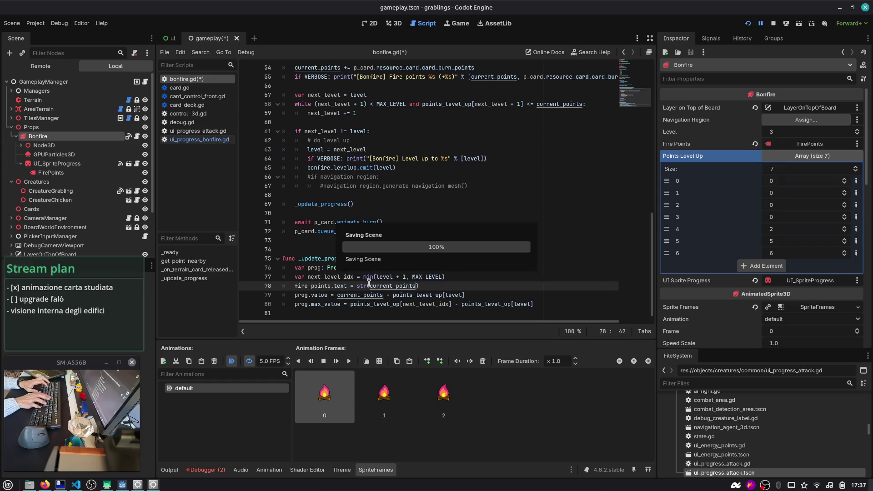
pyautogui.press('Return')
pyautogui.hotkey('ctrl', 's')
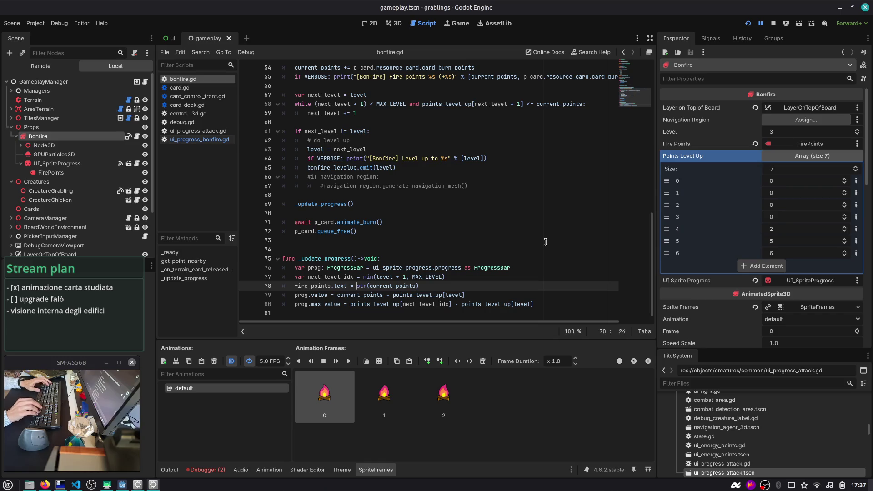
# - Turn the label text into a "%d/%d" format string filled with current_points
pyautogui.write('"" ')
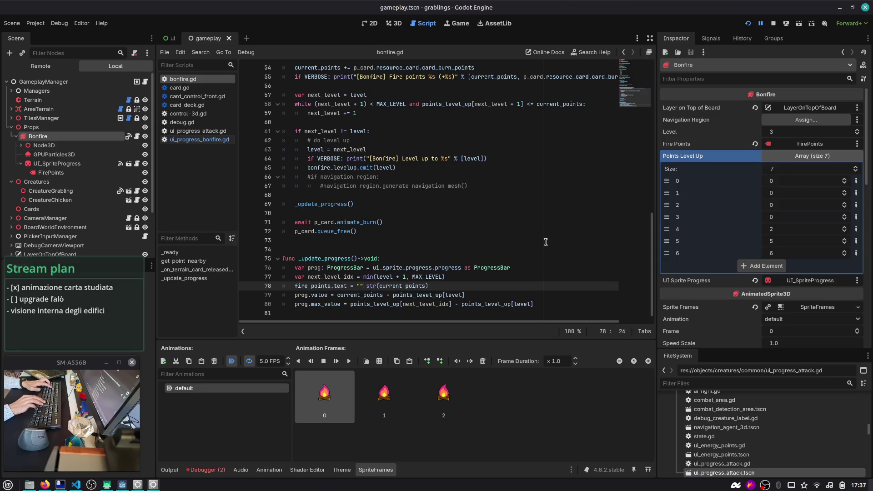
pyautogui.write('/')
pyautogui.write('%')
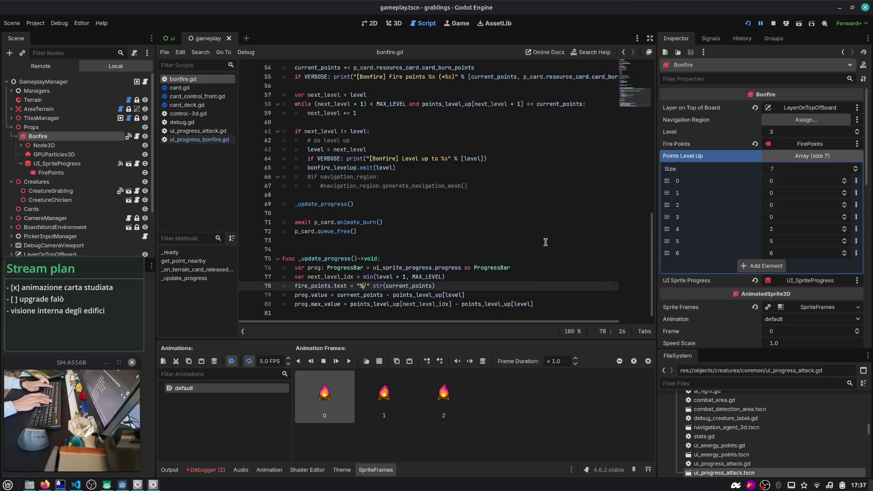
pyautogui.write('d')
pyautogui.write('%d')
pyautogui.press('Delete')
pyautogui.press('Delete')
pyautogui.press('Delete')
pyautogui.write('%[')
pyautogui.press('Delete')
pyautogui.press('End')
pyautogui.press('BackSpace')
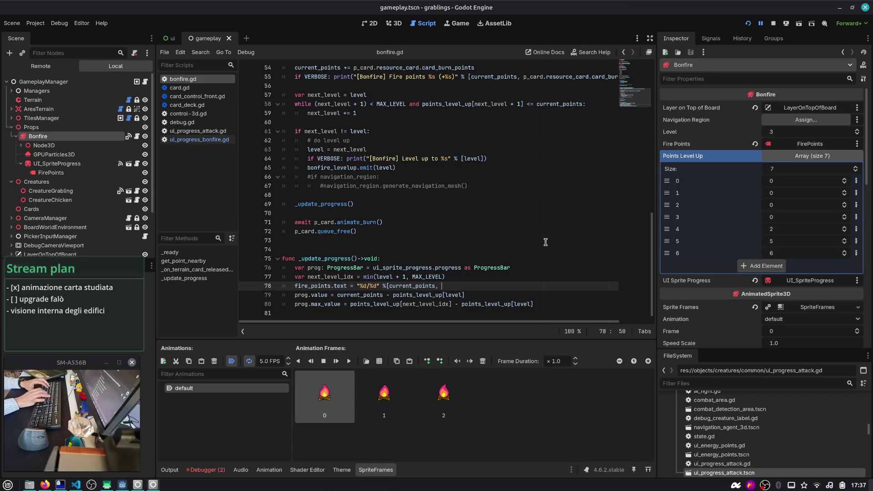
pyautogui.write(']')
# - Add points_level_up[next_level_idx] as the format's second value and save the script
pyautogui.press('Down')
pyautogui.hotkey('ctrl', 'Left')
pyautogui.press('Down')
pyautogui.hotkey('ctrl', 'Right')
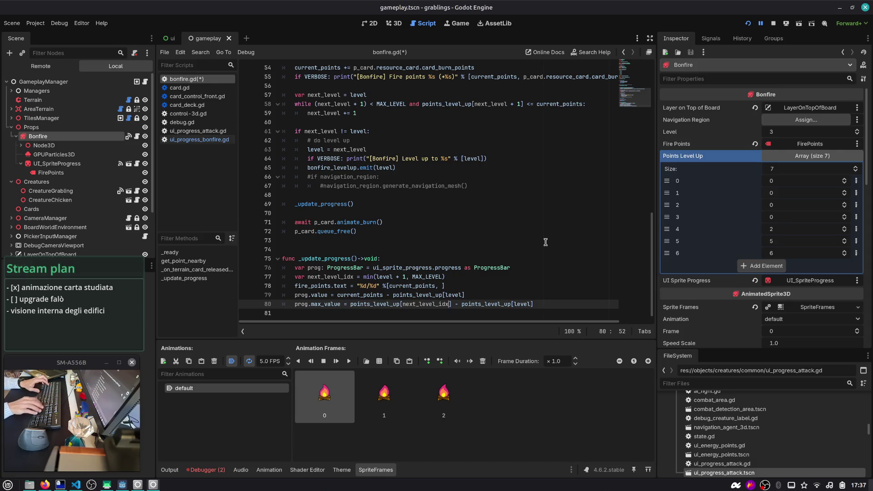
pyautogui.hotkey('ctrl', 'shift', 'Left')
pyautogui.hotkey('ctrl', 'shift', 'Left')
pyautogui.hotkey('ctrl', 'shift', 'Left')
pyautogui.hotkey('ctrl', 'c')
pyautogui.press('Up')
pyautogui.press('Up')
pyautogui.press('Left')
pyautogui.hotkey('ctrl', 'v')
pyautogui.hotkey('ctrl', 's')
# - Review current_points, the prog.value and max_value lines, and the lv 5 threshold
pyautogui.doubleClick(409, 285)
pyautogui.moveTo(451, 286); pyautogui.dragTo(543, 286)
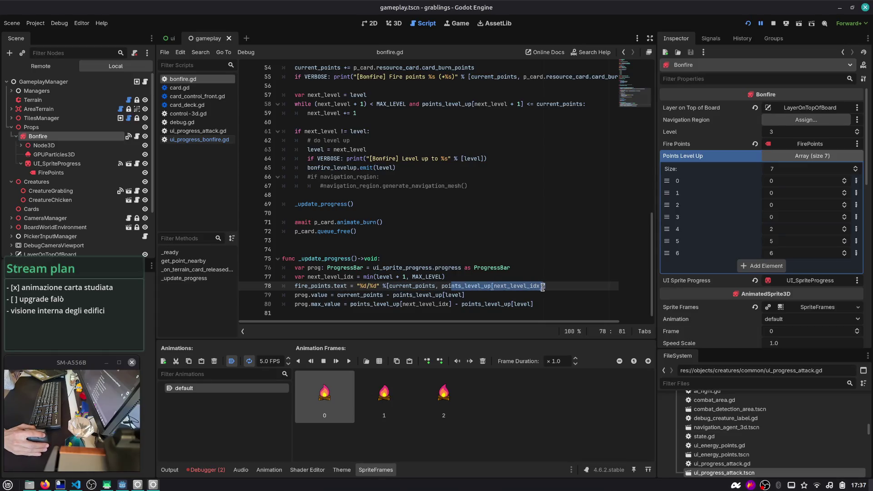
pyautogui.doubleClick(317, 295)
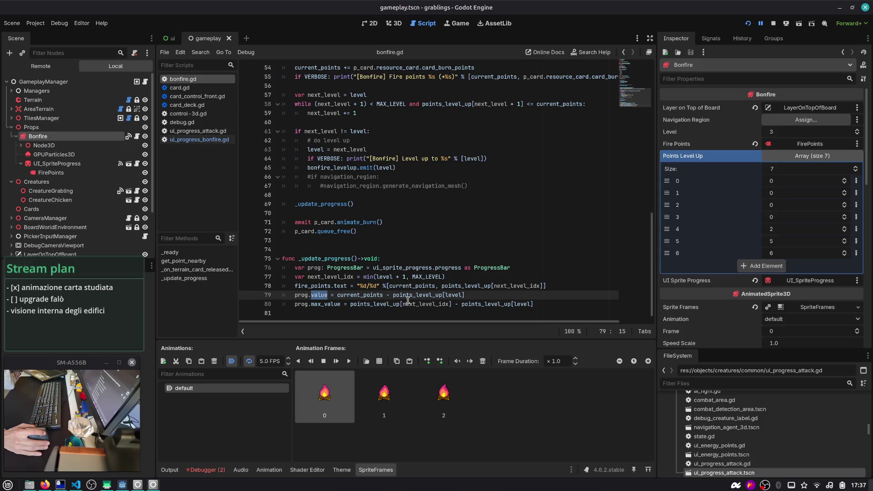
pyautogui.click(526, 304)
pyautogui.moveTo(526, 304); pyautogui.dragTo(287, 295)
pyautogui.click(363, 296)
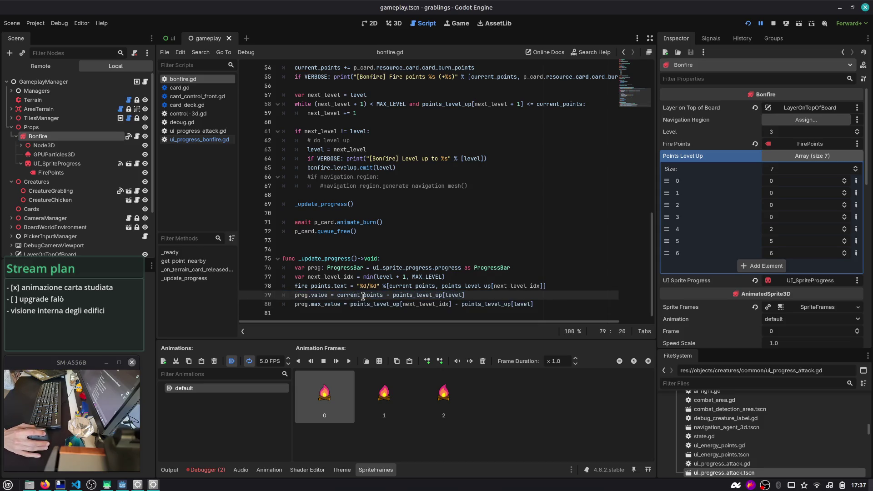
pyautogui.doubleClick(405, 295)
pyautogui.scroll(10, 357, 214)
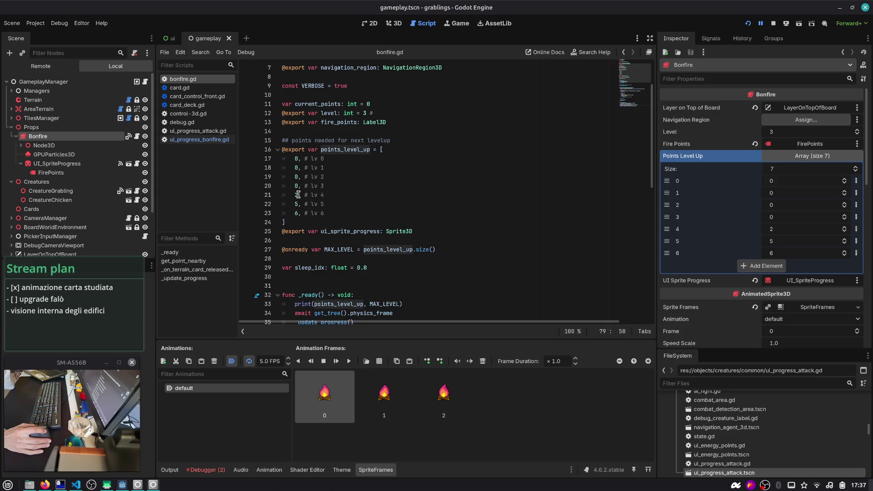
pyautogui.click(297, 204)
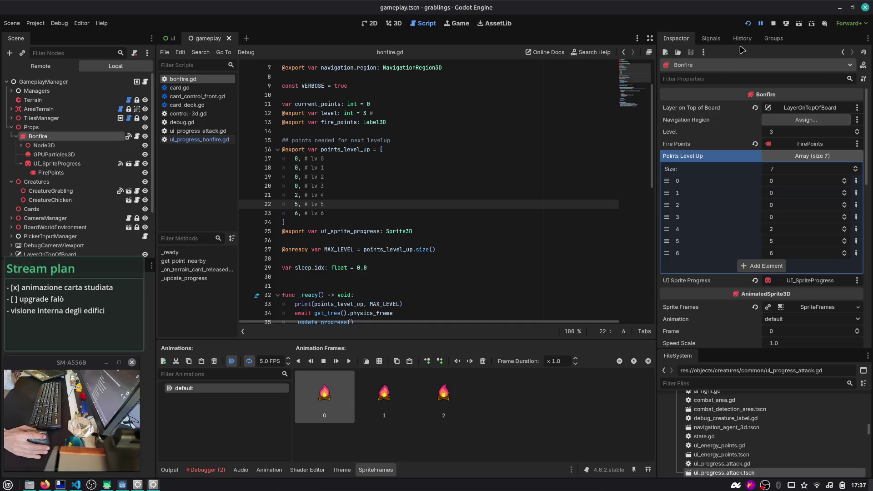
# - Run the game to test the label, then return to the 3D scene view
pyautogui.click(747, 23)
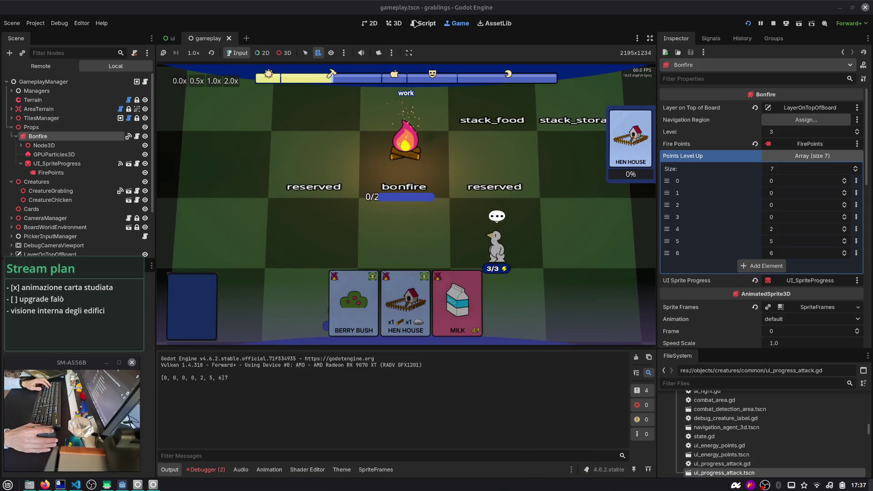
pyautogui.click(377, 25)
pyautogui.click(393, 24)
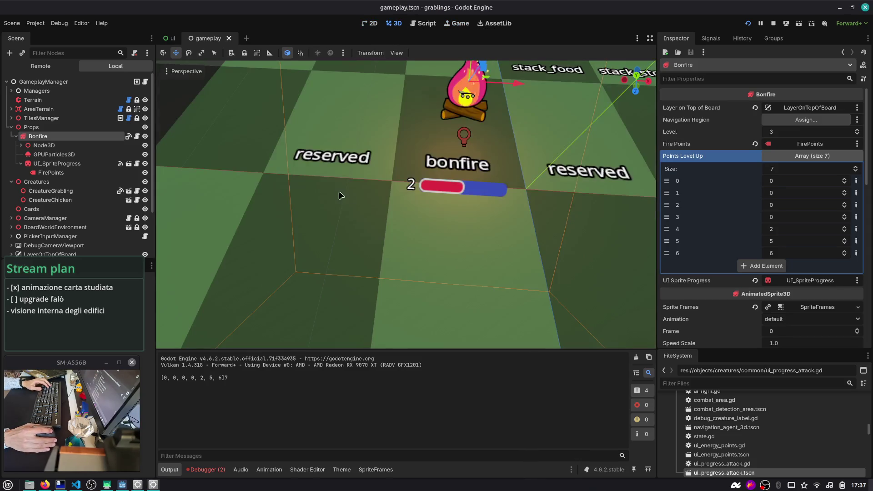
# - Change the FirePoints label text to 2/3, shift it left, and save the gameplay scene
pyautogui.click(50, 172)
pyautogui.click(699, 207)
pyautogui.write('/3g')
pyautogui.click(458, 188)
pyautogui.hotkey('ctrl', 's')
# - Run the game, feed a BERRY card to the bonfire, and look over _update_progress in bonfire.gd
pyautogui.press('F5')
pyautogui.moveTo(376, 306); pyautogui.dragTo(402, 157)
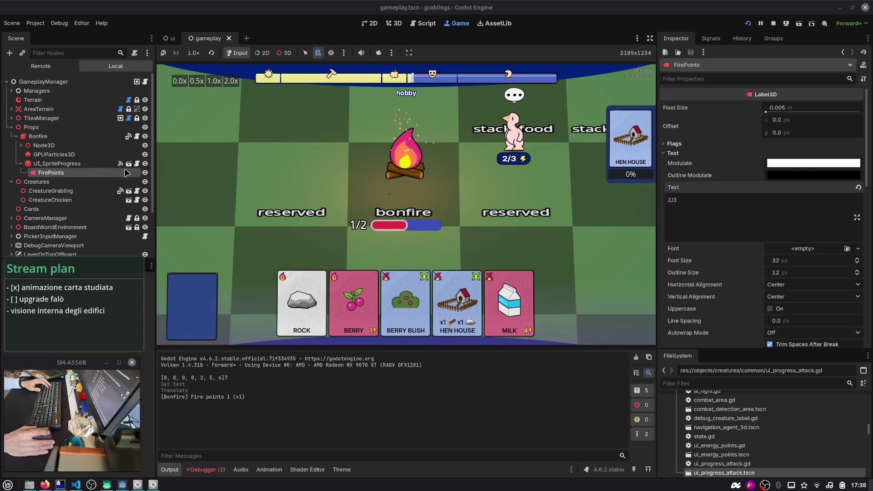
pyautogui.click(137, 136)
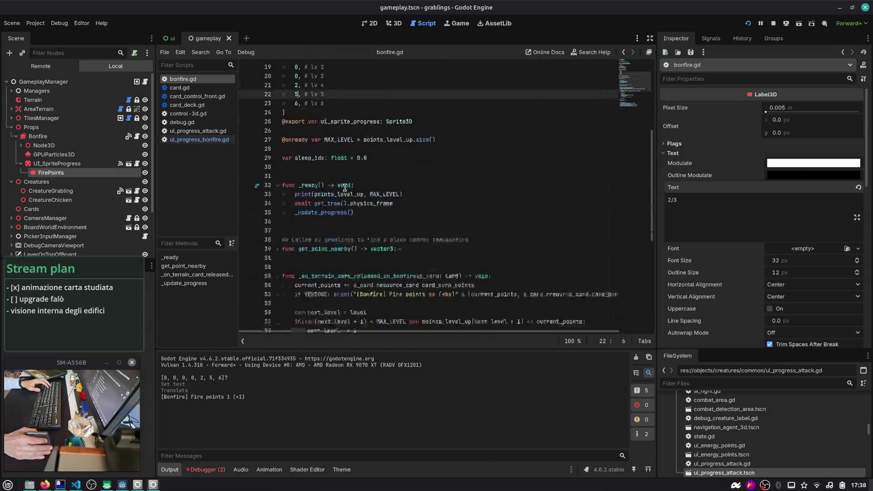
pyautogui.doubleClick(325, 186)
pyautogui.scroll(-10, 391, 182)
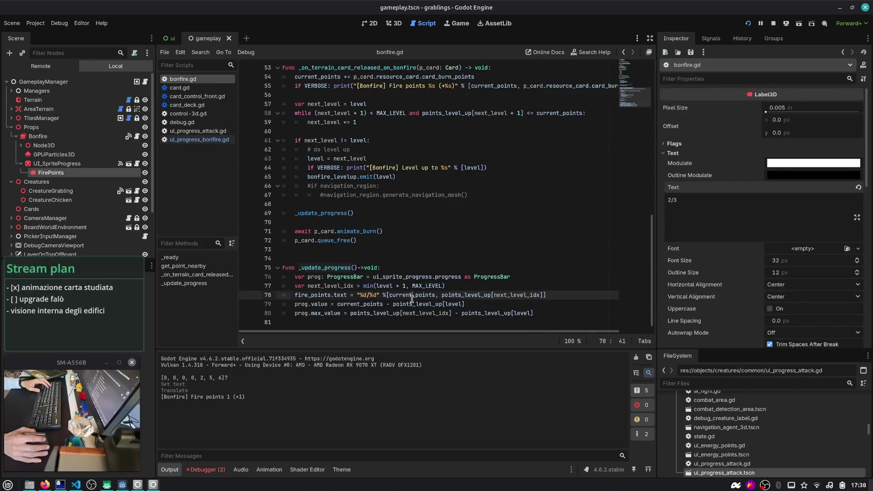
# - Restart the game and burn BERRY, ROCK and WOOD cards until the bonfire shows 5/6 at level 5
pyautogui.click(748, 24)
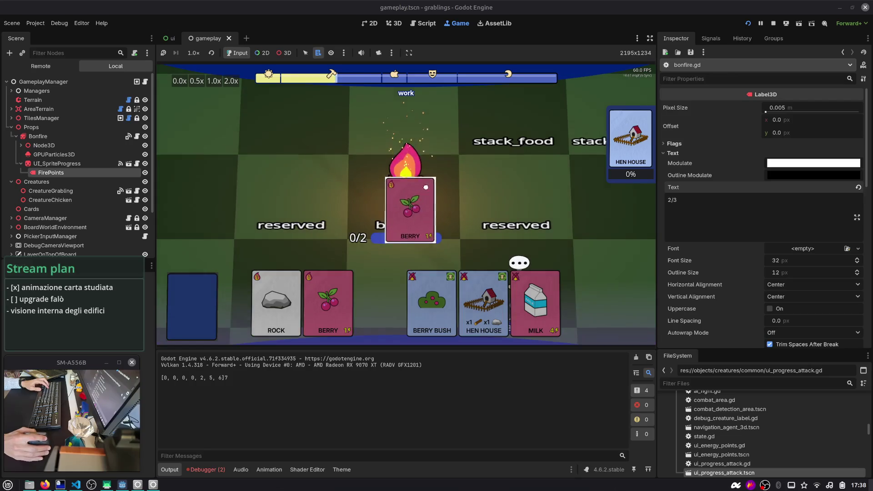
pyautogui.tripleClick(695, 207)
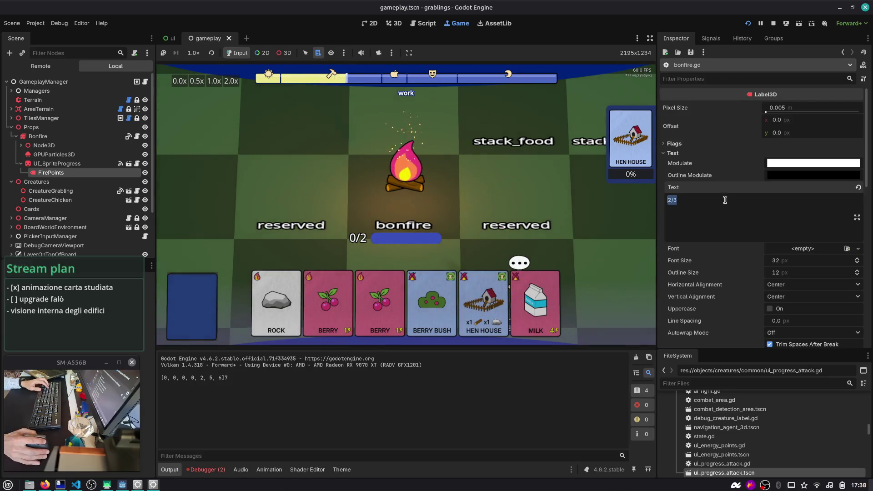
pyautogui.click(350, 294)
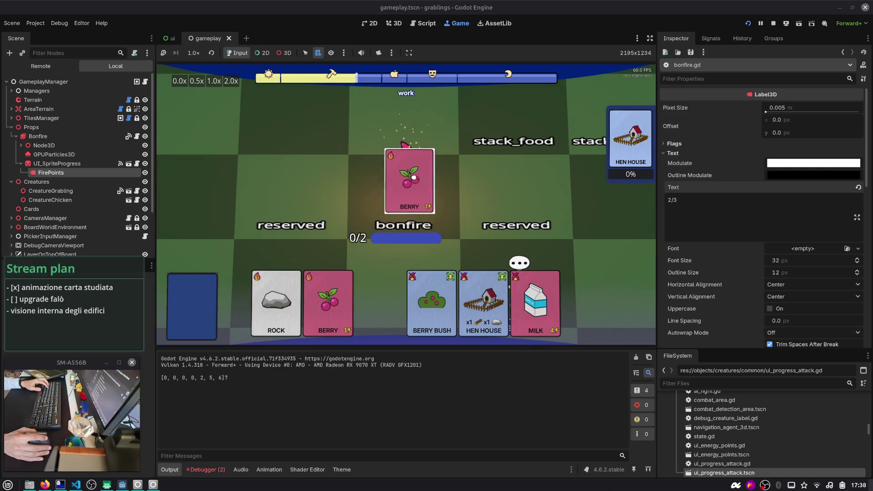
pyautogui.click(351, 294)
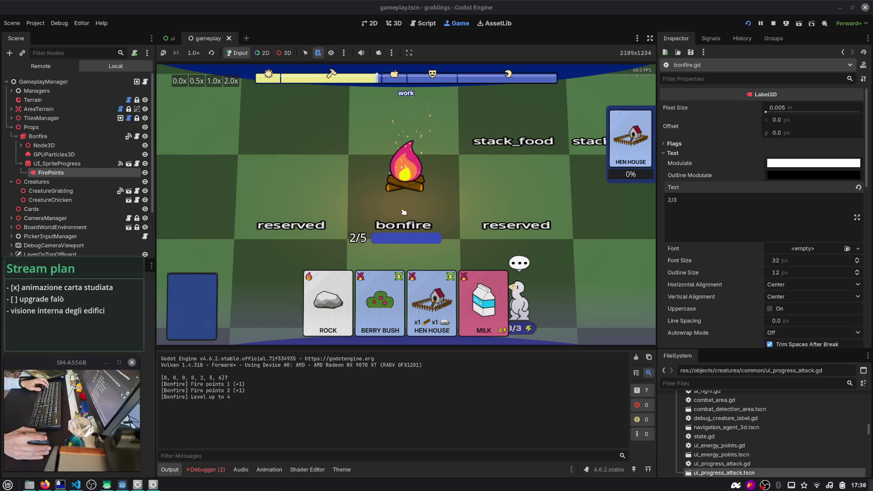
pyautogui.click(327, 300)
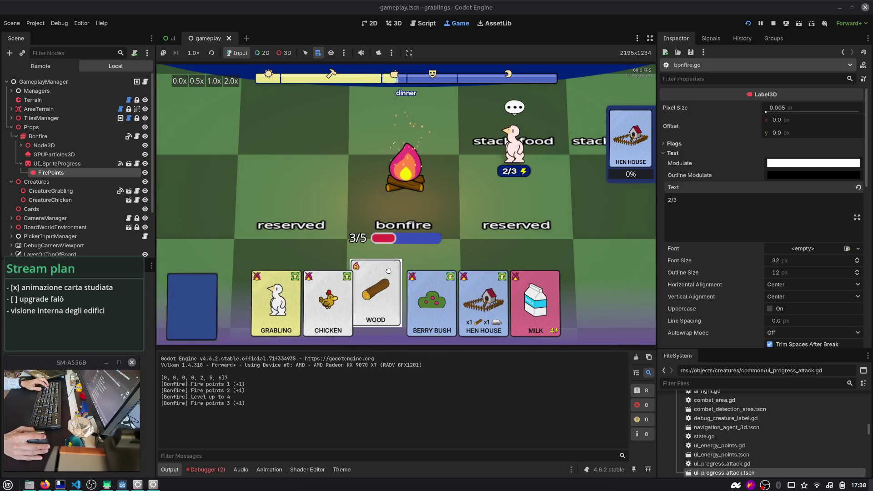
pyautogui.moveTo(381, 302); pyautogui.dragTo(411, 164)
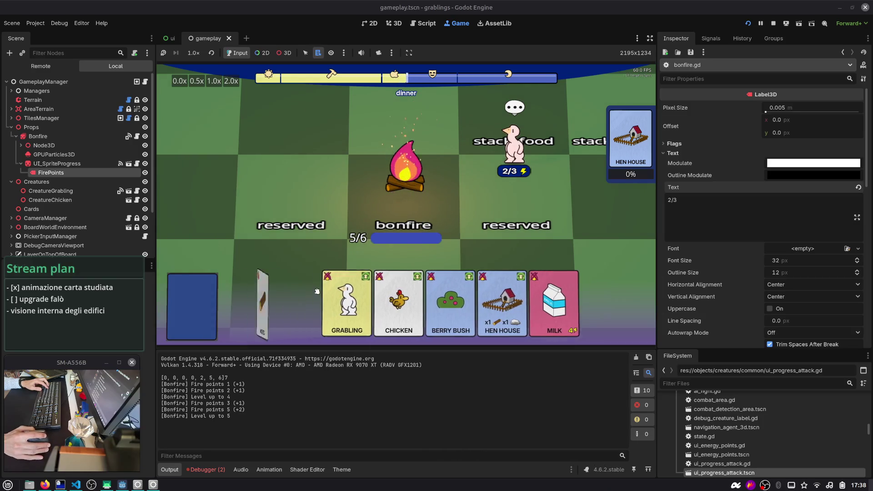
pyautogui.click(359, 218)
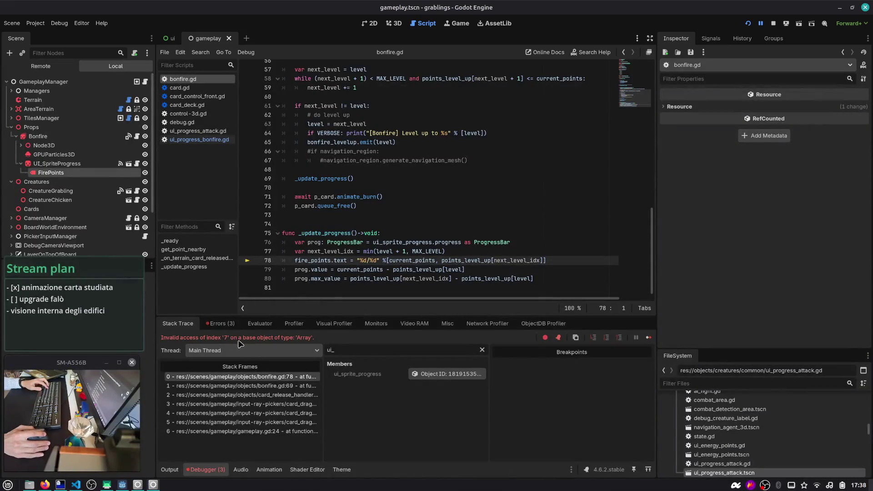
# - Inspect next_level_idx on line 78, then change the MAX_LEVEL declaration to points_level_up.size() - 1
pyautogui.doubleClick(509, 261)
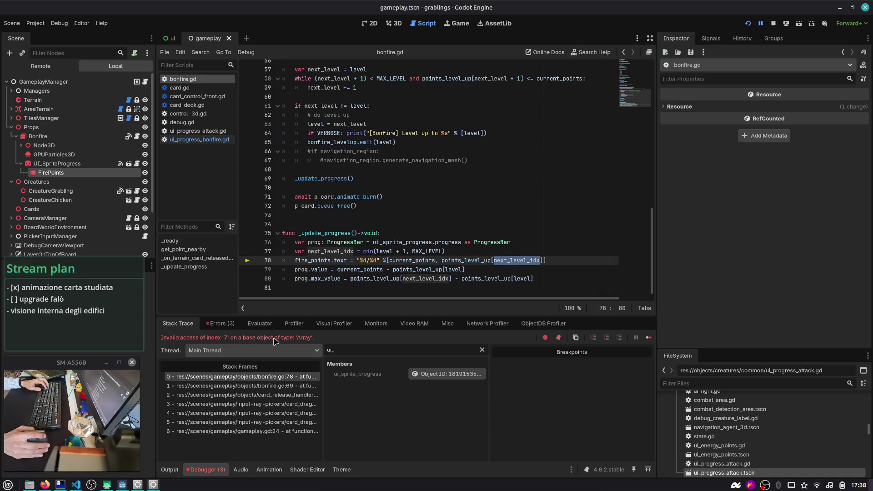
pyautogui.click(505, 269)
pyautogui.doubleClick(510, 261)
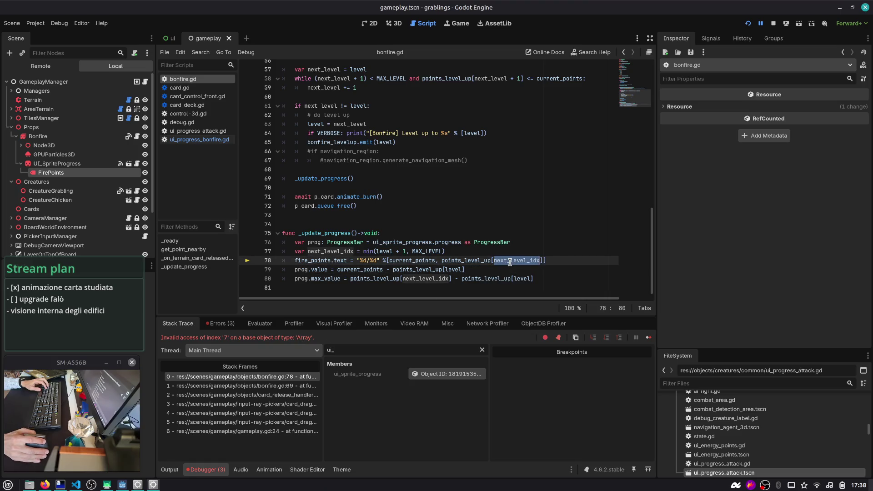
pyautogui.doubleClick(426, 252)
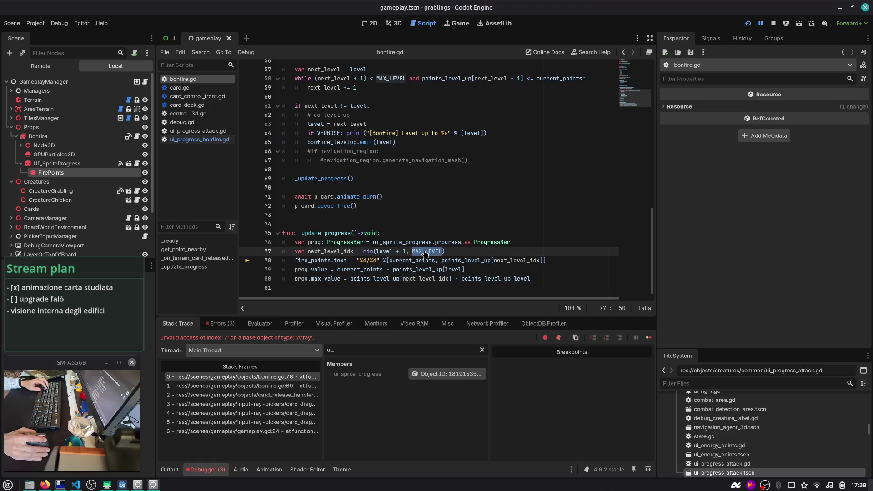
pyautogui.keyDown('ctrl'); pyautogui.click(417, 251); pyautogui.keyUp('ctrl')
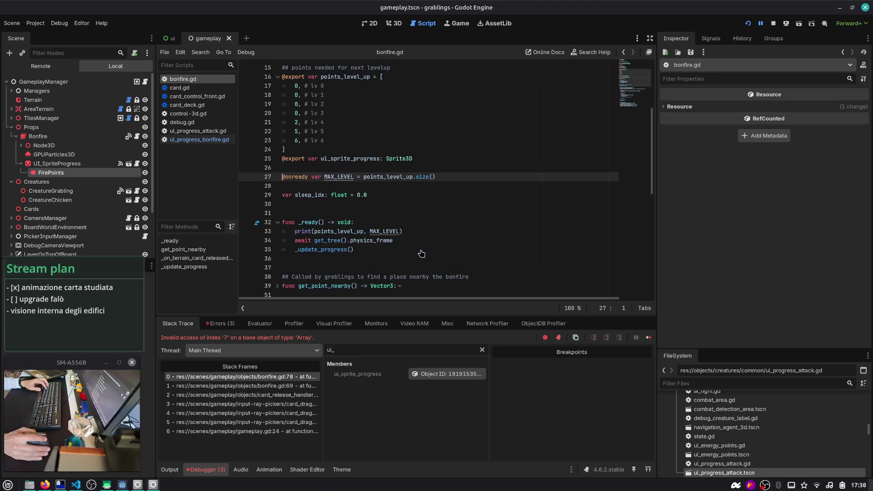
pyautogui.write('-1')
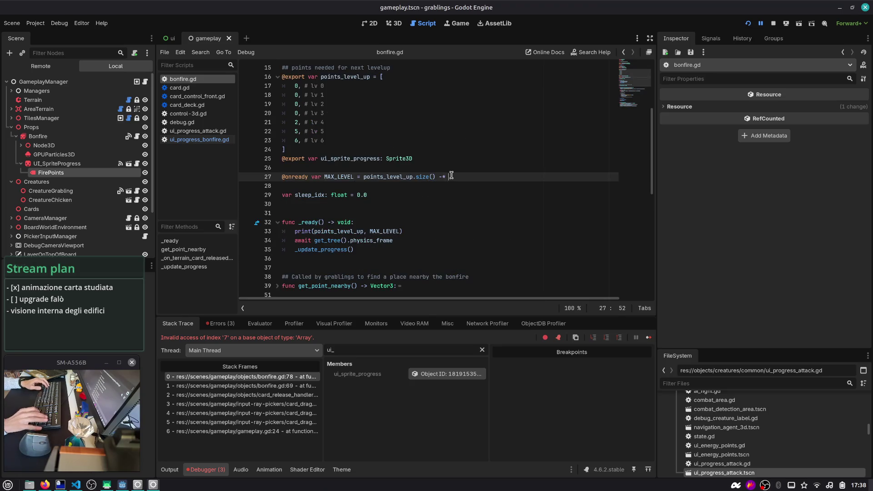
pyautogui.press('BackSpace')
pyautogui.press('BackSpace')
pyautogui.write('1')
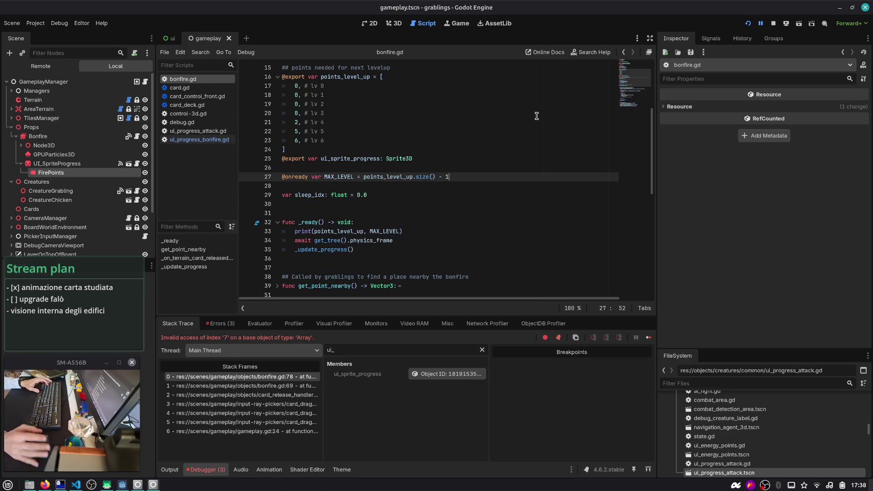
pyautogui.doubleClick(341, 177)
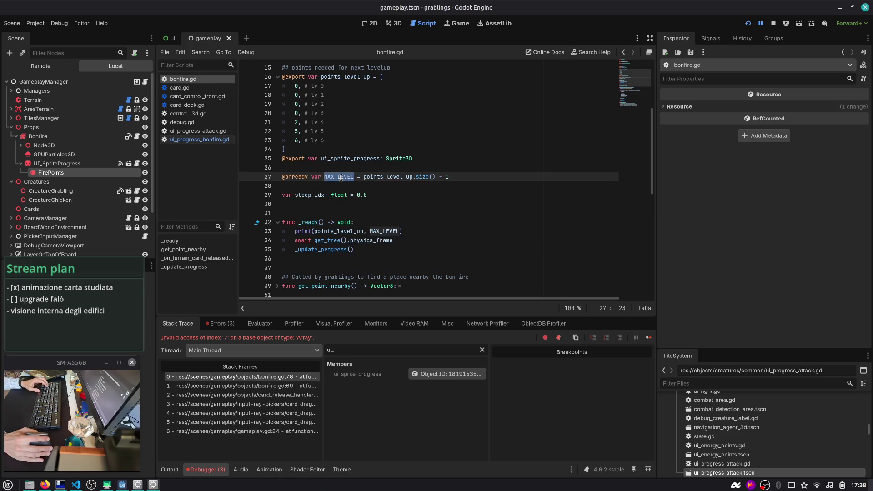
# - Delete the debug print line from _ready in bonfire.gd
pyautogui.scroll(-2, 343, 179)
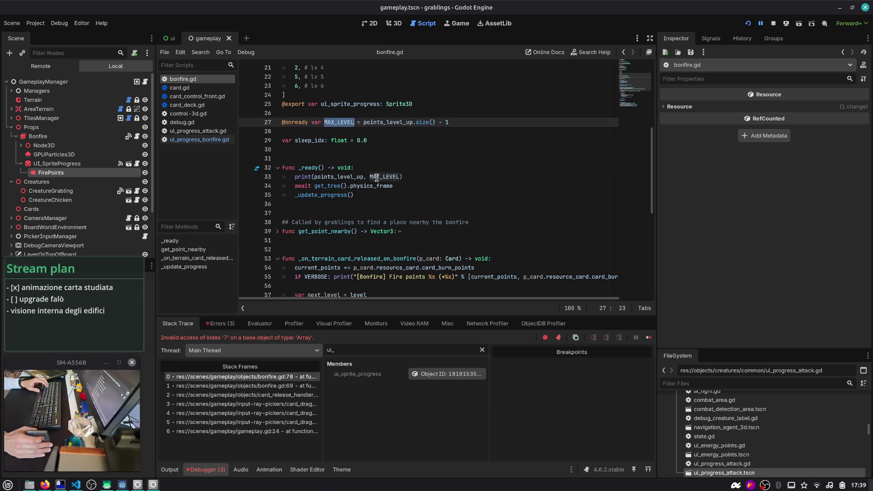
pyautogui.click(413, 177)
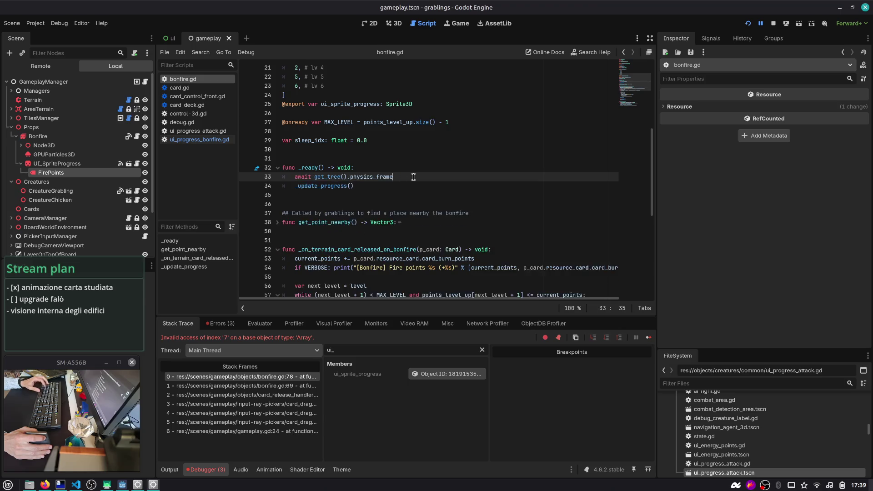
pyautogui.hotkey('ctrl', 'shift', 'k')
pyautogui.scroll(3, 399, 171)
pyautogui.click(327, 115)
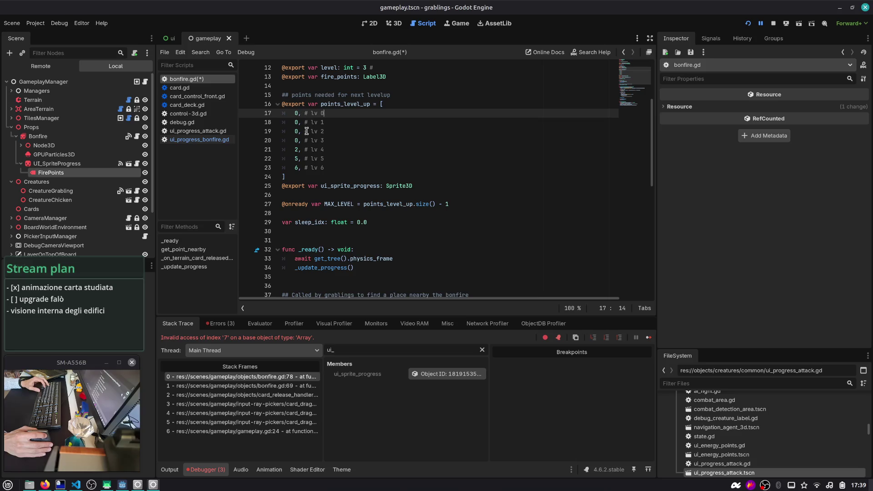
pyautogui.scroll(-2, 368, 220)
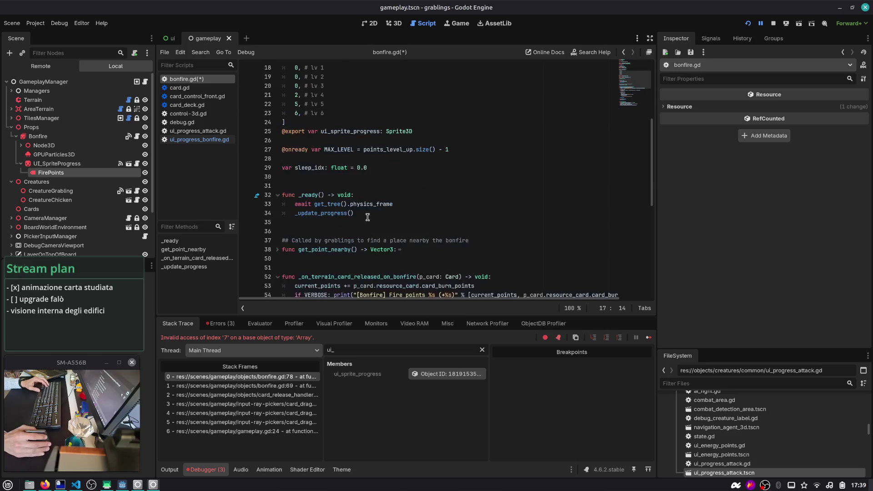
pyautogui.doubleClick(354, 149)
pyautogui.scroll(-6, 377, 173)
# - Save bonfire.gd and select the entire script for copying
pyautogui.hotkey('ctrl', 's')
pyautogui.scroll(-2, 388, 177)
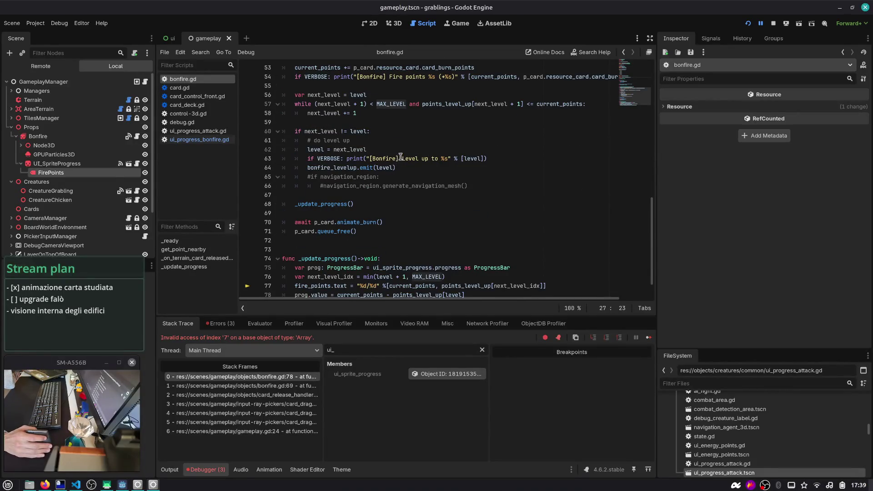
pyautogui.click(400, 156)
pyautogui.hotkey('ctrl', 'a')
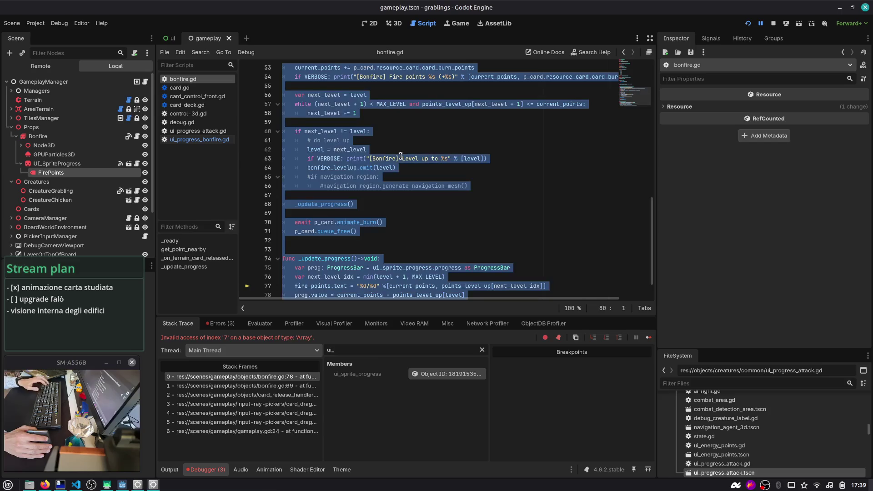
# - In the Open WebUI 'Godot Bonfire Script Fixes' chat, start a message and paste the bonfire.gd script
pyautogui.hotkey('alt', 'Tab')
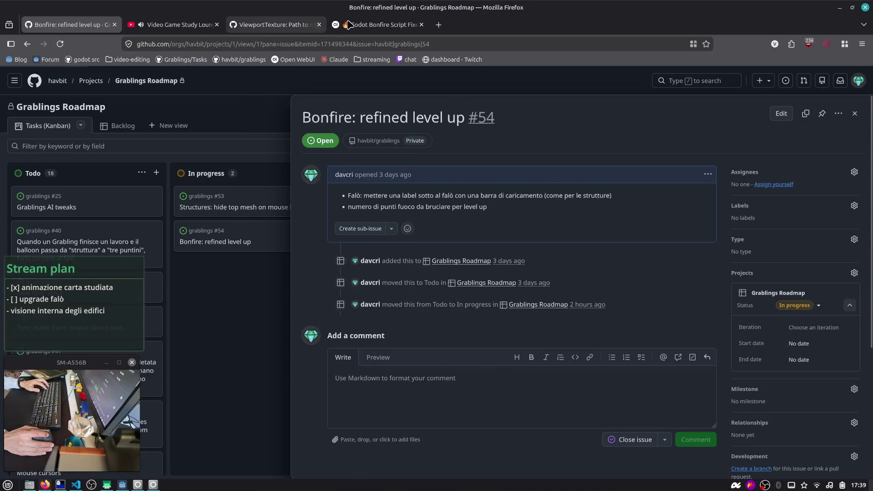
pyautogui.click(341, 25)
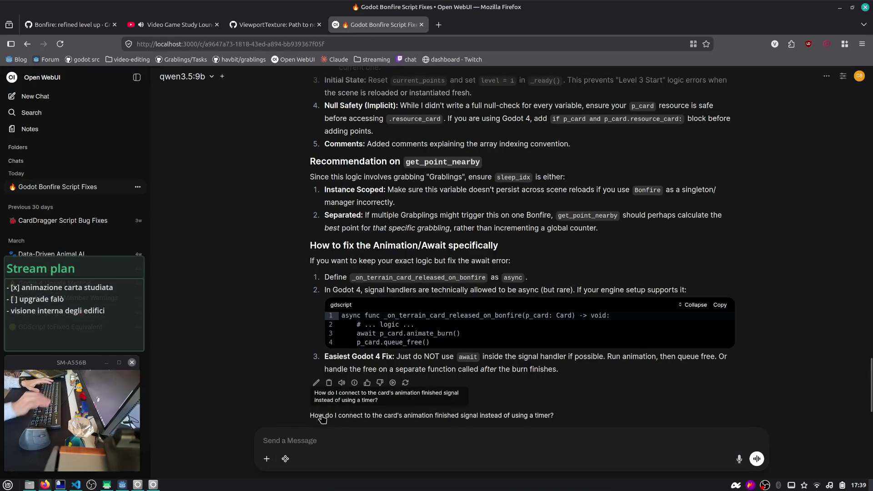
pyautogui.write("'")
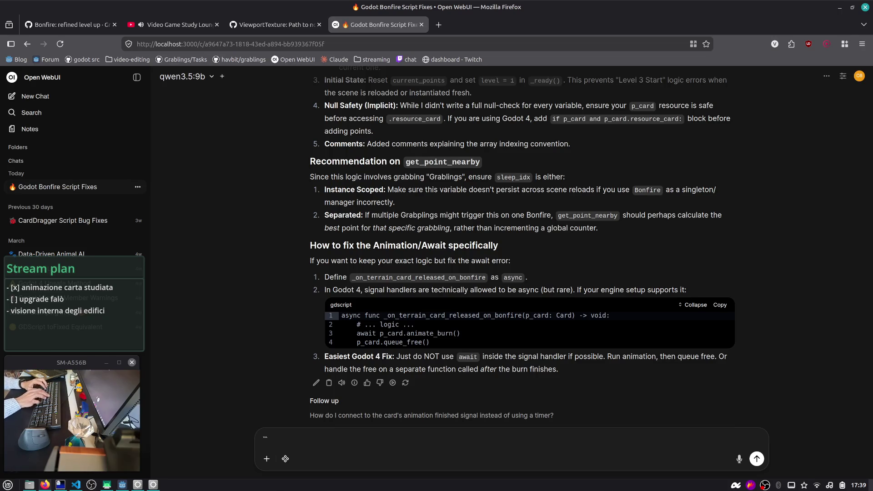
pyautogui.write('what about th')
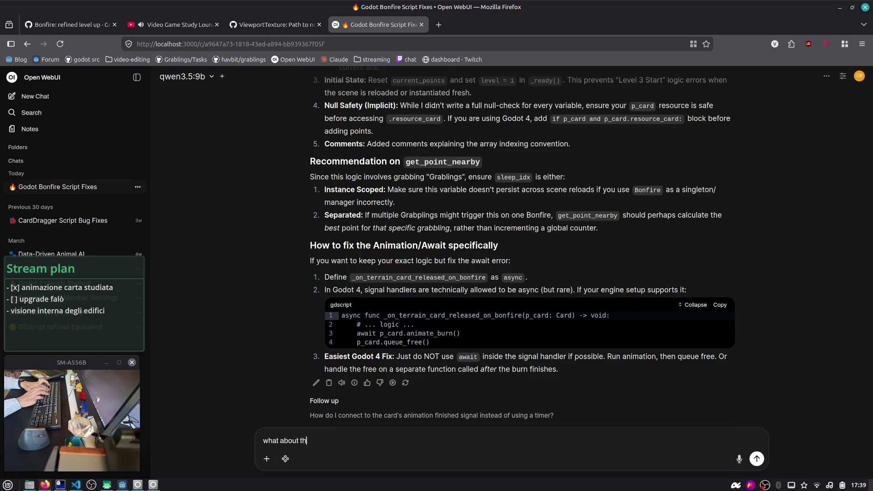
pyautogui.write('?')
pyautogui.hotkey('shift', 'Return')
pyautogui.hotkey('ctrl', 'v')
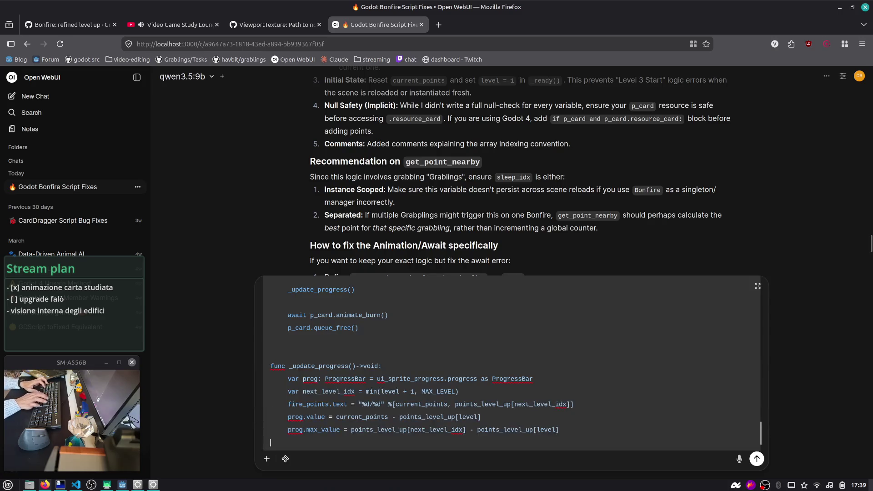
# - Ask the model to check `_update_progress`, send the message, and switch to the stream chat workspace
pyautogui.write('check also the new code')
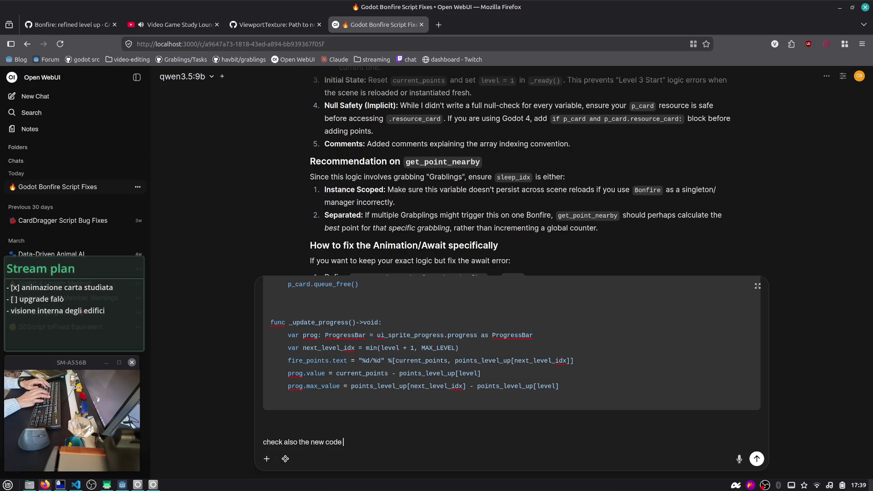
pyautogui.write('atEprogre')
pyautogui.hotkey('ctrl', 'shift', 'Left')
pyautogui.write('_progress')
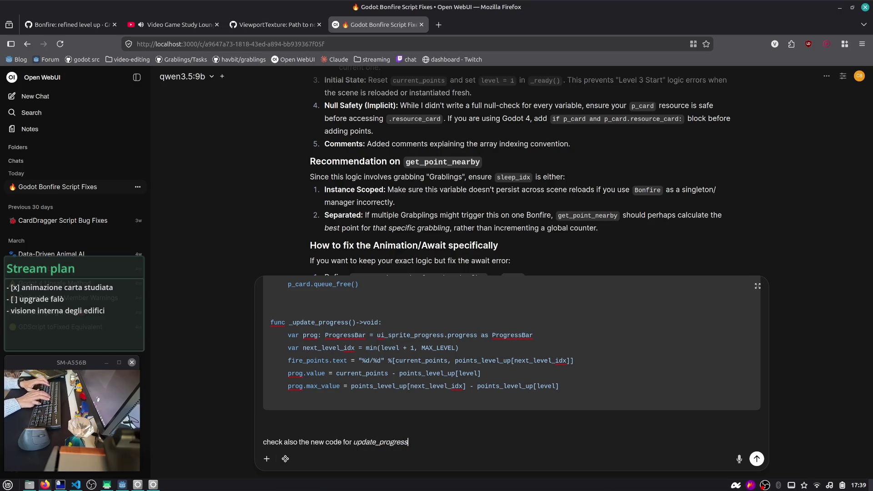
pyautogui.hotkey('ctrl', 'z')
pyautogui.hotkey('ctrl', 'e')
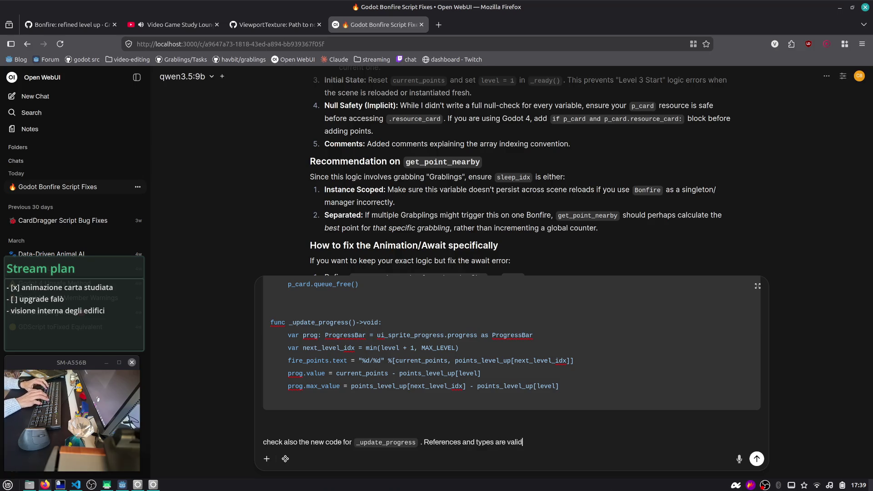
pyautogui.press('Return')
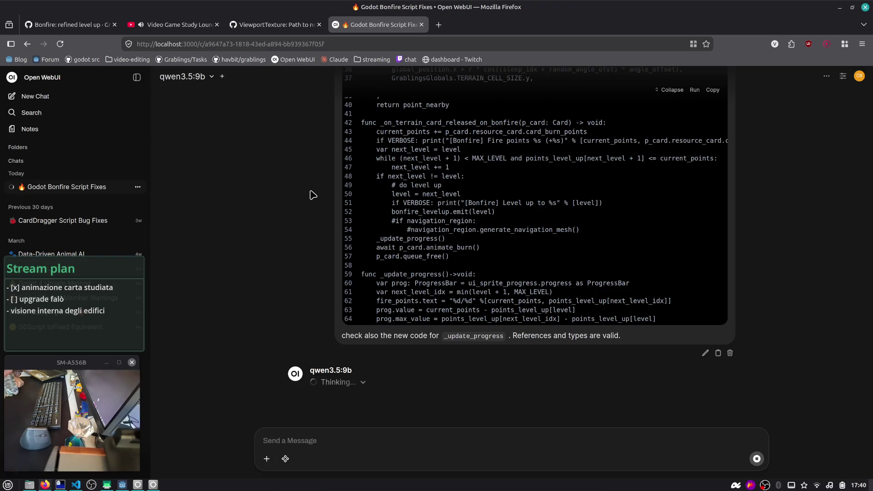
pyautogui.hotkey('ctrl', 'alt', 'Right')
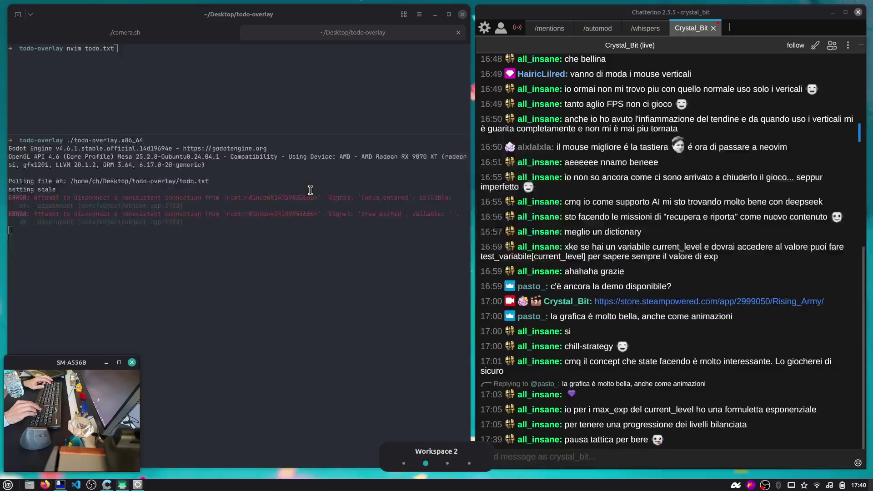
pyautogui.click(683, 14)
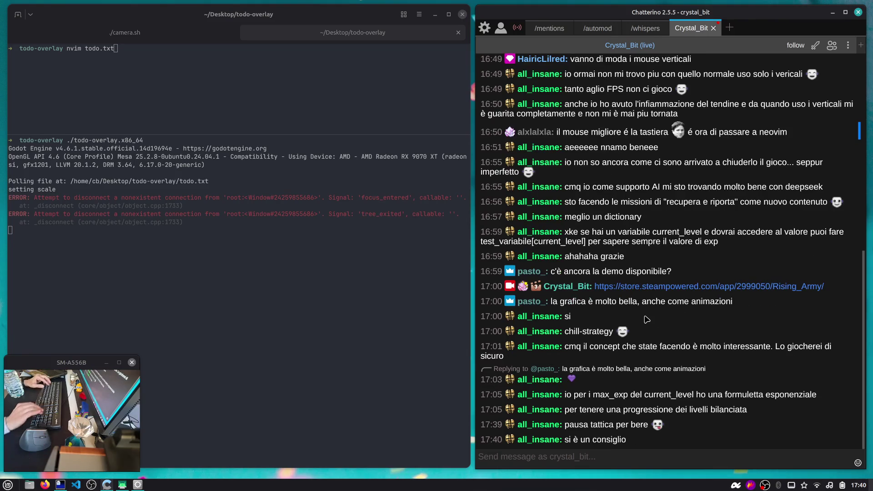
pyautogui.hotkey('ctrl', 'alt', 'Left')
pyautogui.hotkey('ctrl', 'alt', 'Right')
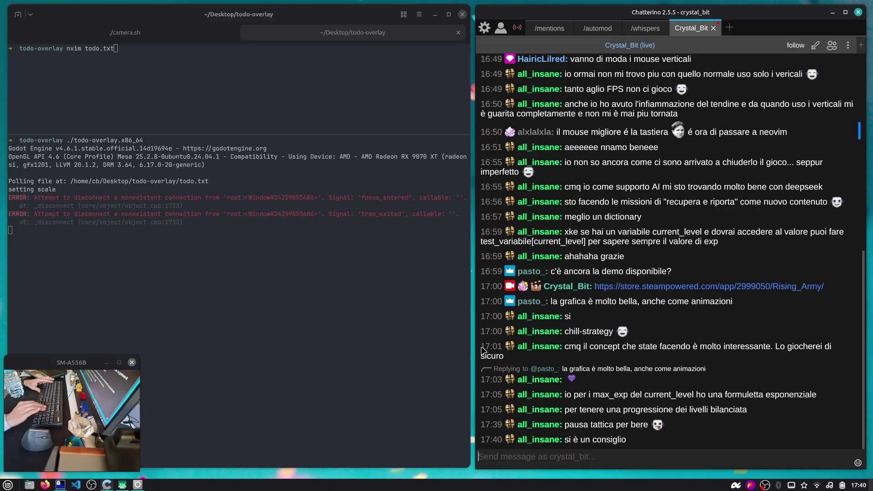
pyautogui.hotkey('ctrl', 'alt', 'Left')
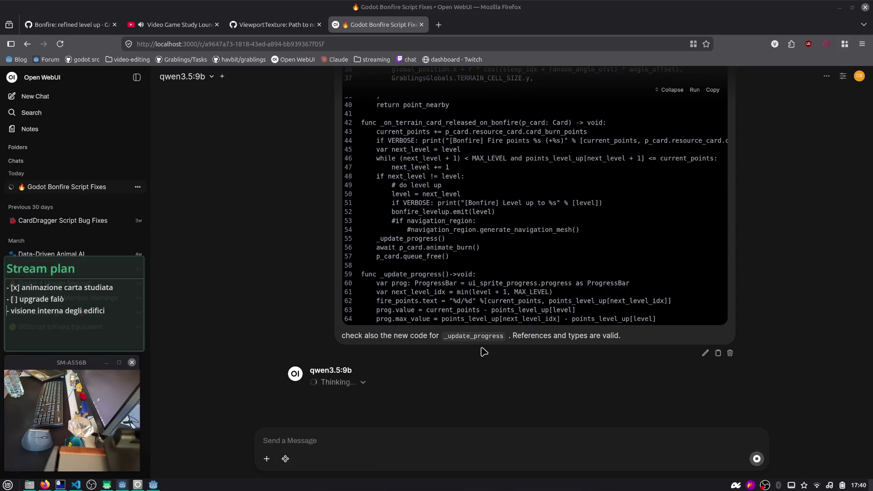
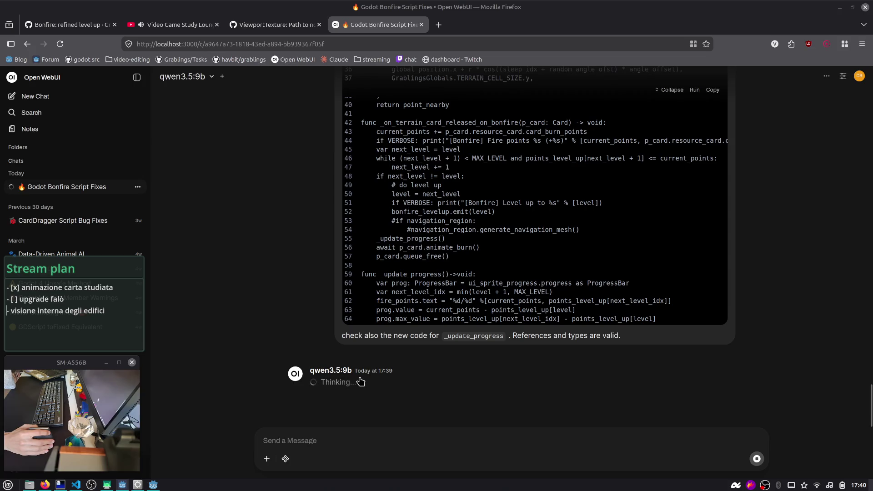
# - In the stream plan, tick 'upgrade falò' as done and add a '[ ]' checkbox before 'visione'
pyautogui.press('Up')
pyautogui.press('Right')
pyautogui.press('Right')
pyautogui.press('Right')
pyautogui.write('x')
pyautogui.press('Delete')
pyautogui.press('Down')
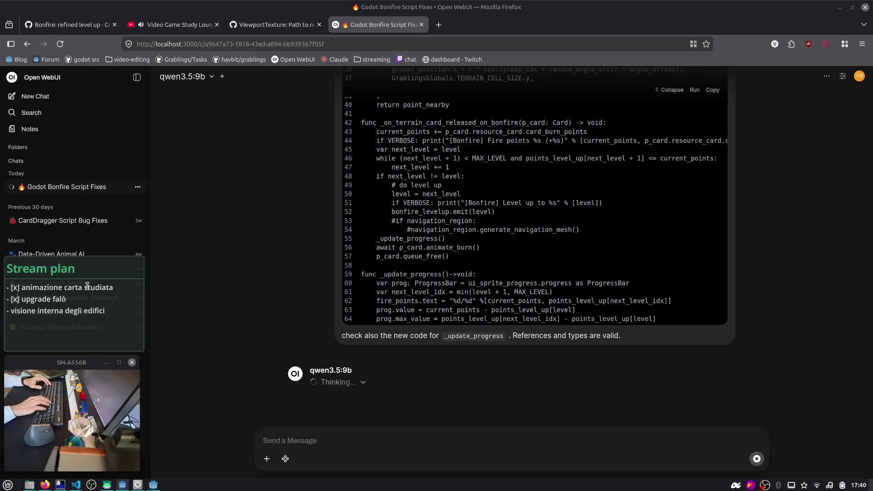
pyautogui.write('[ ]')
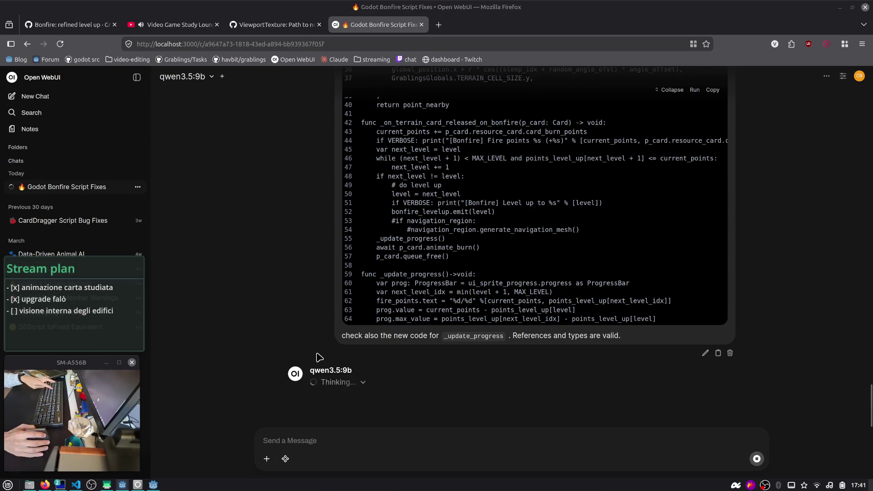
pyautogui.hotkey('ctrl', 'alt', 't')
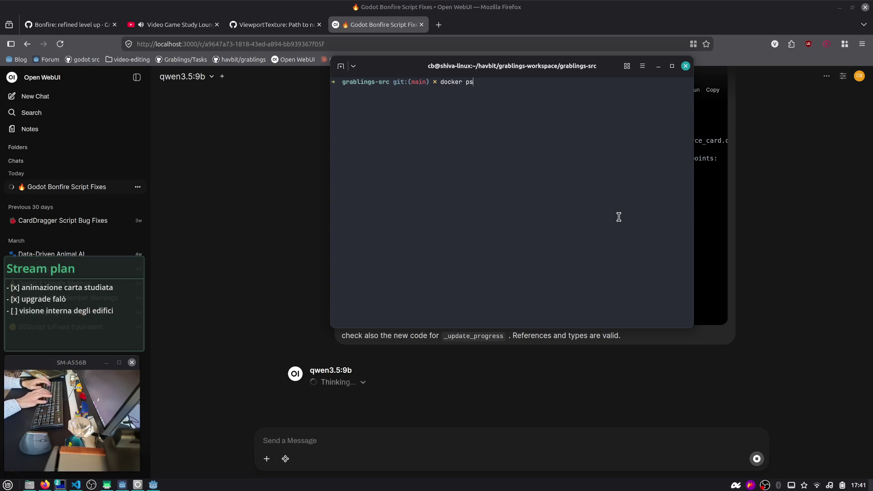
# - Run 'watch -n 2 docker exec ollama ollama ps' to confirm qwen3.5:9b is loaded on the GPU
pyautogui.hotkey('ctrl', 'u')
pyautogui.press('Right')
pyautogui.press('Return')
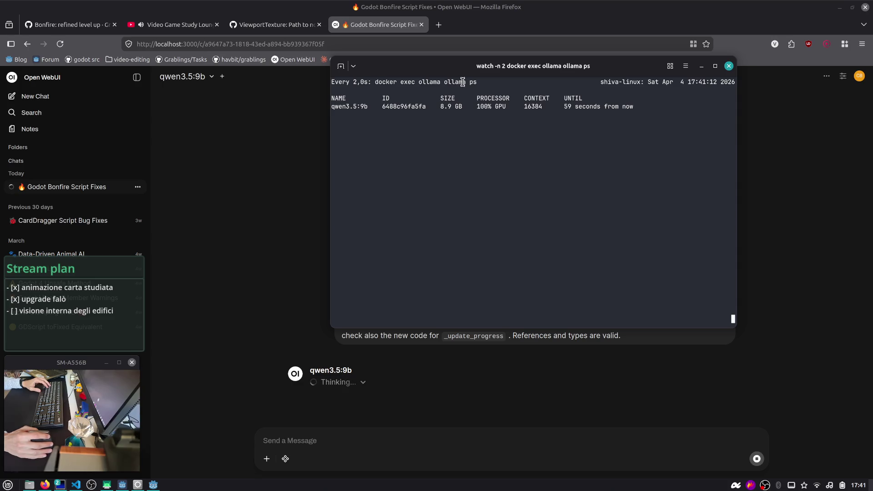
# - Check GPU load with amdgpu_top in a new tab, then return to the model status watch
pyautogui.hotkey('ctrl', 'shift', 't')
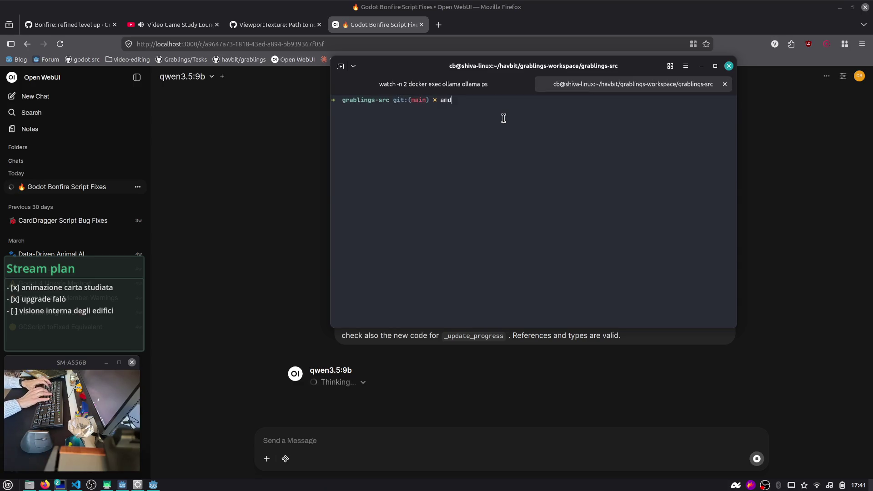
pyautogui.write('pu_top')
pyautogui.press('Return')
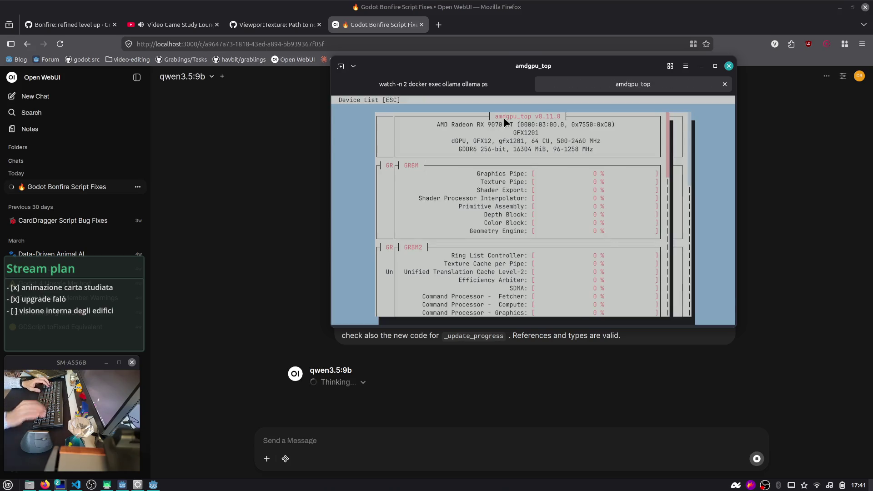
pyautogui.scroll(5, 504, 166)
pyautogui.scroll(-2, 517, 231)
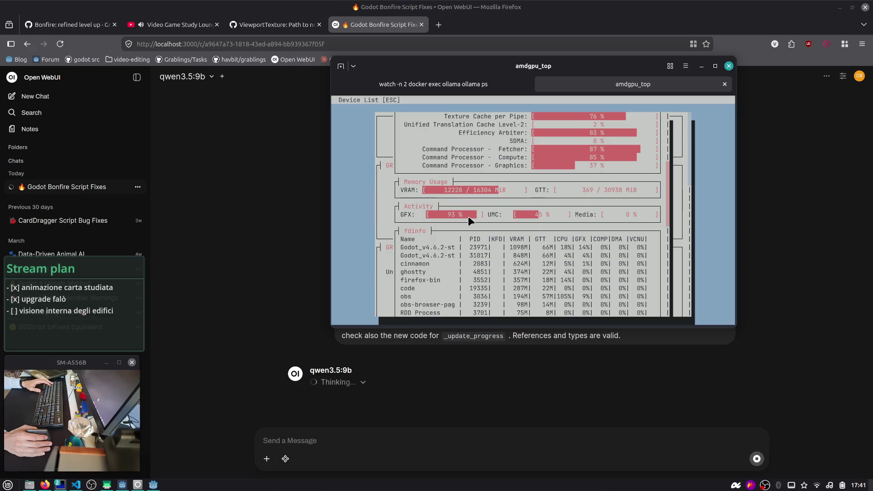
pyautogui.press('q')
pyautogui.hotkey('ctrl', 'pageup')
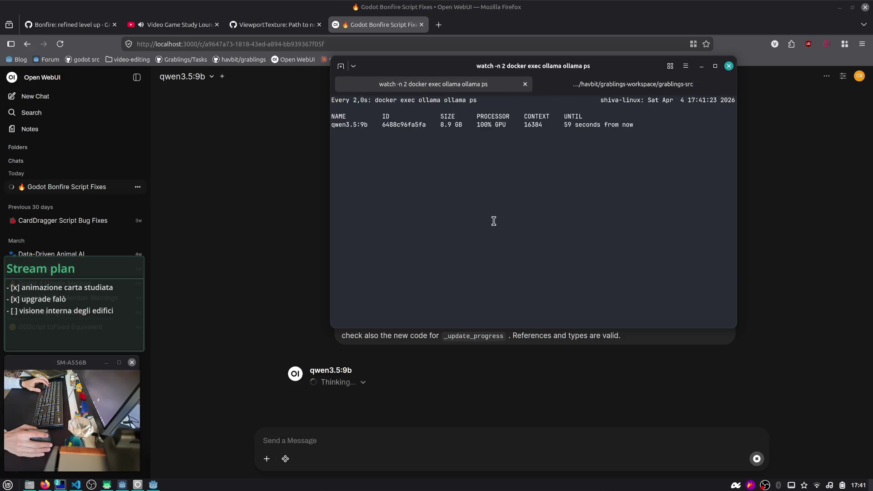
pyautogui.click(300, 286)
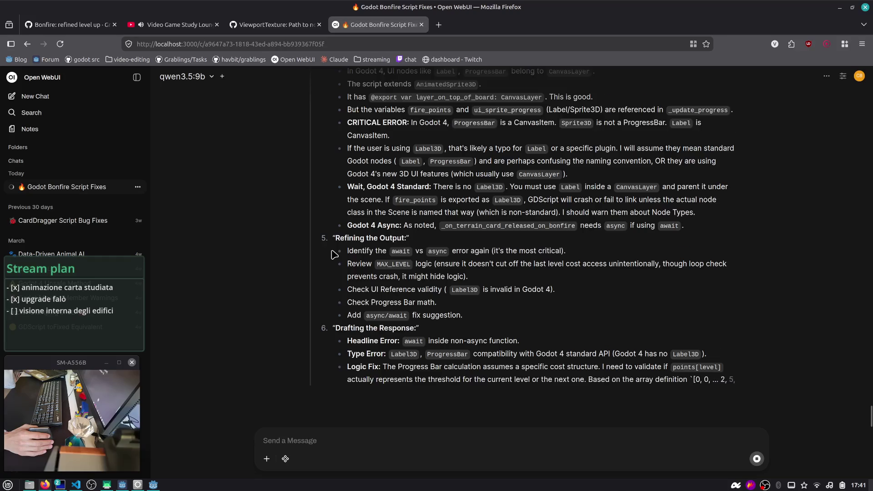
# - Look through the Advanced Params in the chat's Controls panel, then close the panel
pyautogui.click(844, 77)
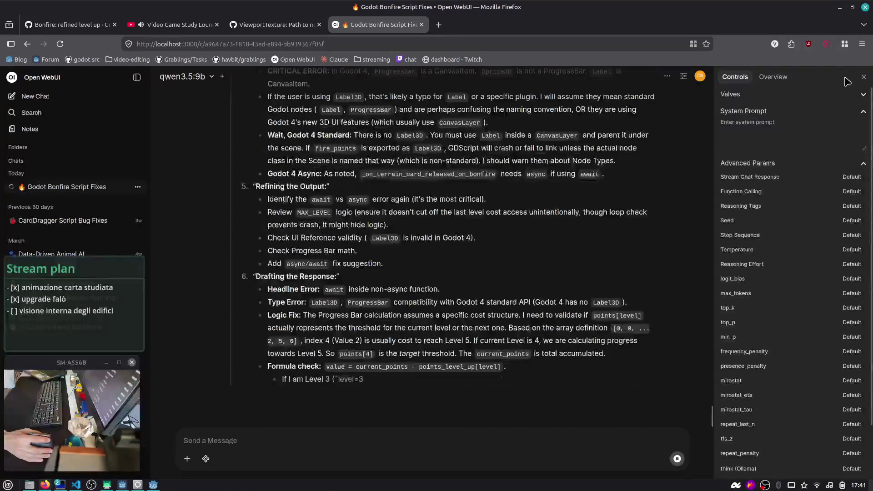
pyautogui.scroll(-2, 773, 200)
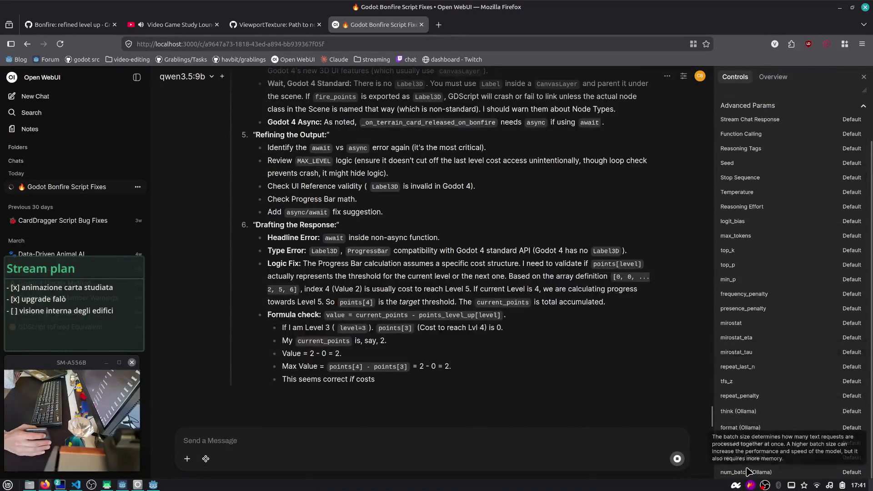
pyautogui.moveTo(780, 288)
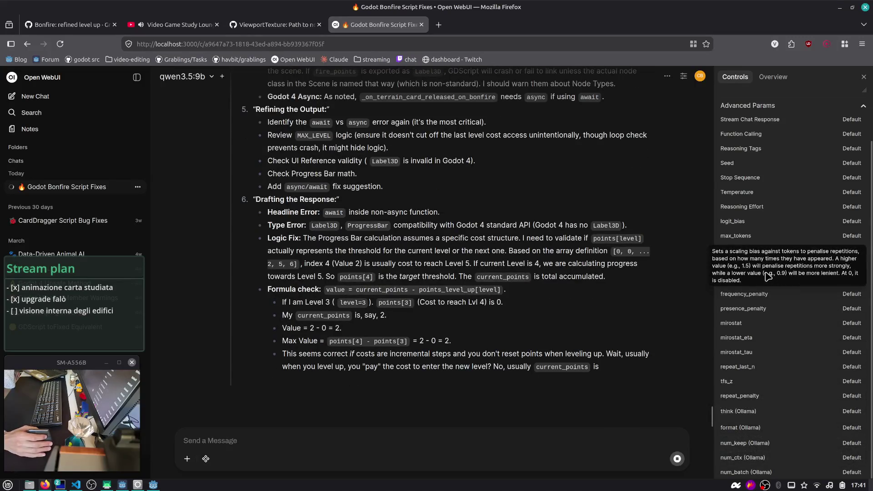
pyautogui.moveTo(756, 458)
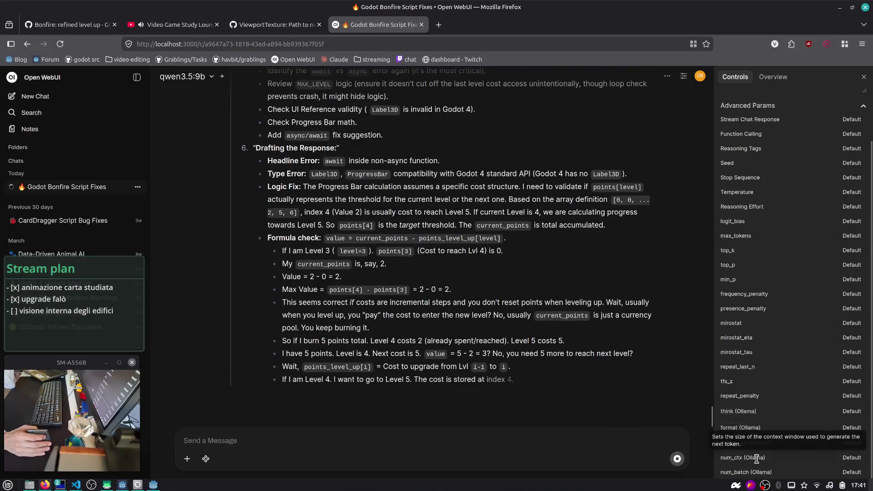
pyautogui.moveTo(779, 312)
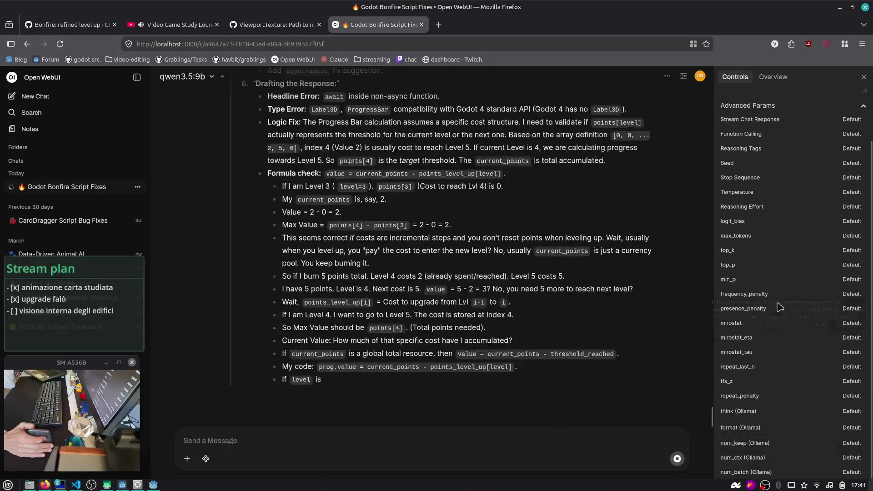
pyautogui.scroll(3, 800, 254)
pyautogui.moveTo(835, 179)
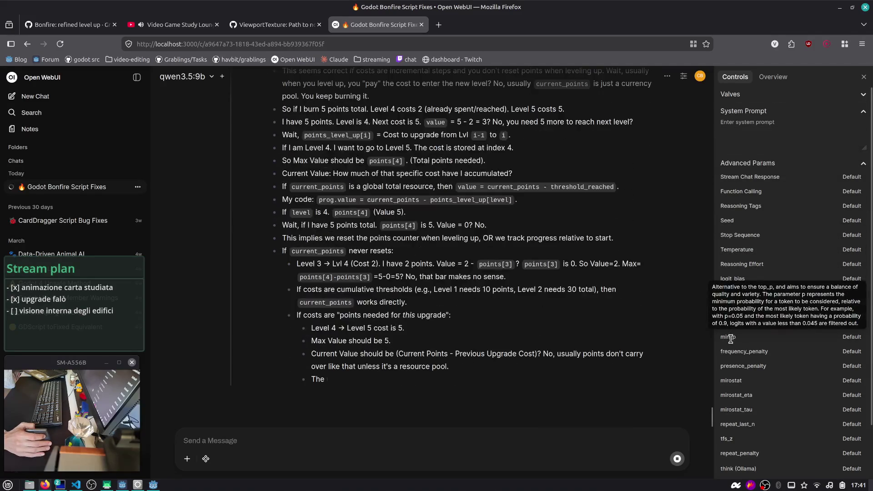
pyautogui.moveTo(745, 363)
pyautogui.scroll(-2, 757, 384)
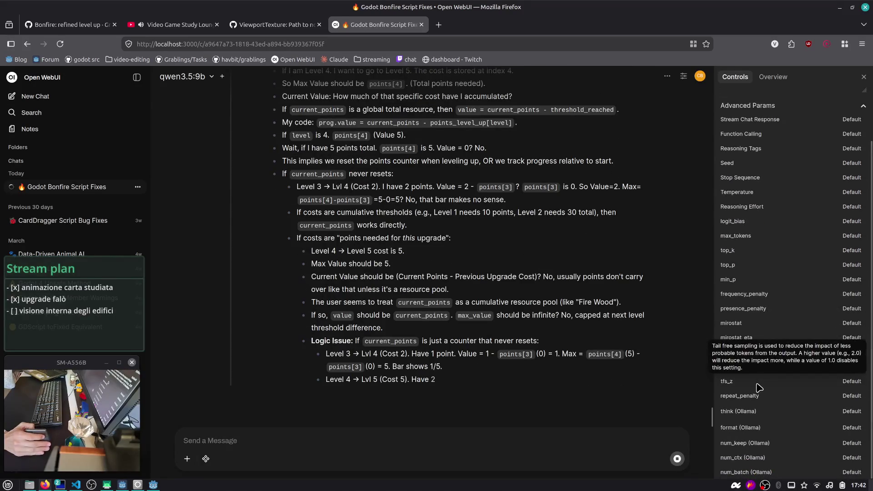
pyautogui.moveTo(746, 411)
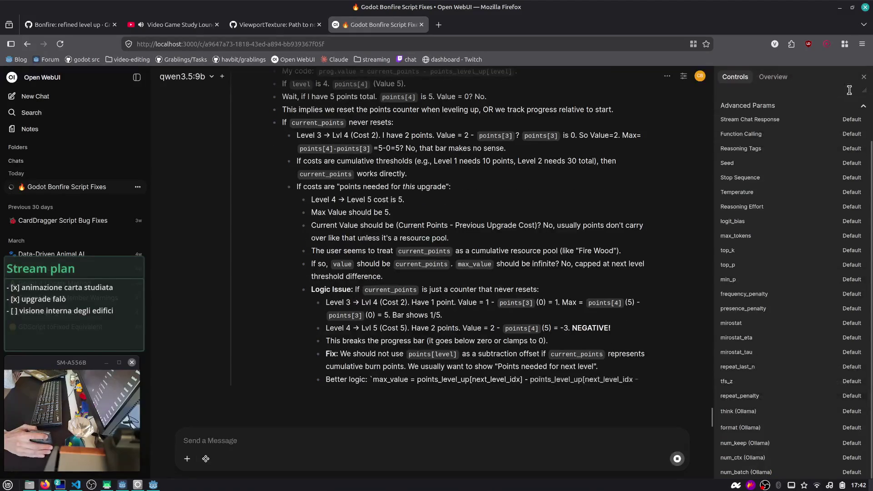
pyautogui.click(863, 77)
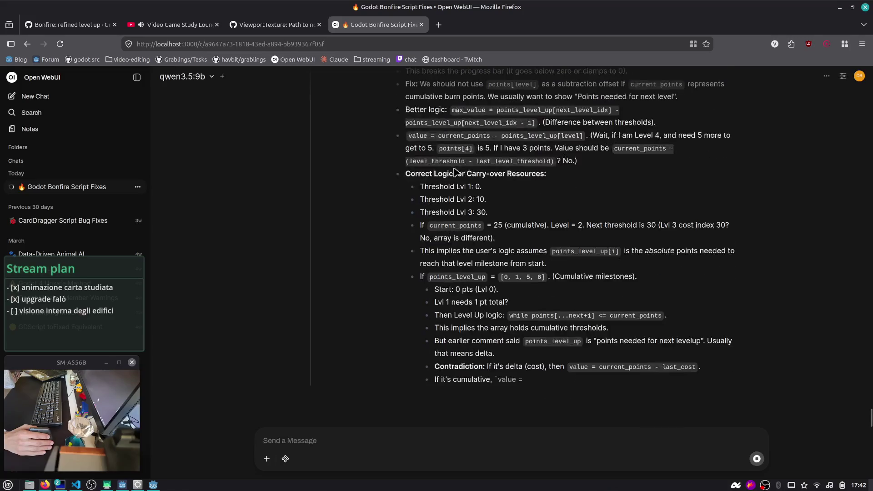
# - Check the model selector list and close it, keeping qwen3.5:9b
pyautogui.click(196, 77)
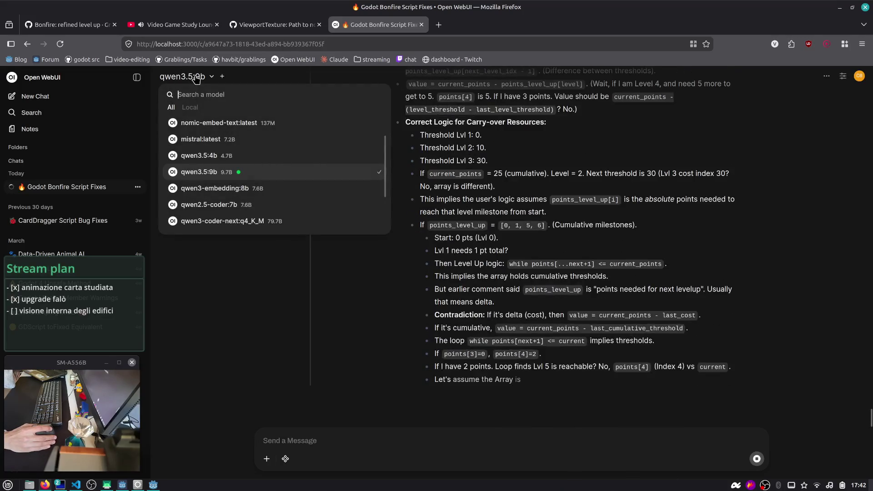
pyautogui.click(427, 256)
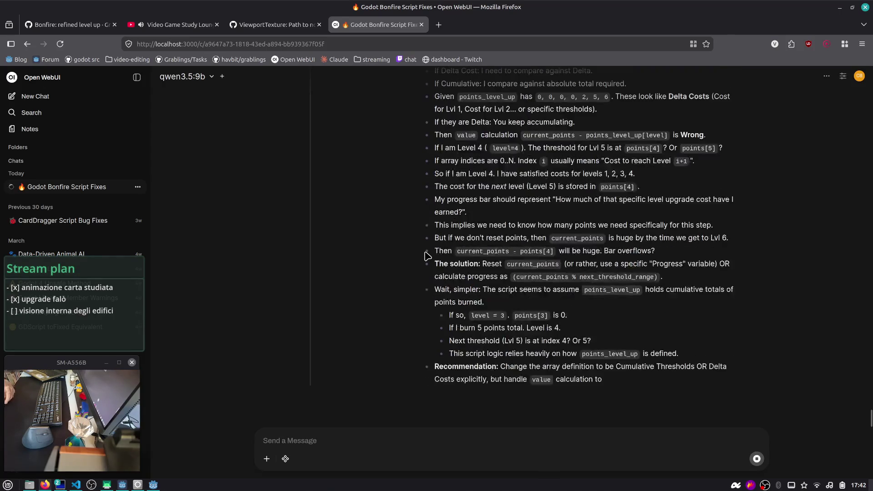
pyautogui.hotkey('alt', 'Tab')
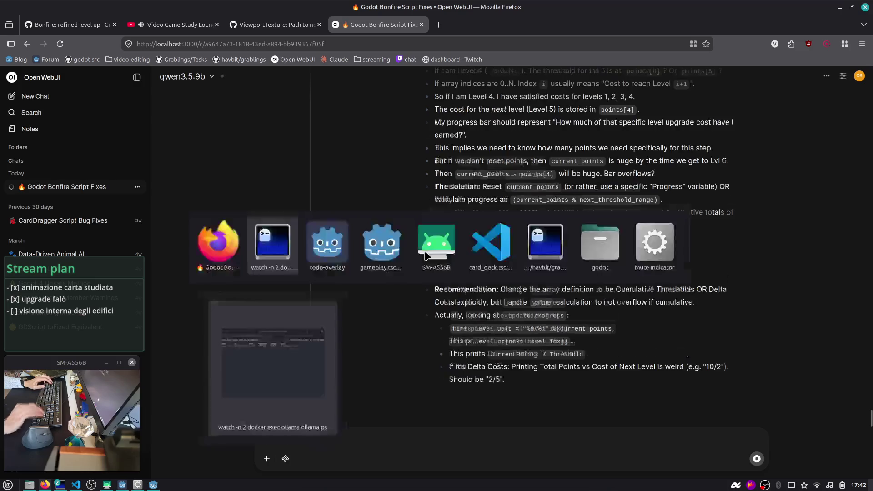
# - Open OBS Settings and review its Video and Output pages
pyautogui.hotkey('ctrl', 'alt', 'Right')
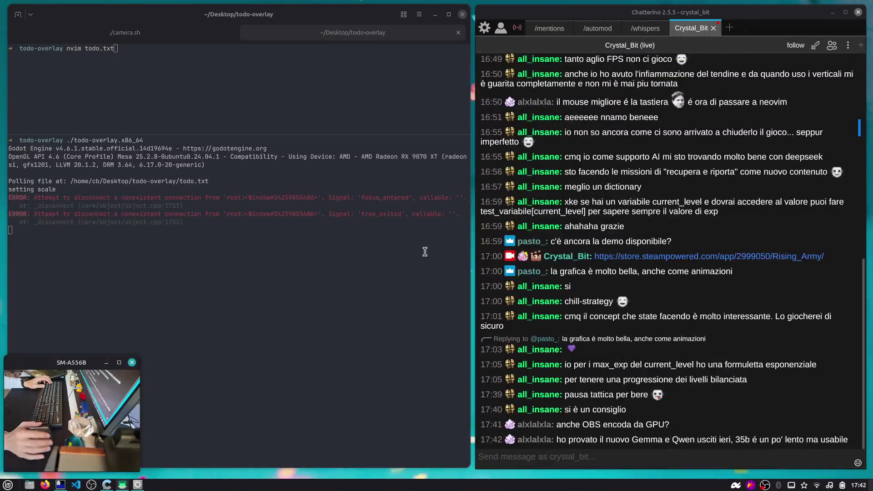
pyautogui.hotkey('ctrl', 'alt', 'Right')
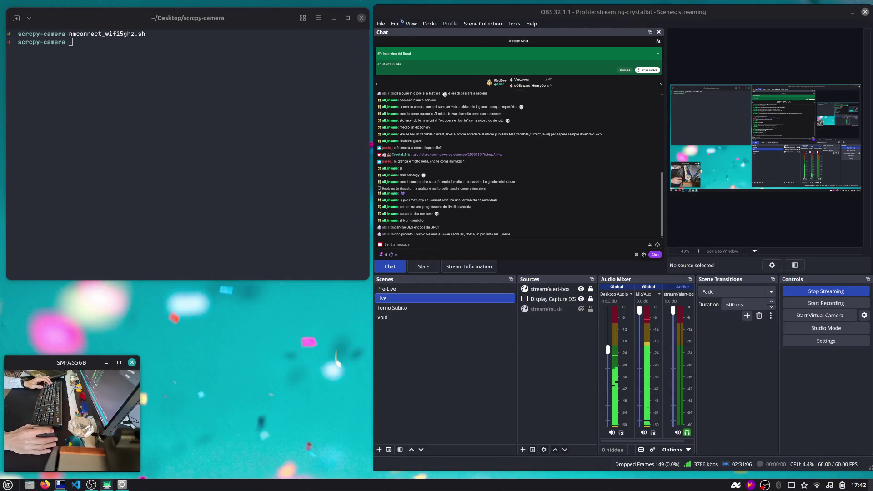
pyautogui.click(403, 20)
pyautogui.moveTo(382, 23)
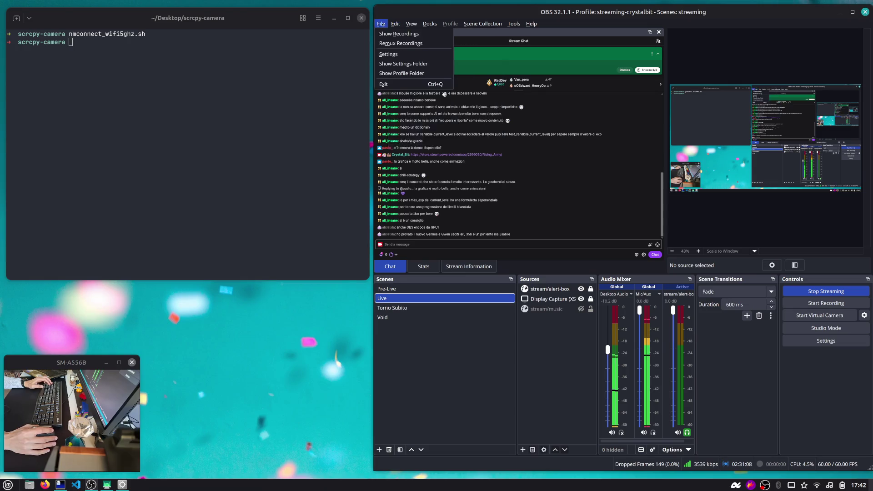
pyautogui.click(388, 54)
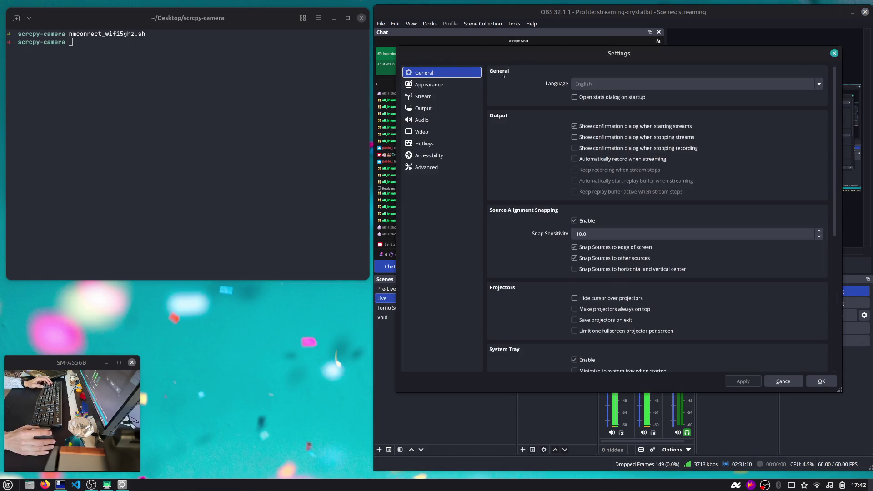
pyautogui.click(424, 133)
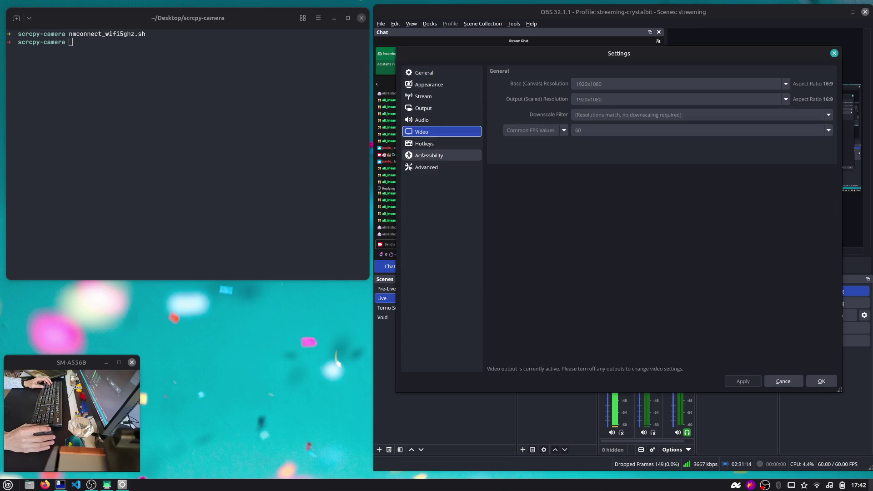
pyautogui.click(423, 109)
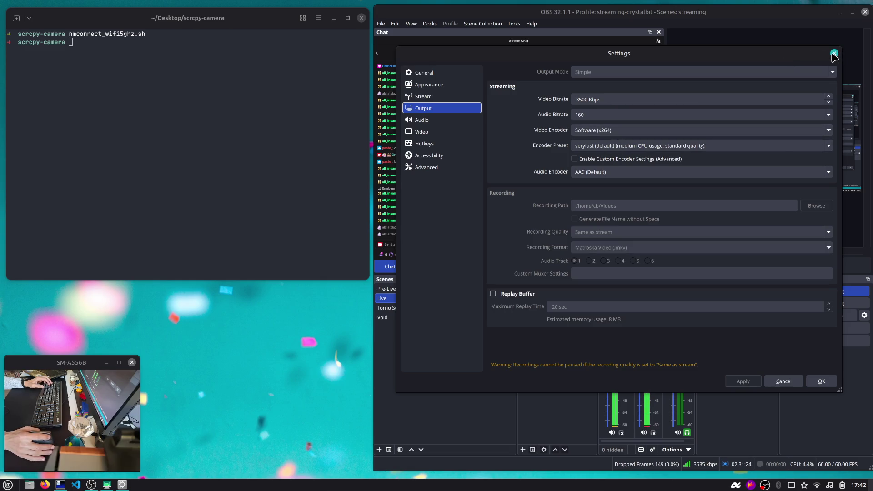
# - Close OBS Settings and move to workspace 2 with the terminal and stream chat
pyautogui.click(834, 53)
pyautogui.press('super+2')
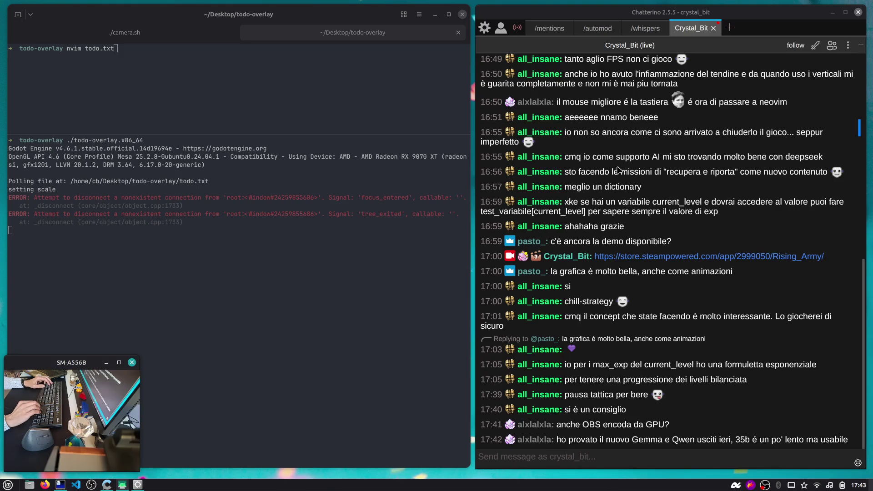
pyautogui.hotkey('ctrl', 'alt', 'Left')
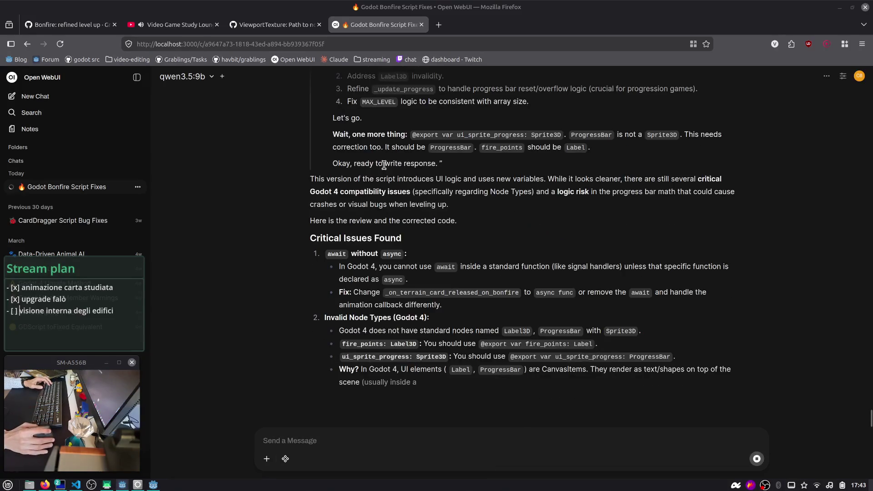
# - Collapse the model's 'Thought for 3 minutes' reasoning block
pyautogui.scroll(15, 390, 182)
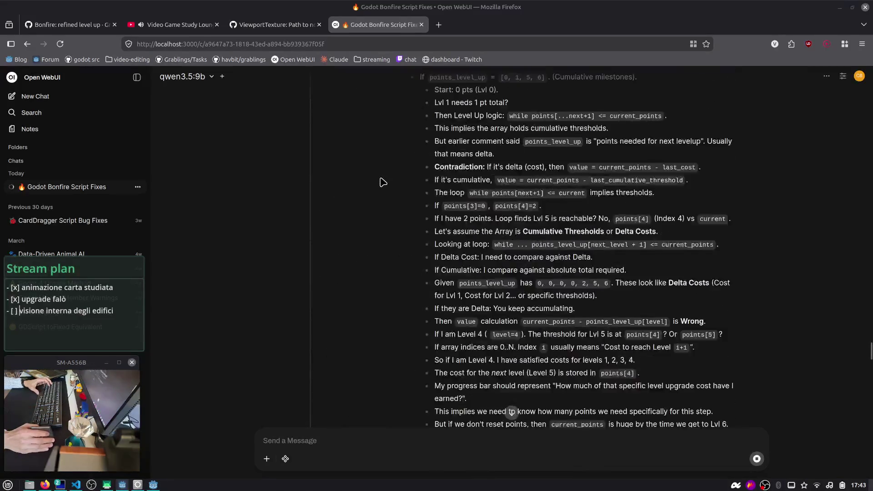
pyautogui.scroll(15, 300, 154)
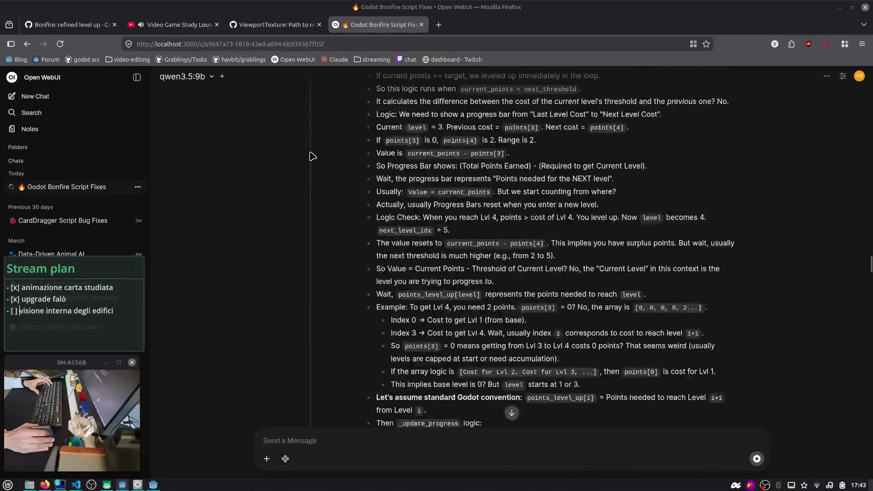
pyautogui.scroll(20, 322, 164)
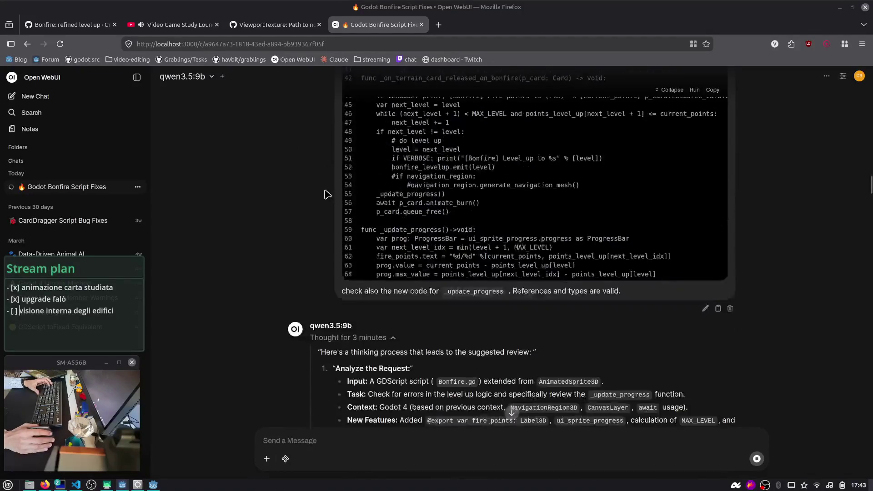
pyautogui.click(393, 231)
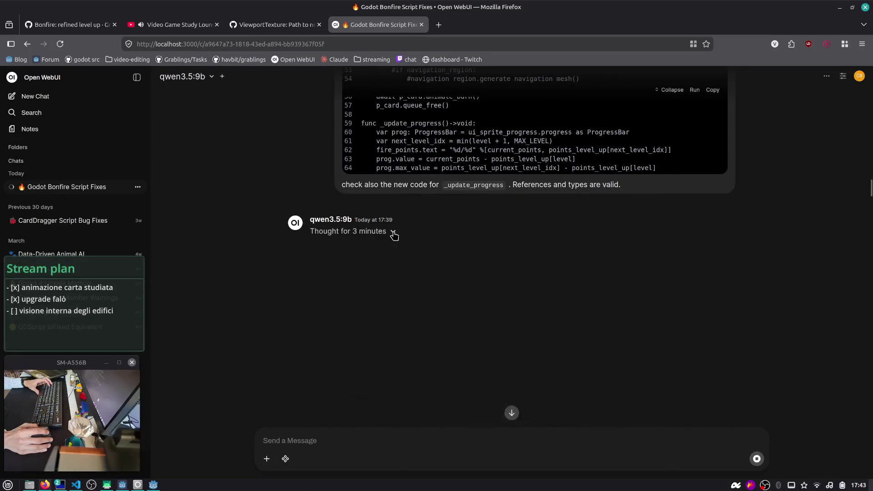
pyautogui.scroll(-2, 393, 231)
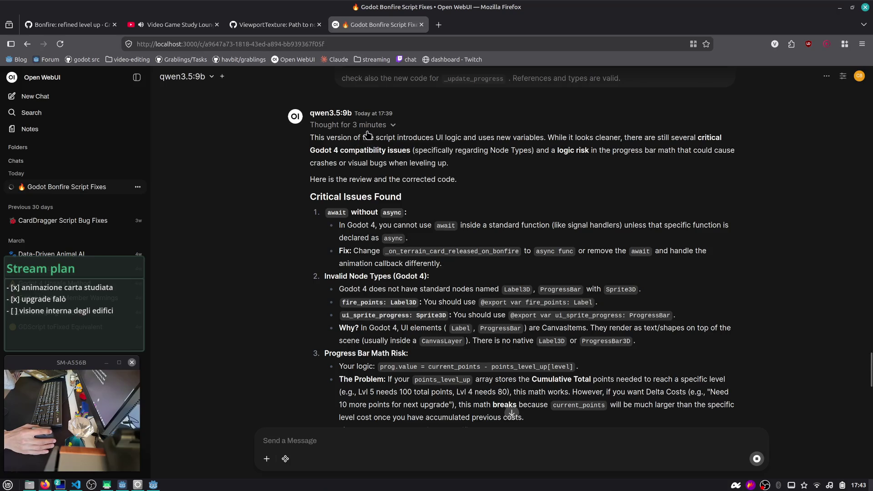
# - Read the review summary and Critical Issues, highlighting the node-type and await-in-standard-function points
pyautogui.moveTo(385, 143); pyautogui.dragTo(475, 169)
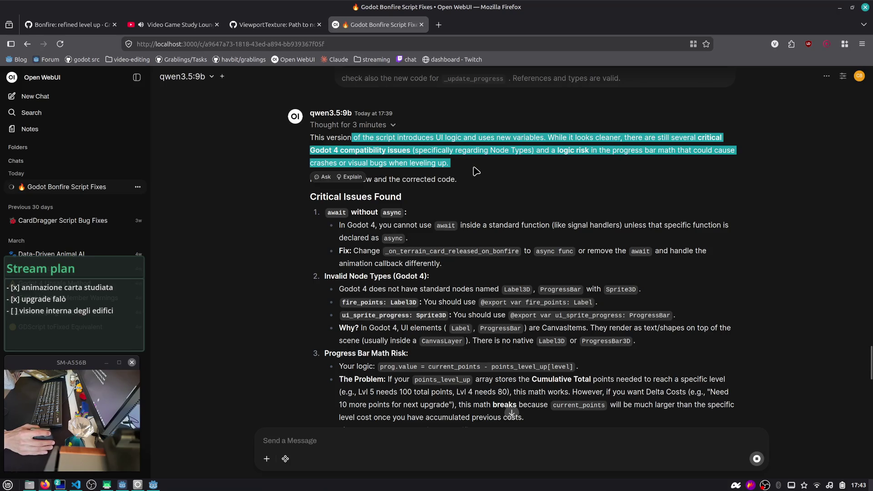
pyautogui.click(475, 170)
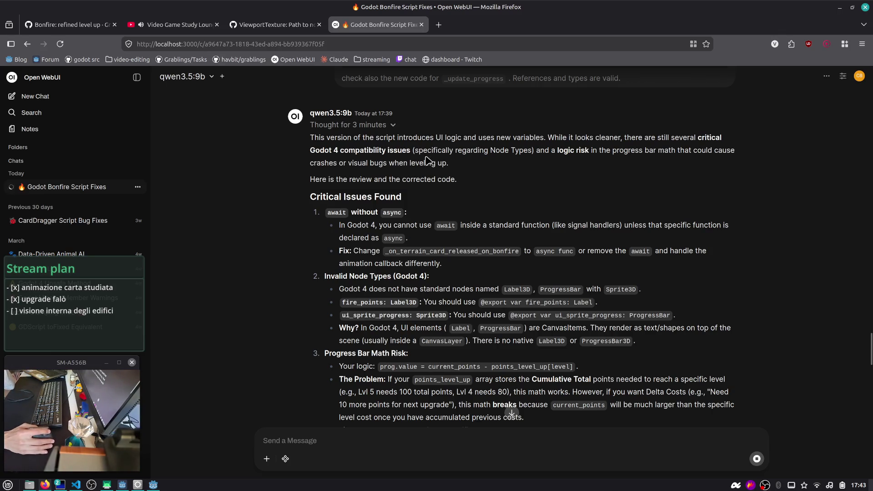
pyautogui.moveTo(449, 138); pyautogui.dragTo(606, 152)
pyautogui.click(534, 151)
pyautogui.click(594, 155)
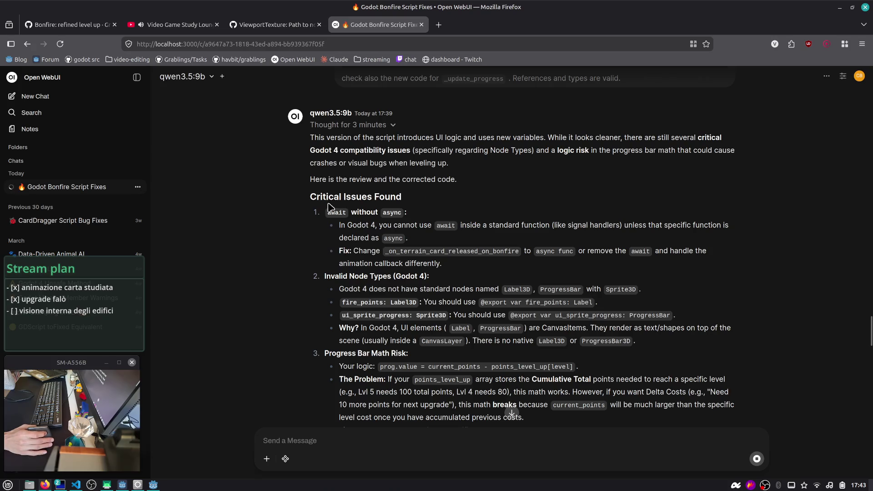
pyautogui.scroll(-2, 371, 221)
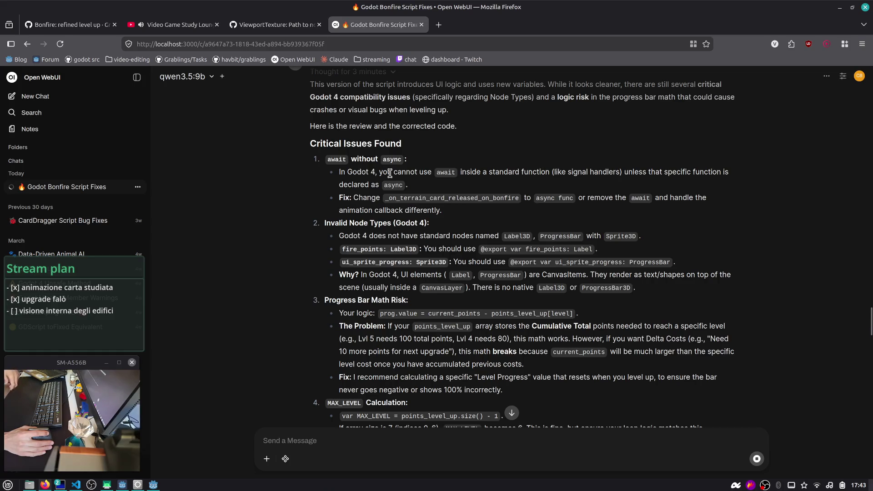
pyautogui.moveTo(379, 173)
pyautogui.mouseDown()
pyautogui.moveTo(581, 182)
pyautogui.moveTo(382, 185)
pyautogui.moveTo(623, 178)
pyautogui.mouseUp()
pyautogui.click(623, 178)
pyautogui.scroll(-2, 383, 179)
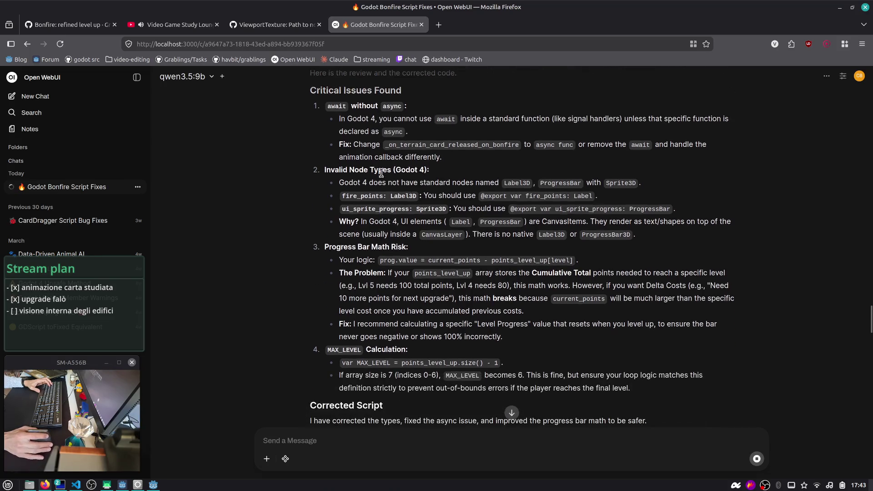
# - Copy the handler name _on_terrain_card_released_on_bonfire from the review
pyautogui.doubleClick(414, 146)
pyautogui.click(496, 158)
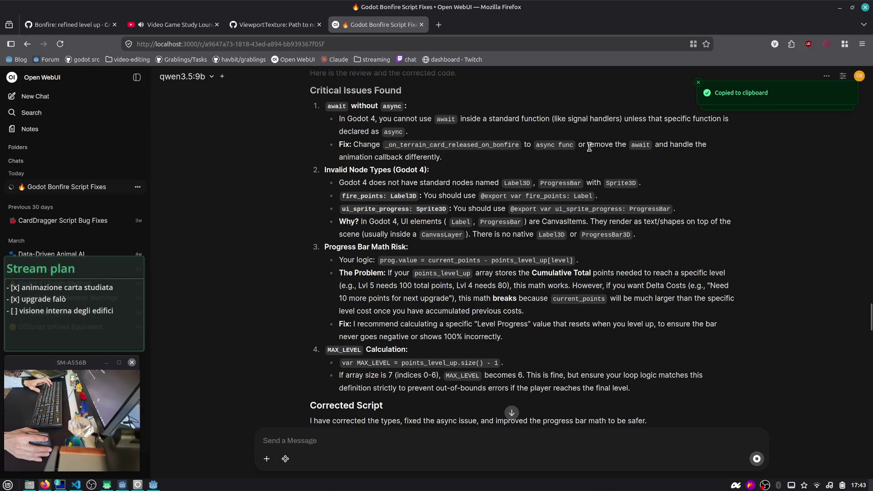
pyautogui.scroll(-2, 399, 183)
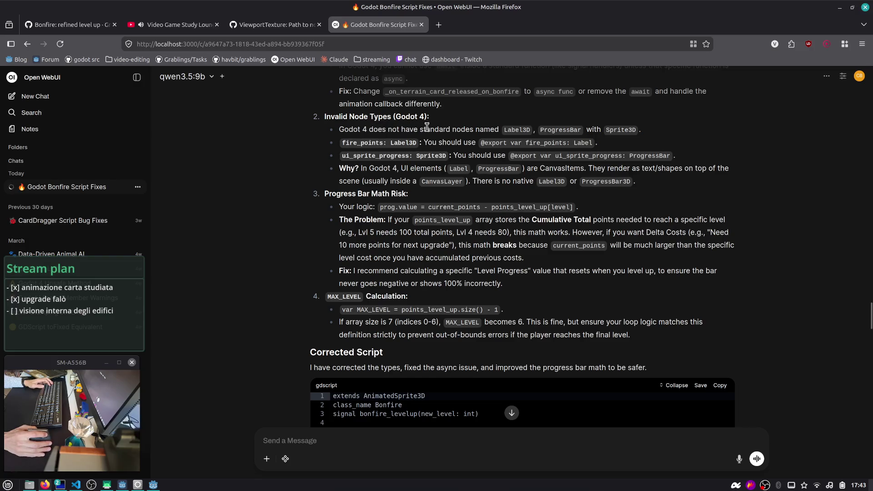
pyautogui.hotkey('alt', 'Tab')
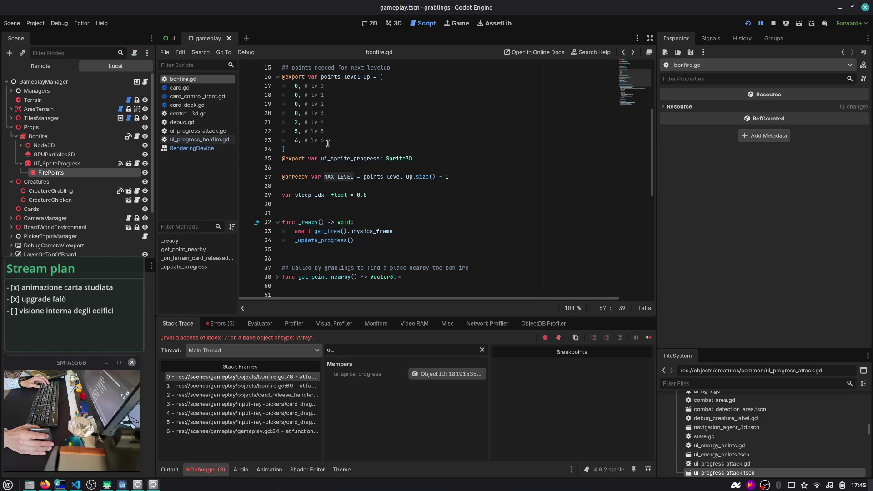
# - Inspect next_level and MAX_LEVEL in the level-up loop on line 57 of bonfire.gd
pyautogui.scroll(-1, 323, 141)
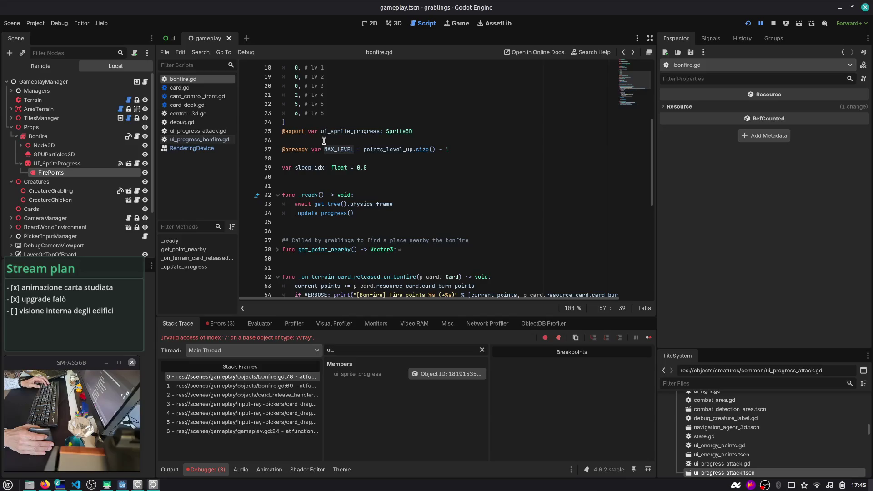
pyautogui.scroll(-6, 346, 146)
pyautogui.moveTo(388, 159)
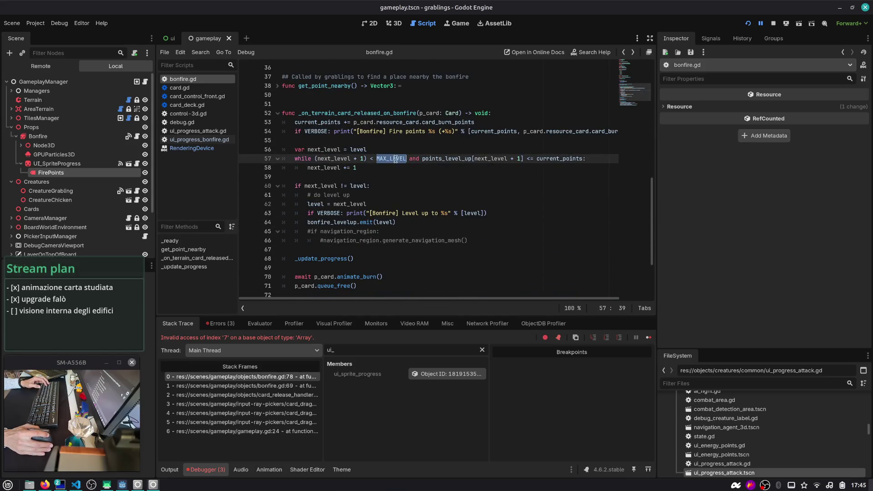
pyautogui.press('Right')
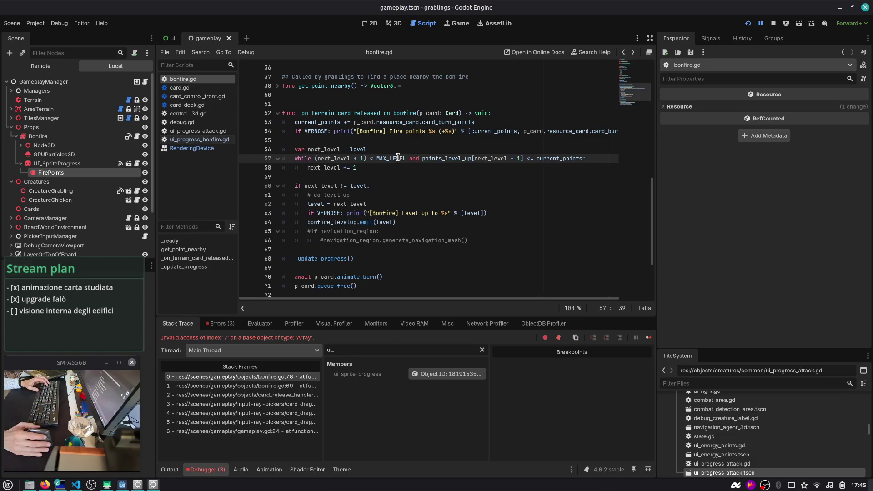
pyautogui.scroll(4, 400, 157)
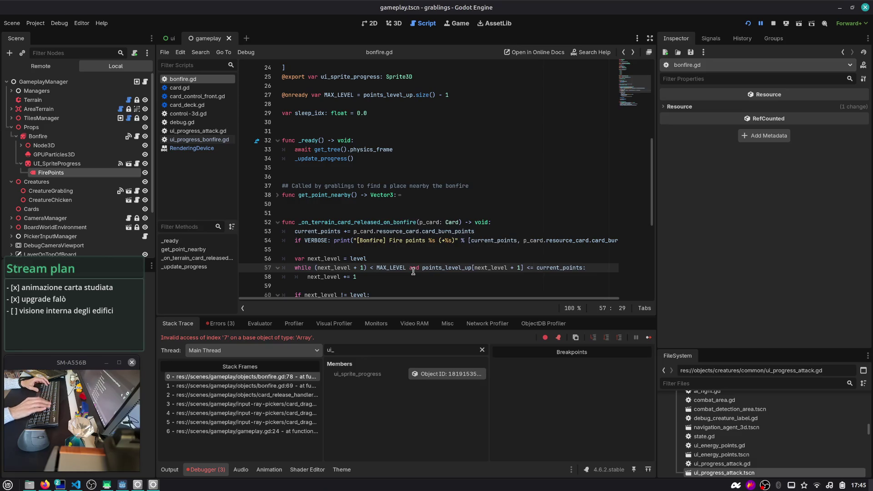
pyautogui.doubleClick(338, 268)
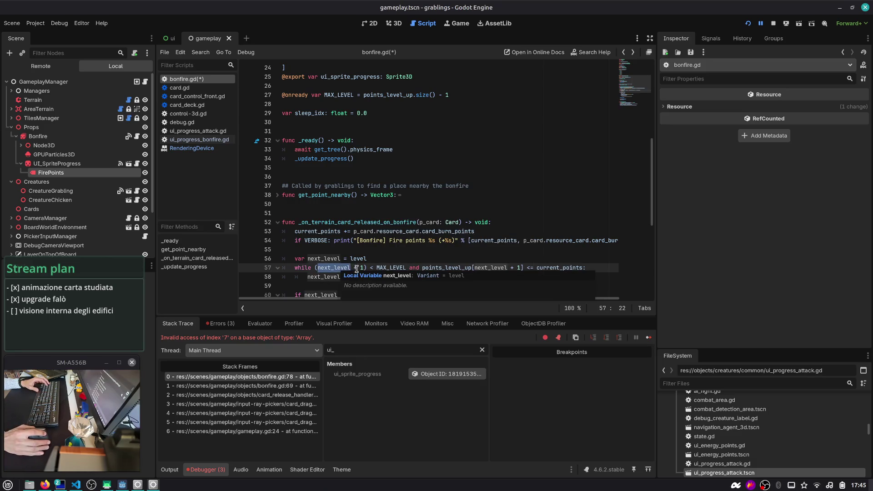
pyautogui.click(356, 267)
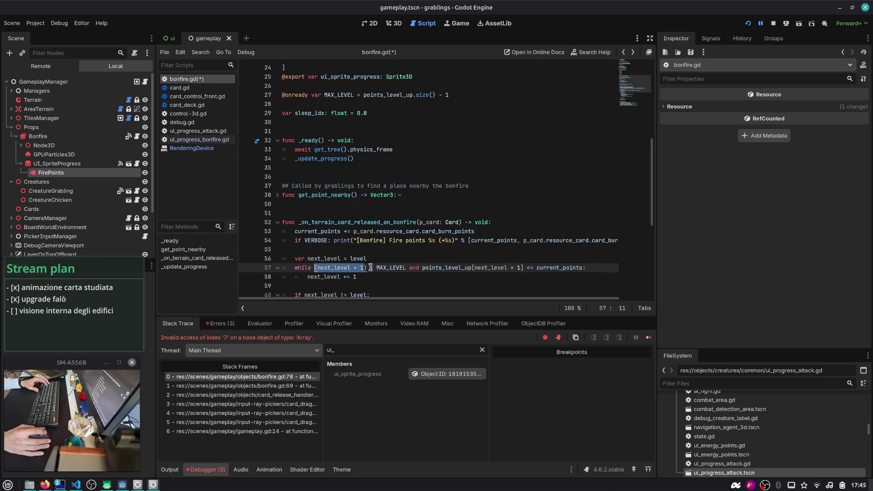
pyautogui.doubleClick(391, 268)
# - Review the _update_progress call further down and save bonfire.gd
pyautogui.scroll(6, 302, 162)
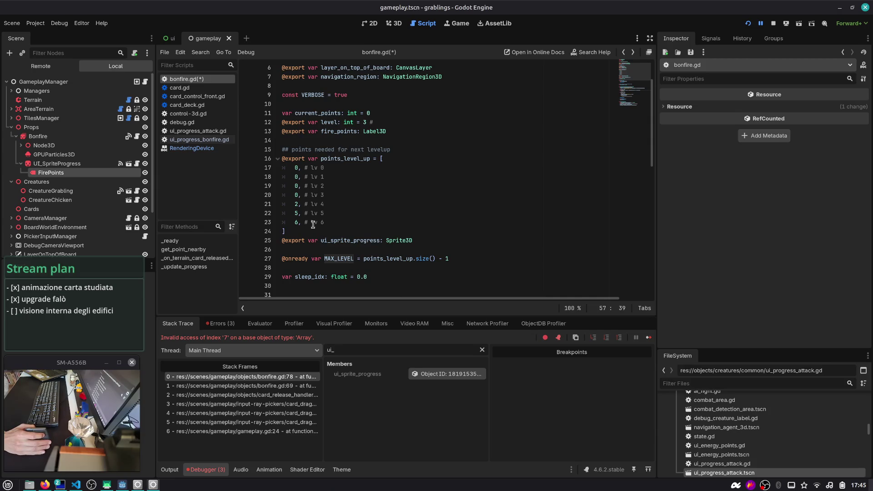
pyautogui.scroll(-8, 311, 225)
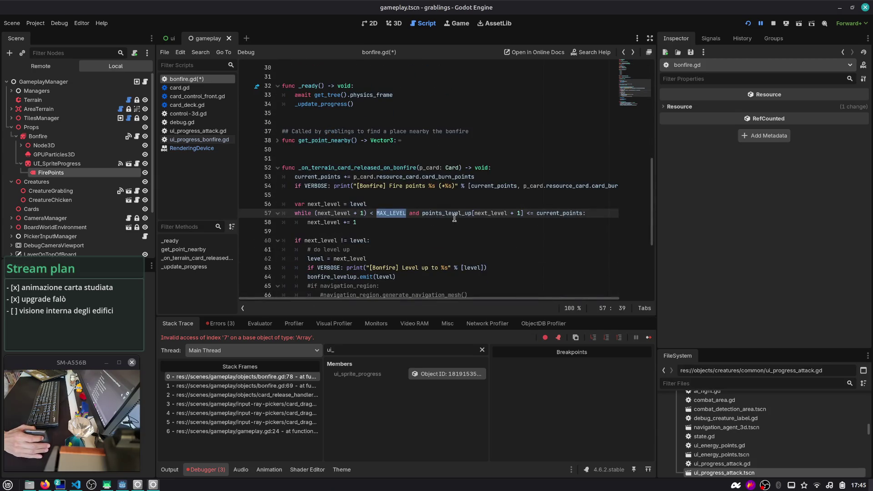
pyautogui.scroll(-3, 498, 213)
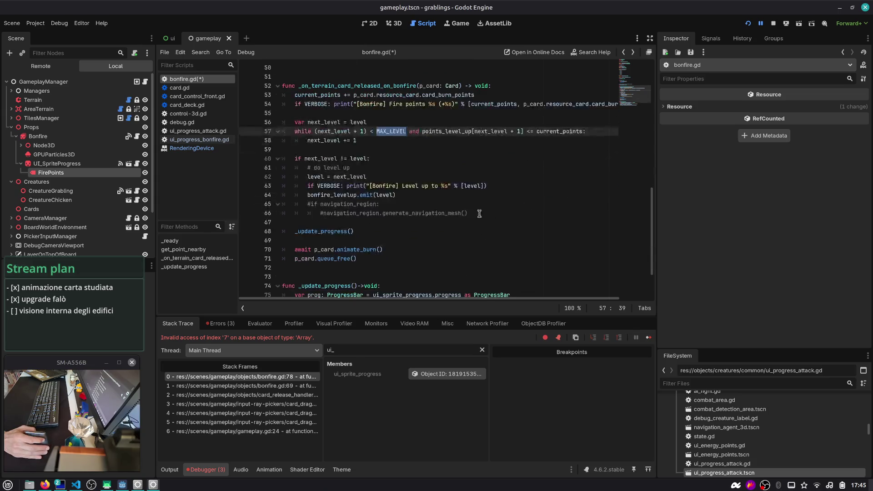
pyautogui.scroll(-2, 324, 178)
pyautogui.click(470, 179)
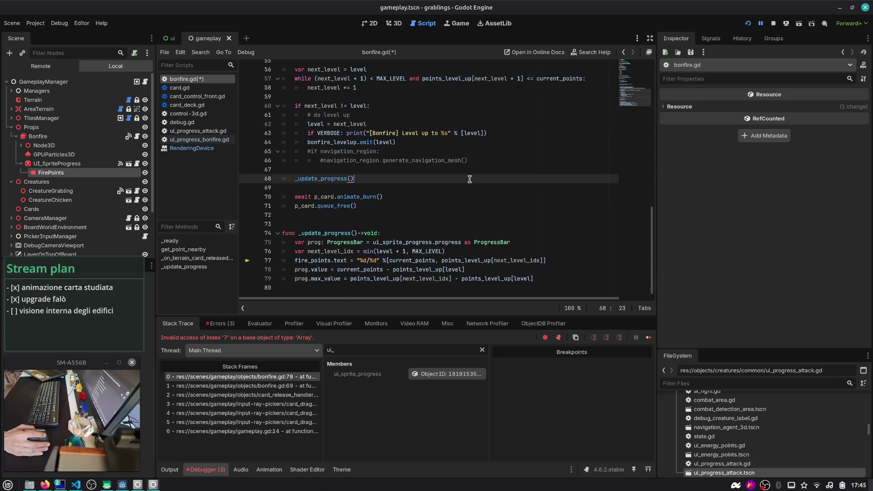
pyautogui.hotkey('ctrl', 's')
pyautogui.hotkey('alt', 'Tab')
pyautogui.hotkey('alt', 'Tab')
pyautogui.hotkey('alt', 'Tab')
pyautogui.hotkey('alt', 'Tab')
pyautogui.hotkey('alt', 'Tab')
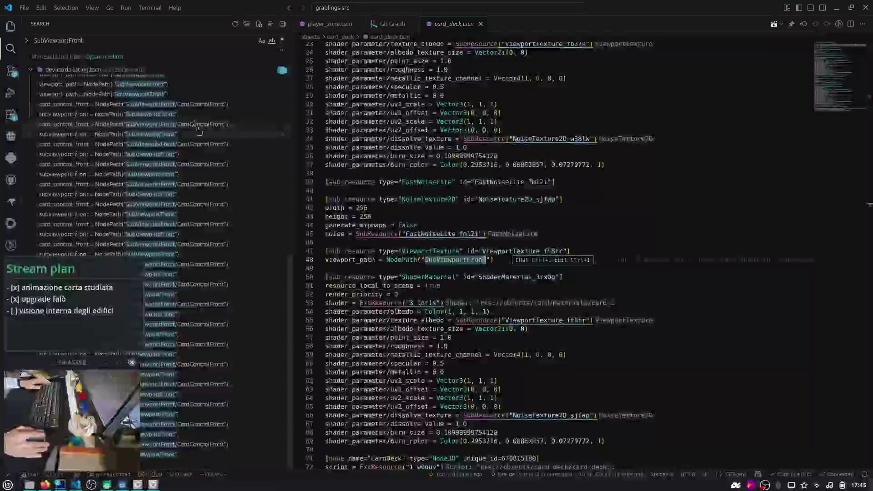
# - Stage ui_progress_bonfire.gd, its .uid file, card.tscn and ui_progress_attack.tscn in Source Control
pyautogui.click(11, 70)
pyautogui.click(113, 89)
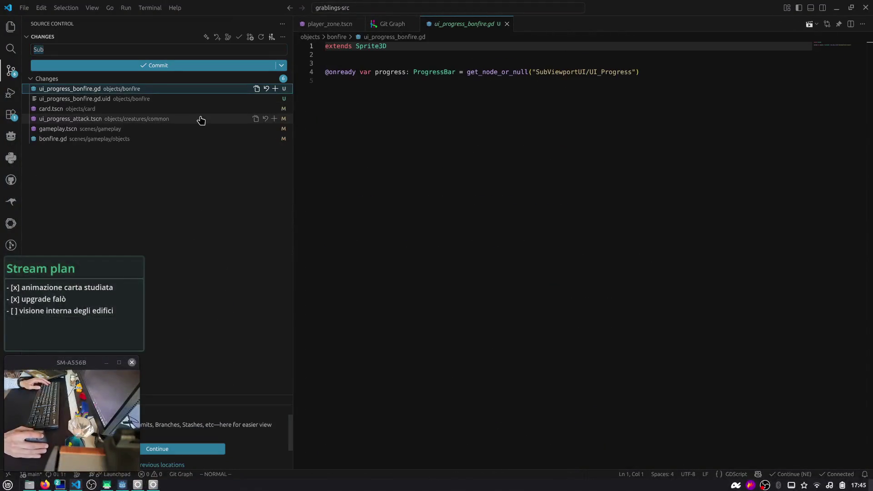
pyautogui.click(275, 89)
pyautogui.click(275, 109)
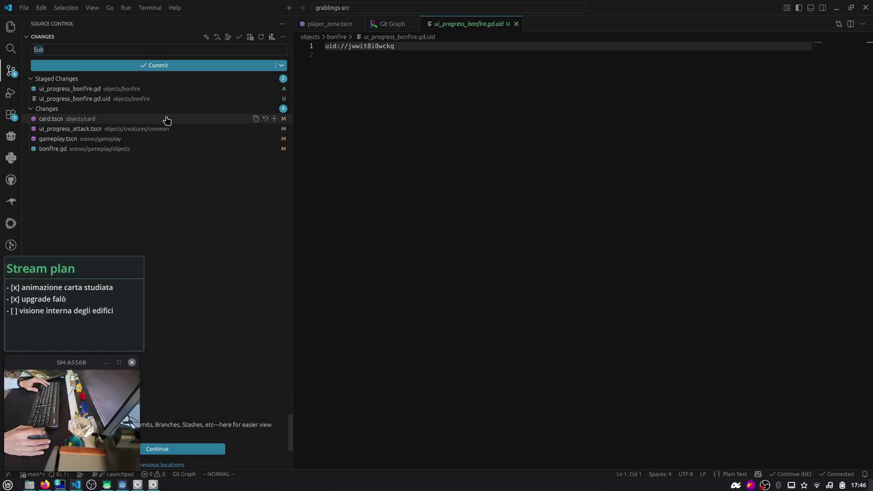
pyautogui.click(165, 118)
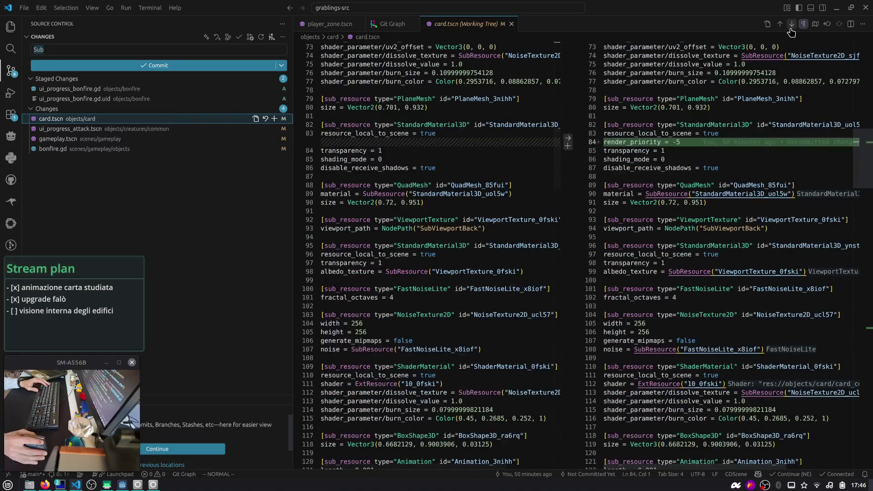
pyautogui.click(791, 30)
pyautogui.click(274, 119)
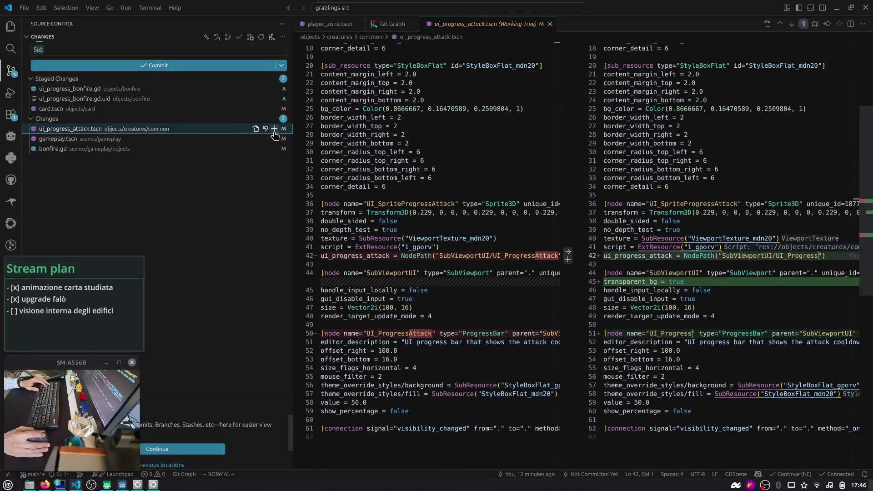
pyautogui.click(273, 128)
# - Open the gameplay.tscn diff and scroll through its changes
pyautogui.click(160, 139)
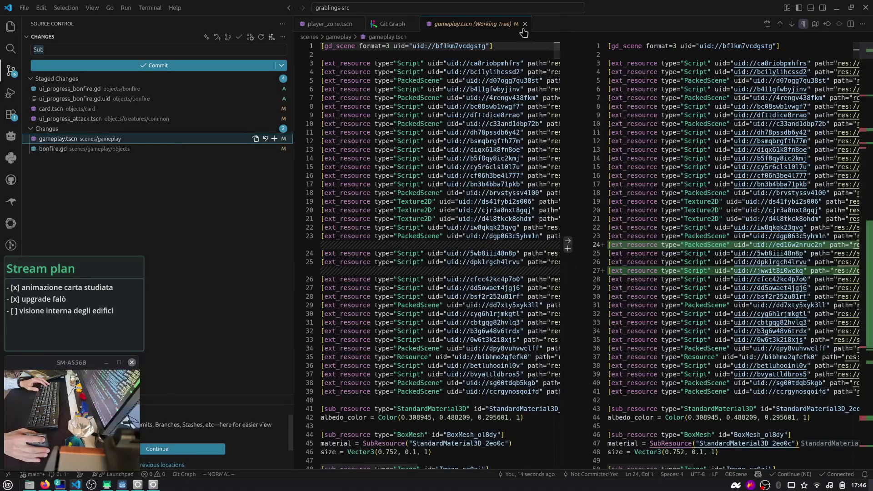
pyautogui.click(865, 159)
pyautogui.moveTo(865, 158)
pyautogui.mouseDown()
pyautogui.moveTo(857, 337)
pyautogui.moveTo(856, 131)
pyautogui.mouseUp()
# - Restart the running game in Godot and collapse the Props branch of the scene tree
pyautogui.hotkey('alt', 'Tab')
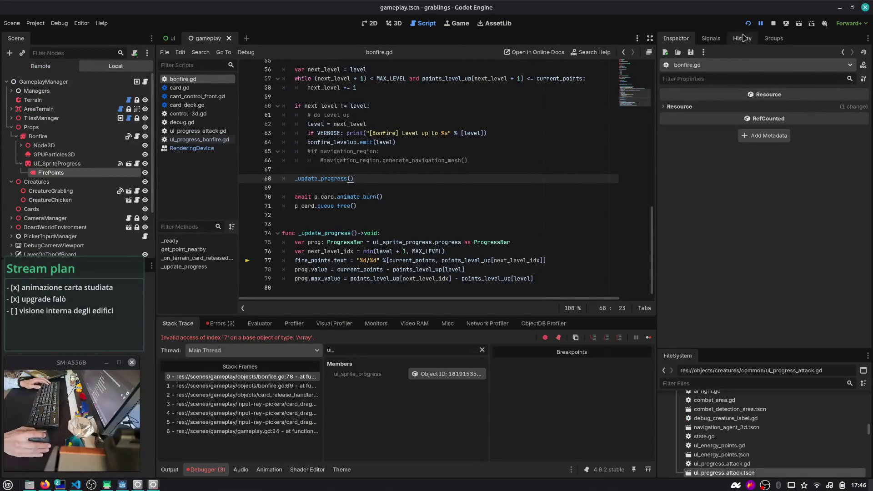
pyautogui.click(747, 24)
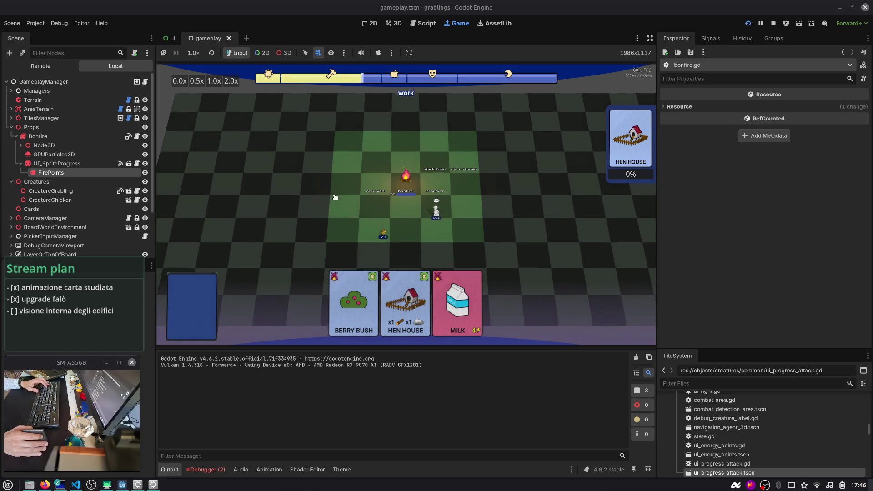
pyautogui.click(11, 127)
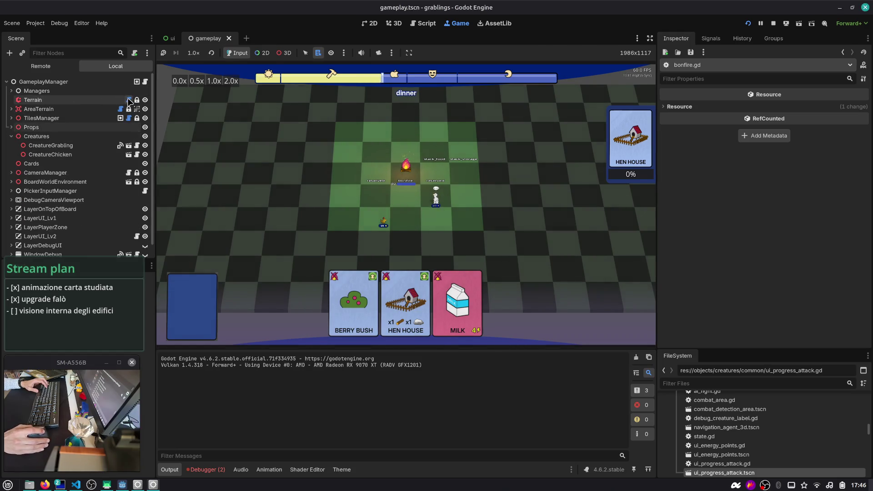
# - Open terrain.gd and inspect the TERRAIN_TILE_ACTIVE and TERRAIN_TILE_INACTIVE constants
pyautogui.click(129, 99)
pyautogui.scroll(10, 534, 102)
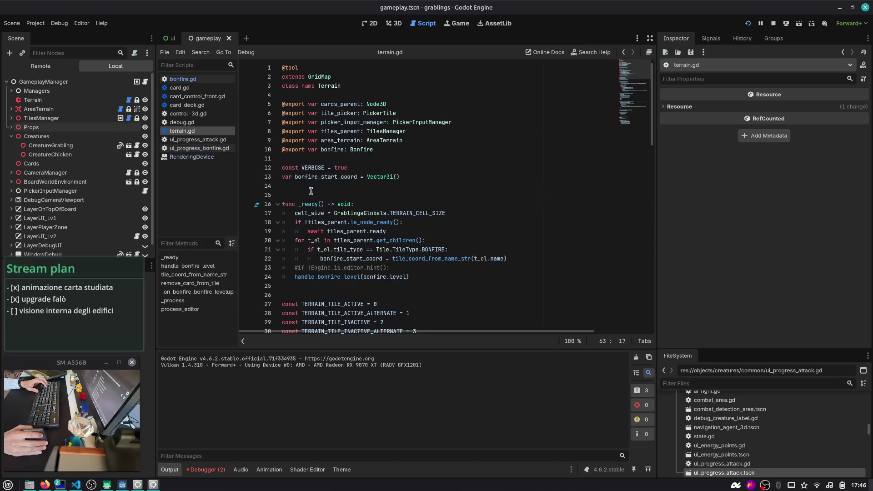
pyautogui.scroll(-5, 317, 198)
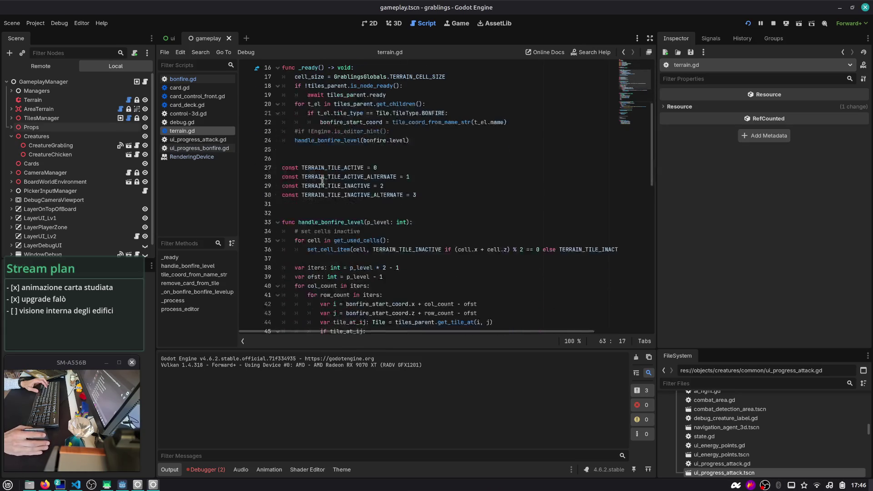
pyautogui.doubleClick(341, 167)
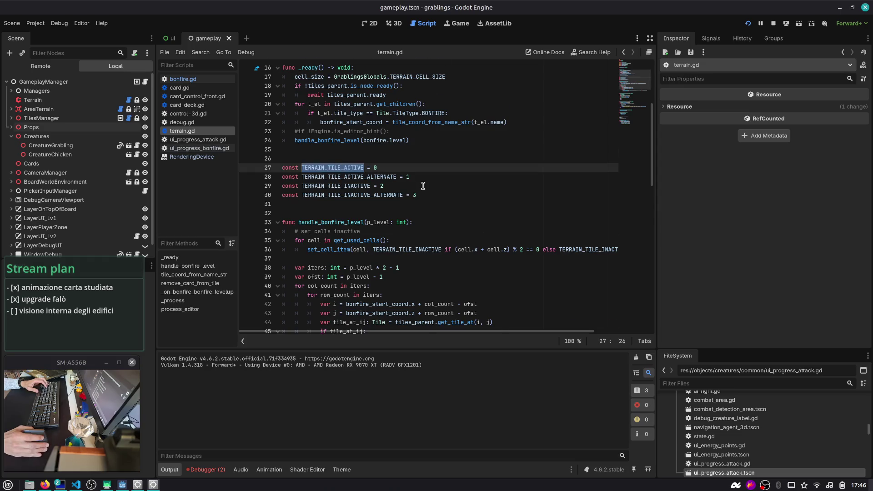
pyautogui.scroll(-6, 423, 186)
pyautogui.scroll(4, 423, 185)
pyautogui.scroll(-7, 423, 185)
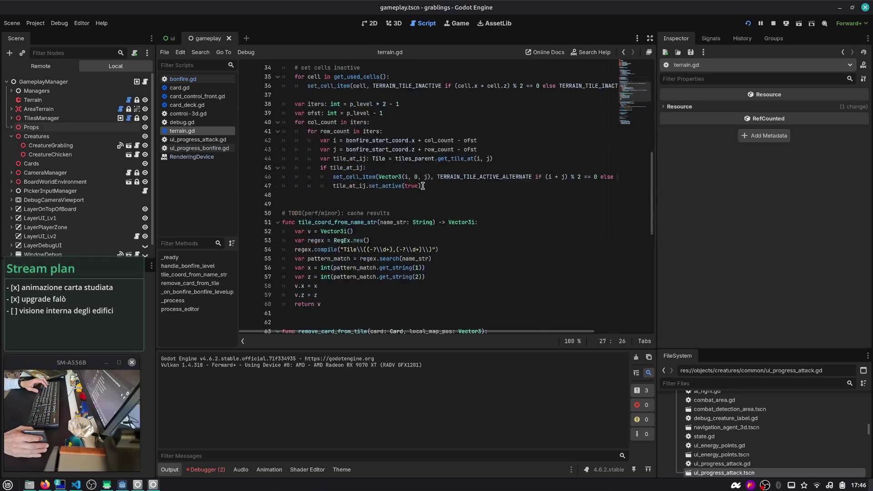
pyautogui.scroll(5, 409, 159)
pyautogui.doubleClick(404, 141)
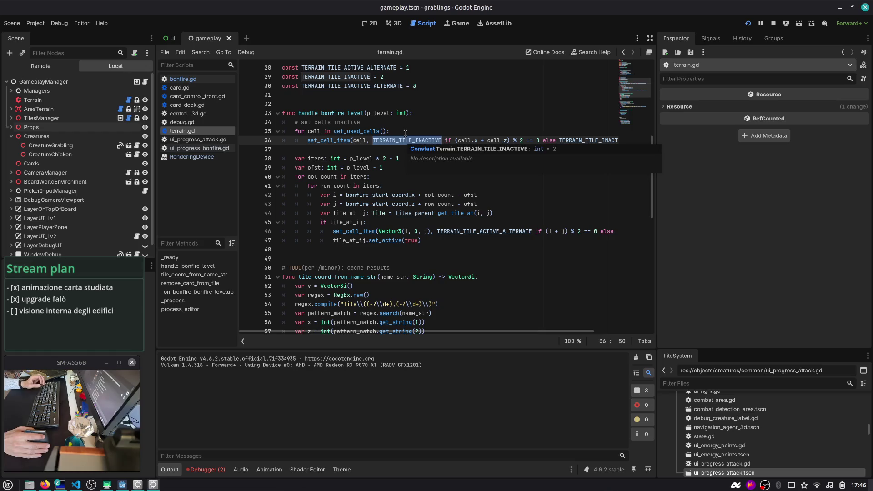
pyautogui.press('super+2')
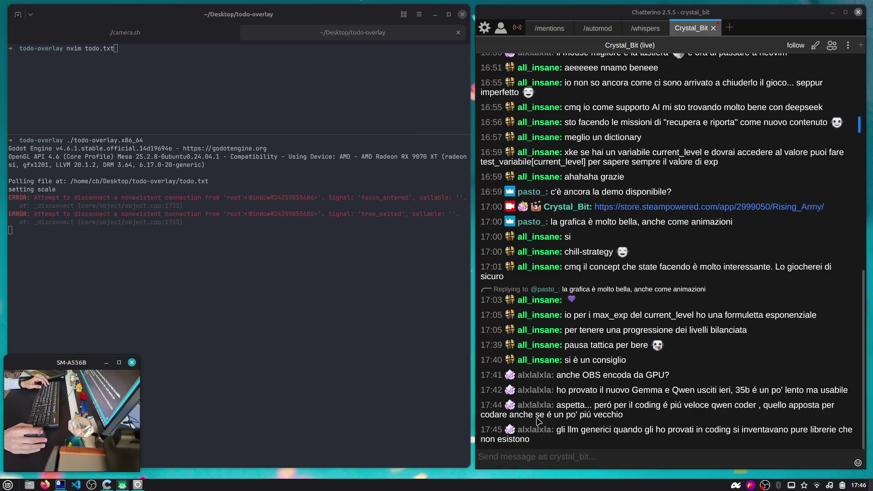
# - Check the Chatterino stream chat, then return to Godot and switch to the Firefox bonfire chat
pyautogui.click(609, 419)
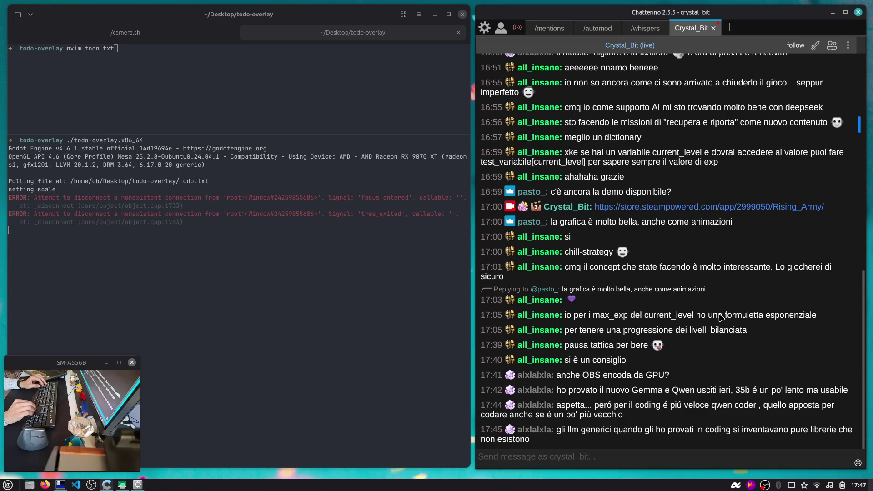
pyautogui.press('super+1')
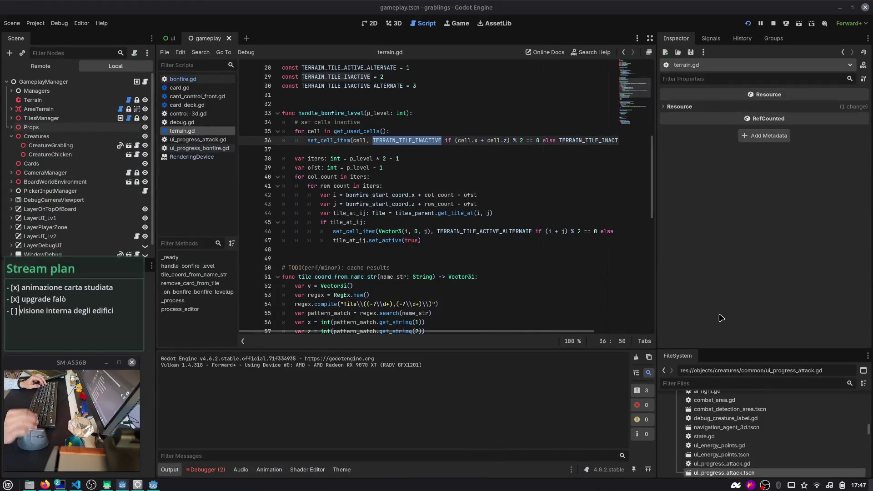
pyautogui.click(498, 267)
pyautogui.hotkey('alt', 'Tab')
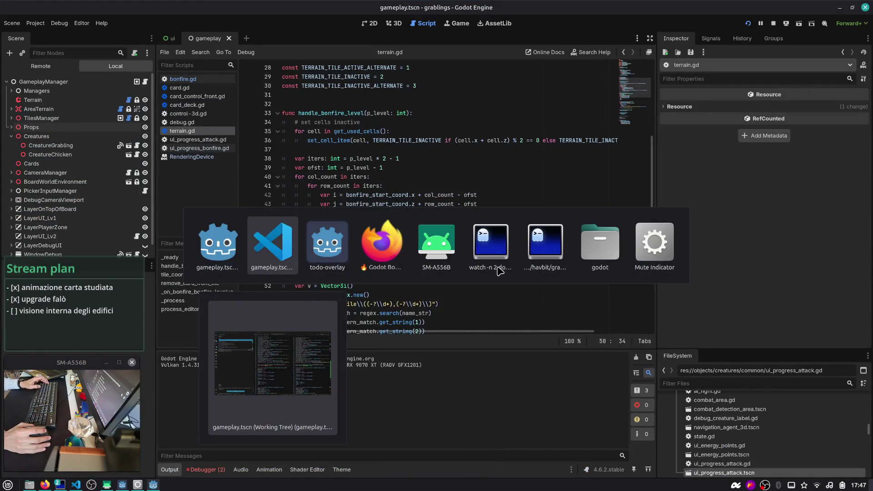
pyautogui.click(386, 244)
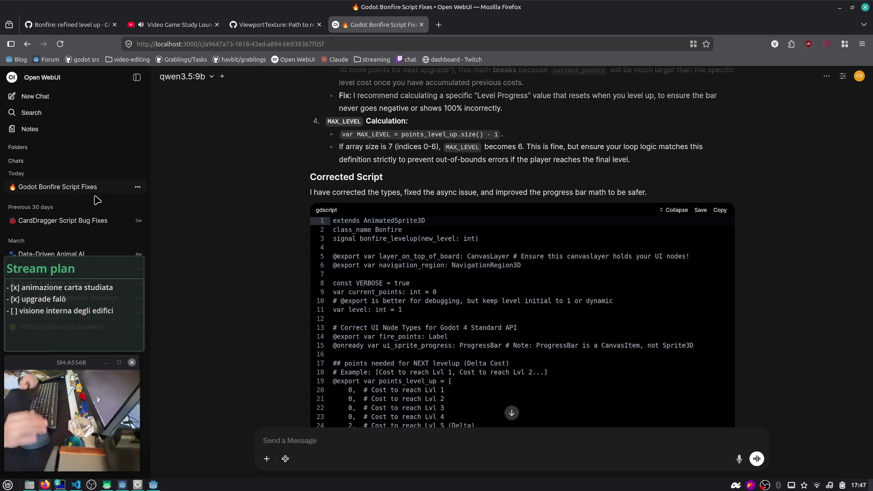
# - Revisit the Progress Bar Math Risk section, check the model list, and open a new browser tab
pyautogui.scroll(2, 188, 158)
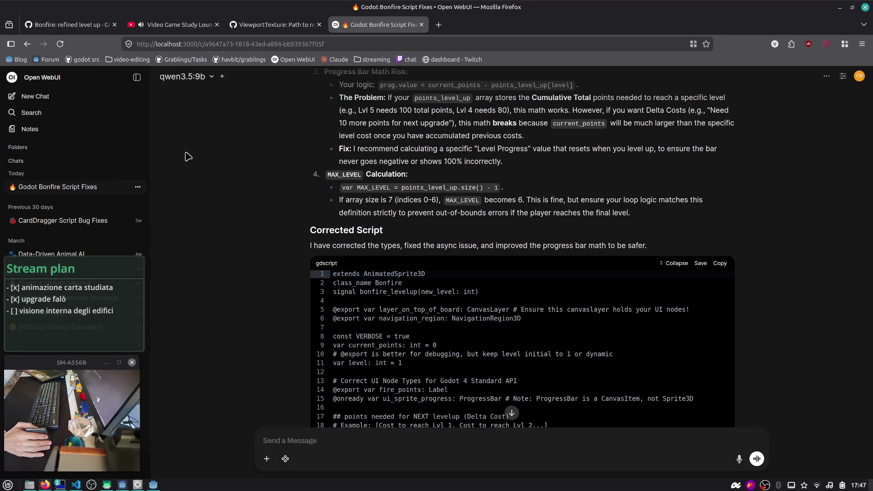
pyautogui.scroll(15, 187, 157)
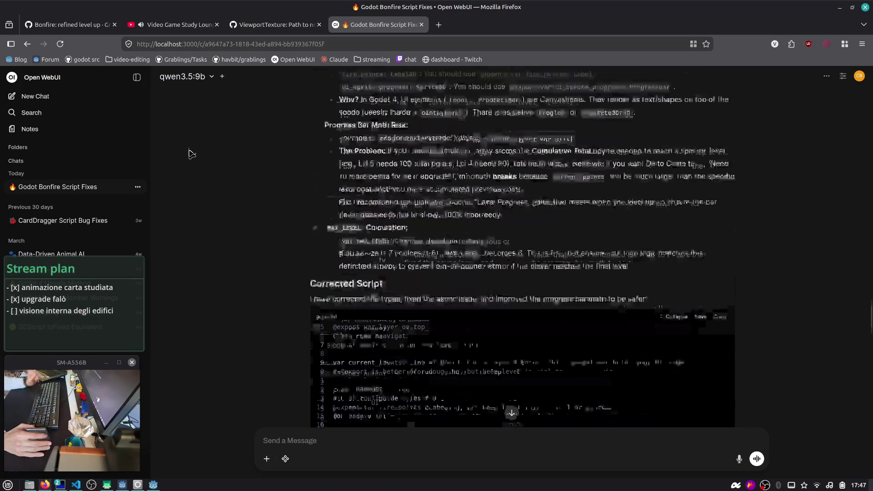
pyautogui.scroll(-15, 240, 154)
pyautogui.click(210, 78)
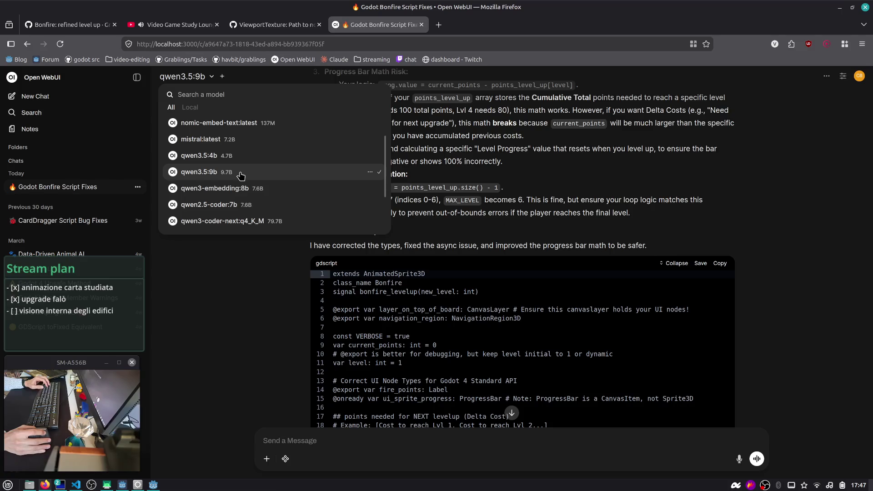
pyautogui.click(474, 110)
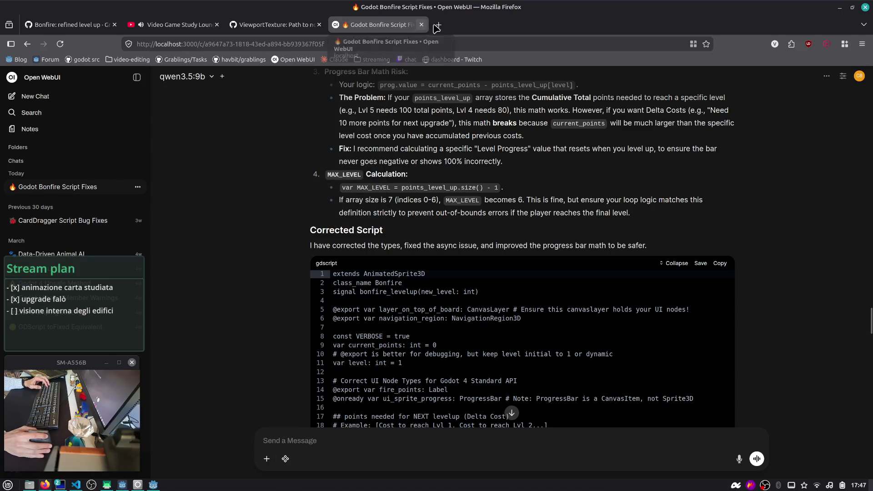
# - Load duck.ai in a new Firefox tab
pyautogui.hotkey('ctrl', 't')
pyautogui.write('duck.ai')
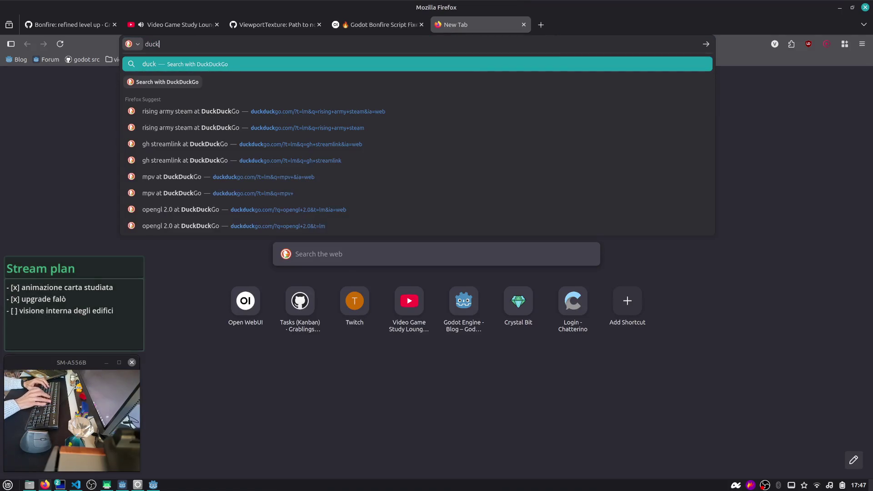
pyautogui.press('Return')
pyautogui.write('duc')
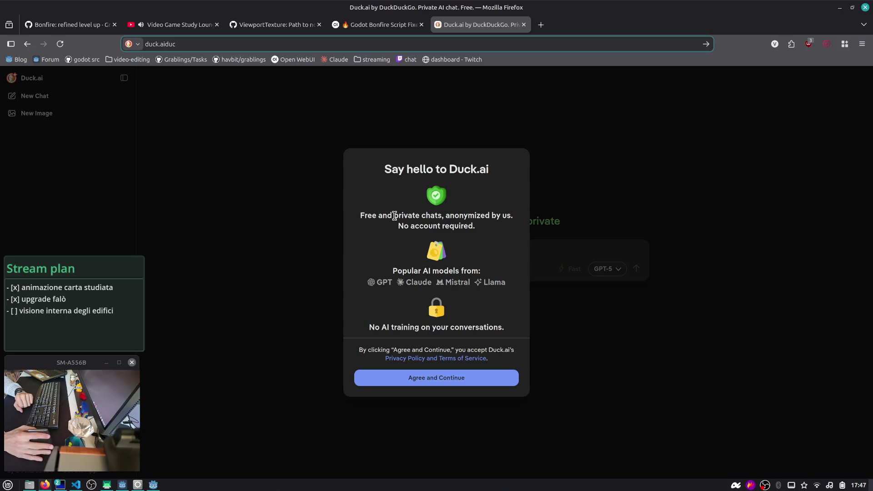
# - Read the welcome dialog's private, anonymized and No AI training lines, then accept the terms
pyautogui.moveTo(373, 216); pyautogui.dragTo(485, 227)
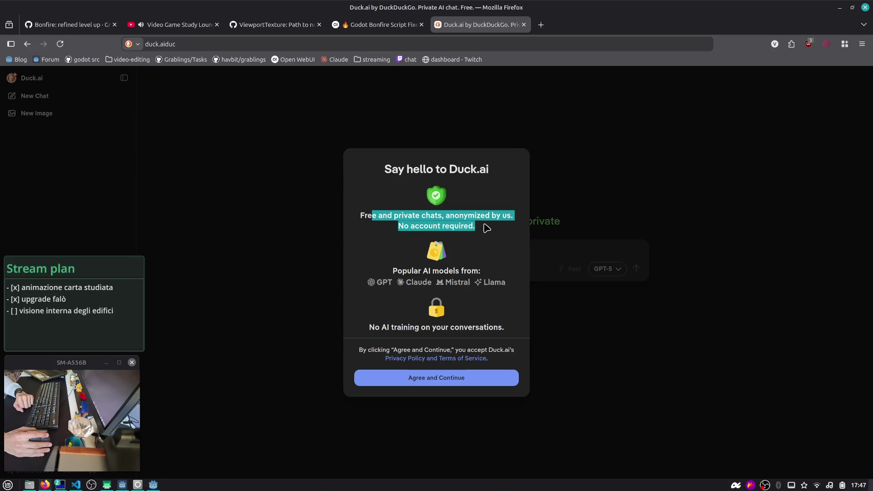
pyautogui.click(471, 214)
pyautogui.moveTo(446, 216); pyautogui.dragTo(518, 220)
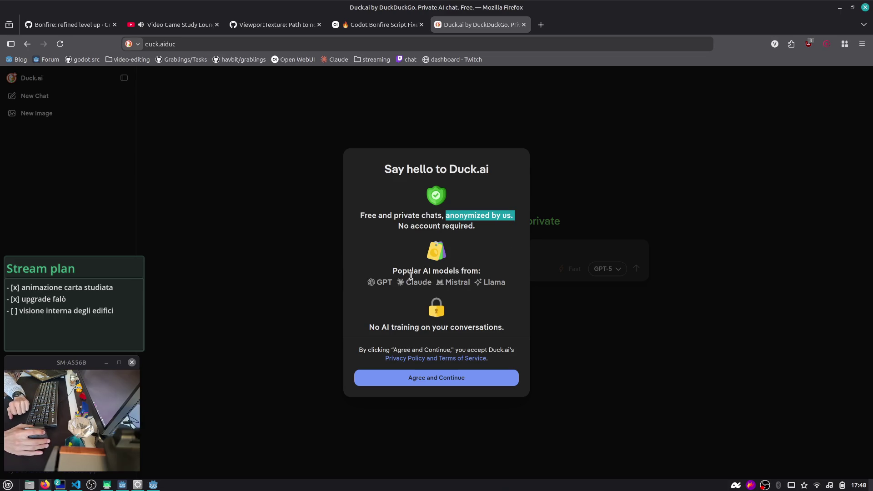
pyautogui.moveTo(410, 328); pyautogui.dragTo(503, 327)
pyautogui.click(503, 328)
pyautogui.moveTo(367, 327); pyautogui.dragTo(500, 330)
pyautogui.click(500, 330)
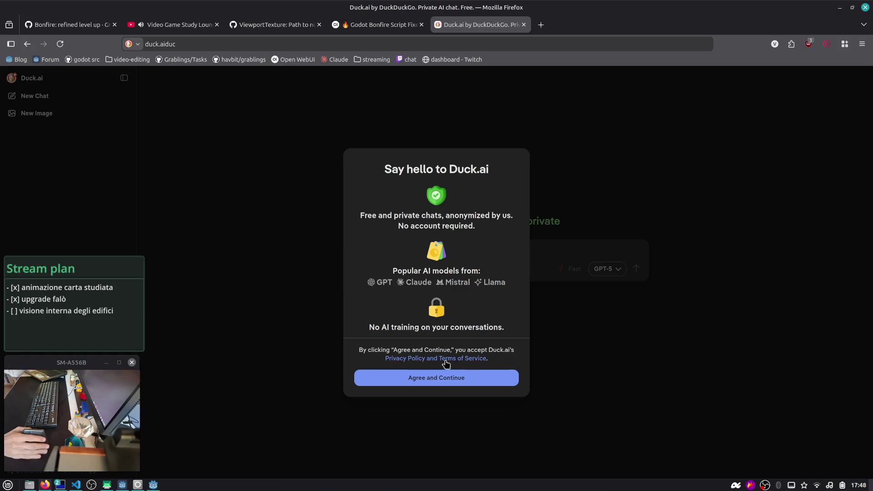
pyautogui.click(447, 377)
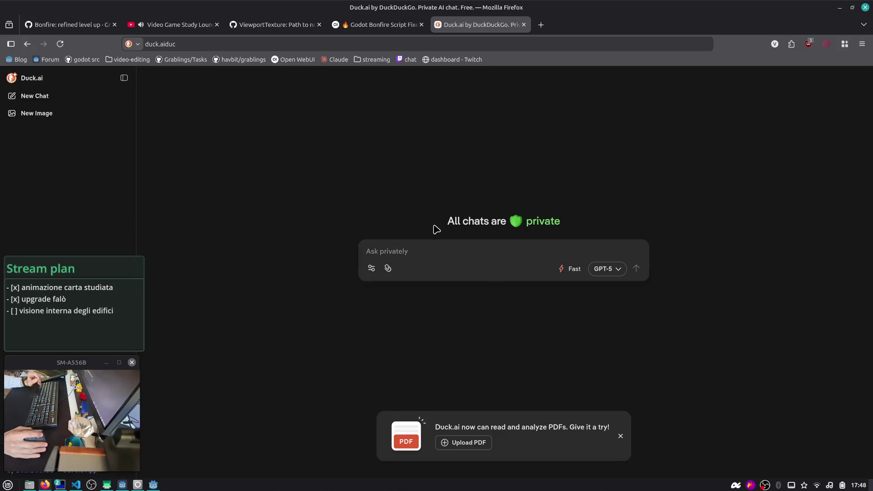
# - Compare Claude Haiku 4.5, Mistral Small 3 and Llama 4 Scout, then start a new gpt-oss 120B chat
pyautogui.click(606, 269)
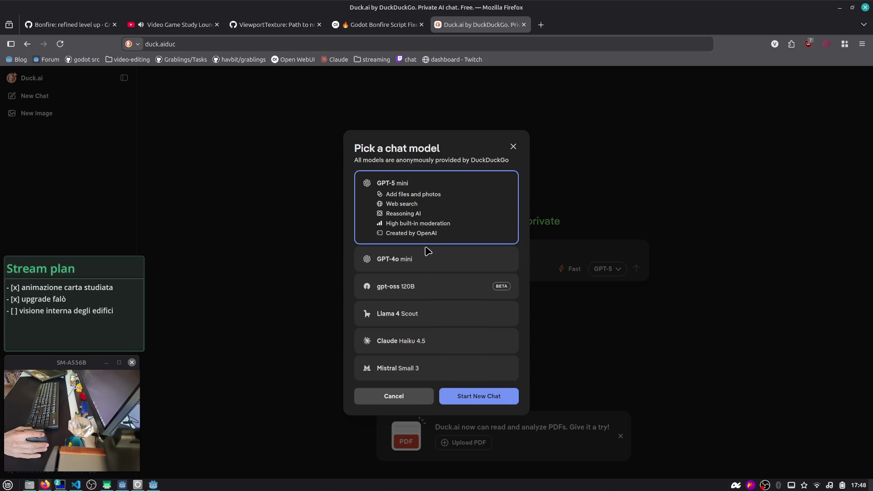
pyautogui.click(429, 347)
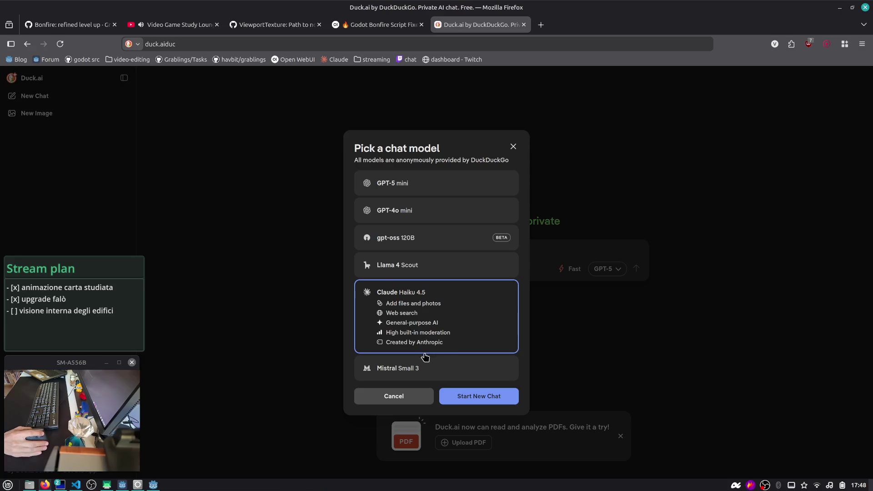
pyautogui.click(420, 371)
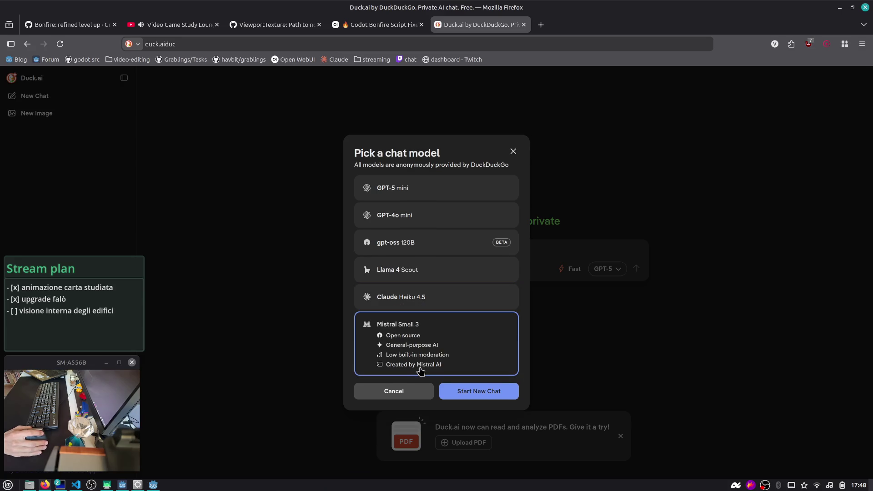
pyautogui.click(450, 303)
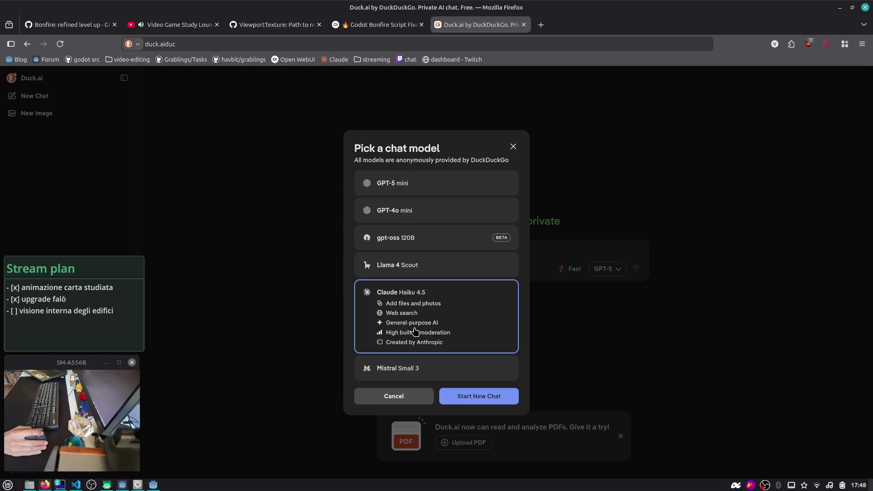
pyautogui.click(418, 264)
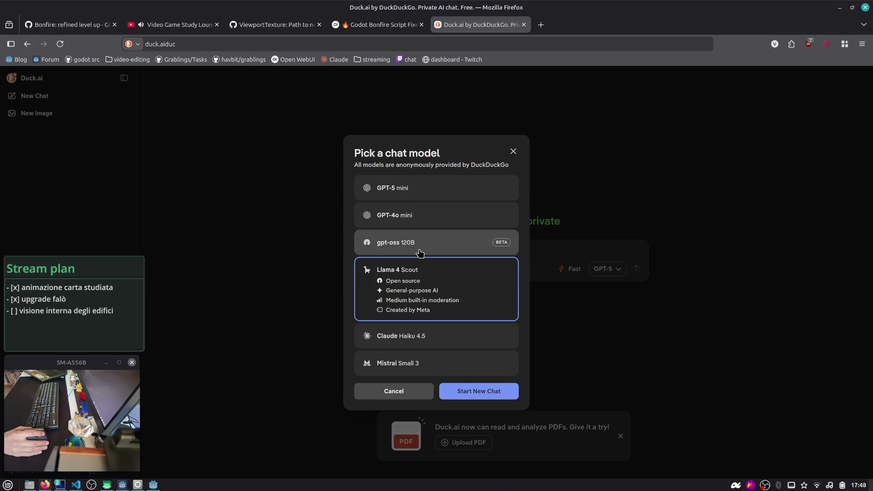
pyautogui.click(418, 246)
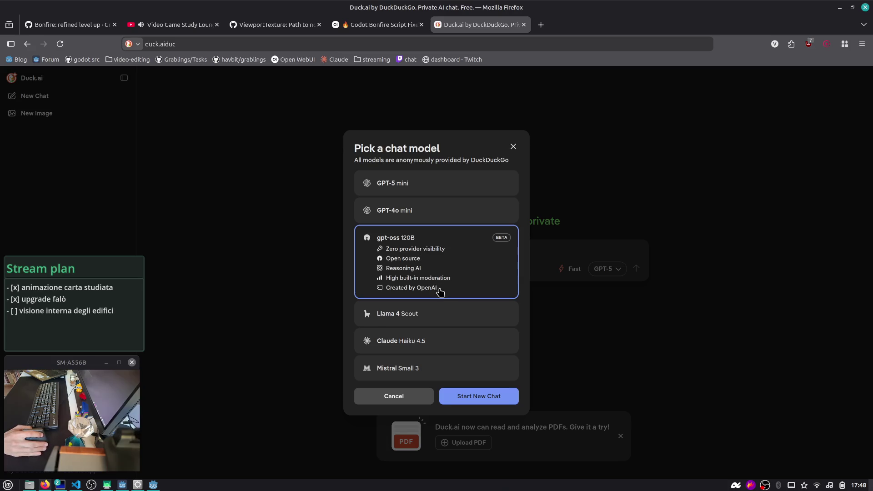
pyautogui.click(478, 402)
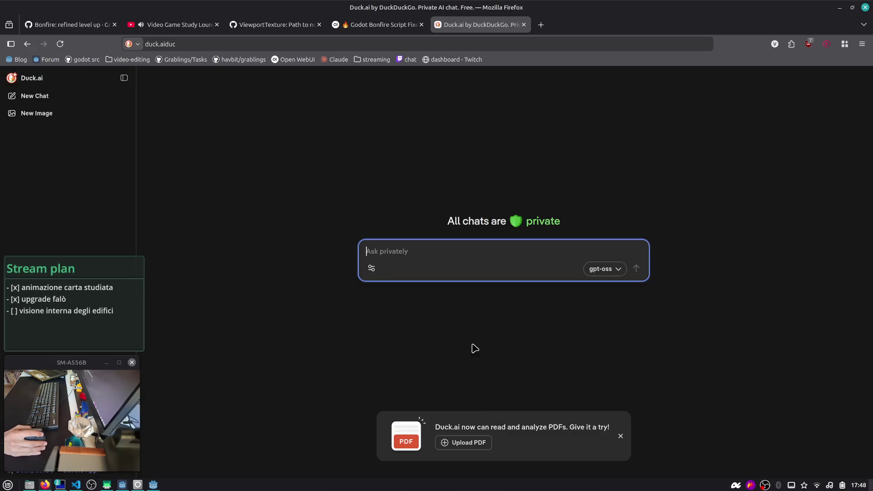
# - Switch windows over to the Godot Bonfire Script Fixes chat
pyautogui.press('BackSpace')
pyautogui.write('_on_terrain_card_released_on_bonfire')
pyautogui.hotkey('ctrl', 'z')
pyautogui.hotkey('alt', 'Tab')
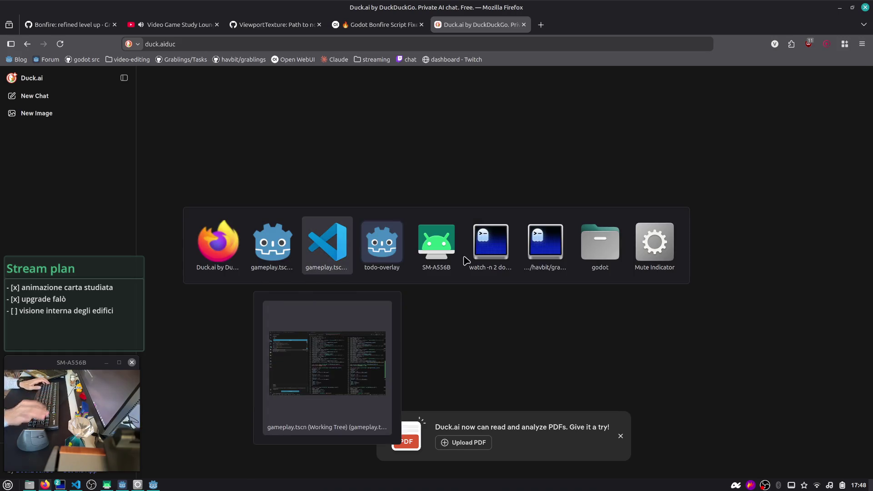
pyautogui.hotkey('alt', 'Tab')
pyautogui.hotkey('ctrl', 'a')
pyautogui.hotkey('alt', 'Tab')
pyautogui.hotkey('alt', 'Tab')
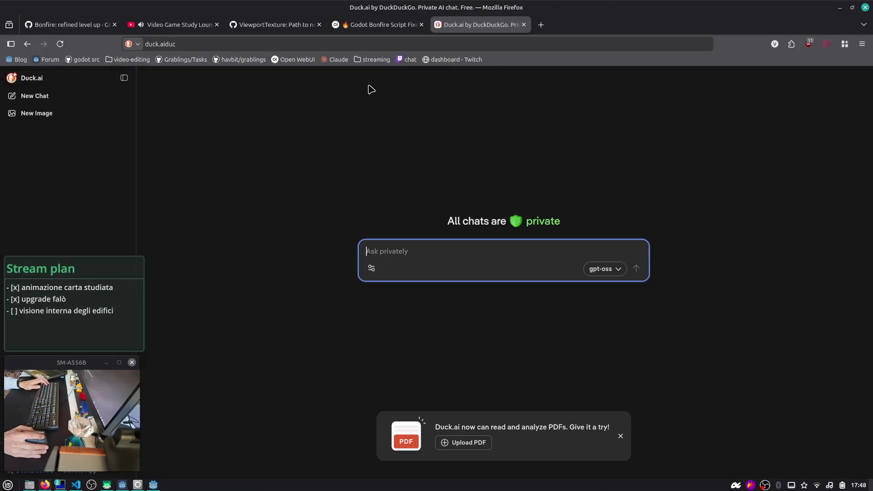
pyautogui.click(365, 26)
# - Scroll through the earlier bonfire fixes and copy the script from the 'what about this one?' message
pyautogui.scroll(-10, 689, 233)
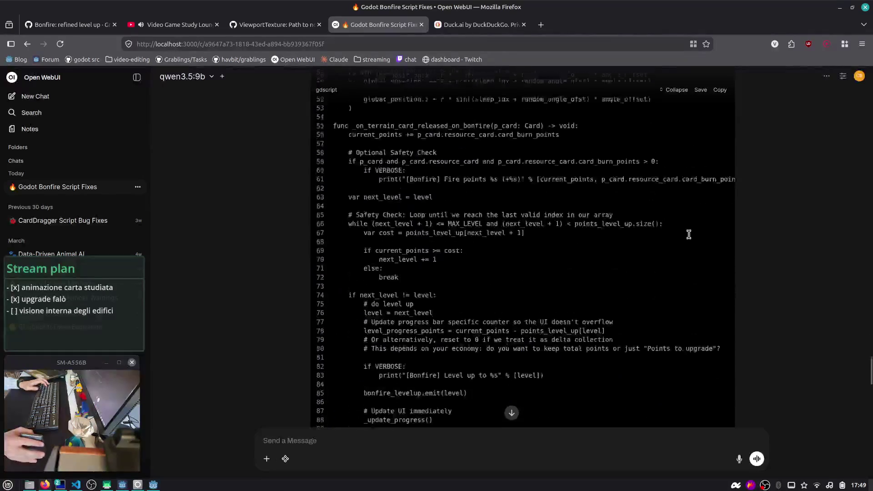
pyautogui.scroll(15, 689, 233)
pyautogui.scroll(5, 689, 232)
pyautogui.scroll(-15, 679, 231)
pyautogui.scroll(8, 678, 232)
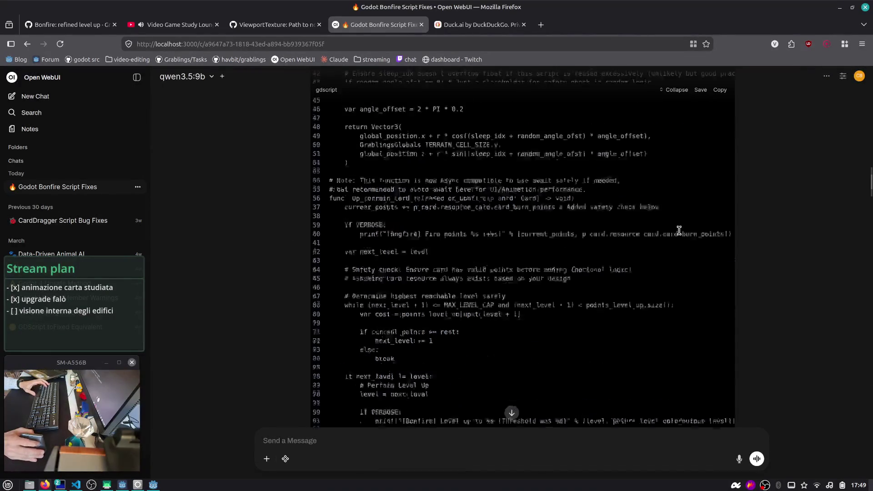
pyautogui.scroll(-15, 679, 230)
pyautogui.scroll(5, 684, 227)
pyautogui.scroll(15, 684, 227)
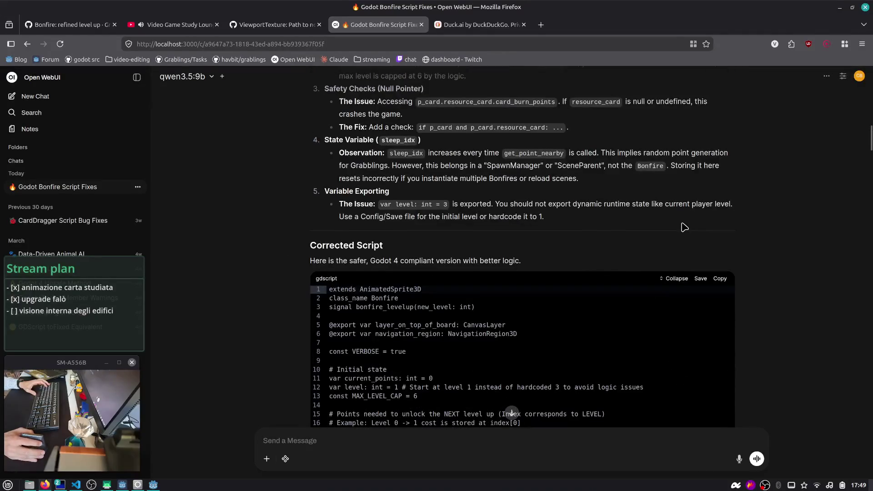
pyautogui.scroll(15, 689, 271)
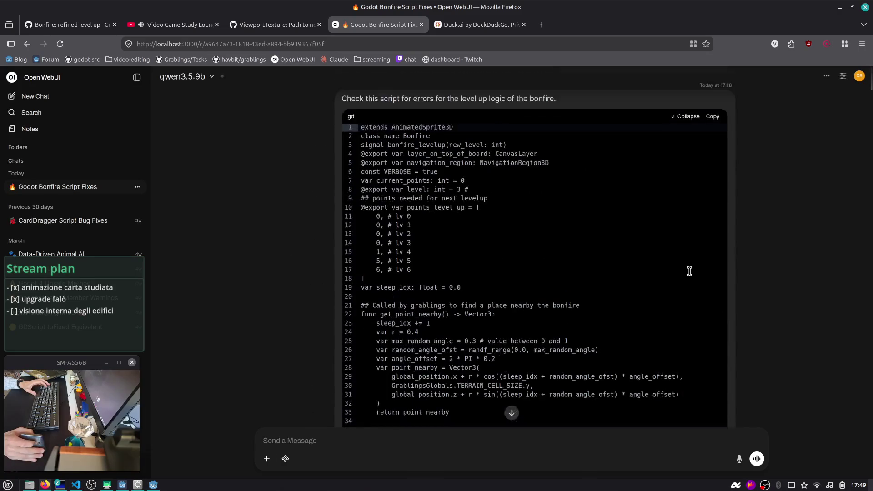
pyautogui.scroll(-15, 659, 166)
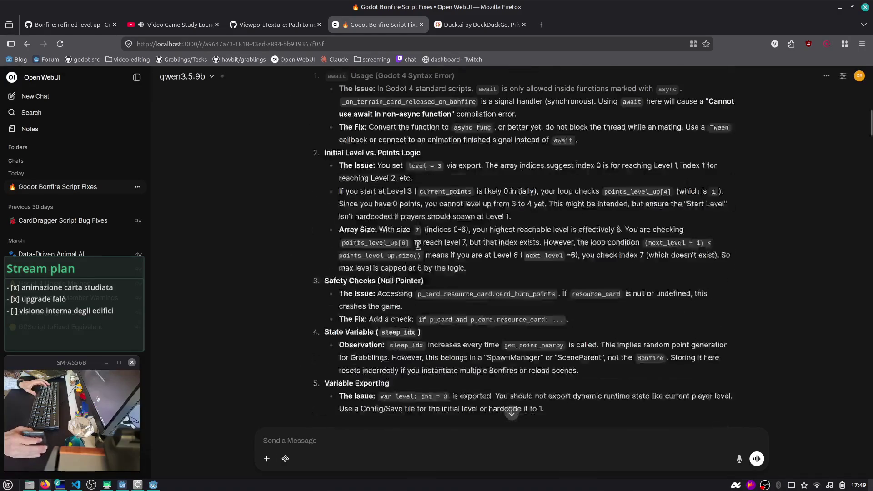
pyautogui.scroll(-15, 282, 267)
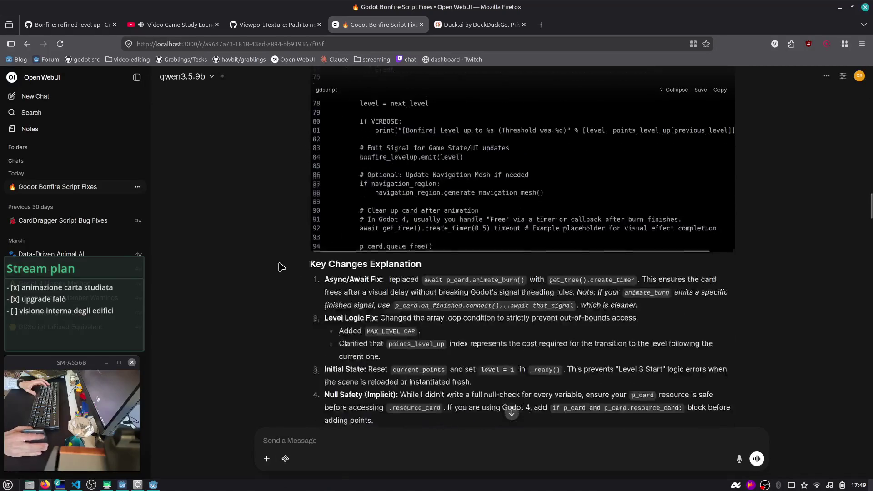
pyautogui.scroll(5, 281, 267)
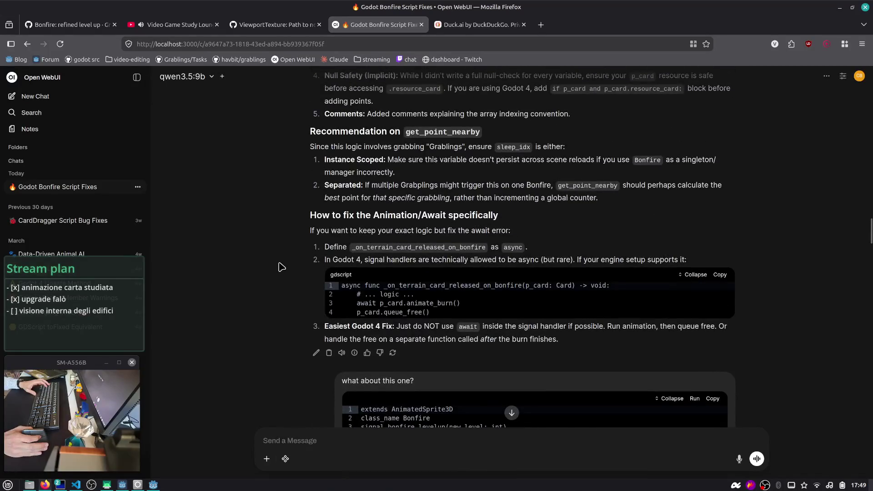
pyautogui.scroll(-4, 282, 266)
pyautogui.click(712, 186)
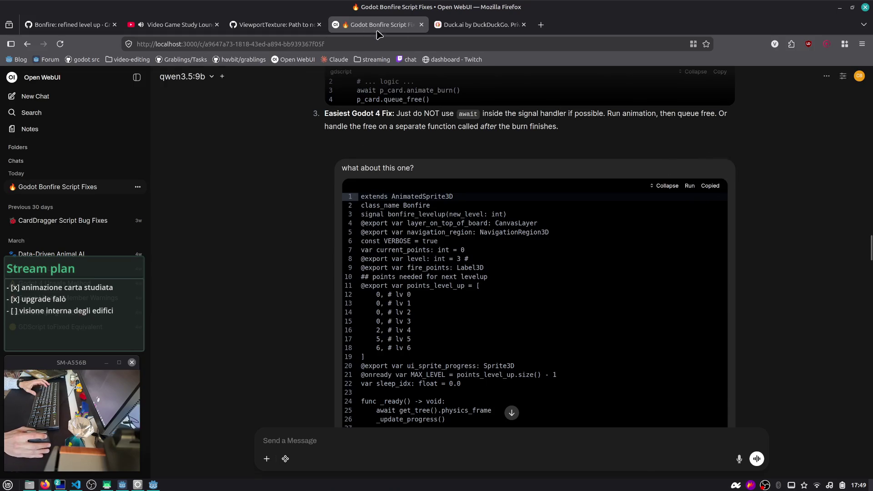
pyautogui.click(477, 24)
# - Ask Duck.ai to check the pasted Godot 4 bonfire gdscript for logic issues
pyautogui.write('Check this Godot 4 sc')
pyautogui.press('BackSpace')
pyautogui.press('BackSpace')
pyautogui.write('gs')
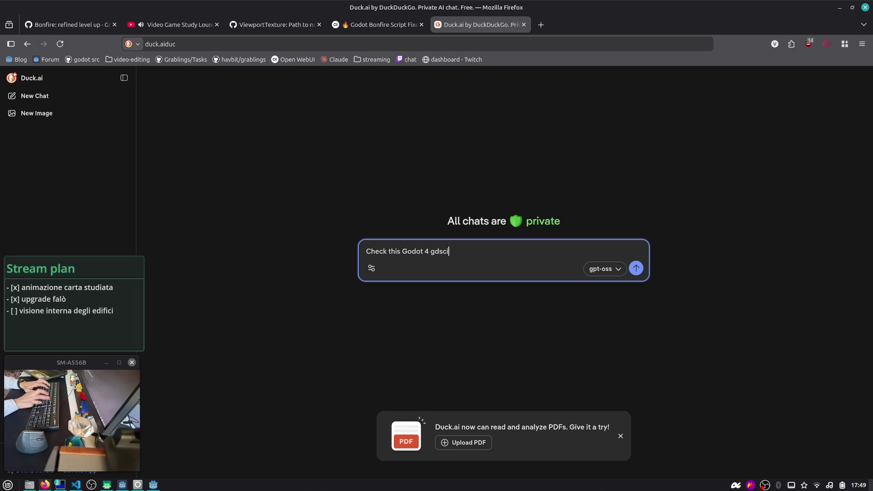
pyautogui.write('logic issue')
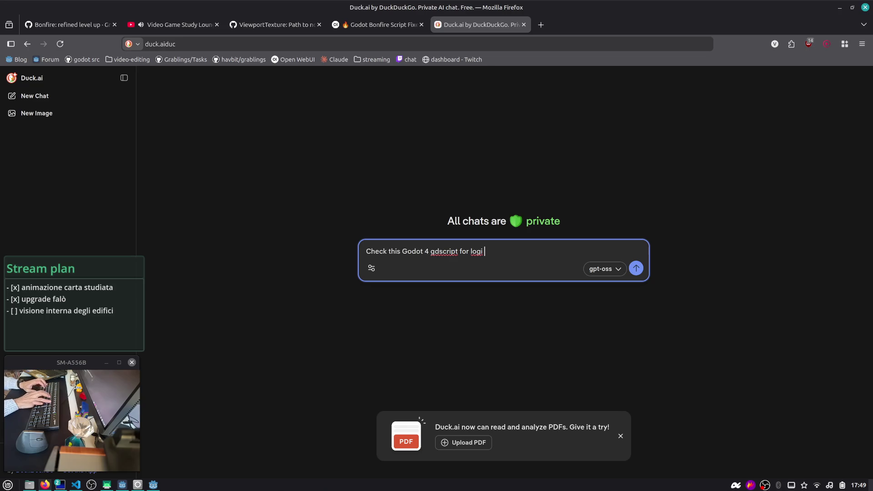
pyautogui.write('s')
pyautogui.hotkey('shift', 'Return')
pyautogui.hotkey('shift', 'Return')
pyautogui.hotkey('shift', 'Return')
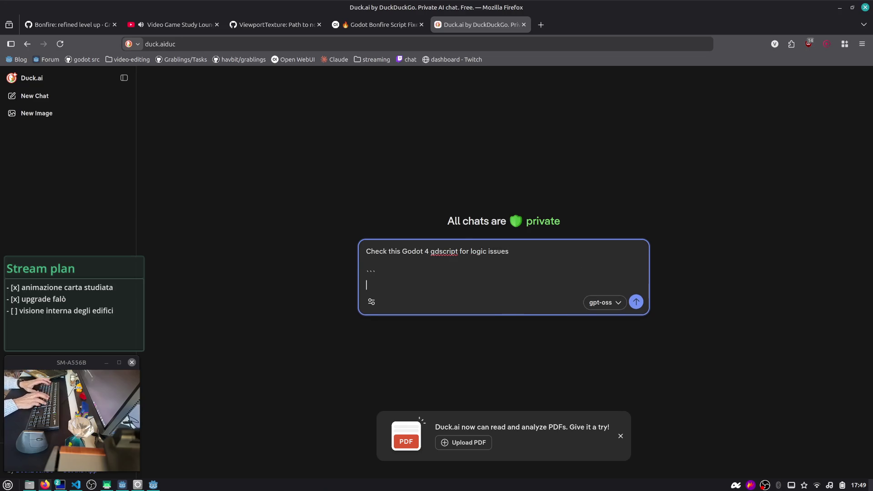
pyautogui.hotkey('ctrl', 'v')
pyautogui.press('Return')
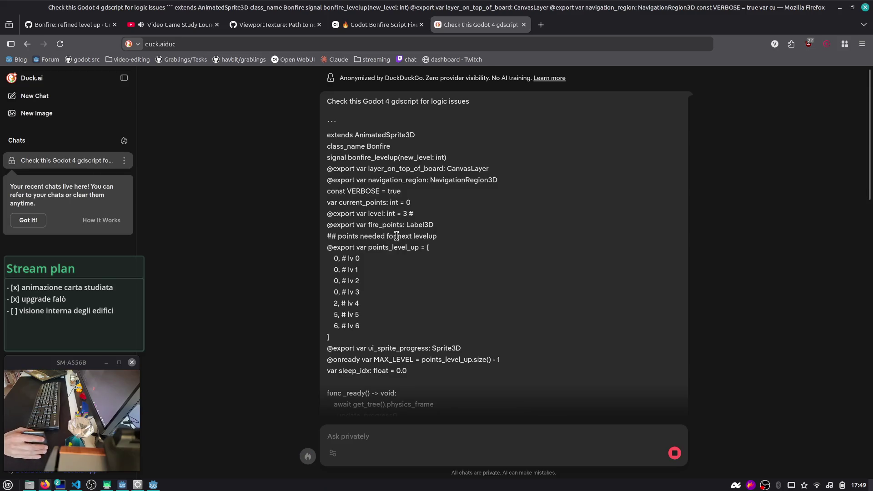
pyautogui.click(29, 220)
# - Scroll the review table and read the explanation that the loop stops early
pyautogui.scroll(-10, 243, 190)
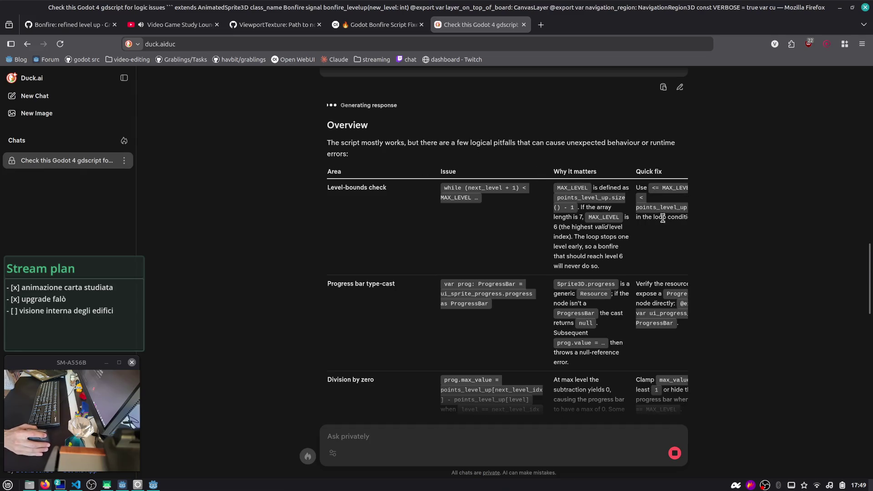
pyautogui.hscroll(2, 603, 239)
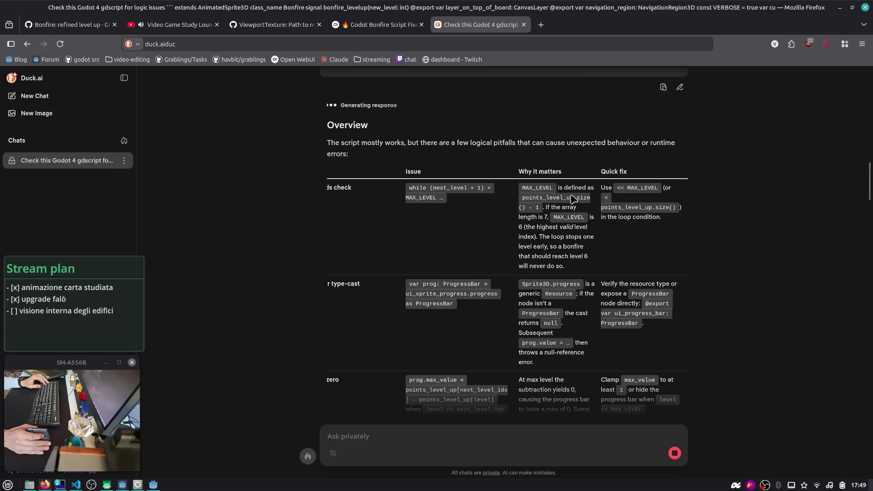
pyautogui.moveTo(550, 205); pyautogui.dragTo(583, 256)
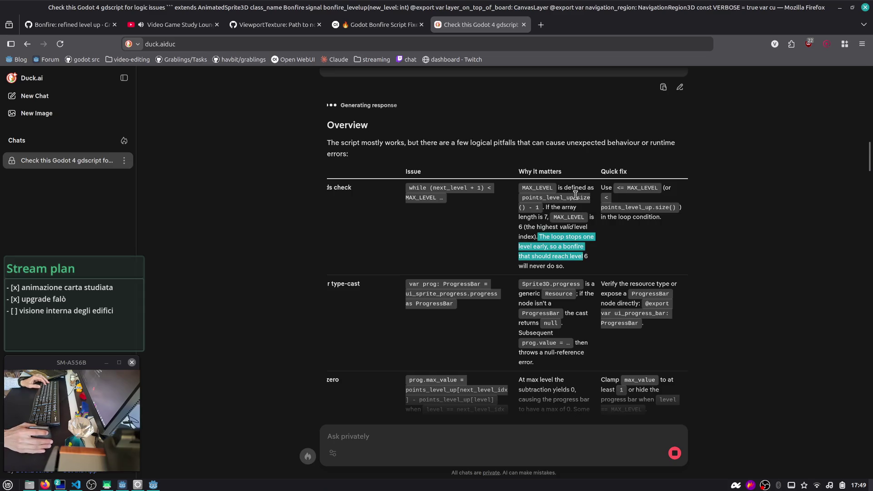
pyautogui.click(552, 234)
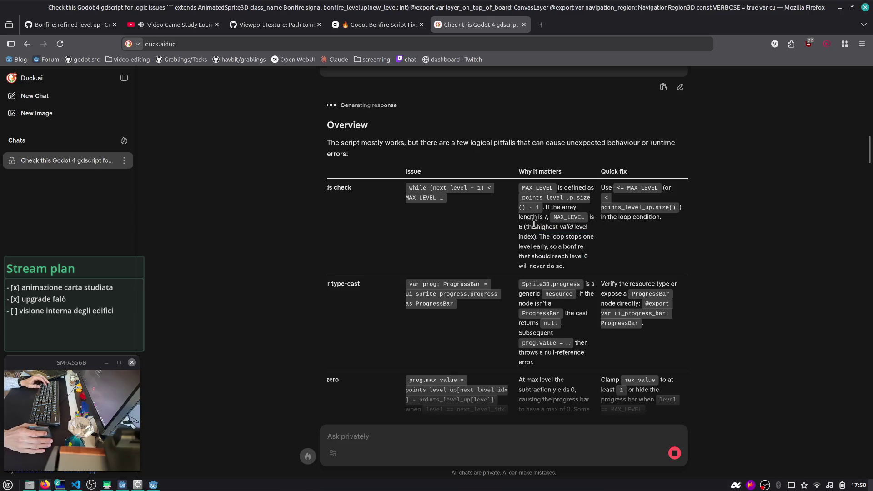
# - Read the Division by zero finding on points_level_up, then switch to VS Code
pyautogui.scroll(-2, 503, 262)
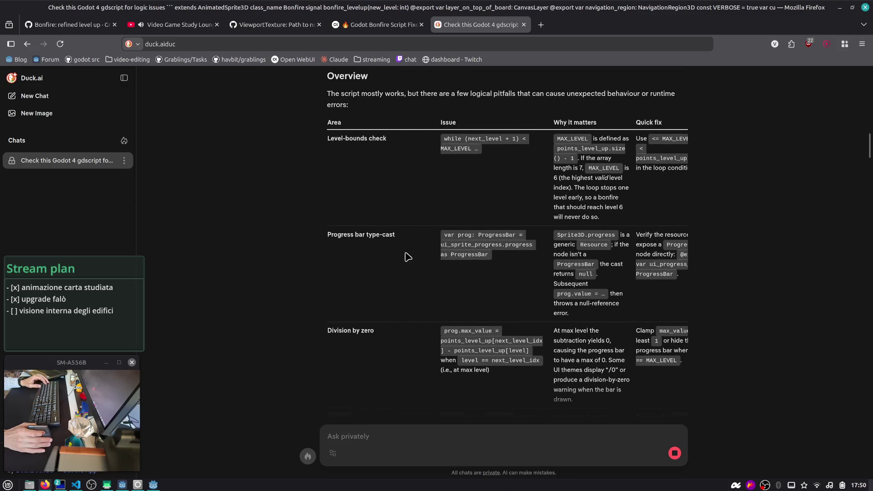
pyautogui.scroll(-5, 421, 258)
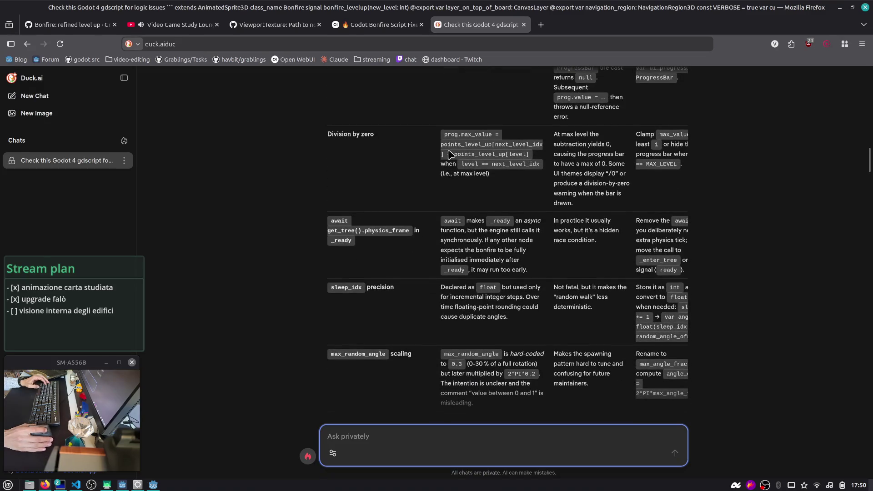
pyautogui.doubleClick(481, 155)
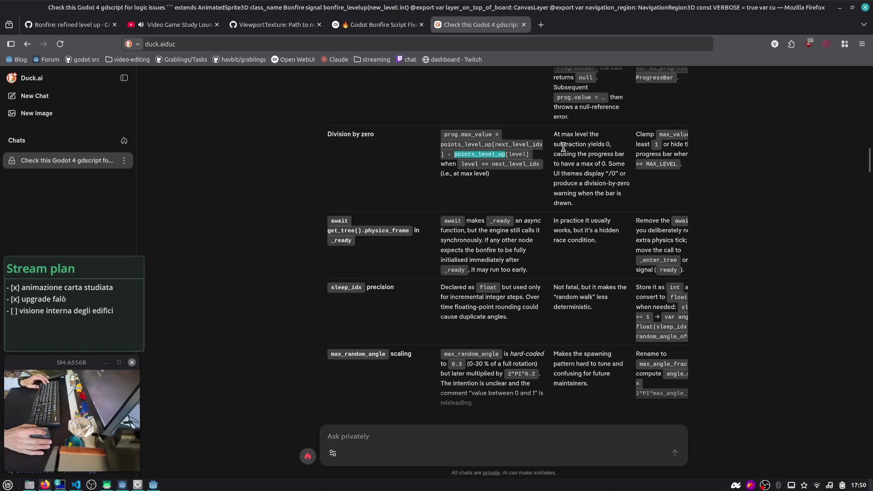
pyautogui.moveTo(559, 145)
pyautogui.mouseDown()
pyautogui.moveTo(606, 146)
pyautogui.moveTo(615, 155)
pyautogui.mouseUp()
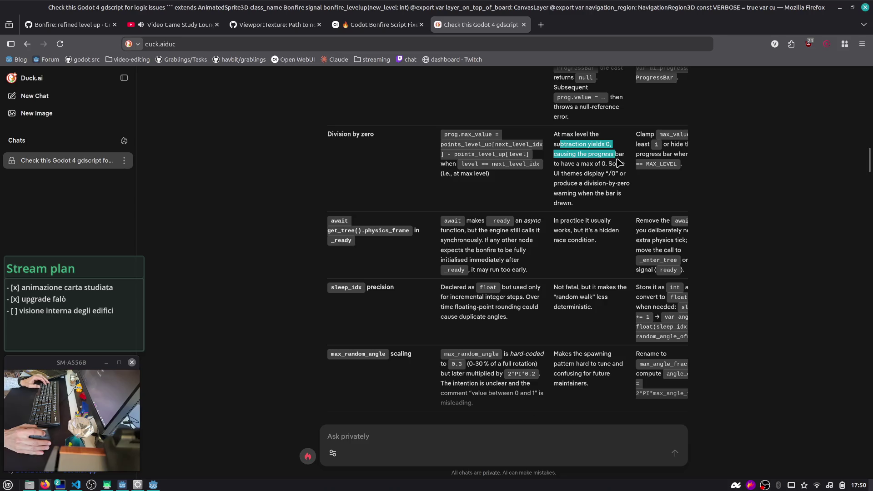
pyautogui.moveTo(564, 167); pyautogui.dragTo(614, 196)
pyautogui.click(614, 195)
pyautogui.hotkey('alt', 'Tab')
pyautogui.hotkey('alt', 'Tab')
pyautogui.hotkey('alt', 'Tab')
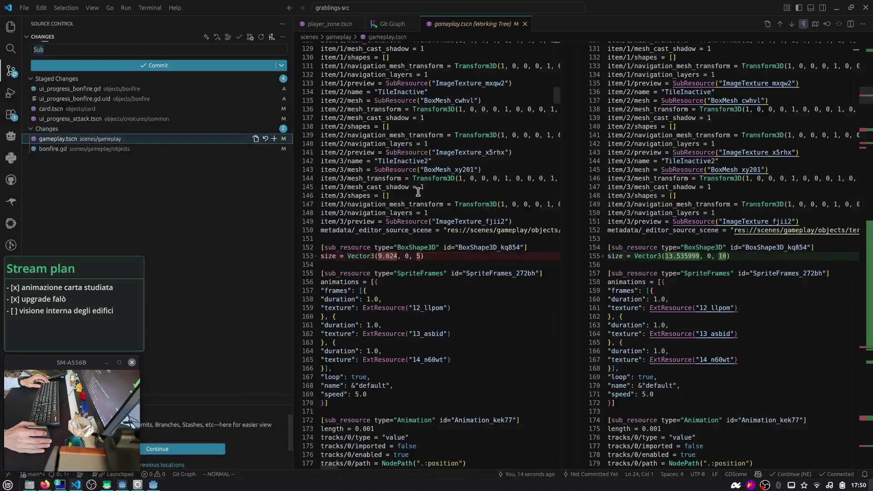
# - Close the gameplay.tscn diff, player_zone.tscn and Git Graph tabs in VS Code
pyautogui.click(466, 24)
pyautogui.click(359, 24)
pyautogui.click(344, 24)
pyautogui.hotkey('alt', 'Tab')
pyautogui.hotkey('alt', 'Tab')
pyautogui.hotkey('alt', 'Tab')
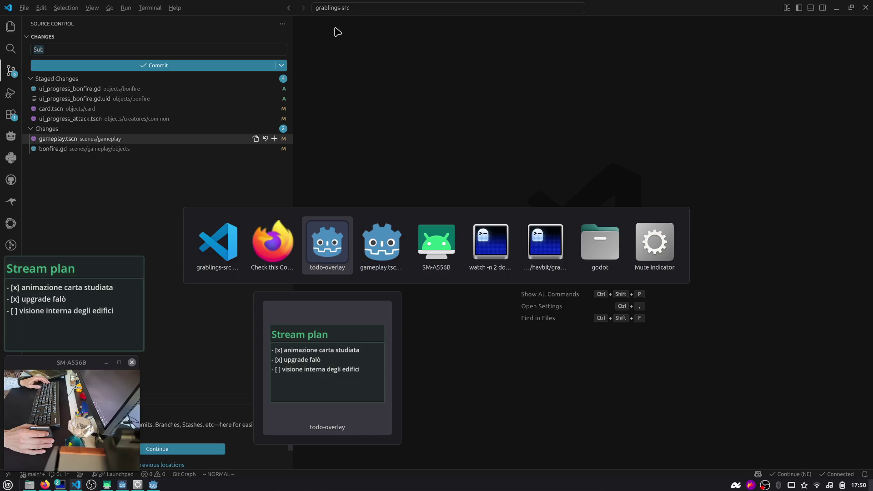
# - In Godot, close terrain.gd, ui_progress_attack.gd and ui_progress_bonfire.gd
pyautogui.click(367, 209)
pyautogui.scroll(-8, 367, 209)
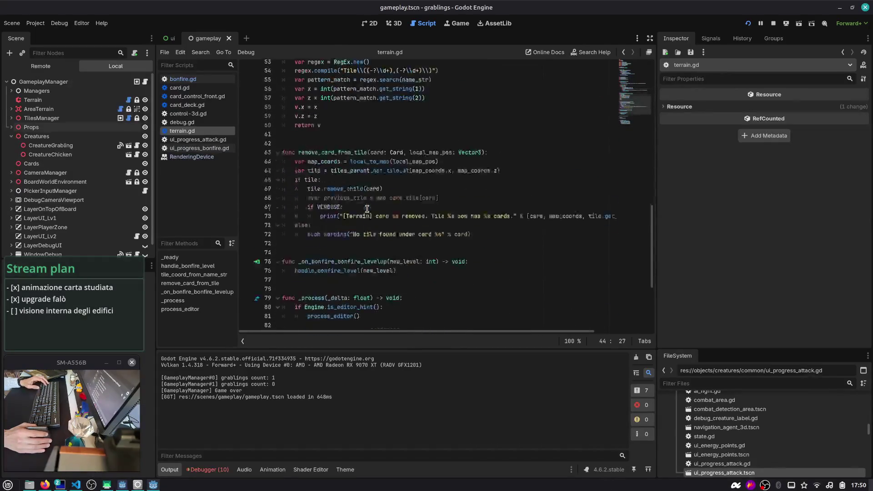
pyautogui.scroll(8, 365, 272)
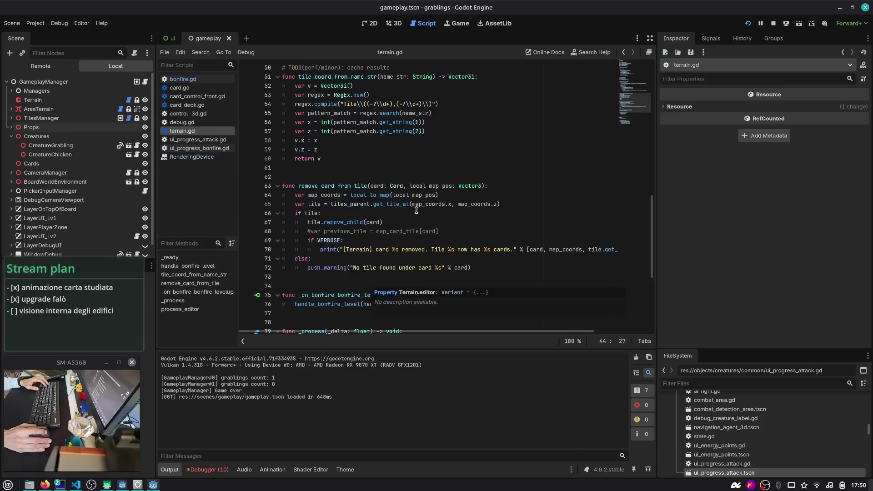
pyautogui.click(407, 185)
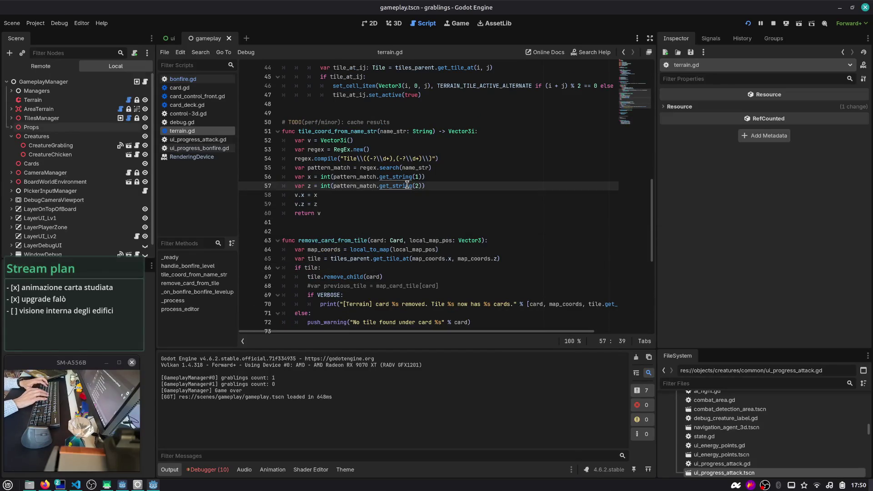
pyautogui.middleClick(192, 131)
pyautogui.middleClick(191, 132)
pyautogui.middleClick(191, 132)
pyautogui.middleClick(191, 132)
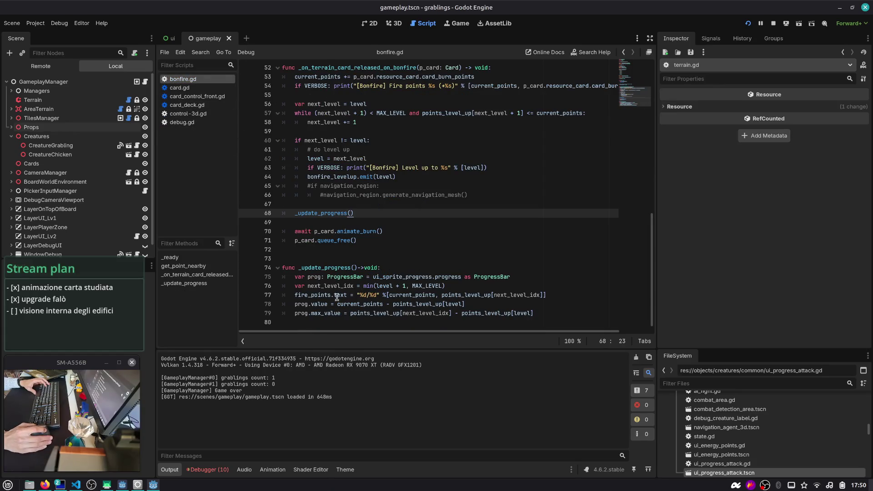
# - Inspect points_level_up and max_value on bonfire.gd lines 78–79, then return to Duck.ai
pyautogui.doubleClick(422, 303)
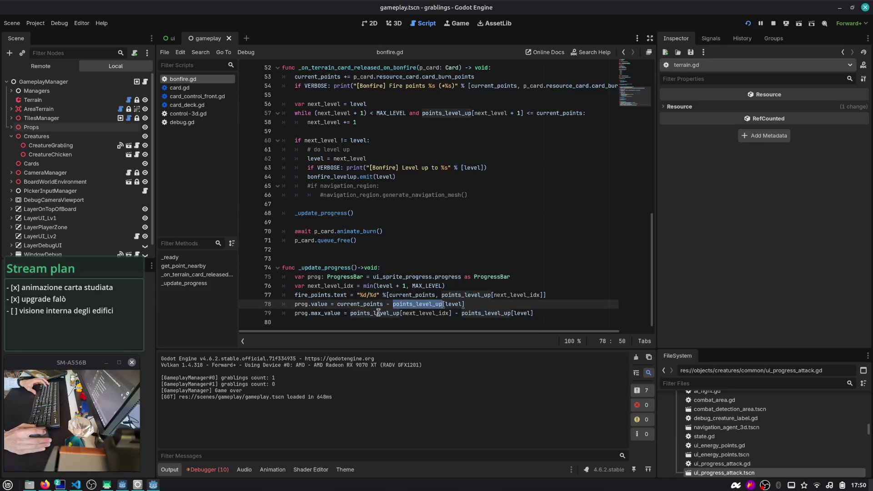
pyautogui.scroll(2, 333, 308)
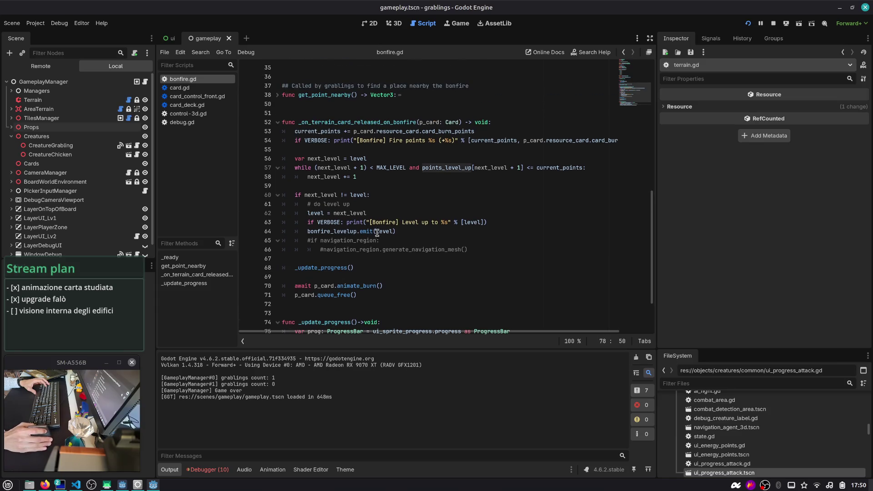
pyautogui.scroll(-2, 450, 183)
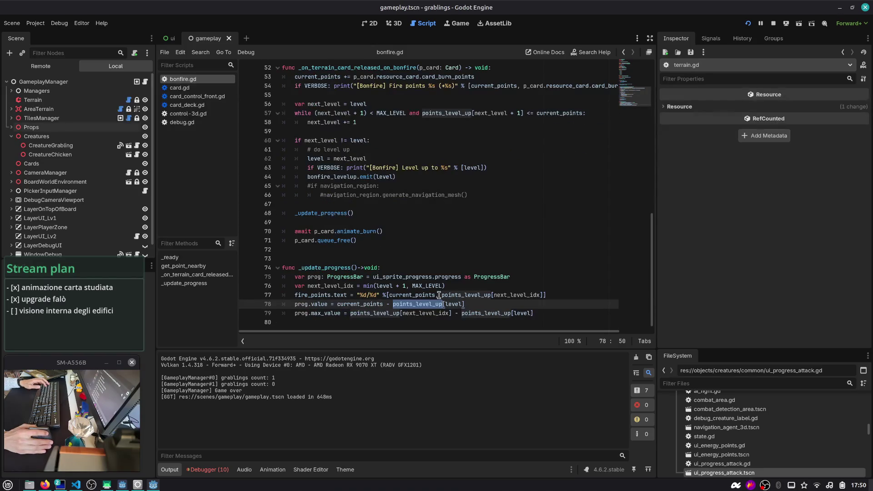
pyautogui.moveTo(440, 315)
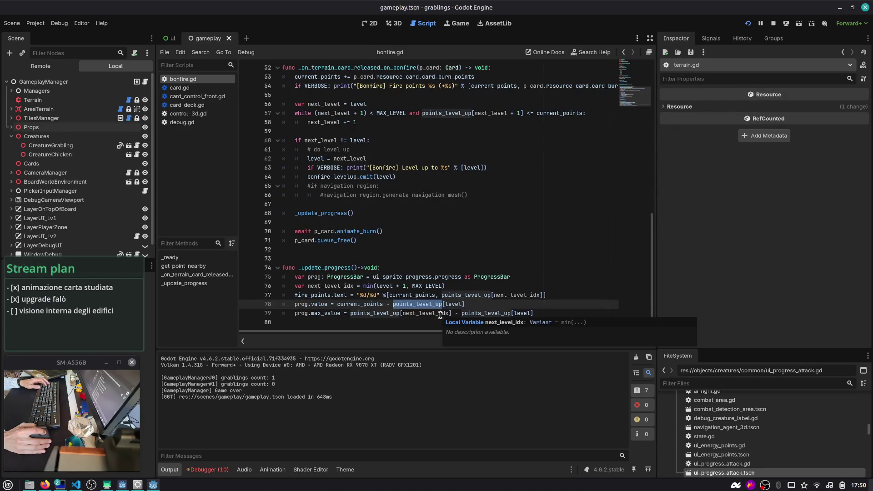
pyautogui.doubleClick(318, 314)
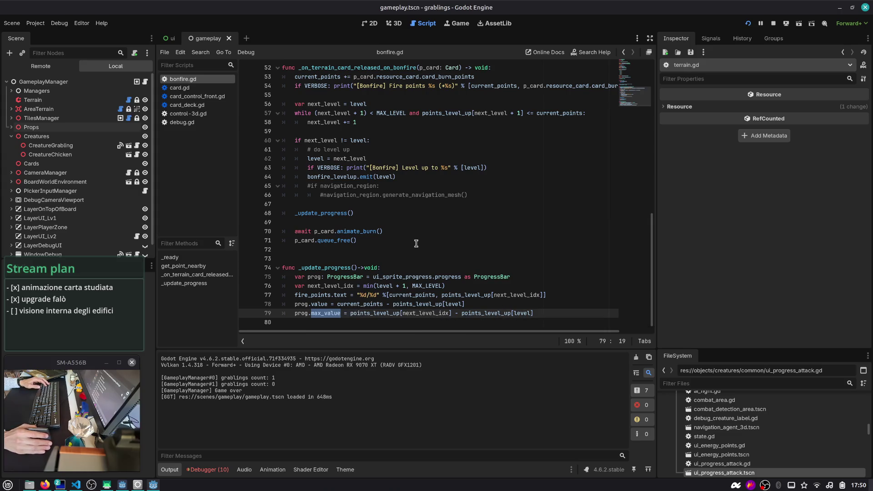
pyautogui.hotkey('alt', 'Tab')
pyautogui.hotkey('alt', 'Tab')
pyautogui.hotkey('alt', 'Tab')
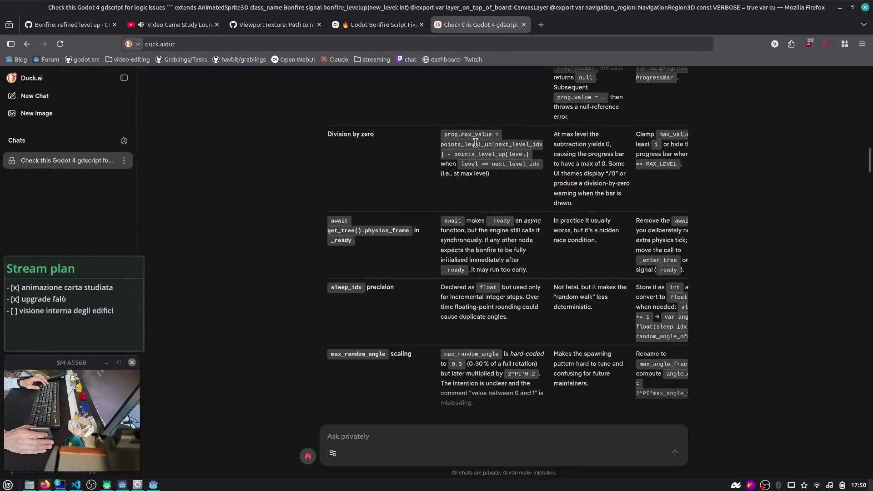
pyautogui.hotkey('alt', 'Tab')
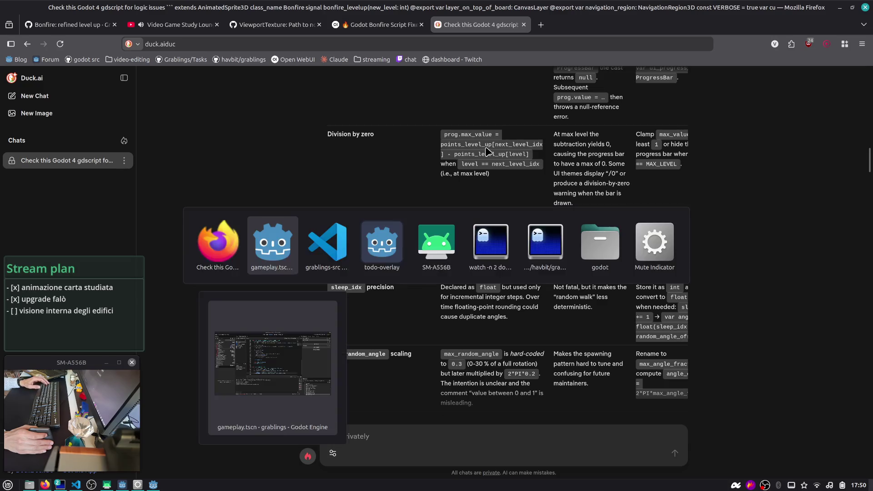
pyautogui.hotkey('alt', 'Tab')
pyautogui.hotkey('alt', 'Tab')
pyautogui.hotkey('alt', 'Tab')
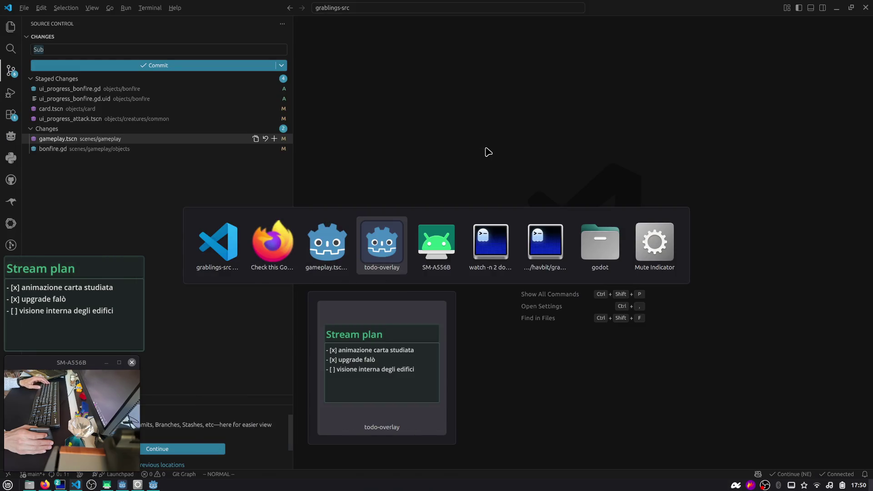
pyautogui.hotkey('alt', 'shift', 'Tab')
pyautogui.doubleClick(369, 313)
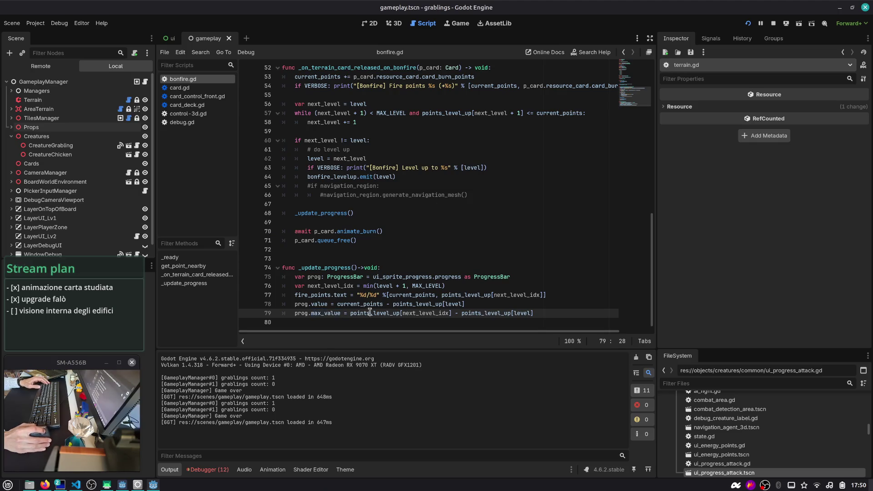
pyautogui.moveTo(513, 312)
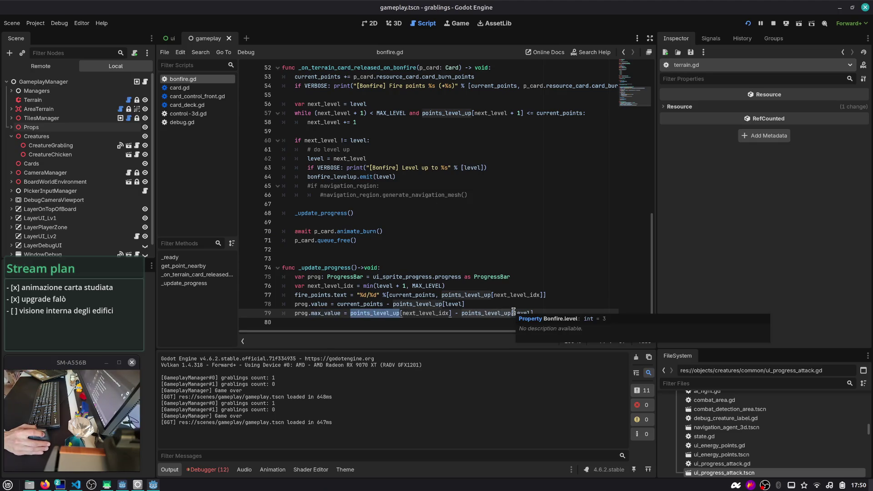
pyautogui.moveTo(362, 295)
pyautogui.mouseDown()
pyautogui.moveTo(395, 295)
pyautogui.moveTo(364, 295)
pyautogui.moveTo(375, 294)
pyautogui.mouseUp()
pyautogui.scroll(1, 375, 295)
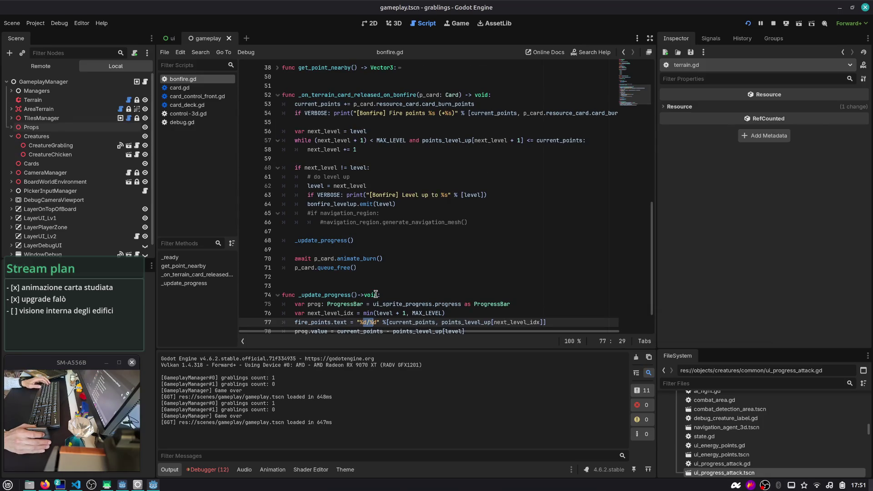
pyautogui.scroll(4, 376, 294)
pyautogui.hotkey('alt', 'Tab')
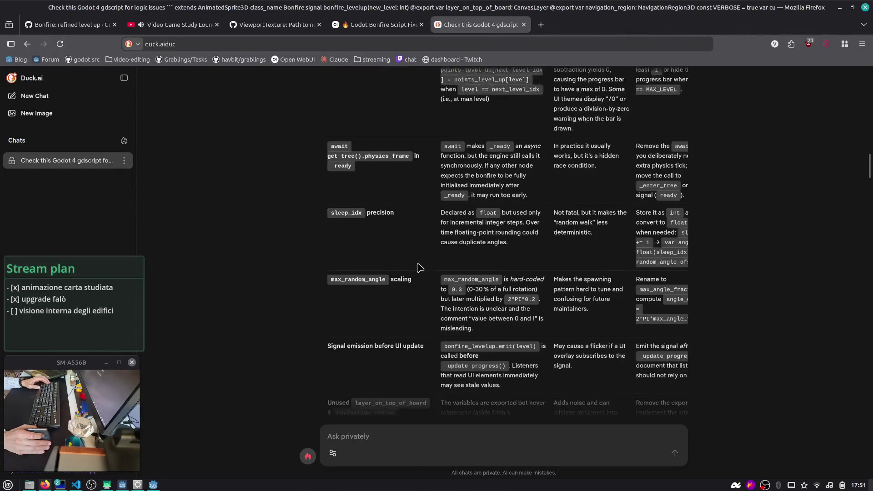
pyautogui.scroll(-1, 414, 230)
pyautogui.scroll(-2, 418, 206)
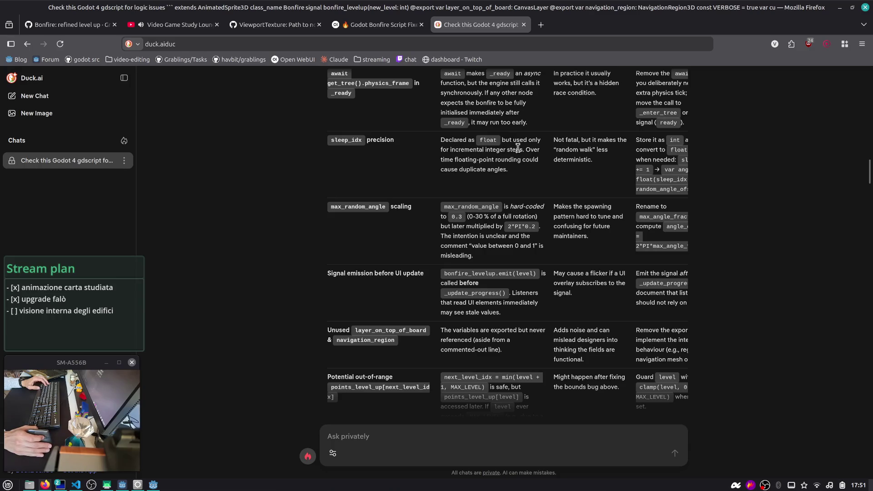
pyautogui.scroll(-4, 509, 155)
pyautogui.scroll(-2, 477, 181)
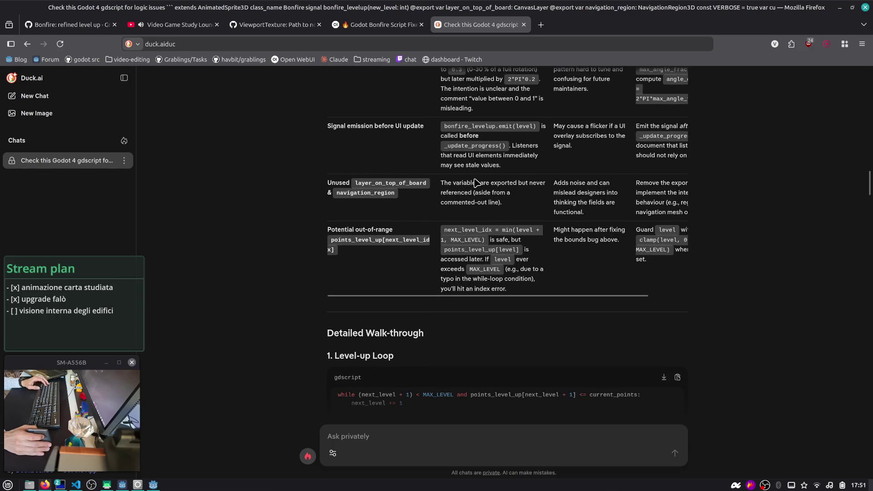
pyautogui.scroll(-3, 475, 182)
pyautogui.scroll(15, 475, 183)
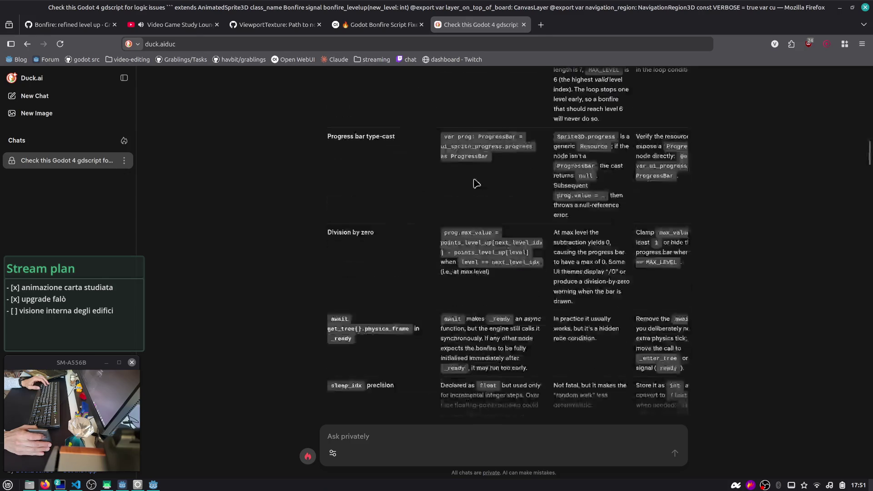